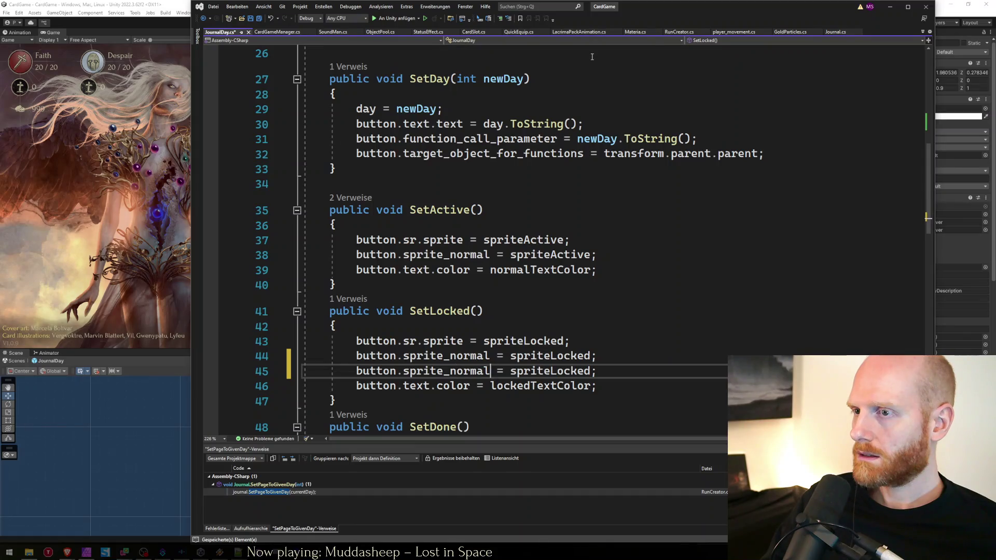
Add 'button.sprite_hover = spriteLockedHover' to SetLocked and copy the line.
type("sprite_ho")
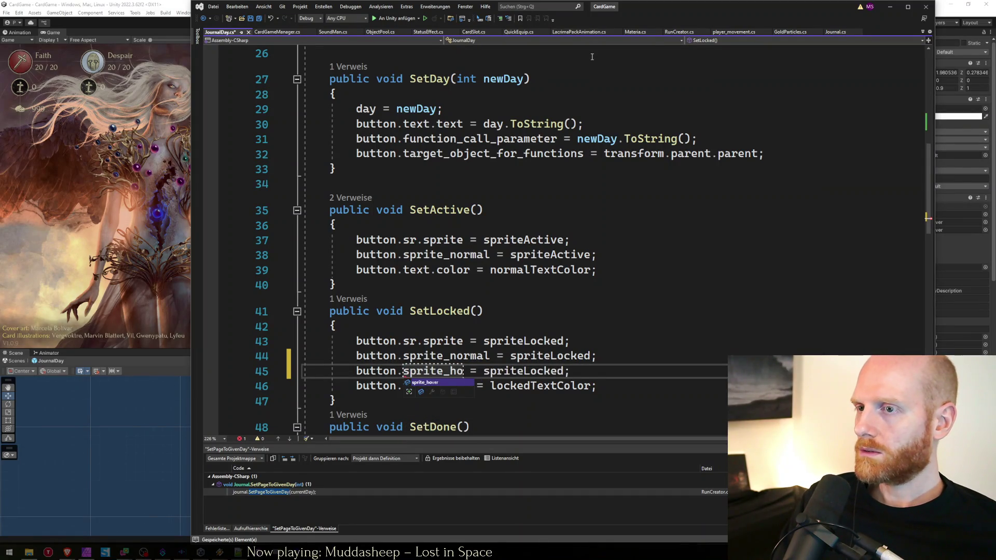
key("Tab")
key("End")
key("Left")
key("Left")
key("Left")
type("Hover")
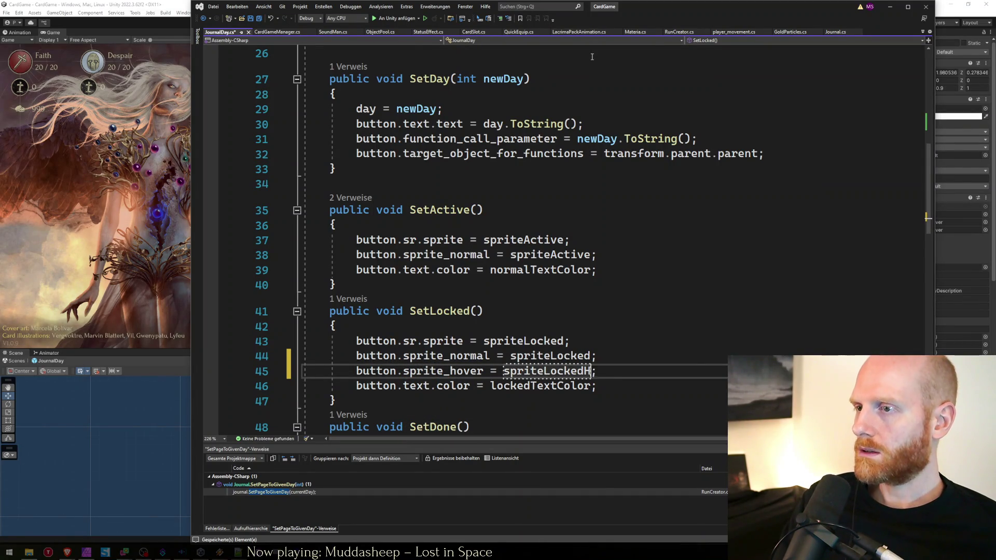
key("End")
key("shift+Home")
key("shift+Home")
key("ctrl+c")
key("End")
key("Return")
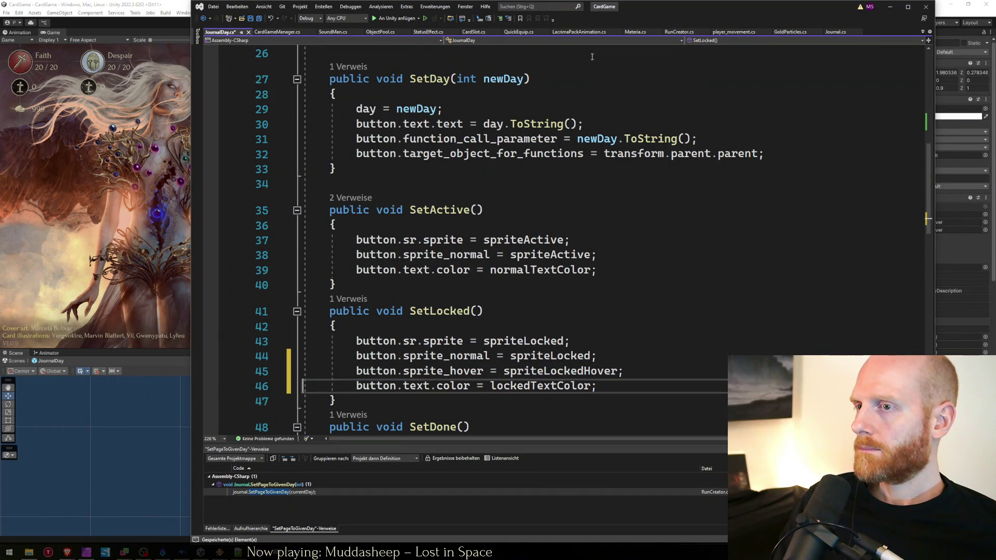
key("ctrl+v")
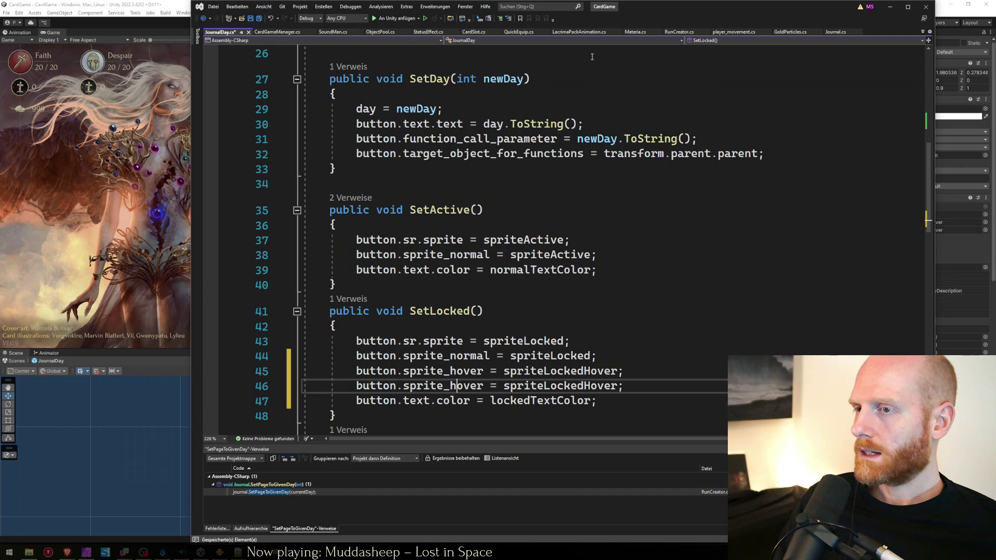
key("ctrl+l")
Paste the sprite_hover line into SetActive with the value changed to spriteHover.
key("Up")
key("Up")
key("Up")
key("Down")
key("ctrl+v")
key("Up")
key("shift+Left")
key("shift+Left")
key("shift+Left")
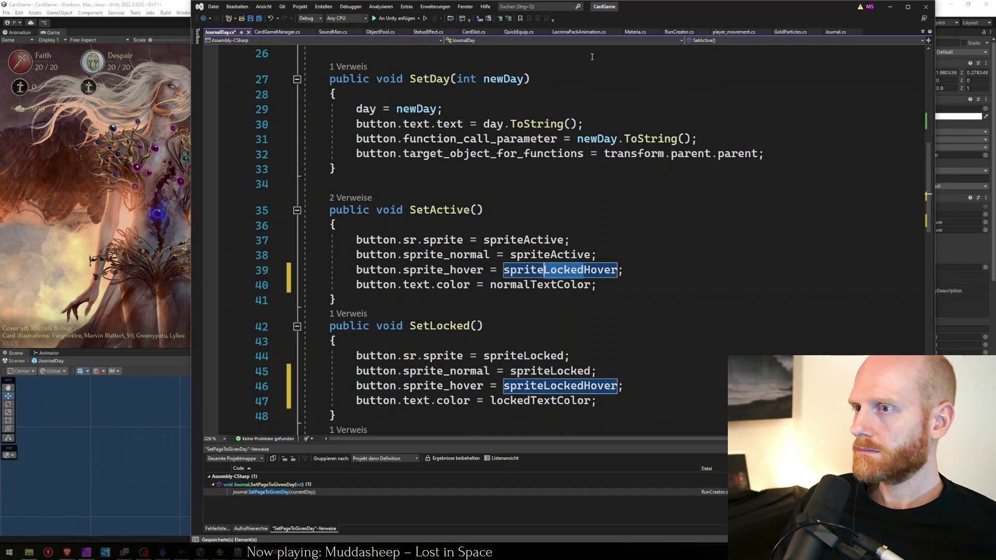
key("Delete")
key("End")
key("Down")
key("Up")
key("Up")
key("Down")
key("Down")
key("Up")
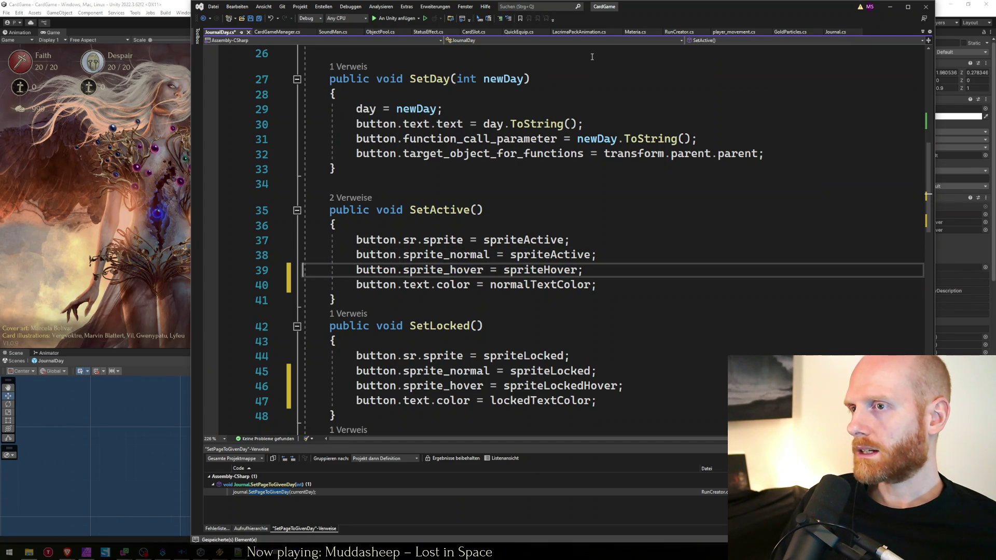
key("Down")
key("Down")
key("Down")
Paste the sprite_hover line into SetDone below its text colour line.
key("shift+Down")
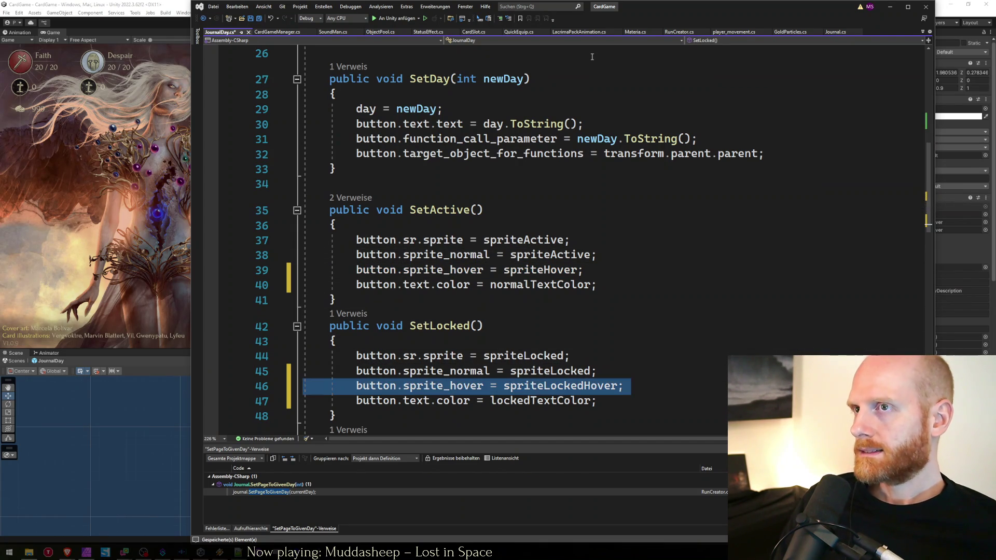
scroll(592, 57, "up", 3)
scroll(545, 221, "down", 6)
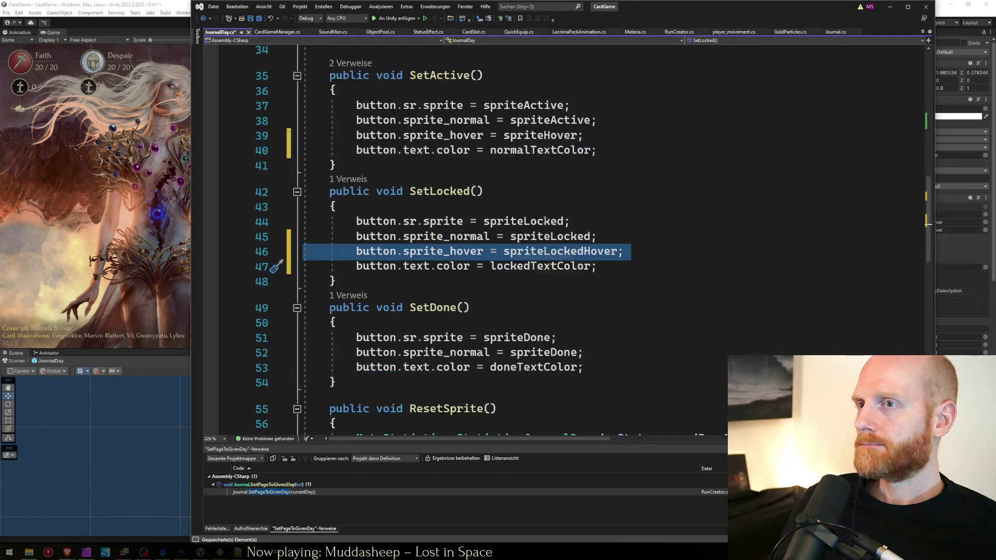
key("Down")
key("Down")
key("Down")
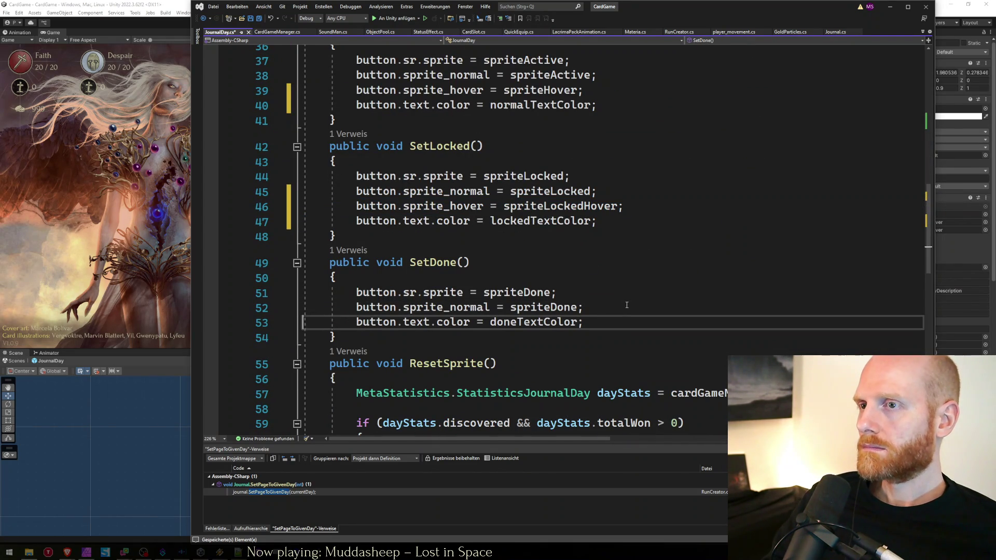
key("ctrl+v")
scroll(513, 301, "down", 4)
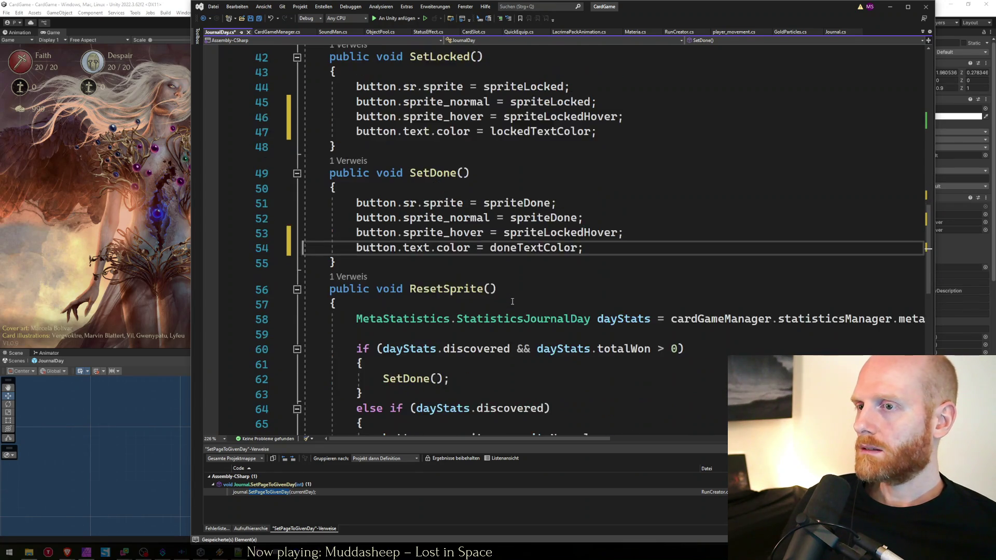
scroll(629, 369, "down", 3)
Add the sprite_hover line to ResetSprite using spriteHover instead of spriteLockedHover.
left_click(669, 225)
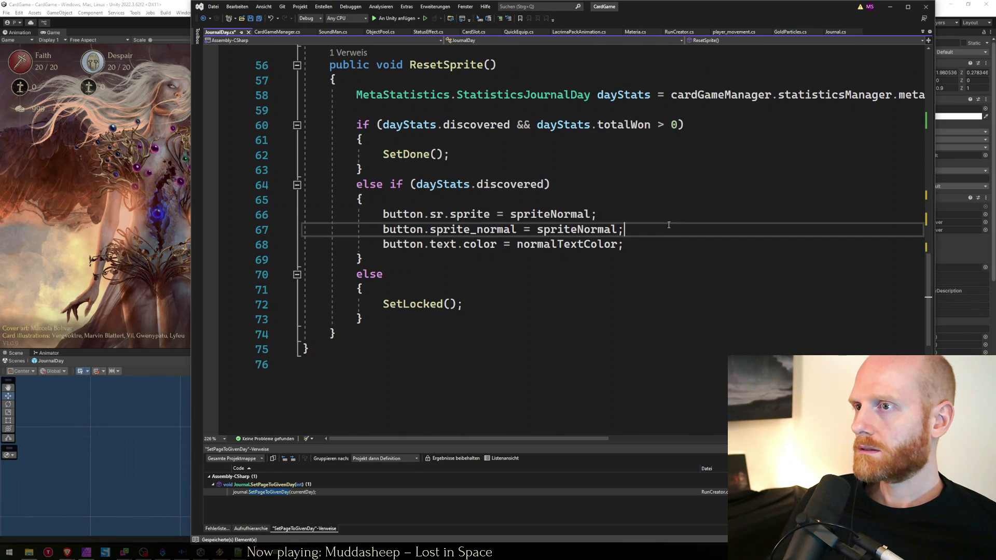
key("Down")
key("ctrl+v")
key("Up")
key("shift+Left")
key("shift+Left")
key("shift+Left")
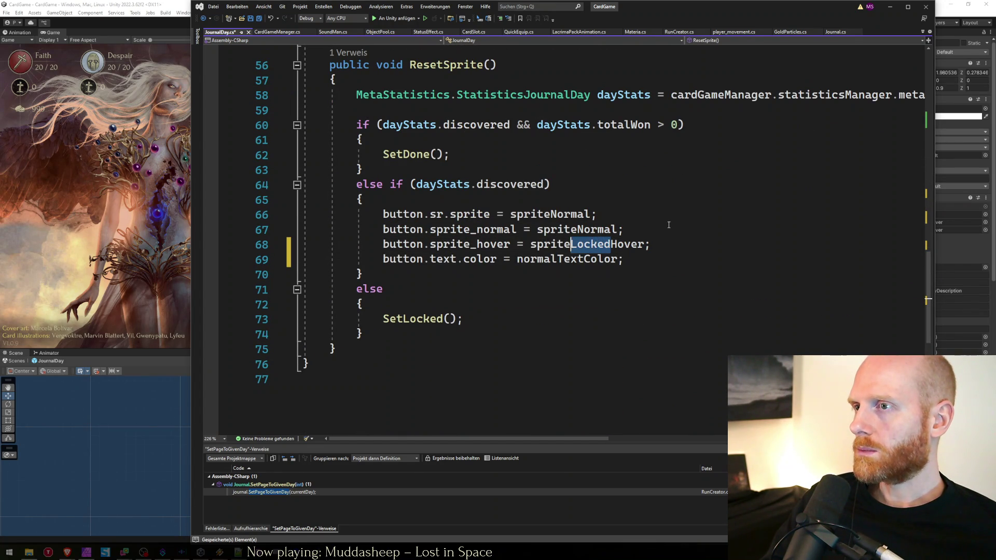
key("BackSpace")
Change SetDone's hover value from spriteLockedHover to spriteHover.
scroll(563, 234, "up", 5)
left_click(545, 233)
key("shift+Right")
key("shift+Right")
key("shift+Right")
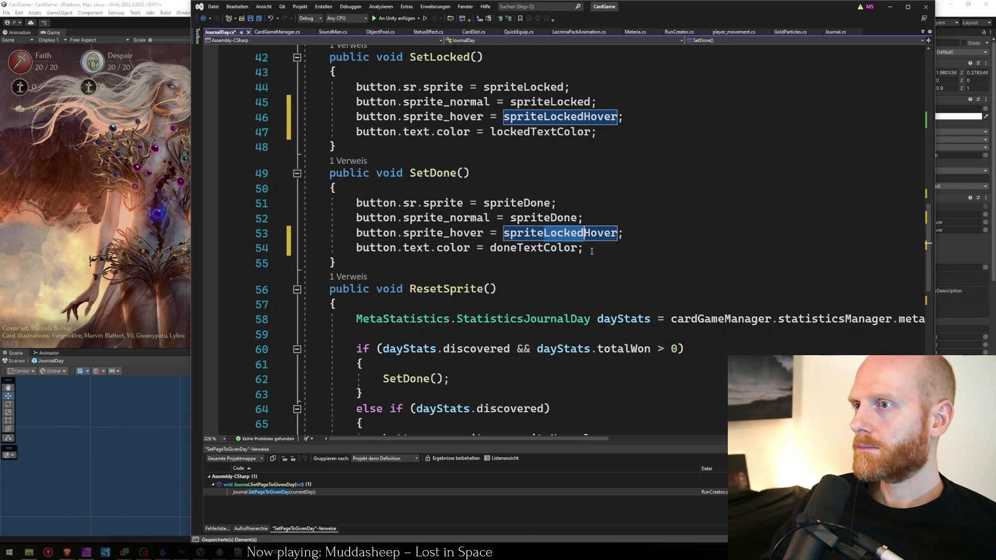
key("BackSpace")
key("Down")
Jump to the SetLocked definition to review it, then return to the Unity editor.
scroll(592, 252, "down", 5)
left_click(631, 271)
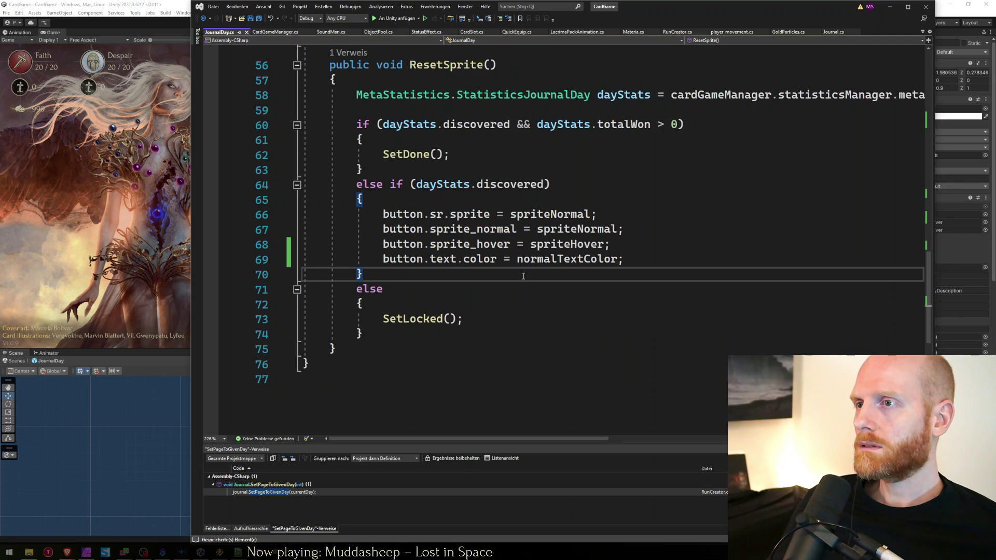
left_click(618, 245)
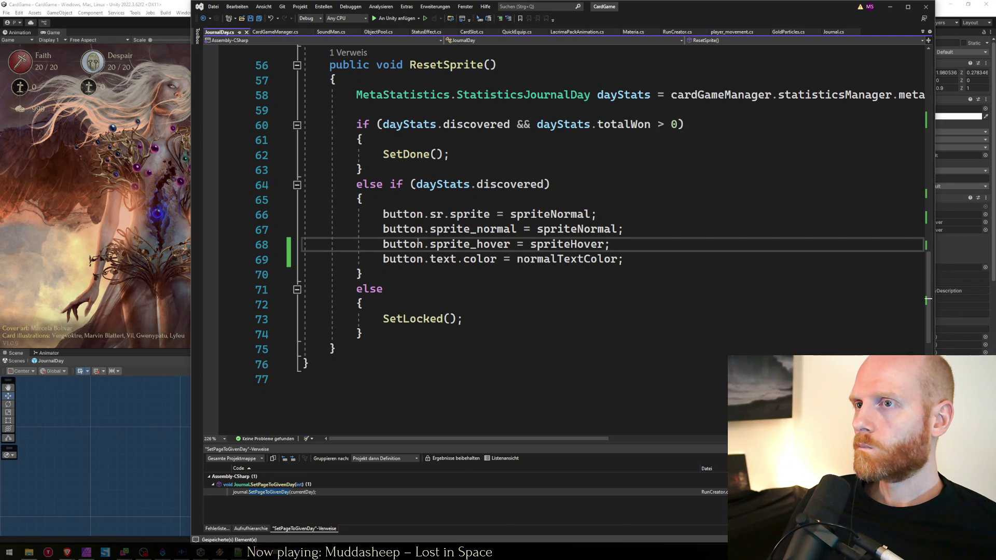
left_click(442, 318, "ctrl")
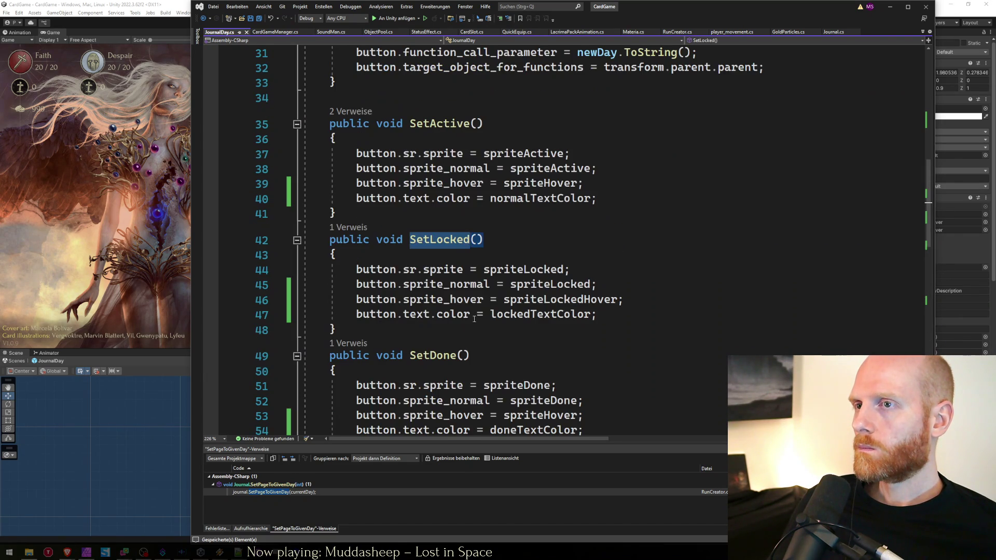
left_click(641, 288)
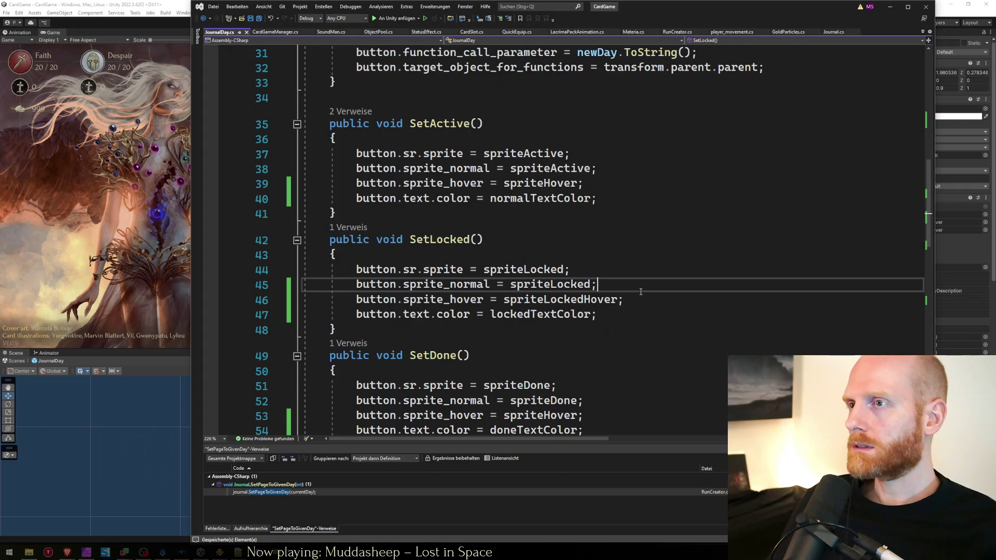
left_click(88, 209)
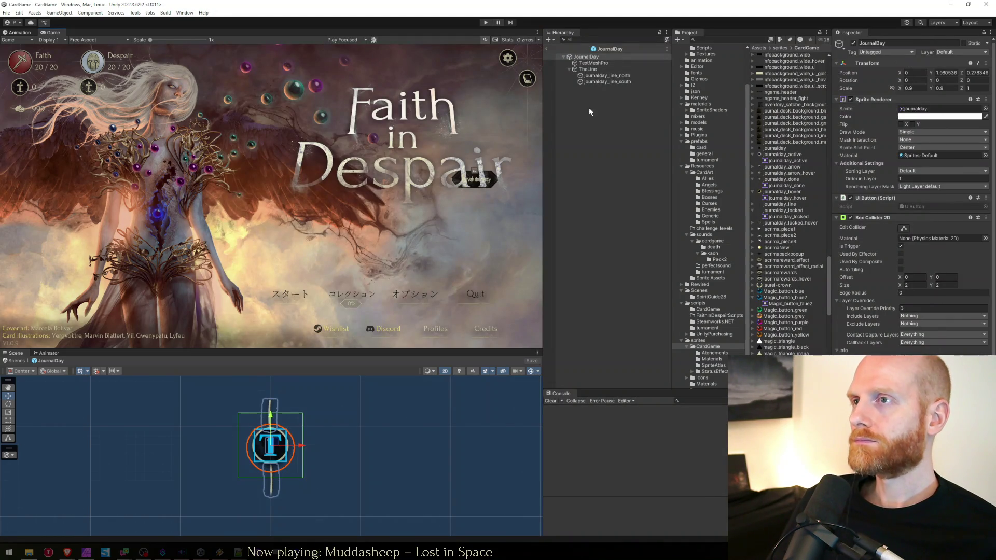
Leave the JournalDay prefab and play the game into the run creator with the Game view maximized.
left_click(547, 48)
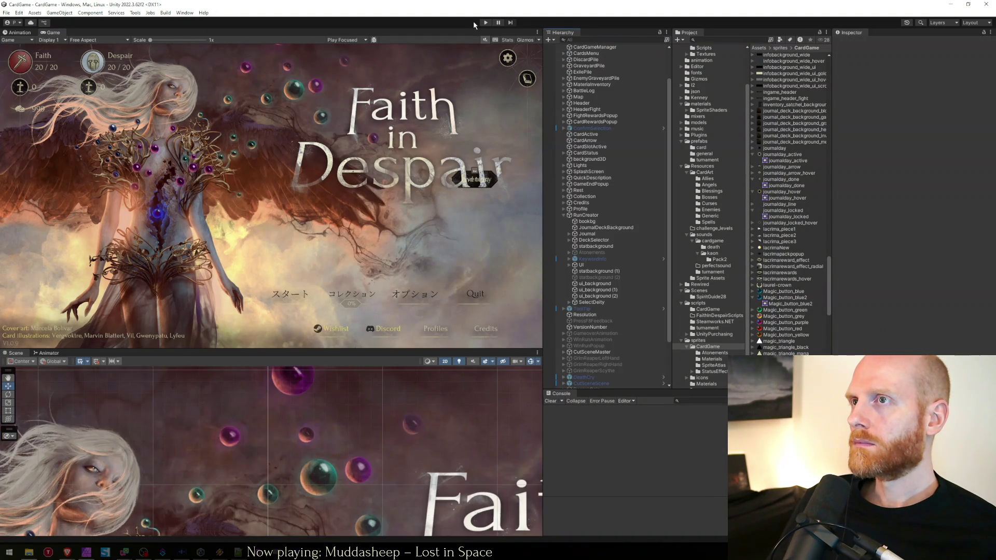
left_click(483, 23)
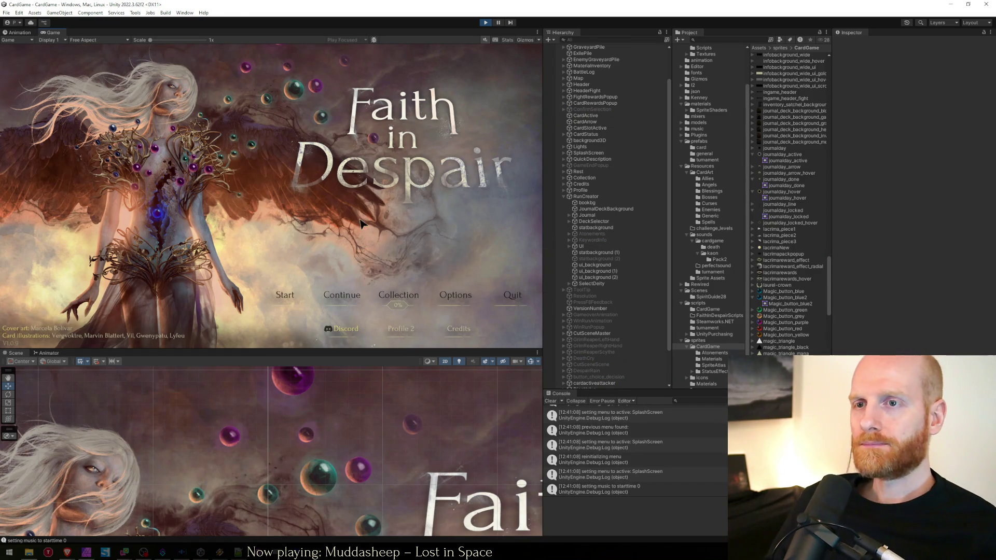
left_click(287, 288)
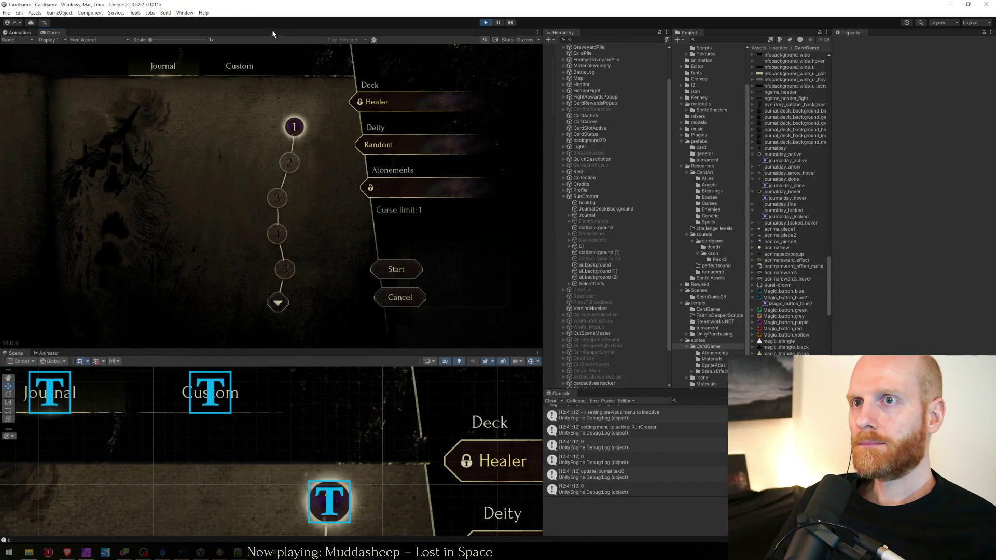
double_click(272, 35)
mouse_move(547, 238)
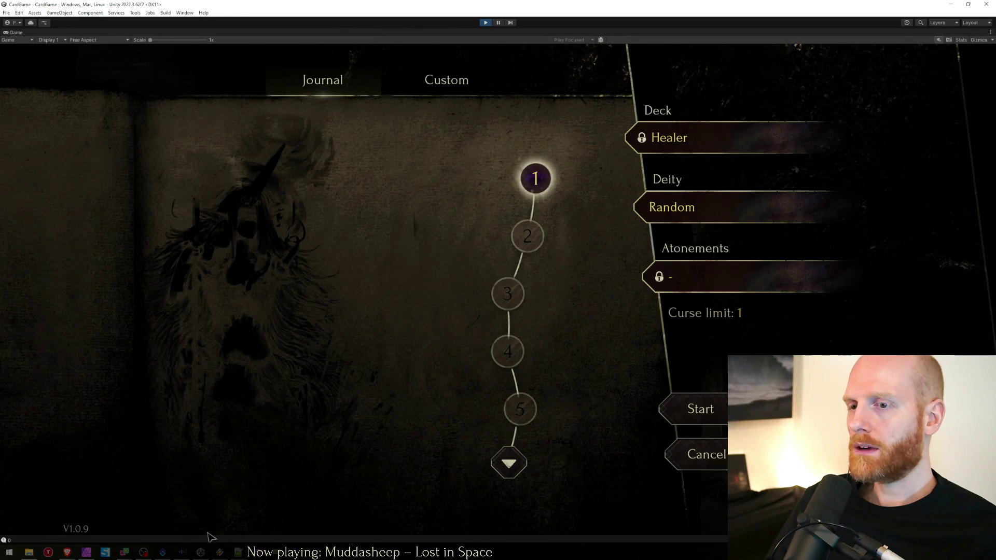
left_click(85, 551)
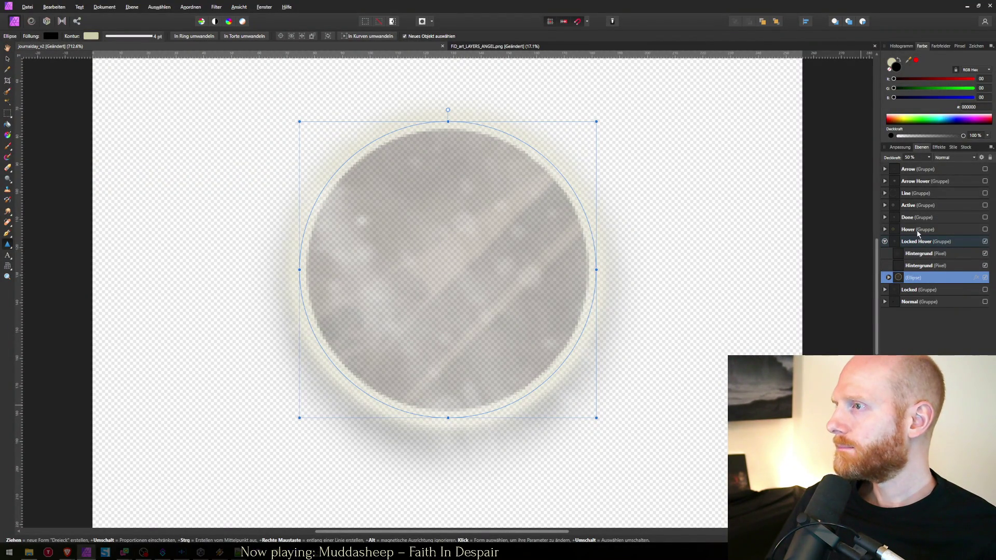
Paste the Hover group's pixel and Hintergrund layers into the Locked Hover group.
left_click(901, 231)
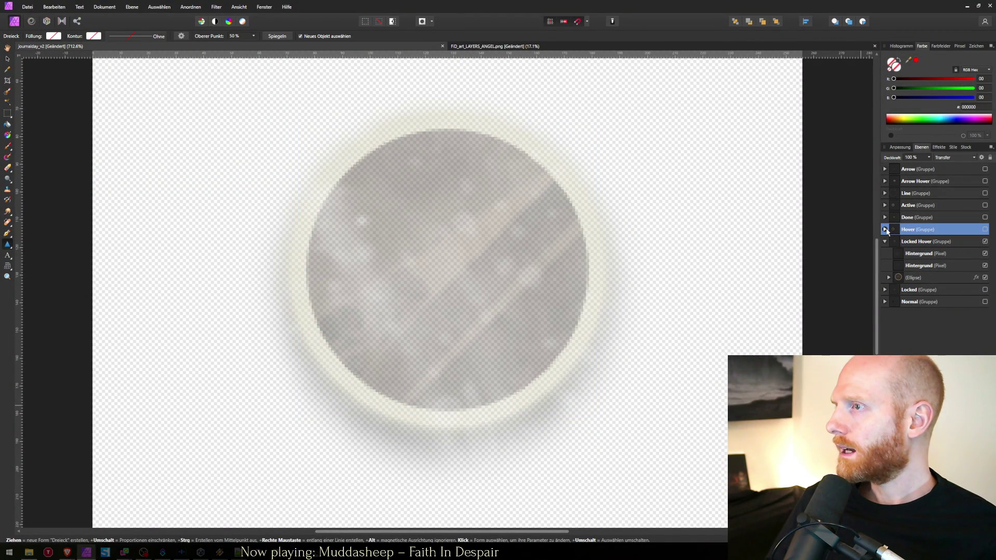
left_click(885, 229)
left_click(912, 242)
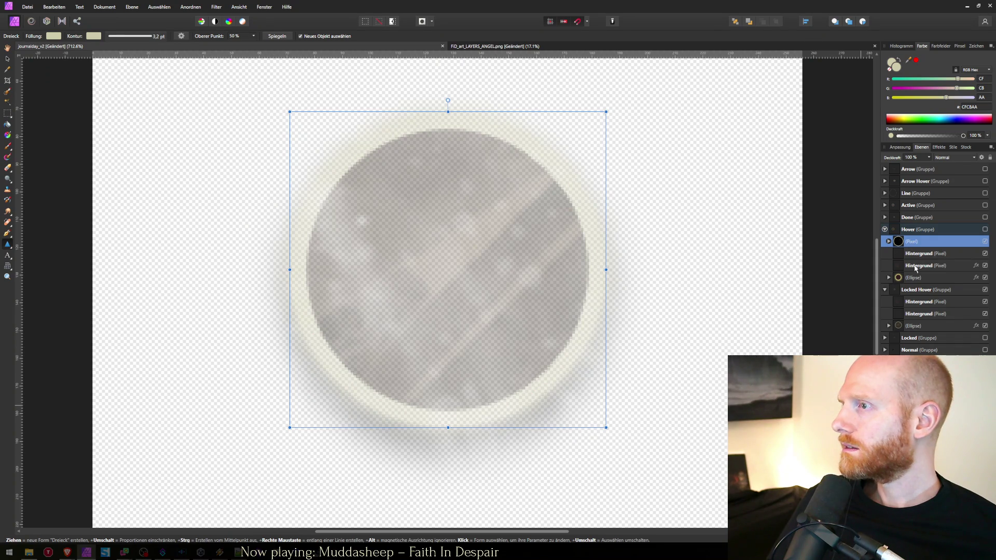
left_click(916, 267)
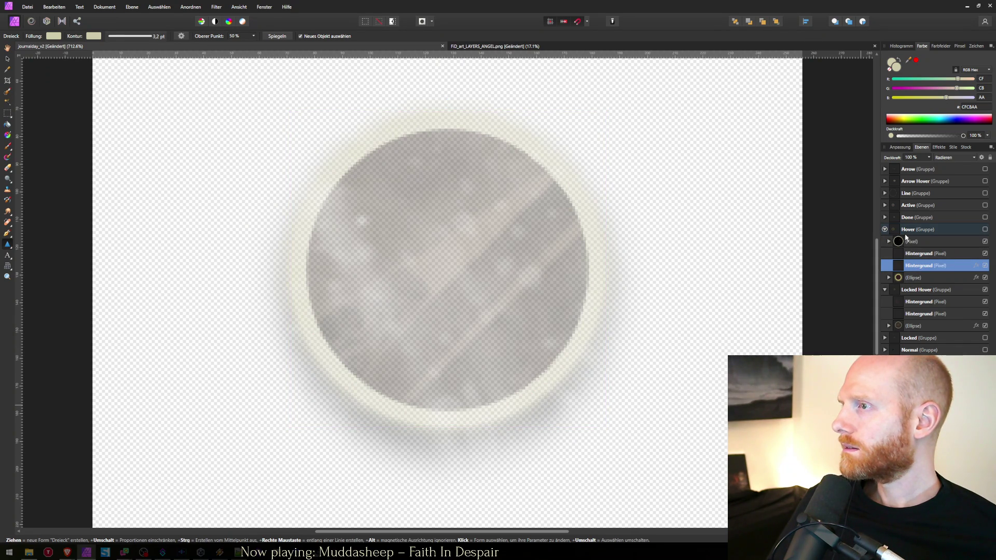
left_click(914, 244)
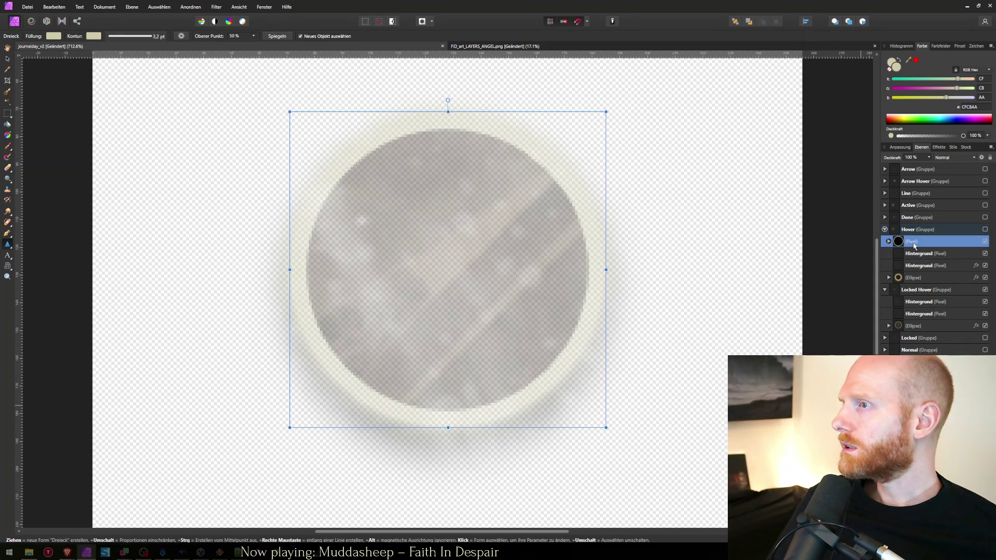
left_click(918, 254, "shift")
left_click(918, 266, "shift")
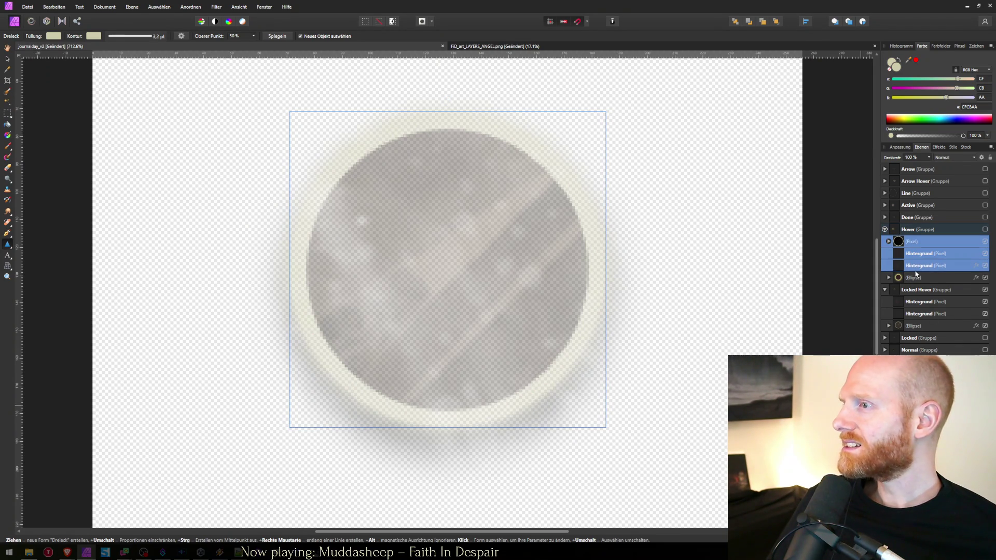
left_click(939, 305)
key("ctrl+v")
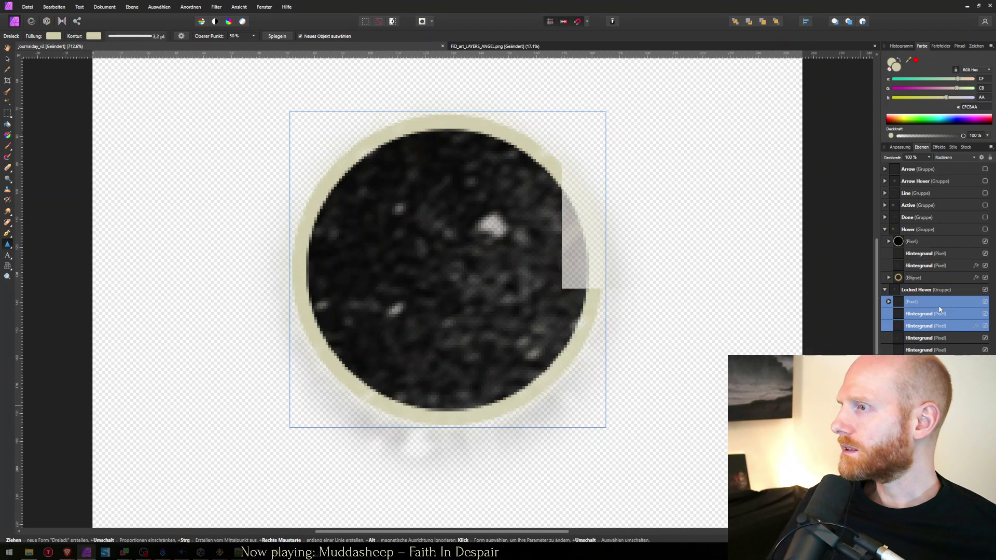
Hide the pasted (Pixel) layer and set the ellipse's opacity to 100 %.
left_click(904, 304)
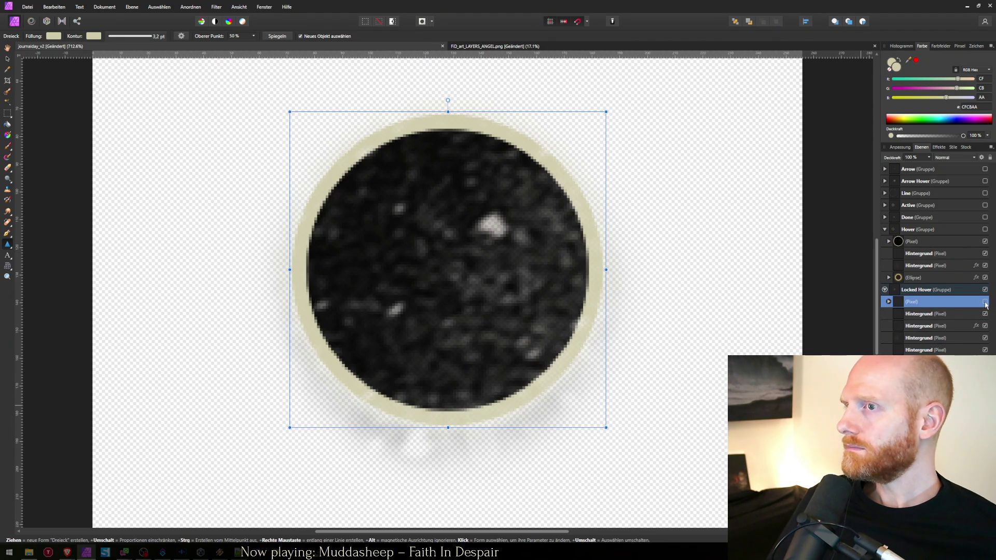
left_click(986, 303)
left_click(926, 374)
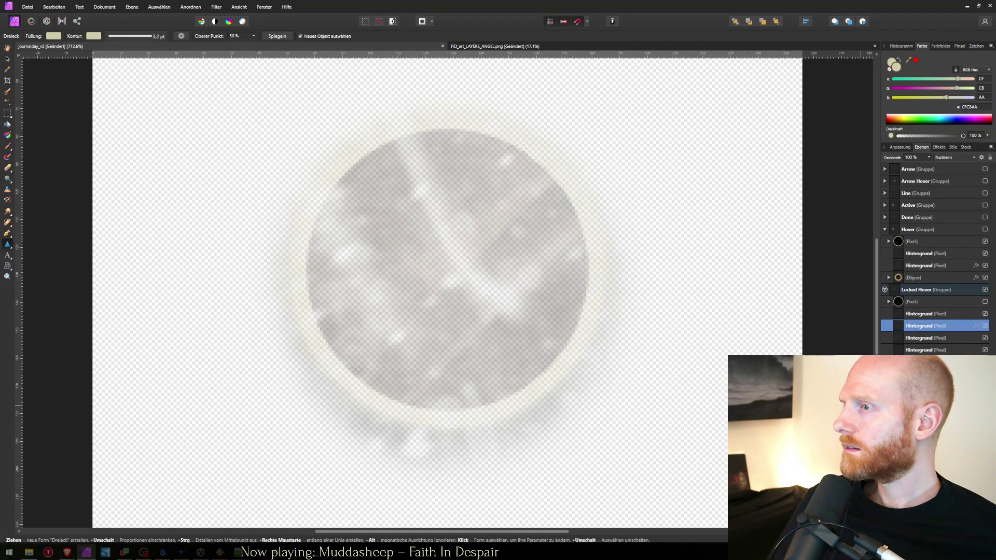
left_click(921, 162)
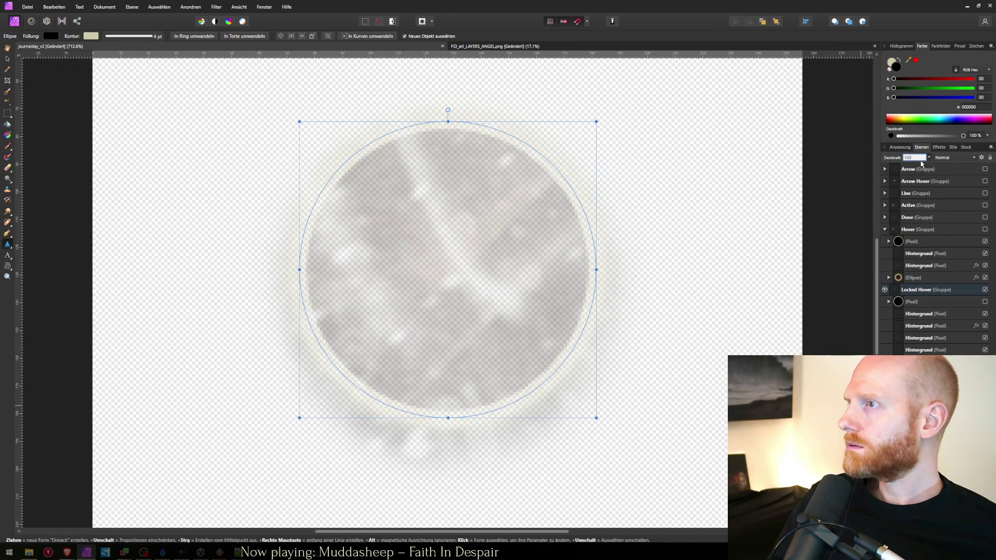
key("Return")
Export as PNG over journalday_locked_hover.png and glance at the result in Unity.
key("ctrl+alt+shift+w")
key("Return")
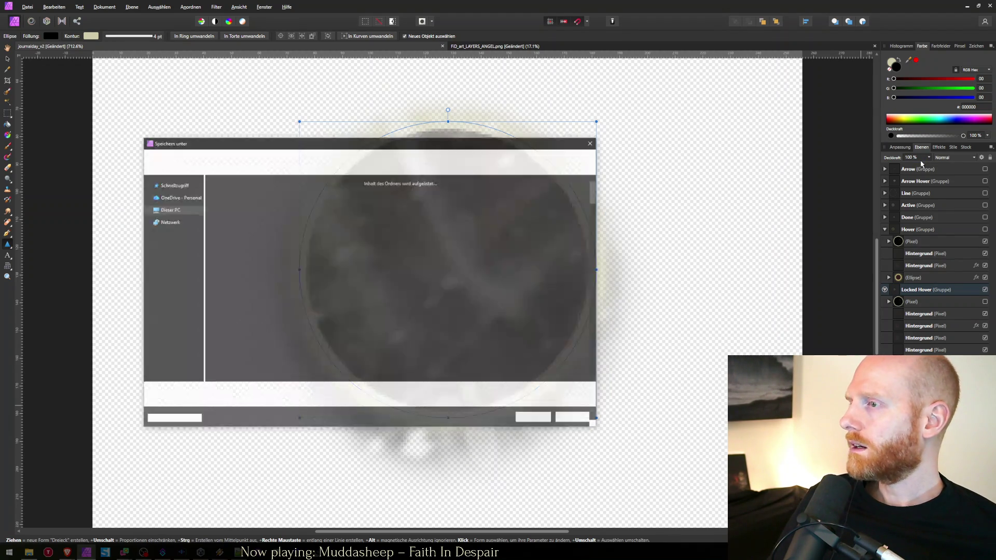
type("journalday_loc")
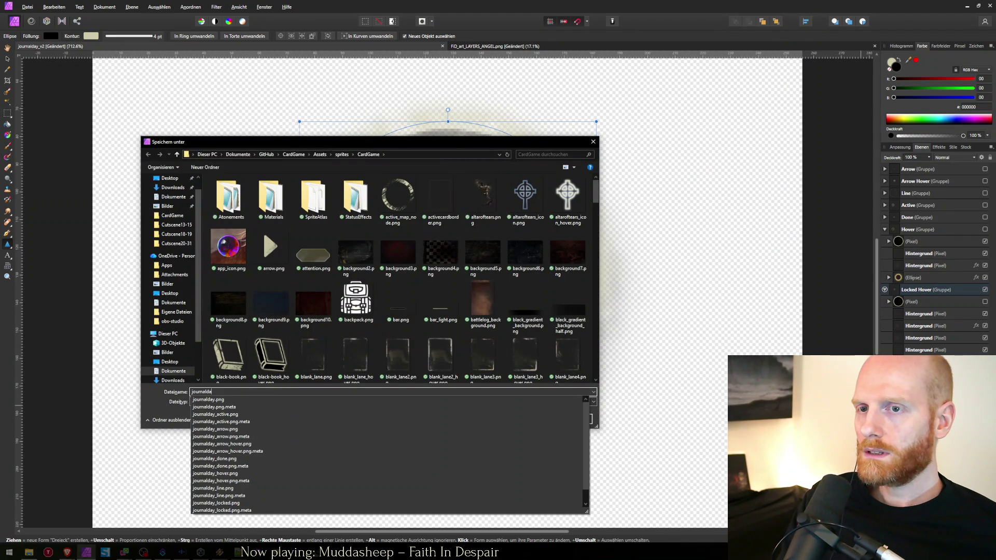
key("Down")
key("Down")
key("Down")
key("Return")
key("alt+j")
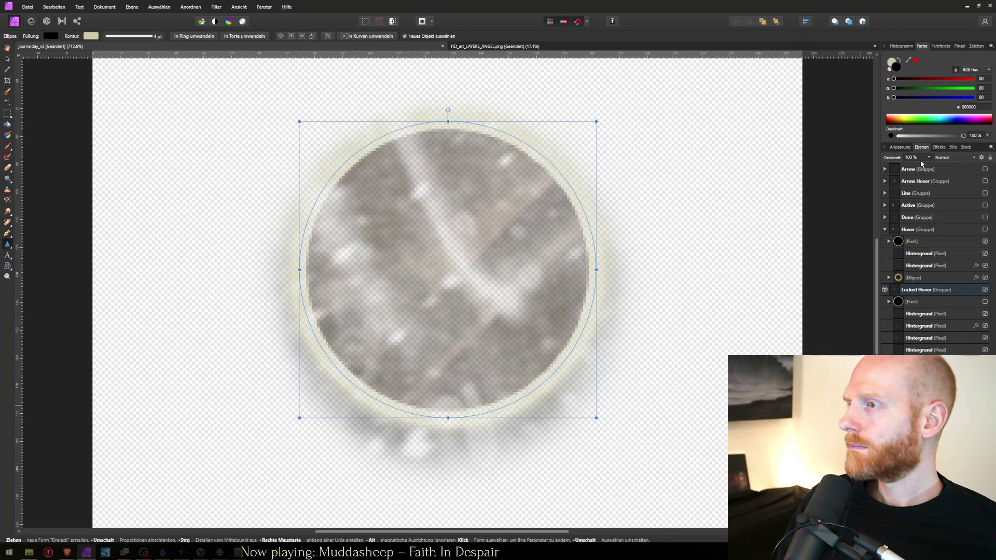
key("alt+Tab")
mouse_move(524, 234)
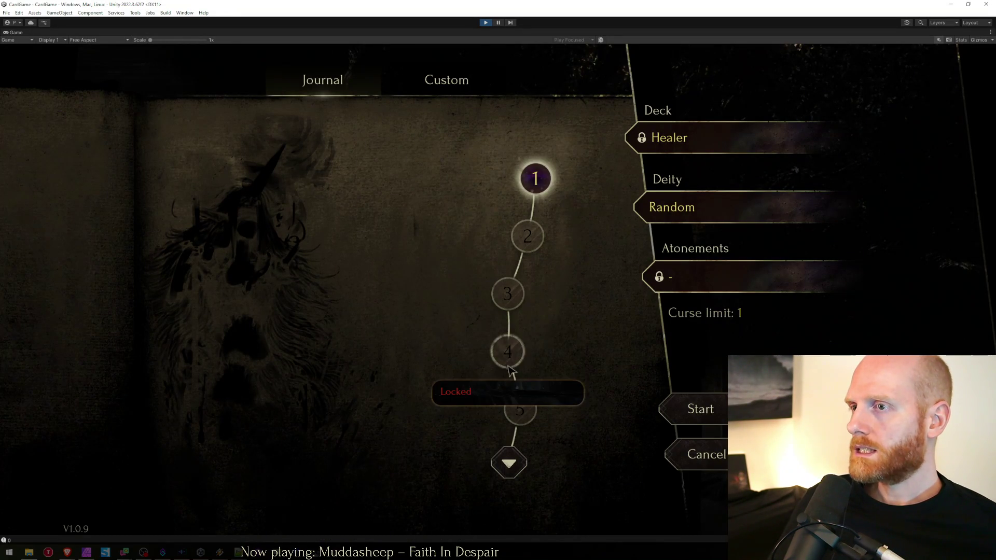
key("alt+Tab")
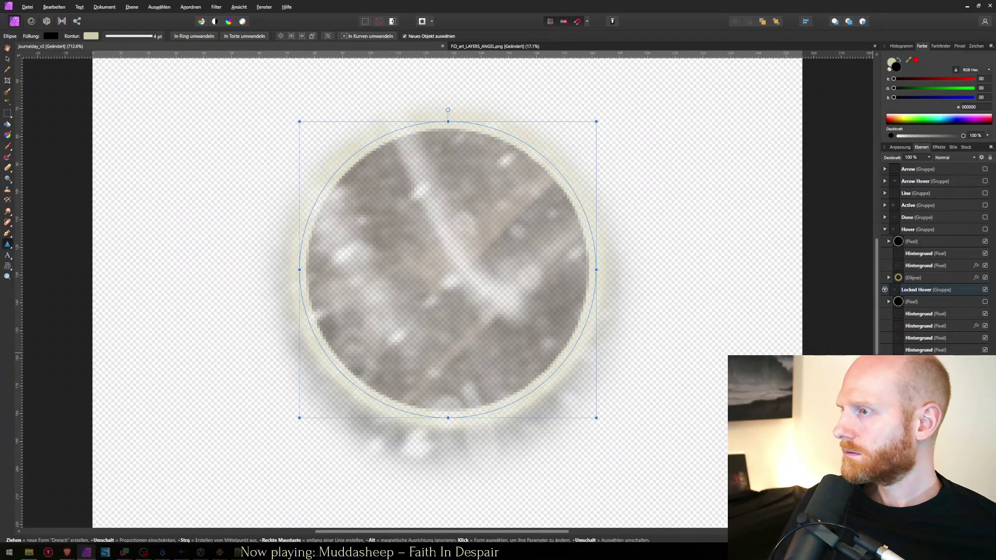
Increase the ellipse's Outer Glow radius in Layer Effects.
left_click(976, 277)
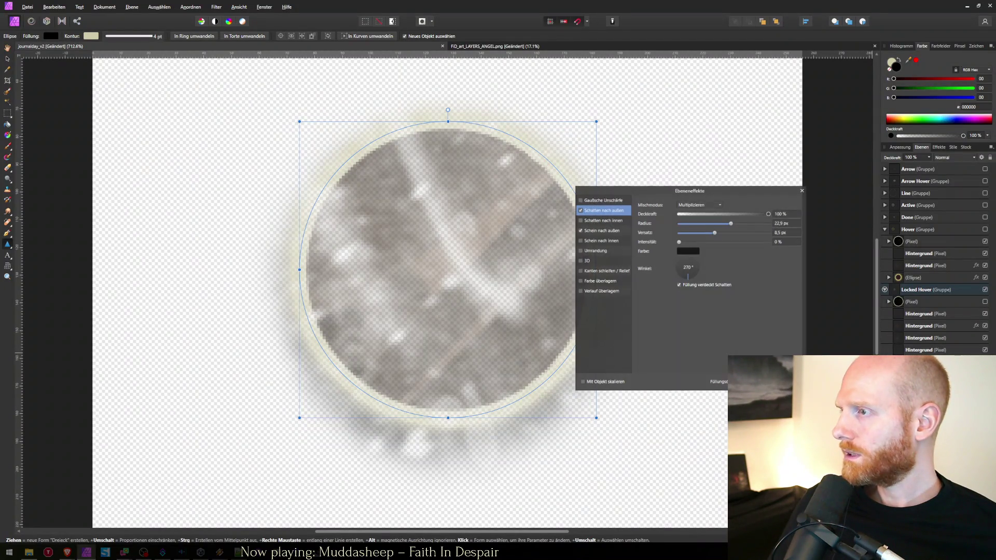
left_click(596, 232)
left_click_drag(715, 223, 751, 225)
Re-export the PNG, replacing journalday_locked_hover.png, and return to Unity.
key("ctrl+alt+shift+w")
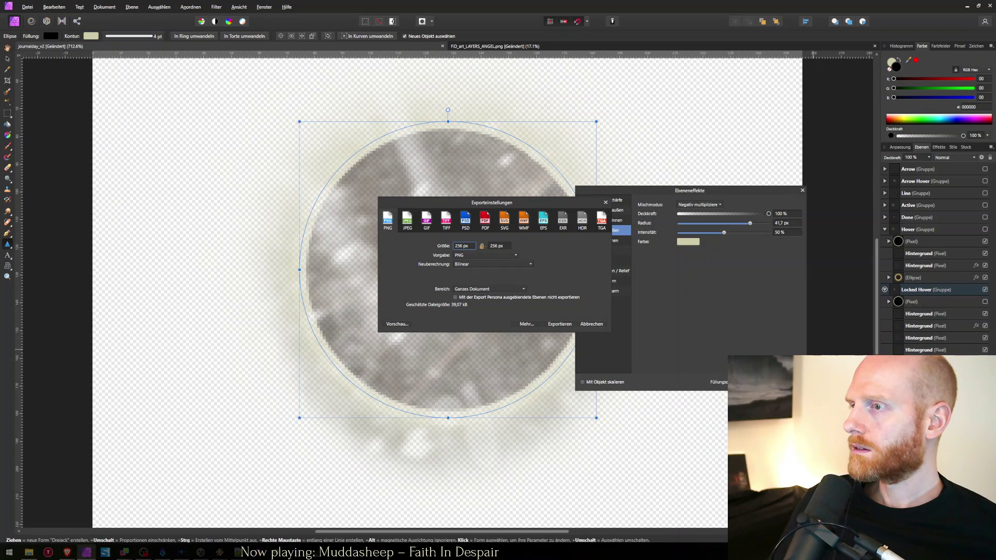
left_click(551, 323)
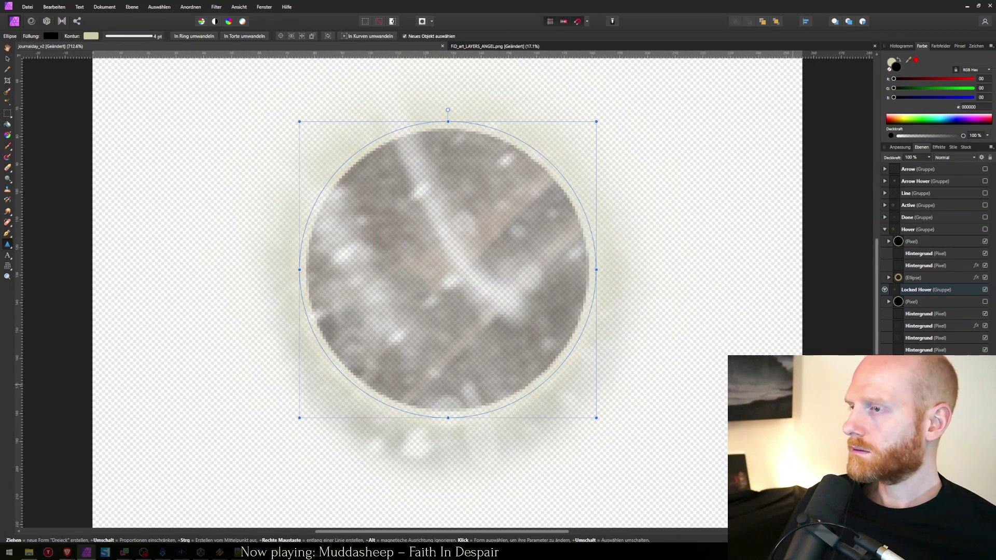
type("journal")
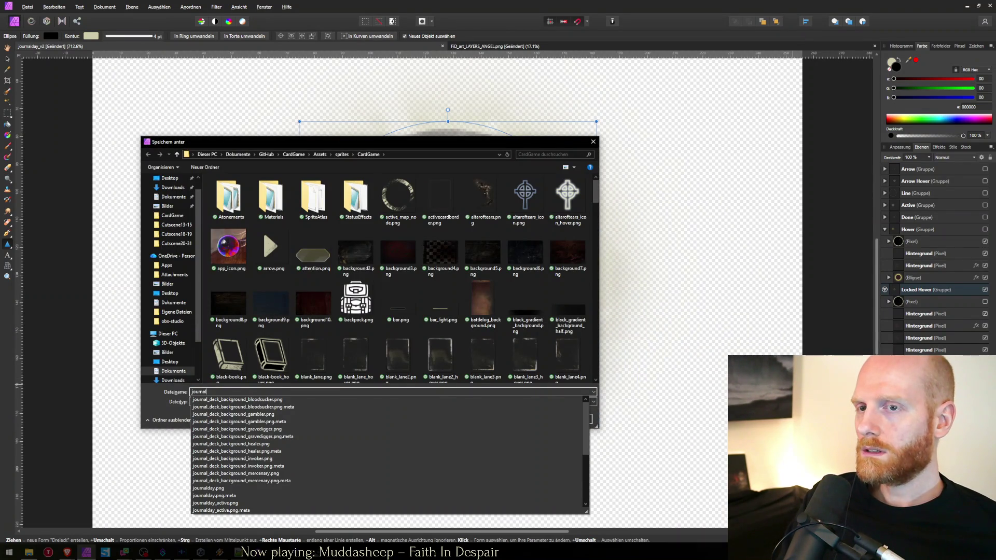
type("day_lo")
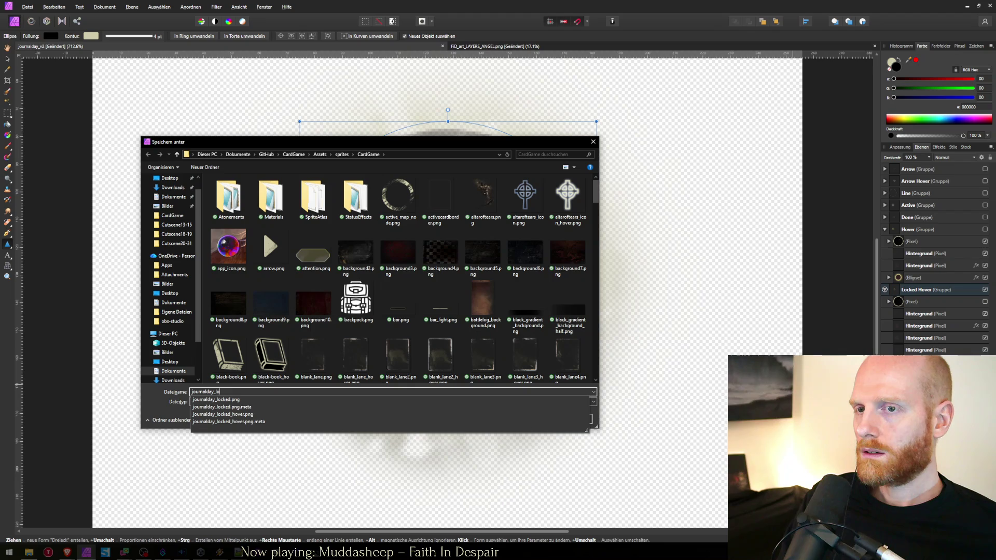
key("Down")
key("Down")
key("Down")
key("Return")
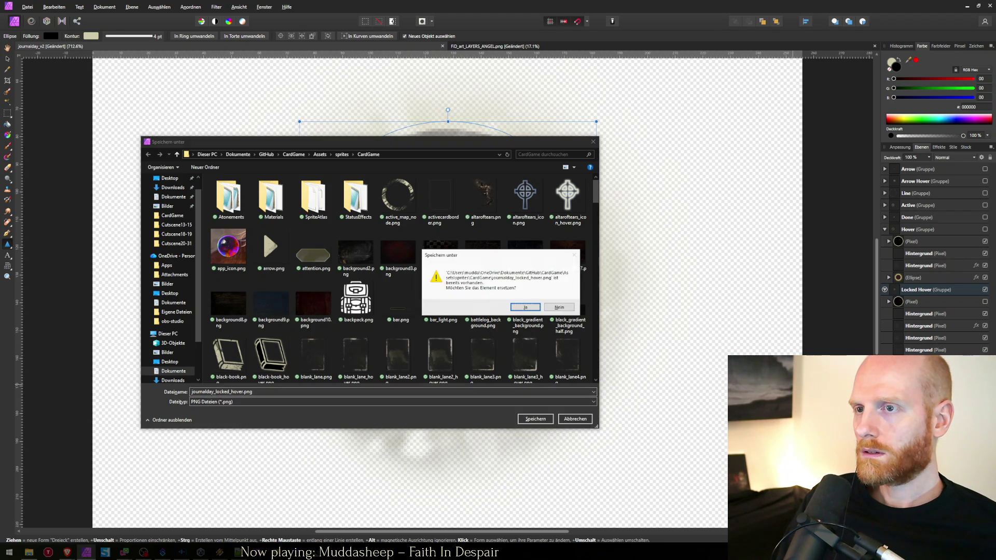
key("Return")
key("alt+Tab")
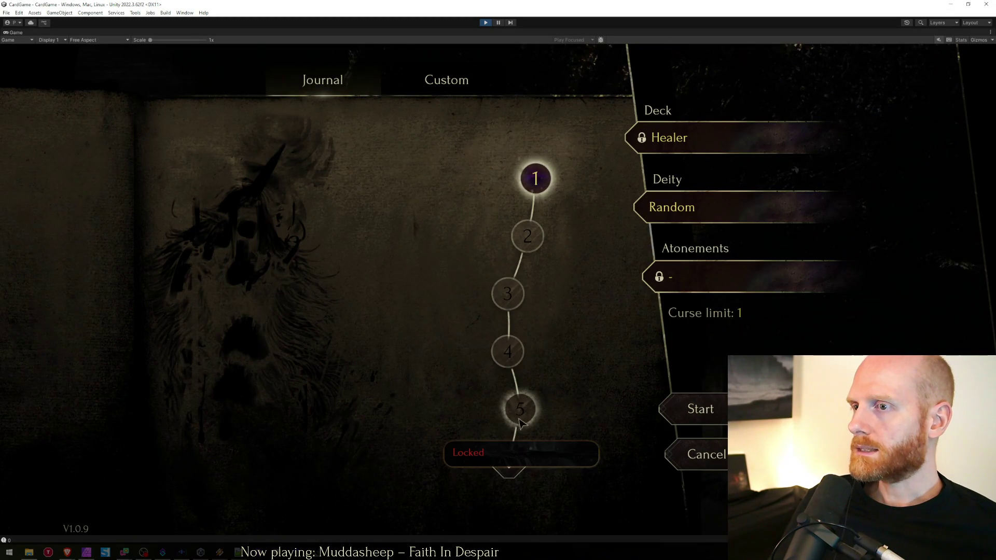
left_click(509, 462)
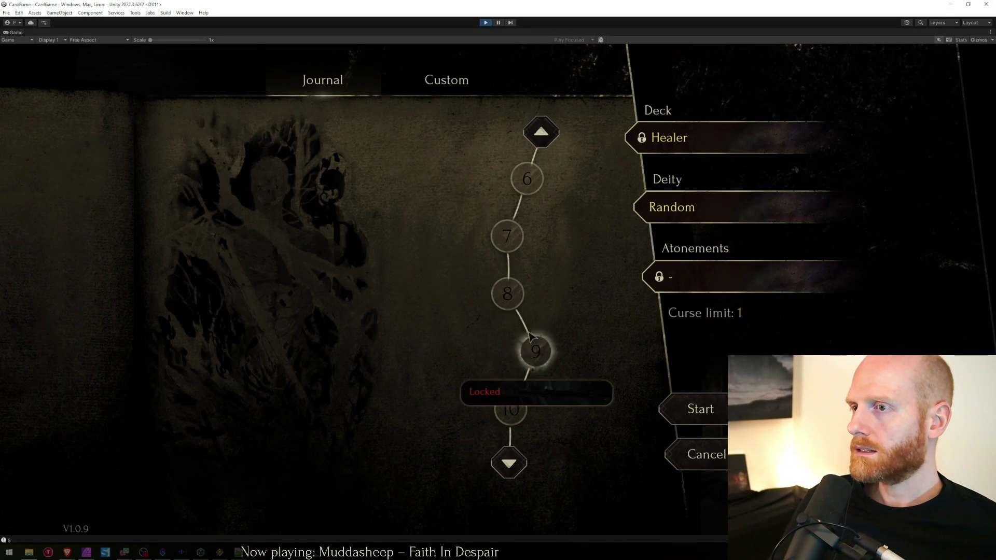
left_click(509, 463)
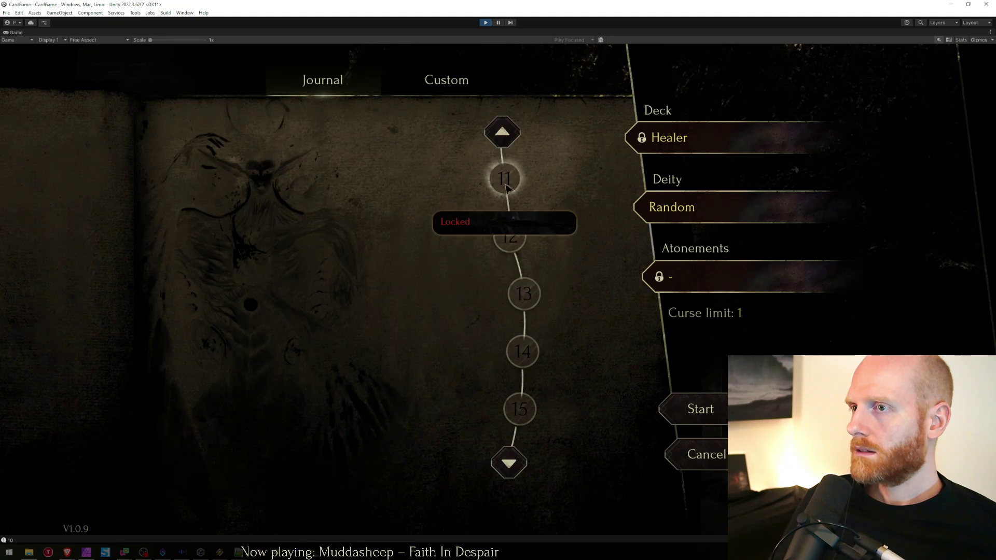
left_click(502, 132)
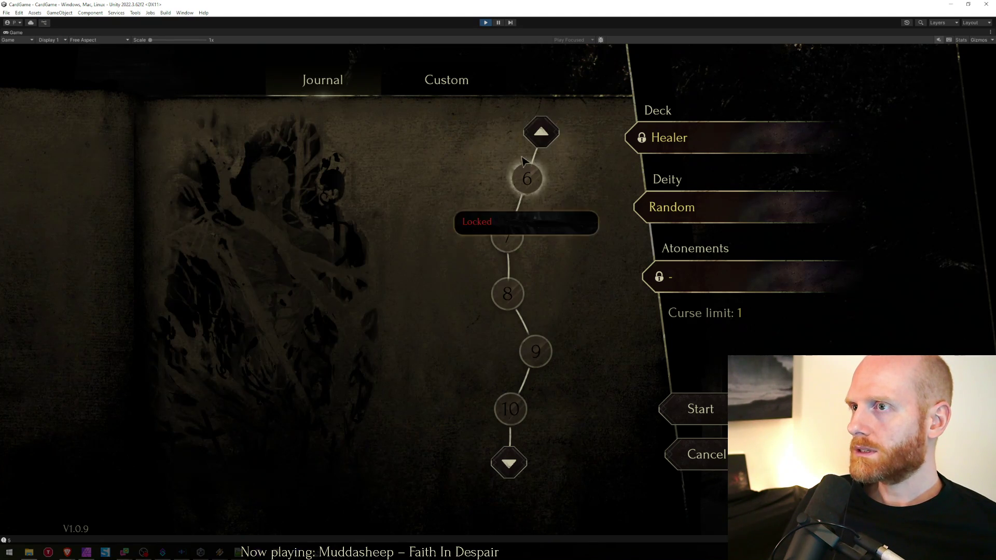
left_click(539, 124)
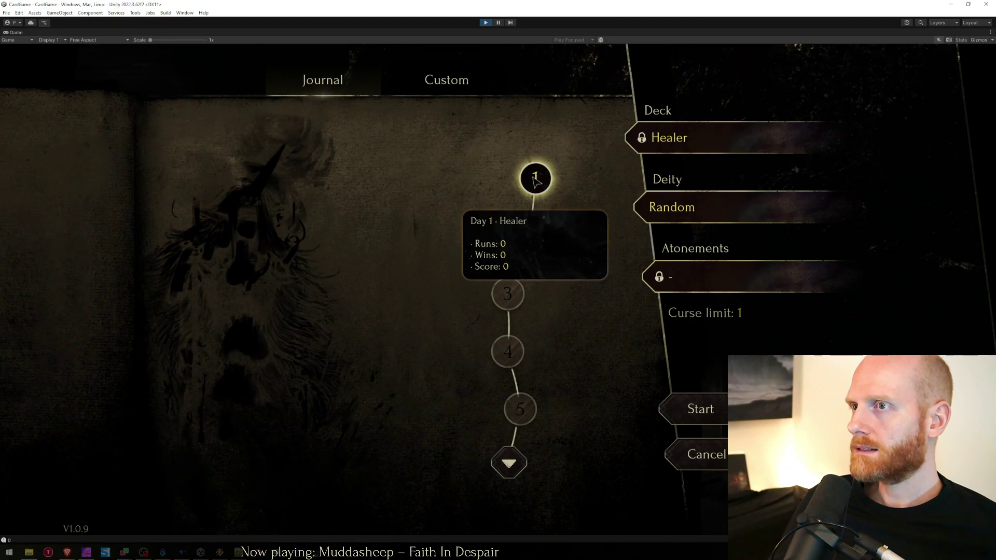
mouse_move(534, 189)
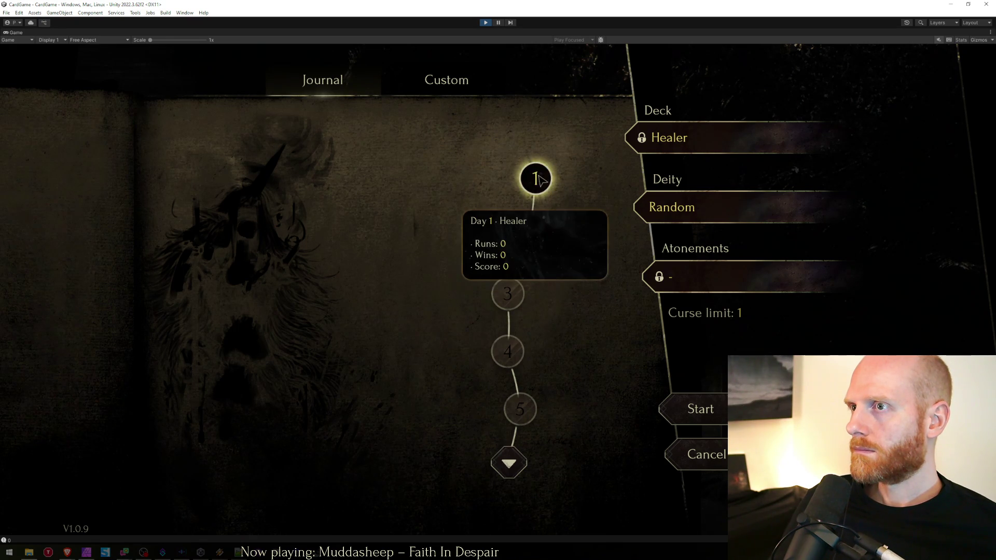
mouse_move(509, 310)
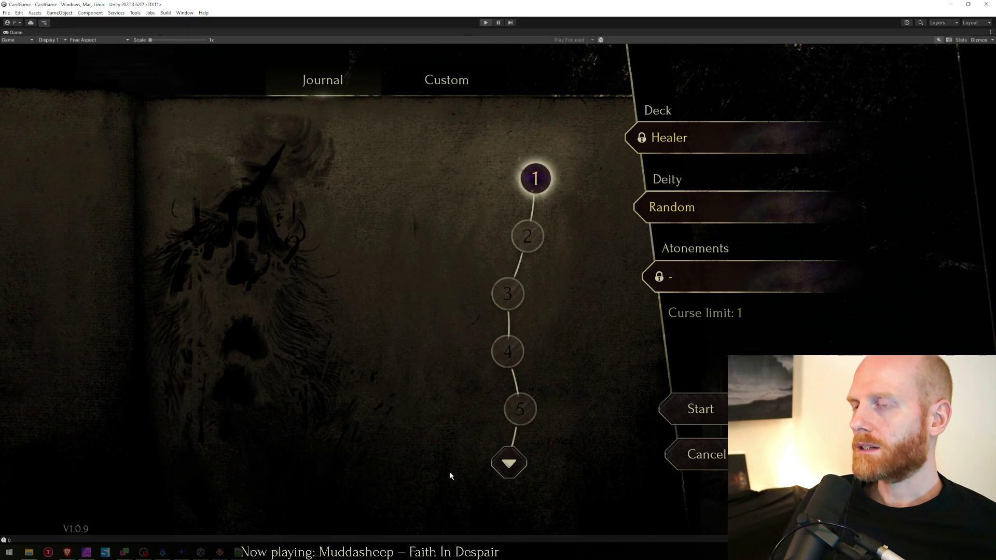
key("alt+Tab")
Duplicate SetLocked's sprite_hover line and turn the copy into a sprite_click assignment.
left_click(459, 311)
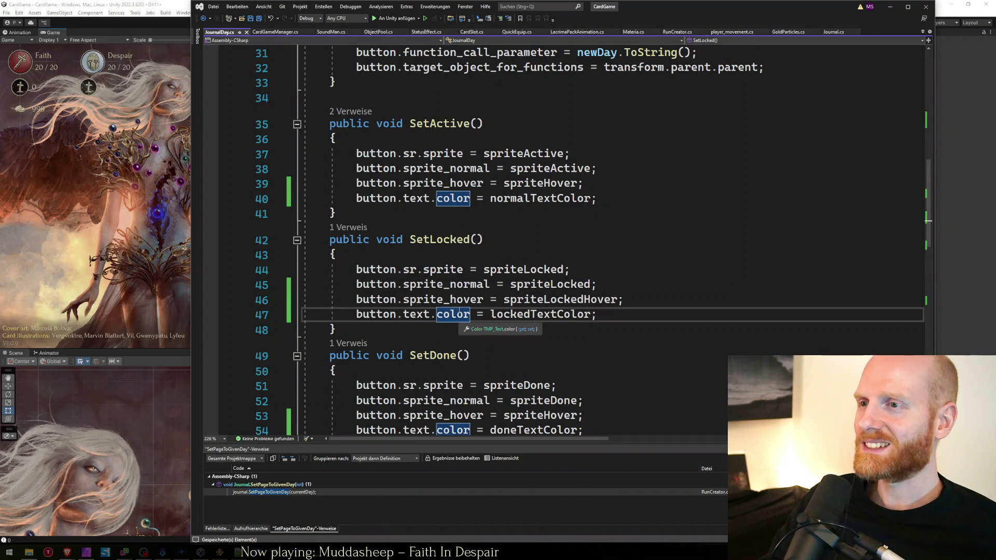
key("Up")
key("Home")
key("shift+Down")
key("ctrl+x")
key("ctrl+v")
key("ctrl+v")
double_click(459, 311)
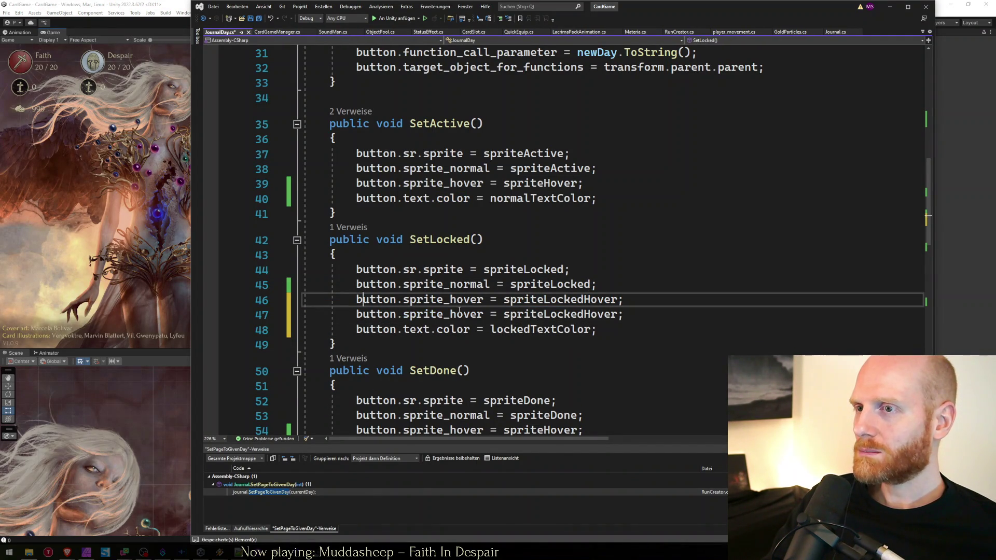
double_click(459, 310)
type("sprice")
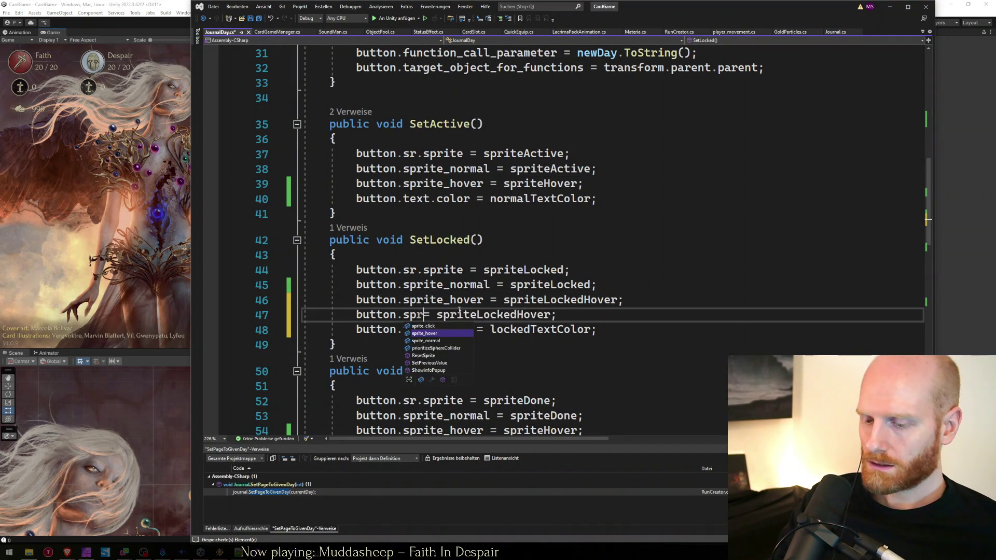
key("Tab")
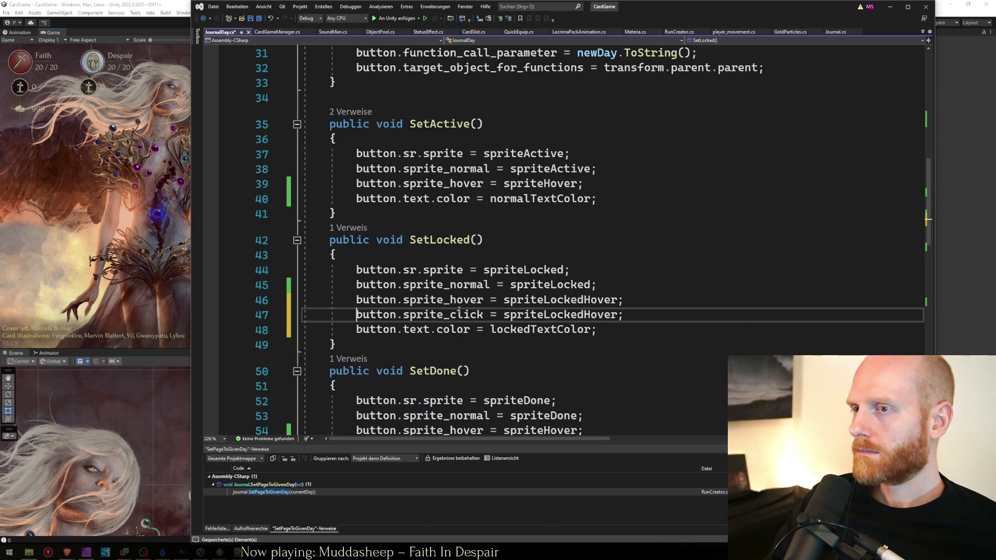
Add a sprite_click line to SetActive with spriteHover as its value.
key("ctrl+c")
key("Up")
key("Up")
key("Up")
key("Down")
key("Down")
key("ctrl+v")
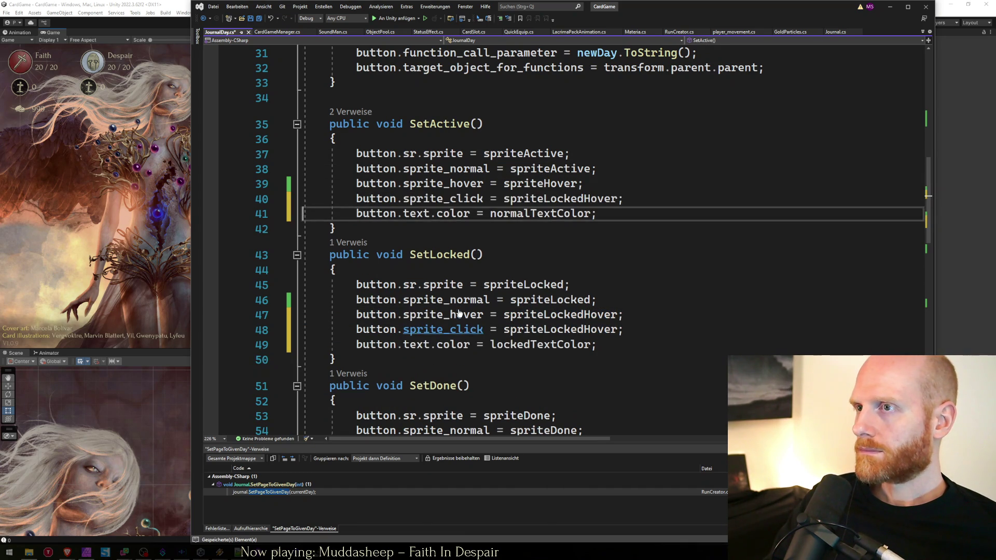
key("Up")
key("End")
key("Left")
key("ctrl+shift+Left")
key("ctrl+c")
key("Down")
key("ctrl+shift+Left")
key("ctrl+v")
Add the sprite_click line to SetDone and ResetSprite's else-if block, then let Unity recompile.
key("Down")
key("Down")
key("Down")
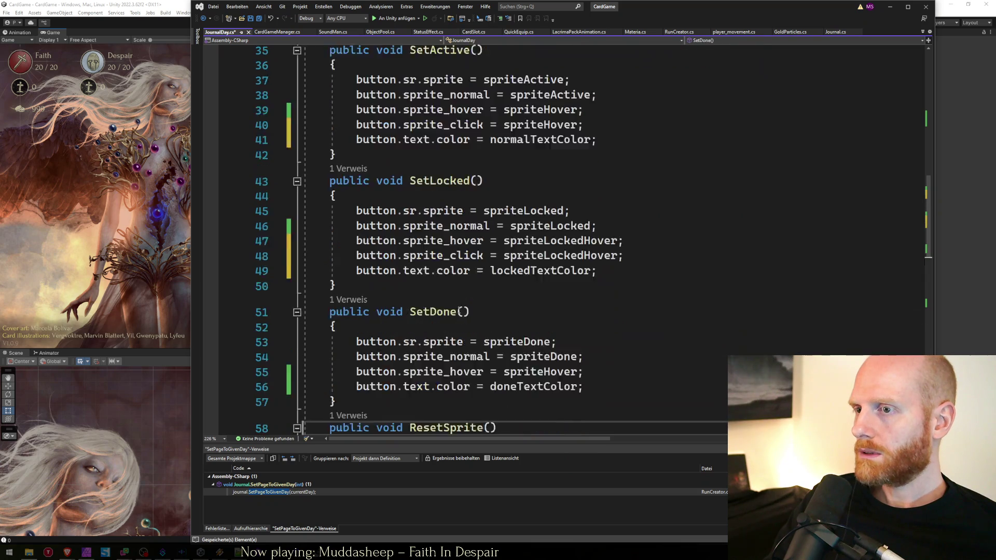
key("Up")
key("Up")
key("Up")
key("ctrl+v")
key("Down")
key("Down")
key("Down")
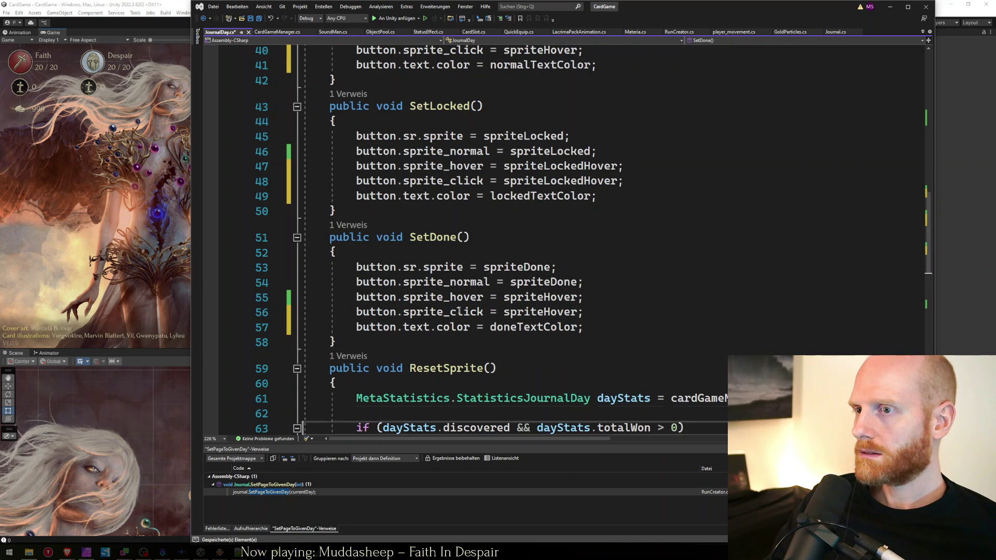
key("Down")
key("Down")
key("Up")
key("Up")
key("Up")
key("ctrl+v")
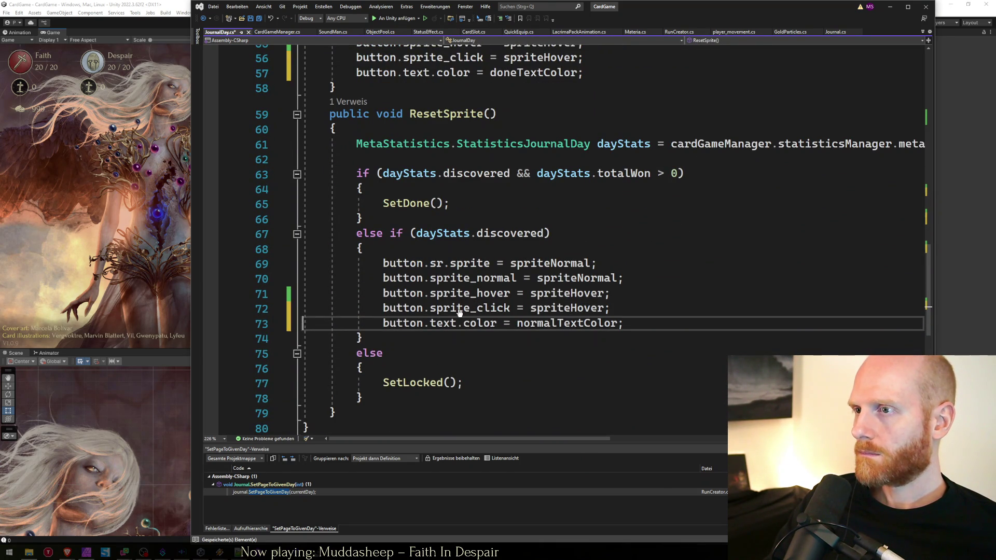
left_click(157, 261)
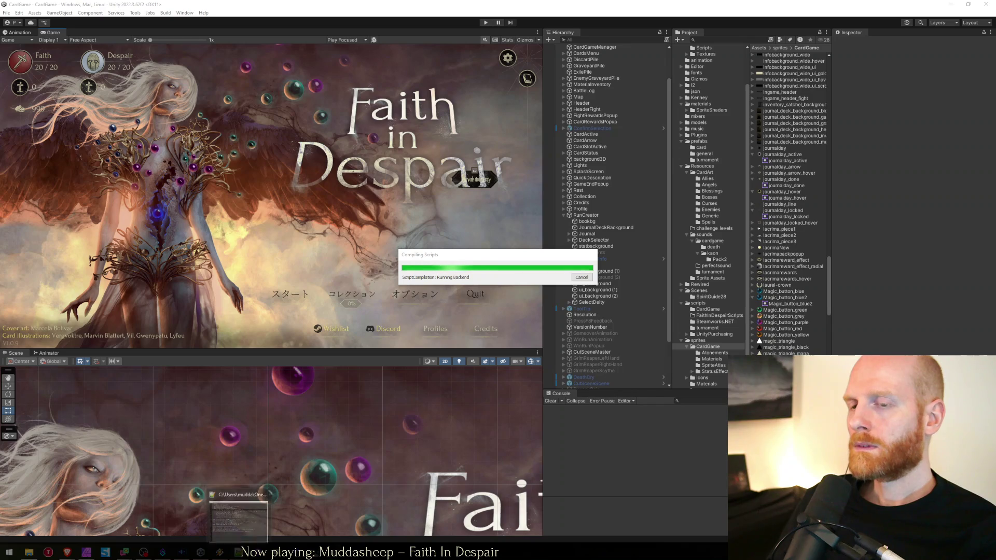
left_click(237, 536)
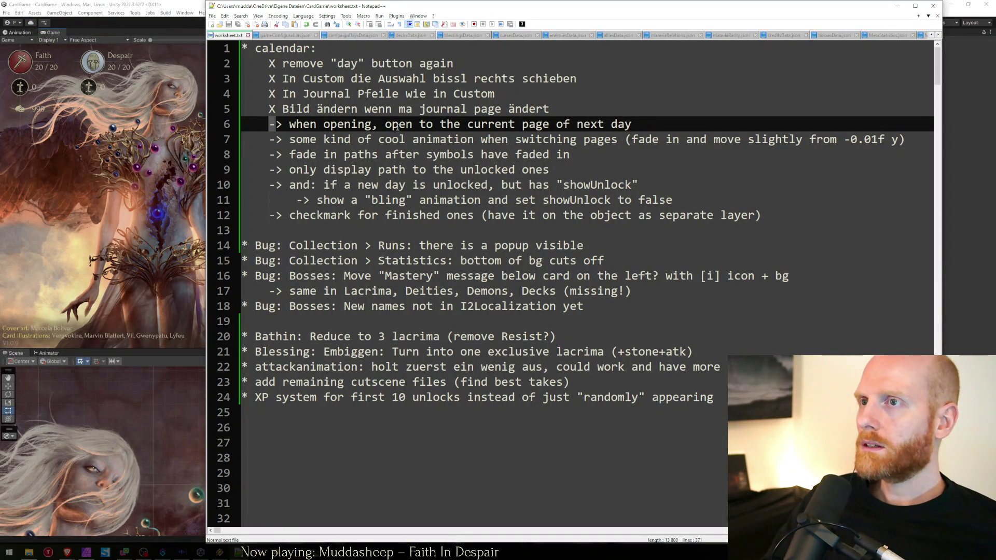
Replace the '->' marker on line 6 of worksheet.txt with 'X'.
key("shift+Right")
key("shift+Right")
type("X")
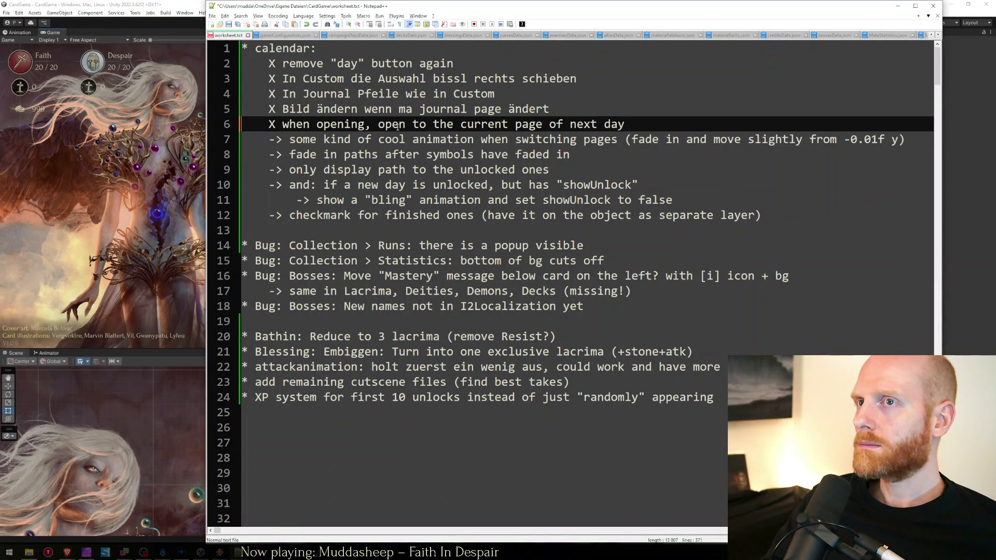
key("alt+Tab")
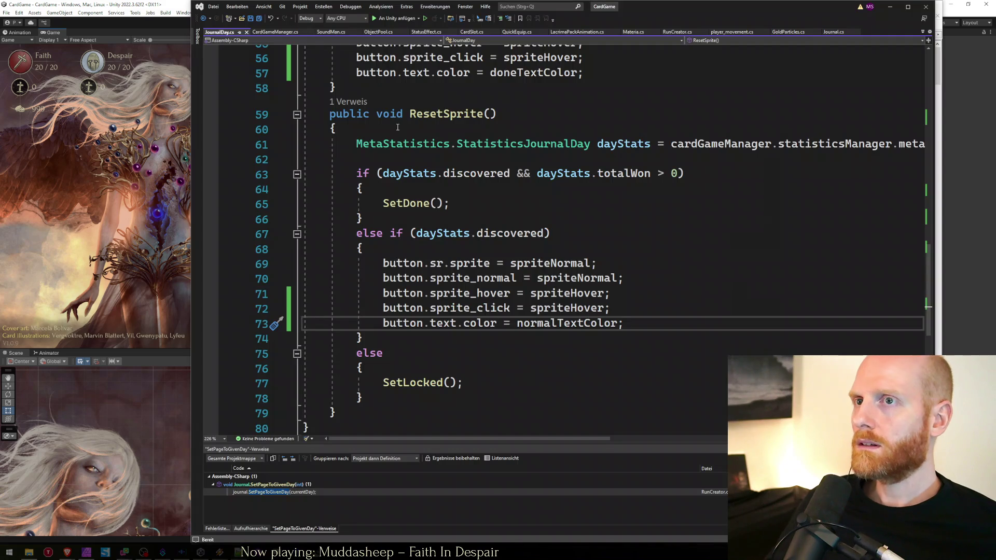
Start the game in Unity's play mode again.
left_click(46, 222)
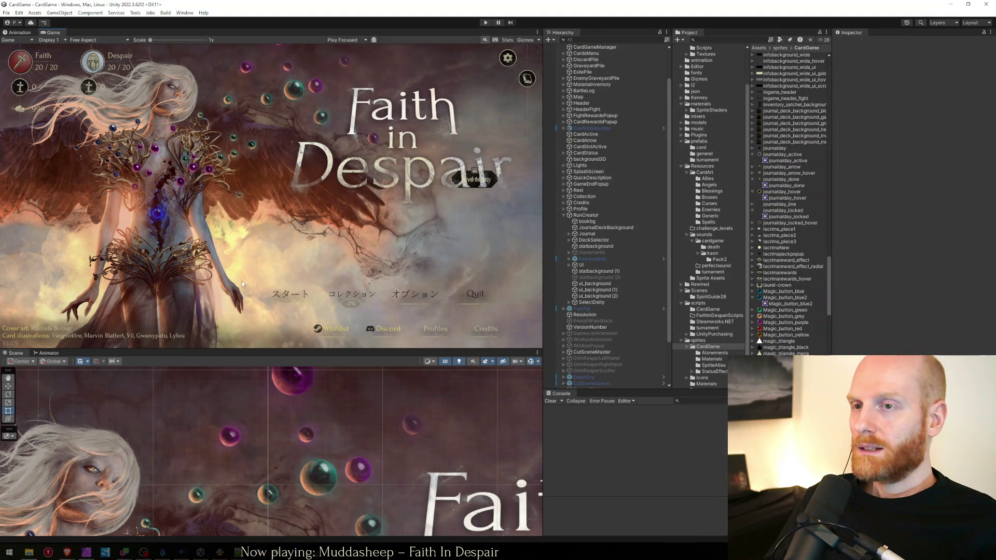
left_click(481, 26)
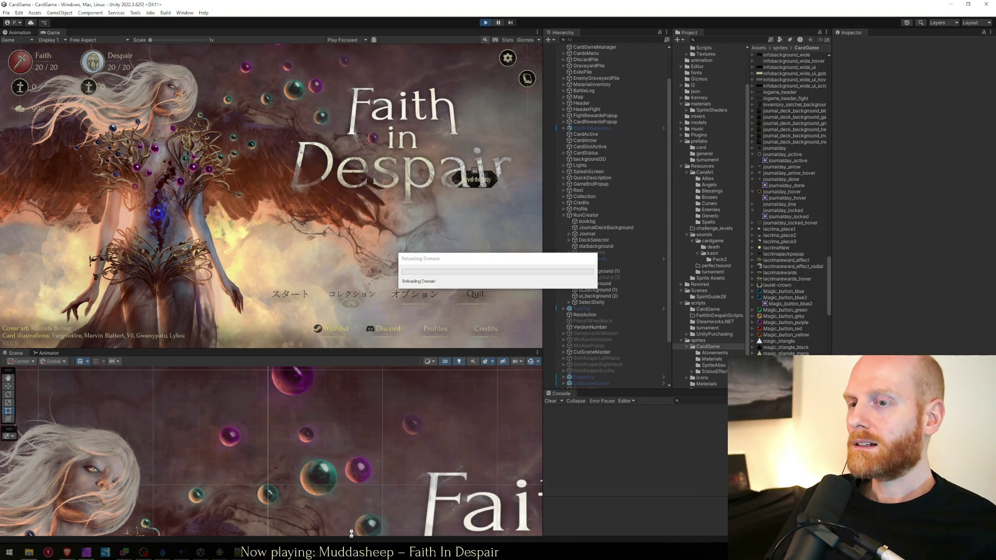
key("alt+Tab")
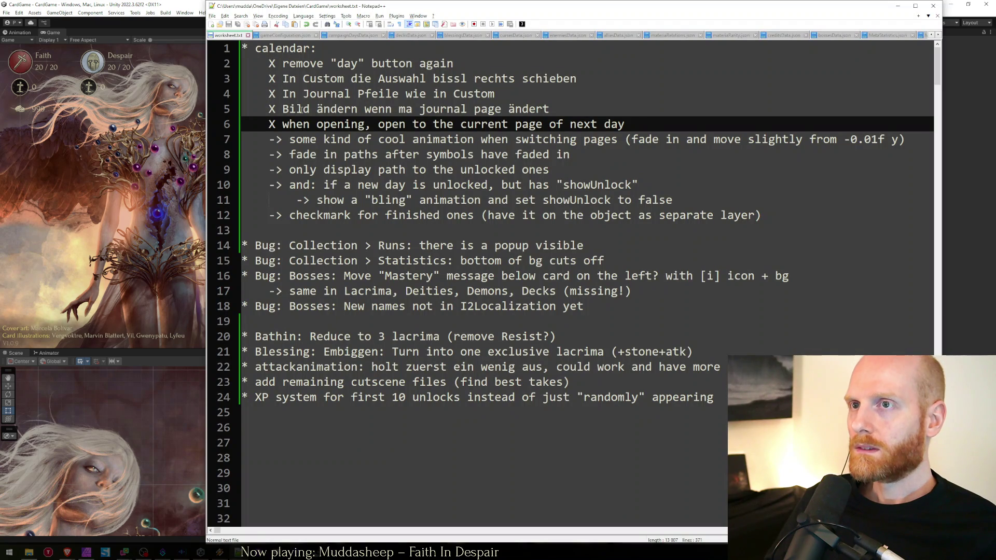
left_click(161, 3)
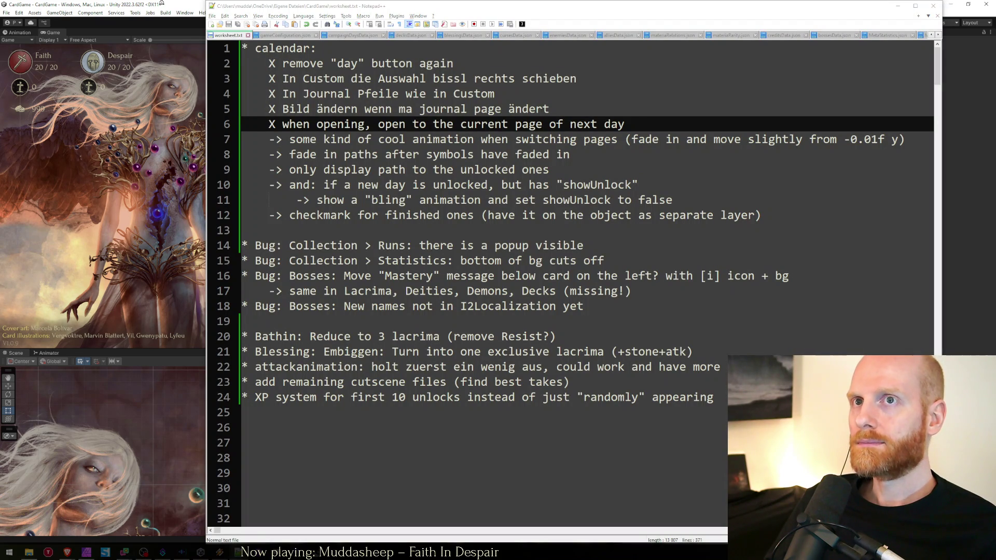
left_click(898, 5)
left_click(486, 22)
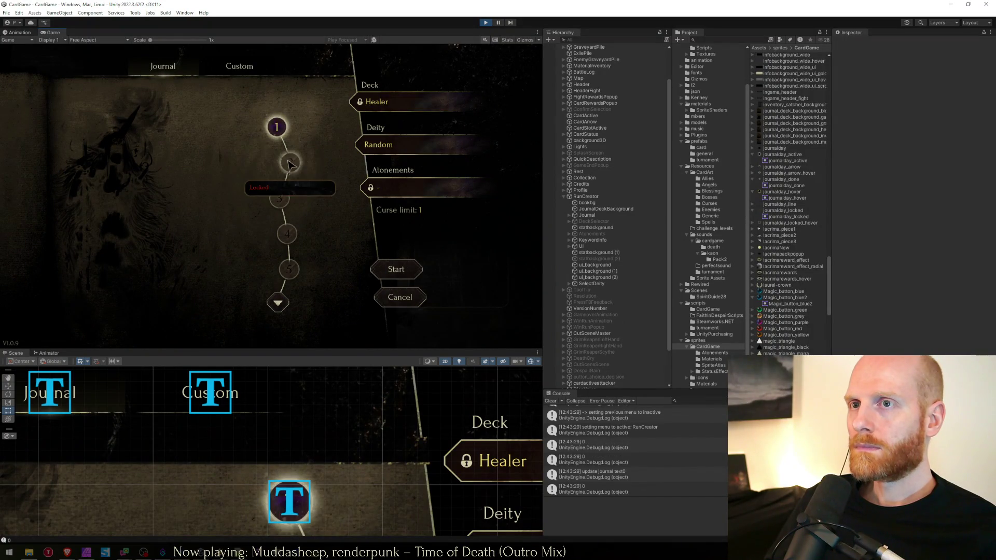
Switch to the first profile and page the journal path to days 21–25.
left_click(278, 303)
left_click(386, 300)
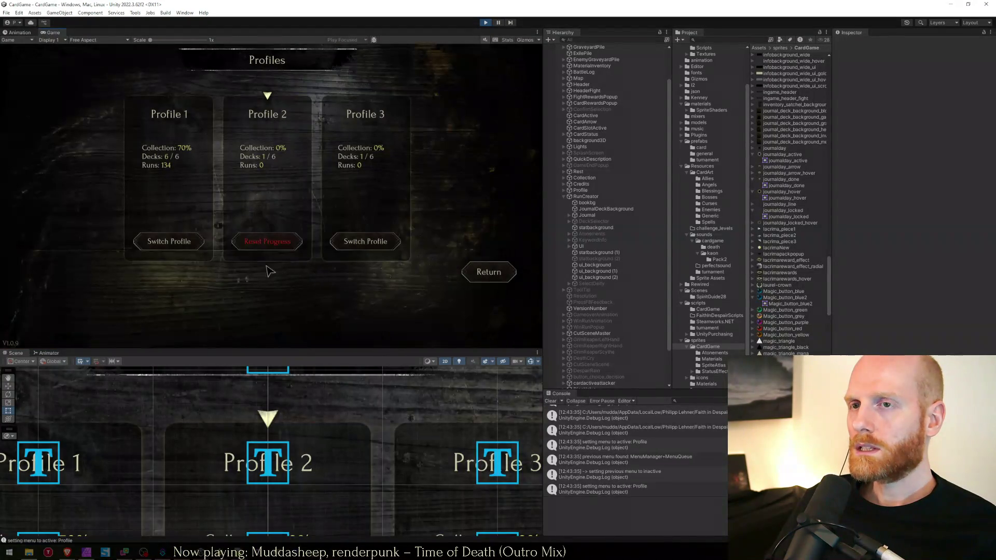
left_click(189, 245)
left_click(266, 224)
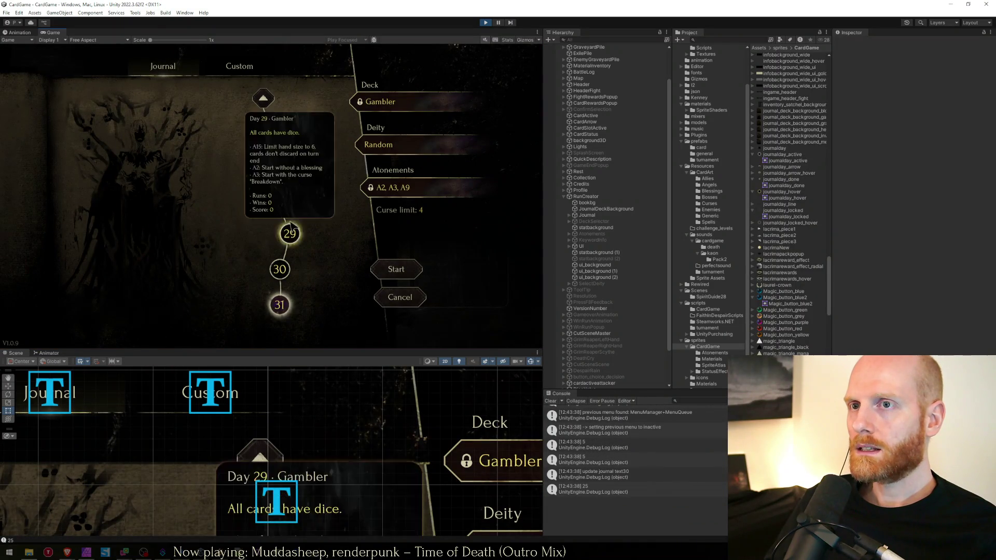
left_click(261, 95)
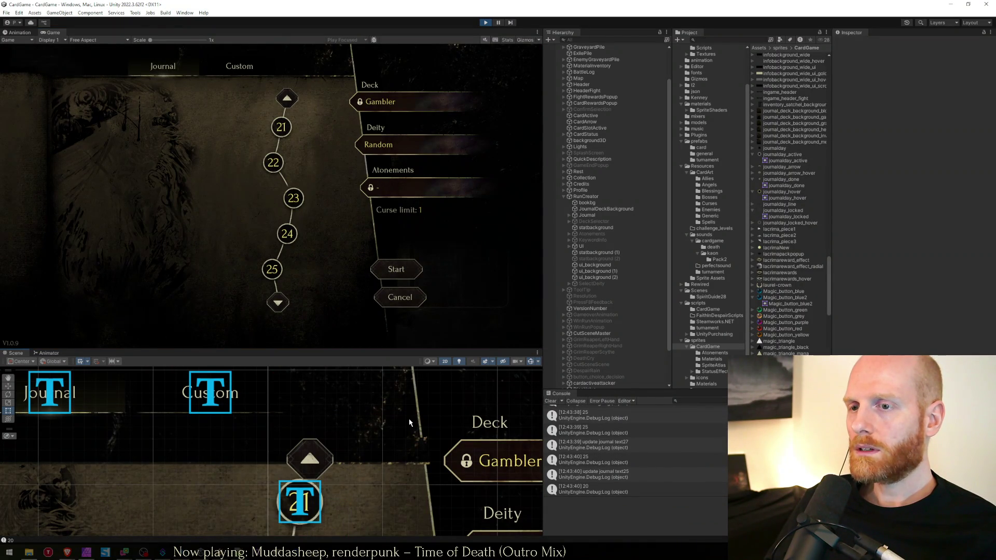
Set the day 21 number text's Auto Size Max to 3.5, then stop the game.
left_click(300, 501)
left_click(888, 318)
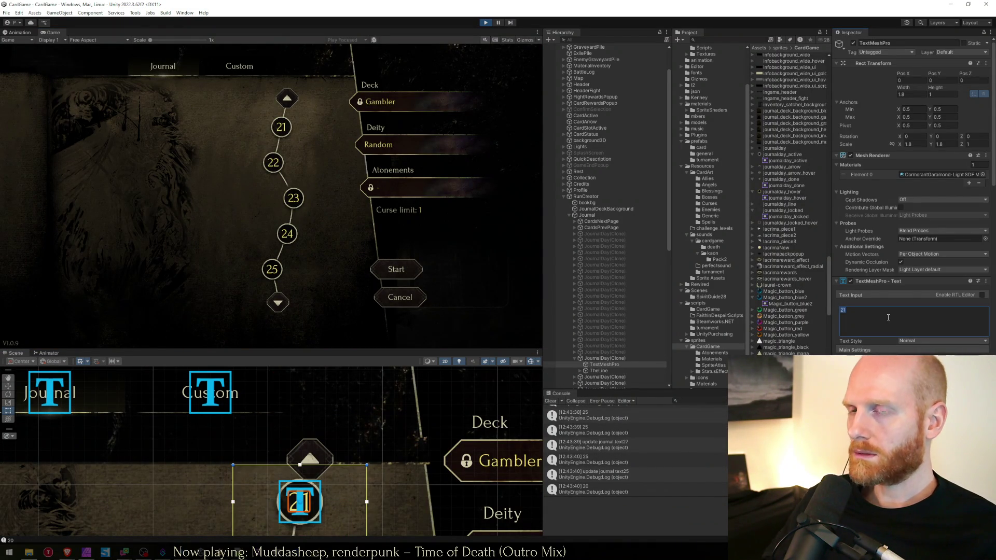
scroll(889, 318, "down", 3)
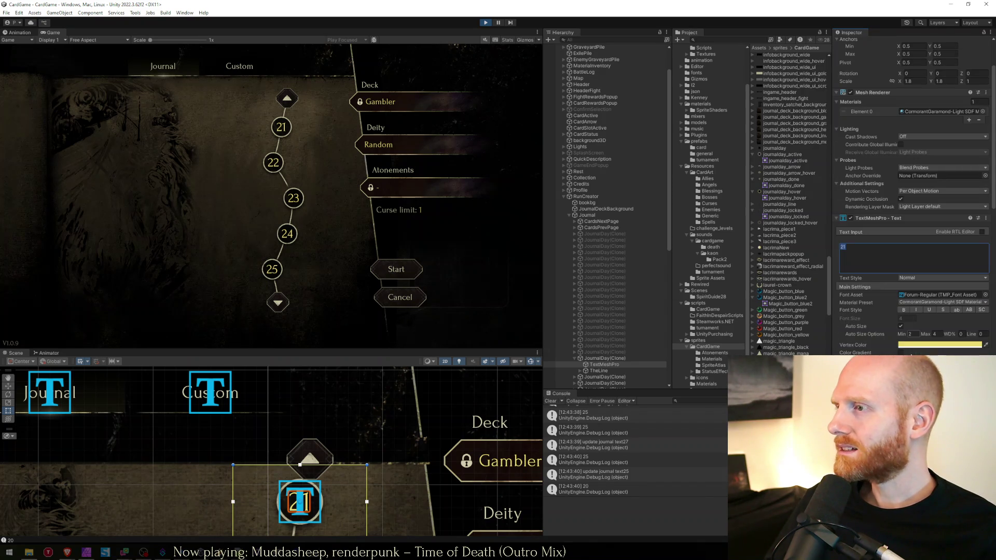
left_click(937, 334)
type("3")
type(",5")
left_click(326, 142)
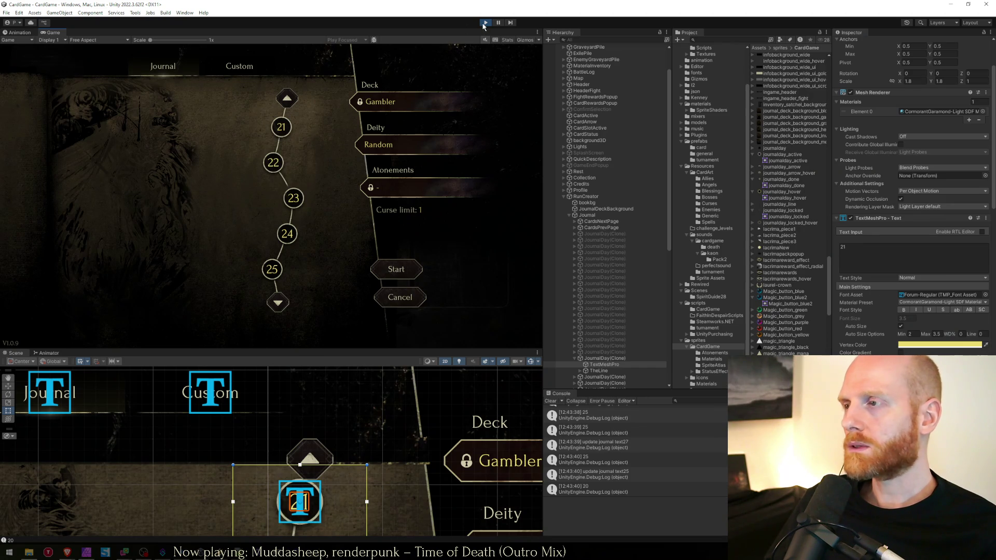
left_click(484, 24)
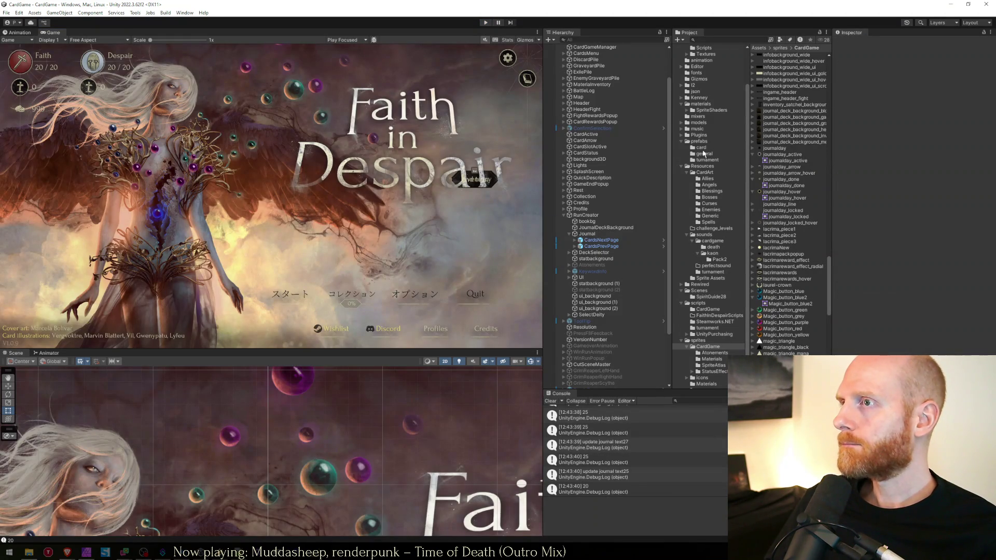
Inspect the JournalDay prefab's number text from prefabs/card, then exit Prefab Mode and enter Play mode.
left_click(702, 148)
scroll(799, 168, "up", 10)
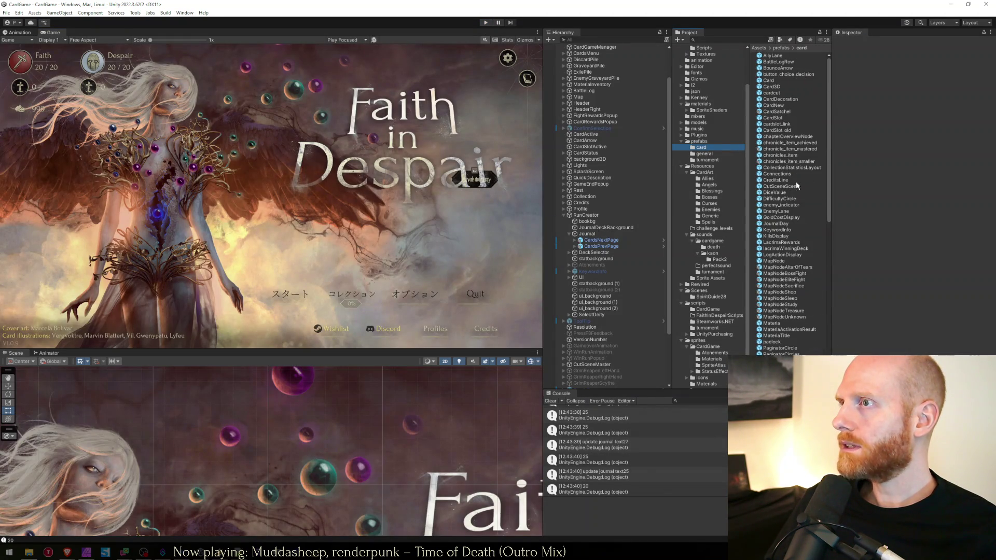
double_click(775, 224)
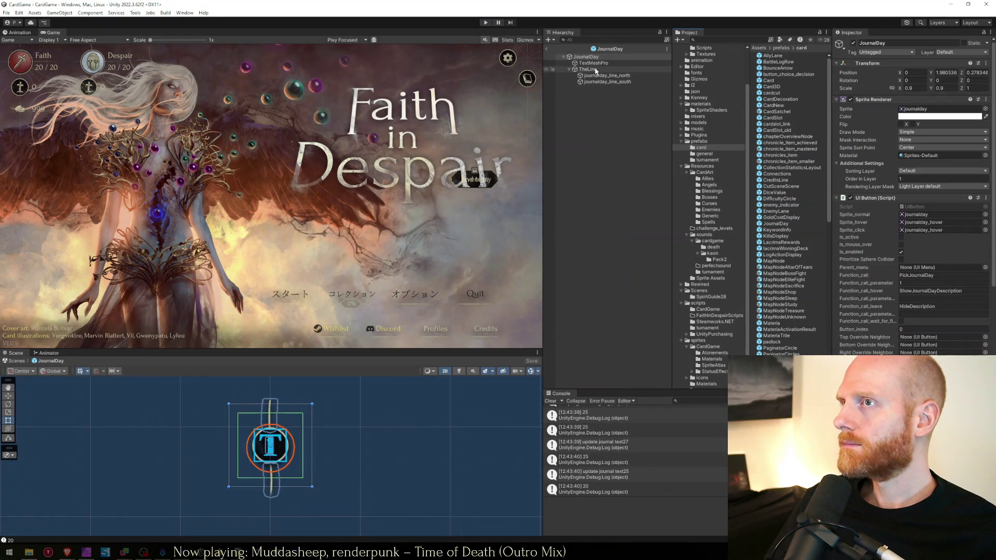
left_click(924, 319)
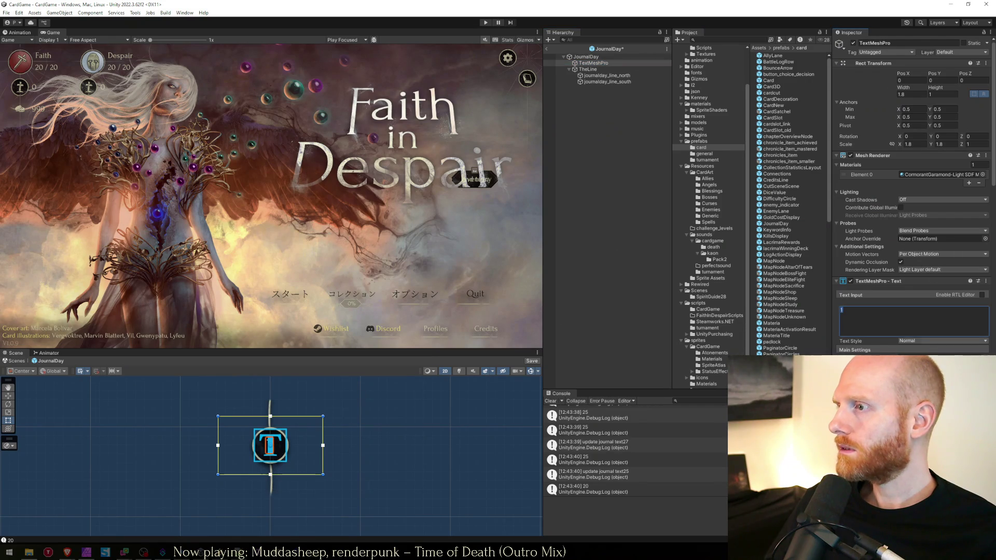
key("Escape")
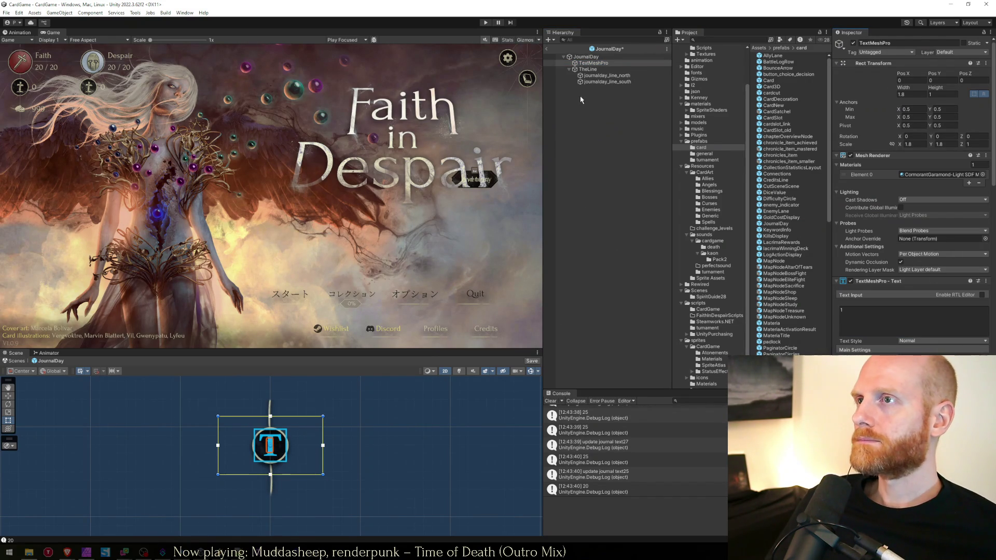
left_click(547, 50)
left_click(485, 22)
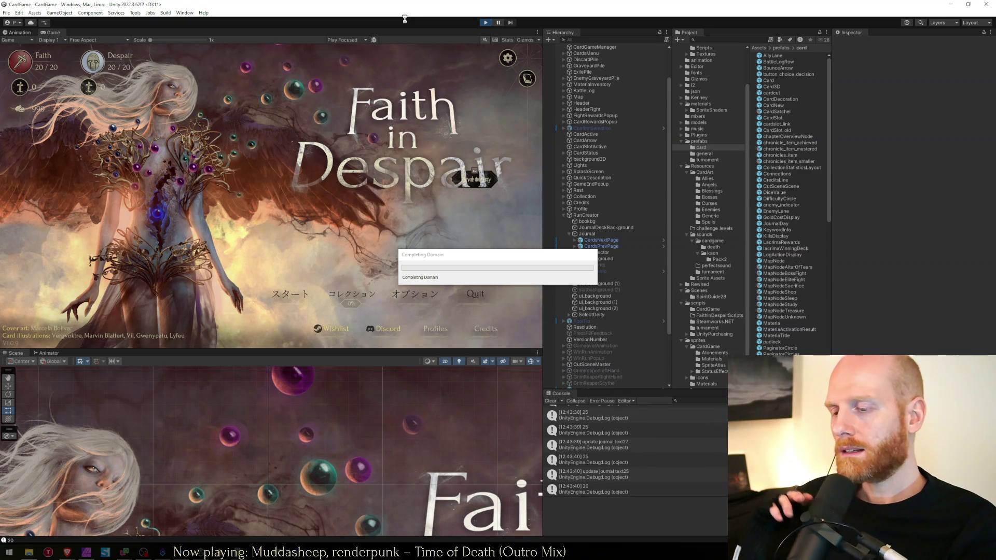
Add the to-do '* Increase fontsize in carddetails' after the bug list in worksheet.txt.
key("alt+Tab")
key("Down")
key("Down")
key("Down")
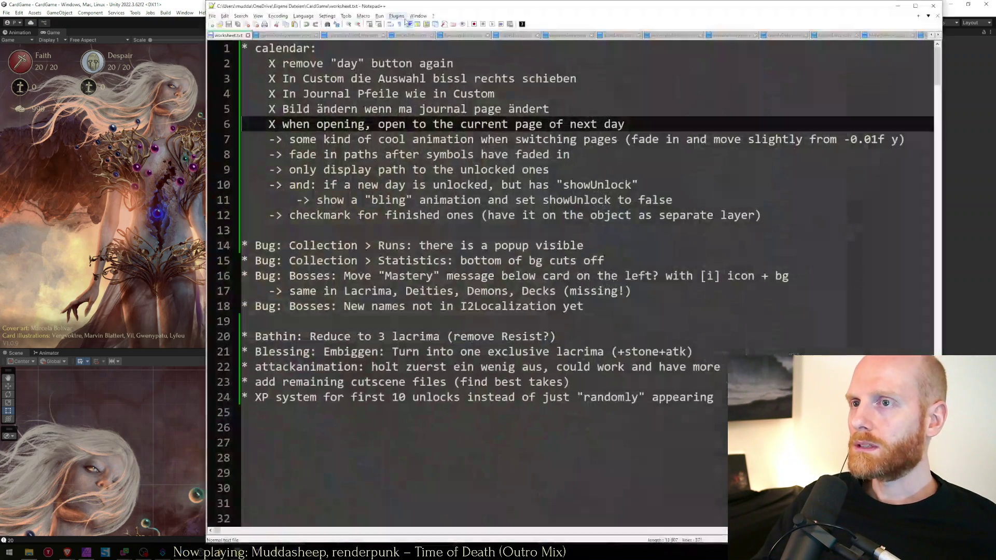
key("Return")
key("Up")
type("*")
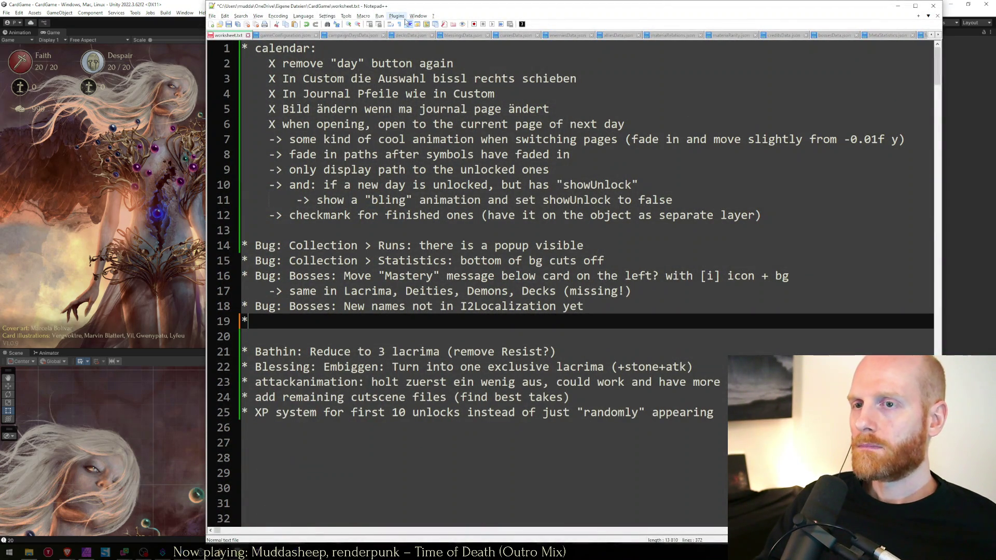
type(" Increase font")
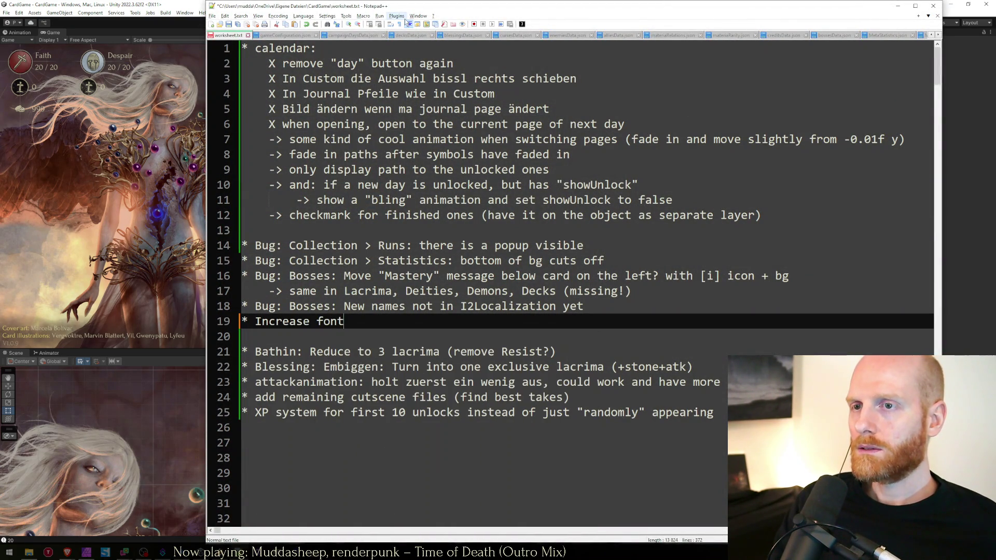
type("size in card")
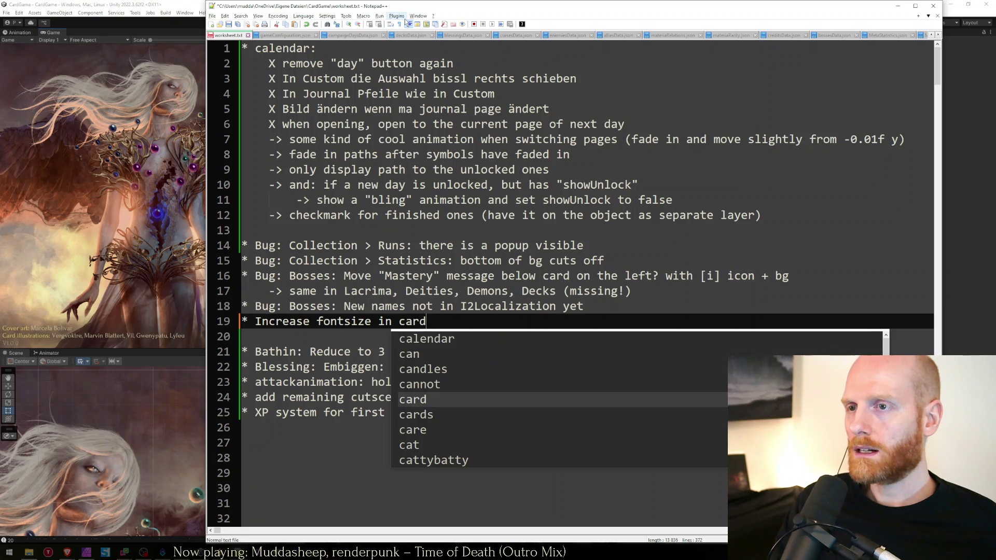
type("details")
key("Down")
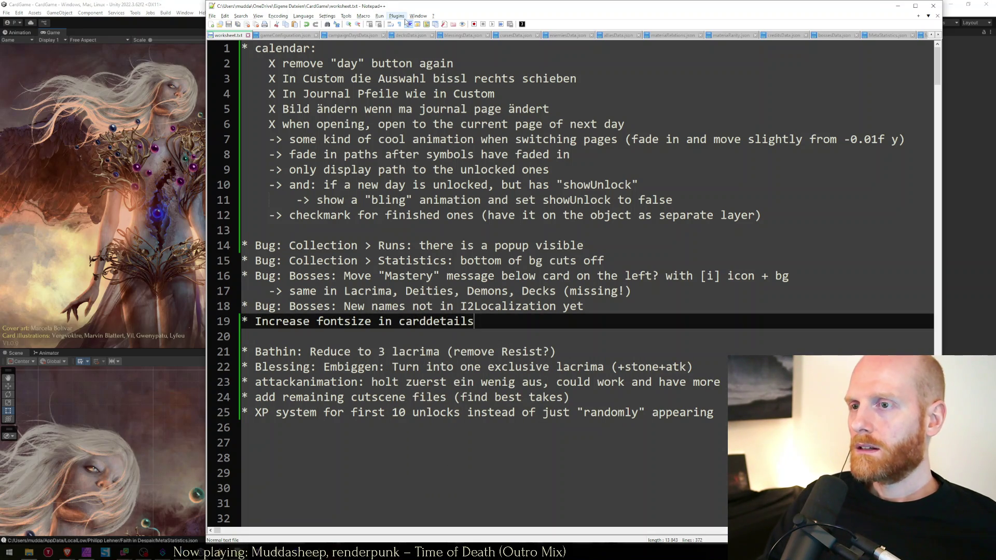
Move through and select lines 19–21 to review the new font-size note.
key("Up")
key("Up")
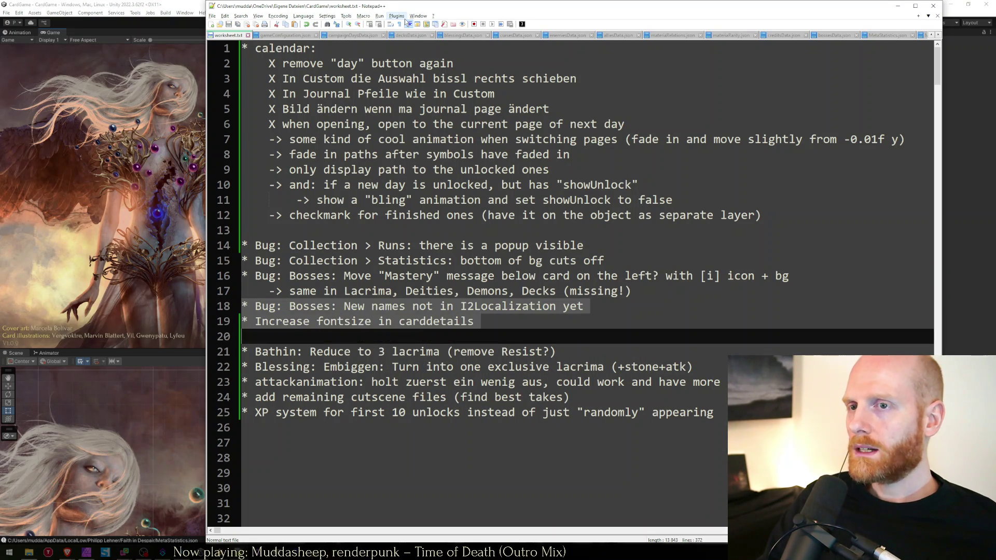
key("Down")
key("Down")
key("Up")
key("Up")
key("Down")
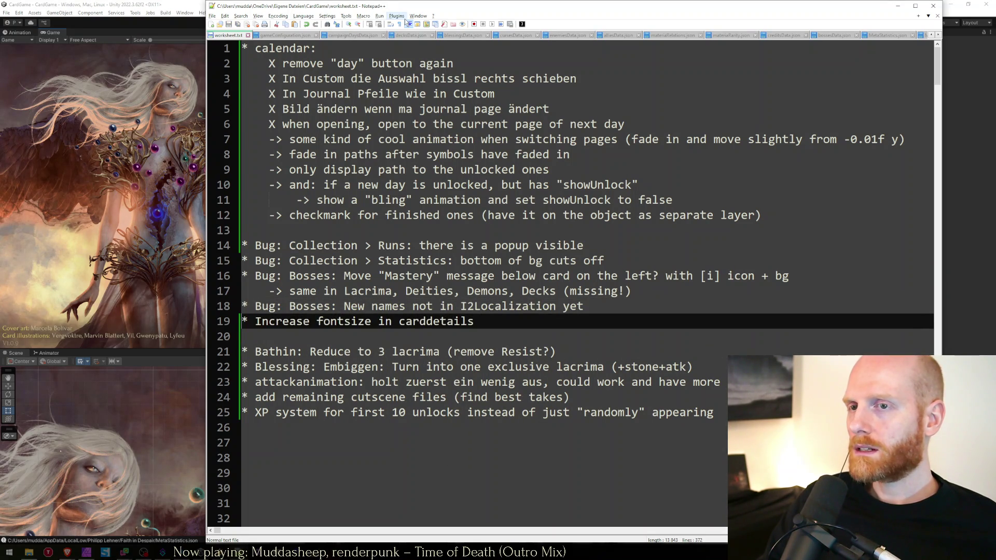
key("shift+Down")
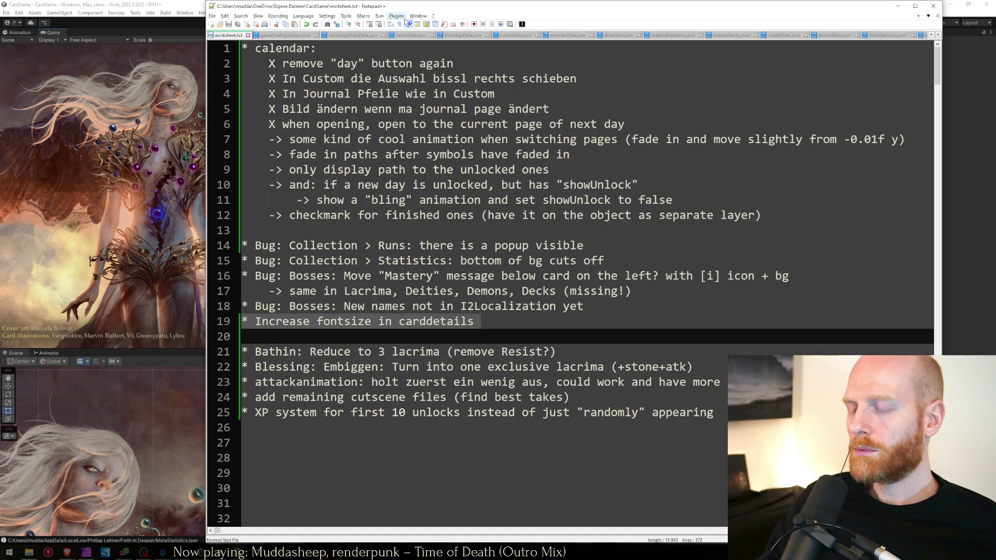
key("Down")
key("Up")
key("shift+Up")
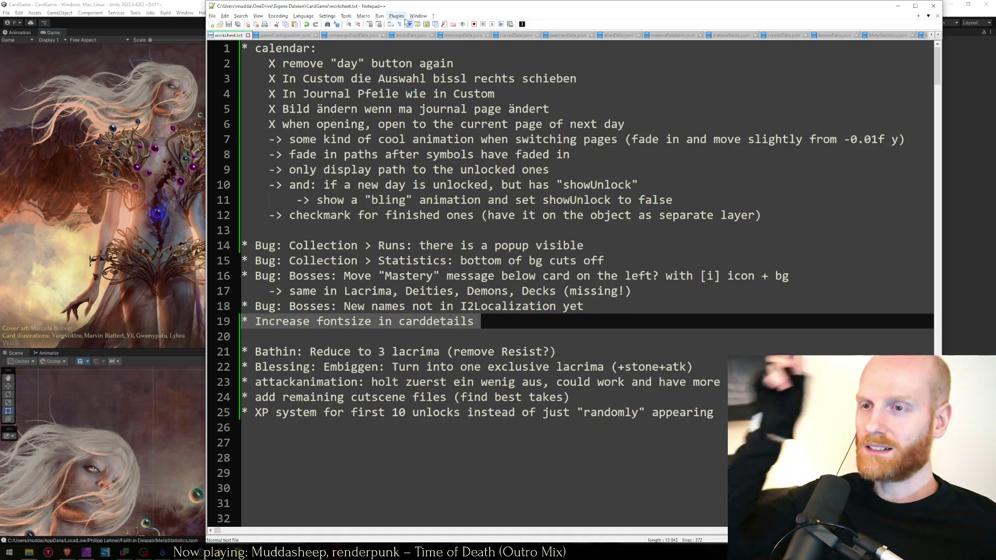
key("Down")
key("Up")
key("Down")
key("Up")
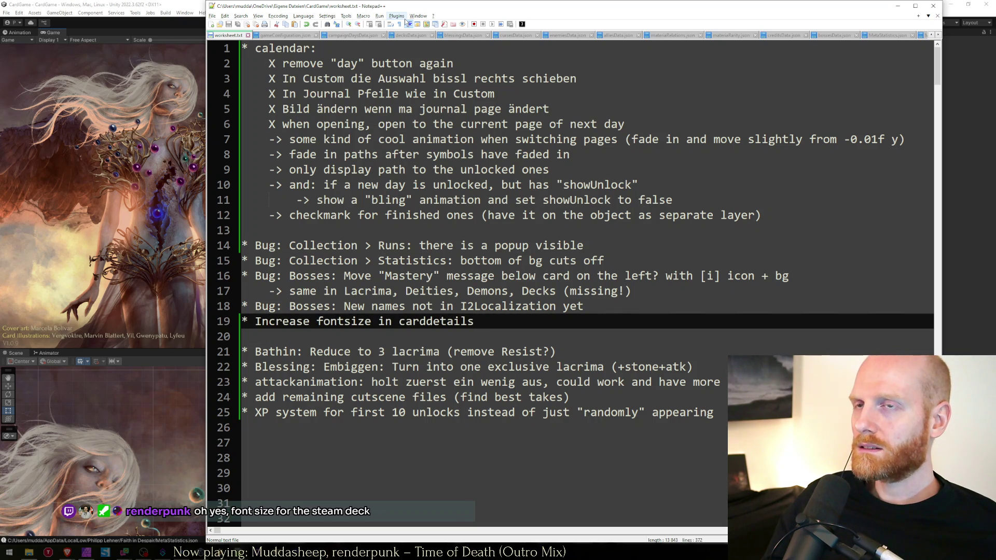
key("Down")
key("Up")
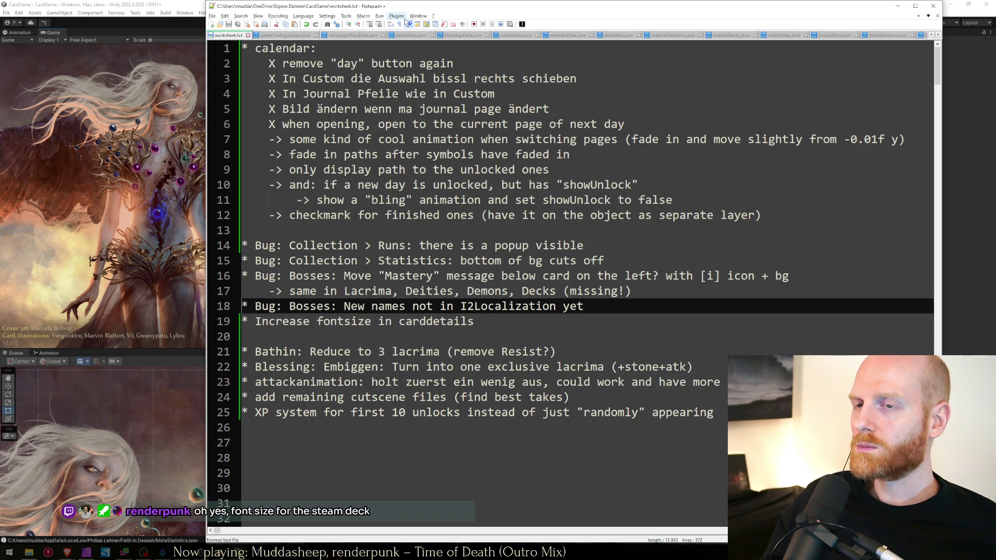
key("Down")
key("Down")
key("Up")
key("Up")
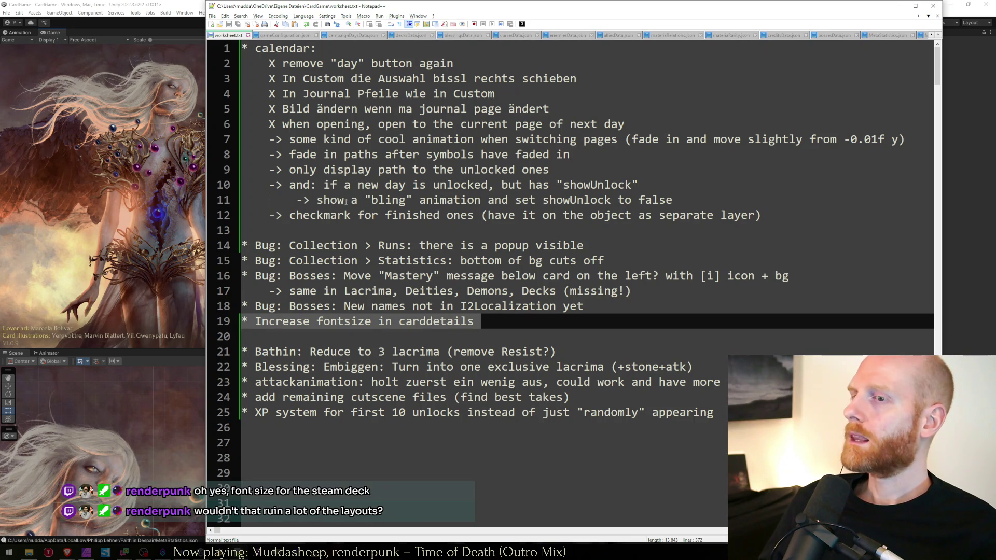
Deselect line 19, return to Unity and open the game's run-creator screen.
left_click(271, 322)
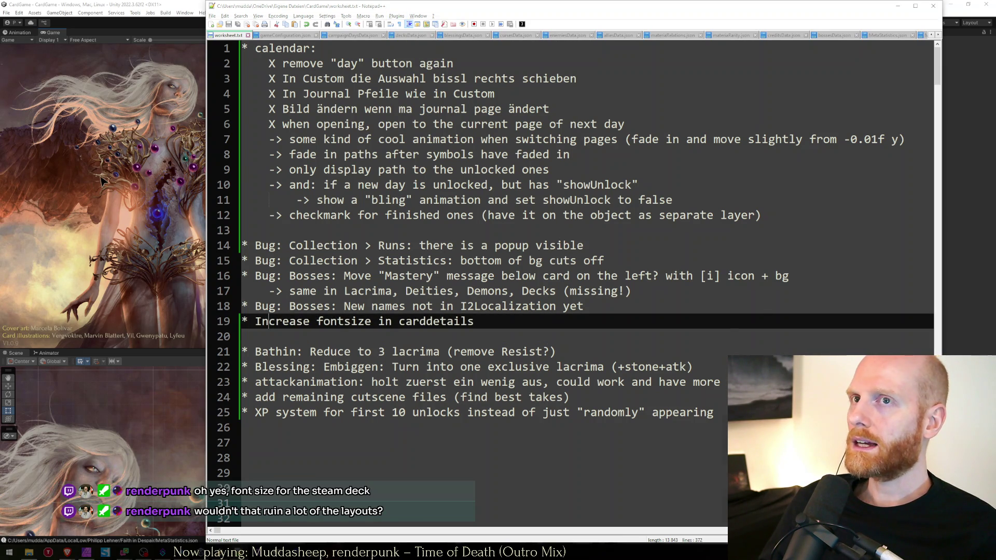
left_click(102, 180)
left_click(283, 294)
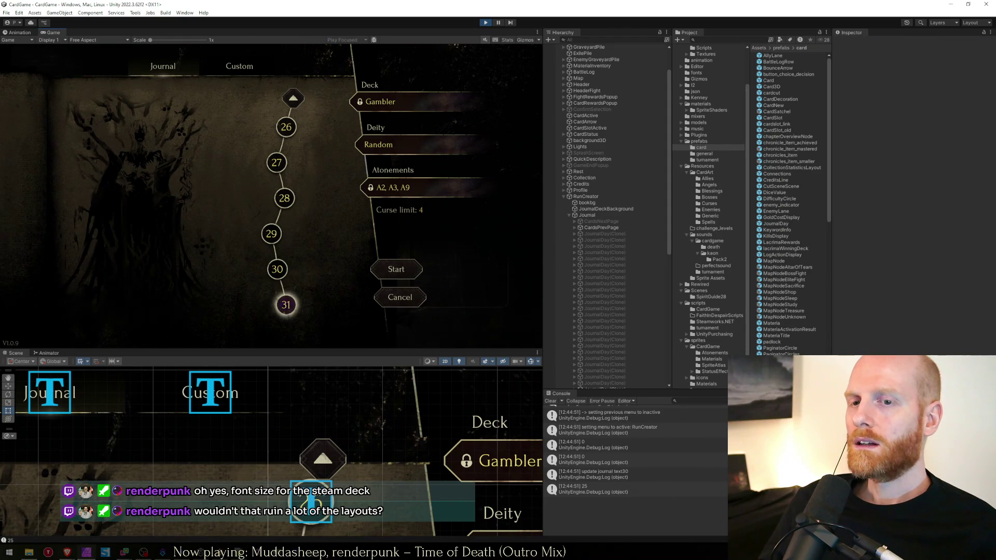
Browse the Profiles screen and the Collection's Deities and Curses pages, then return to the title.
left_click(404, 305)
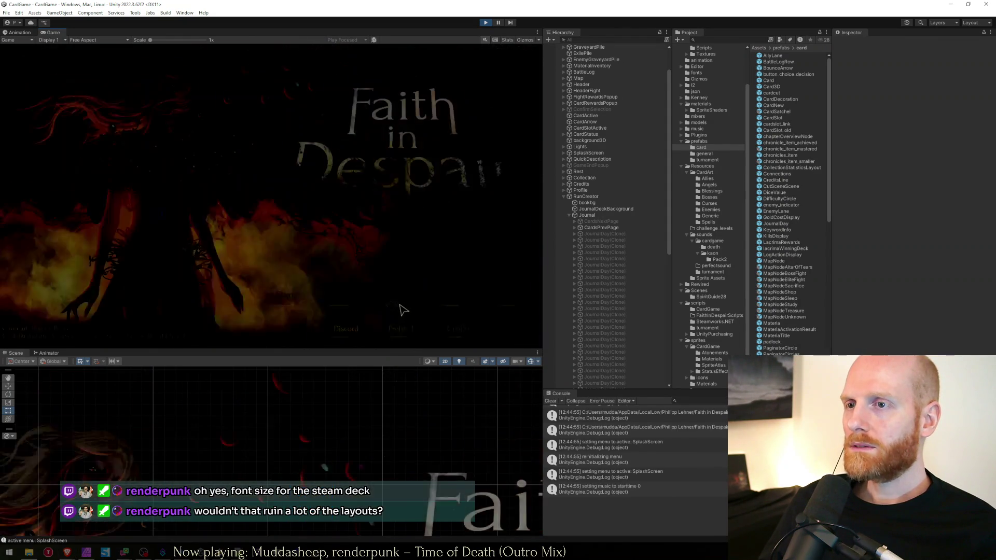
left_click(400, 330)
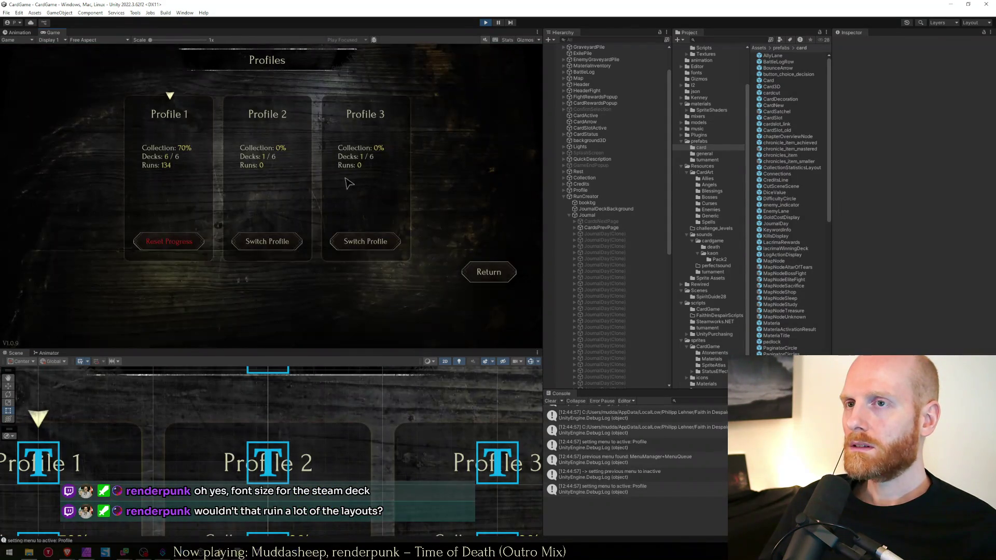
left_click(263, 248)
left_click(405, 297)
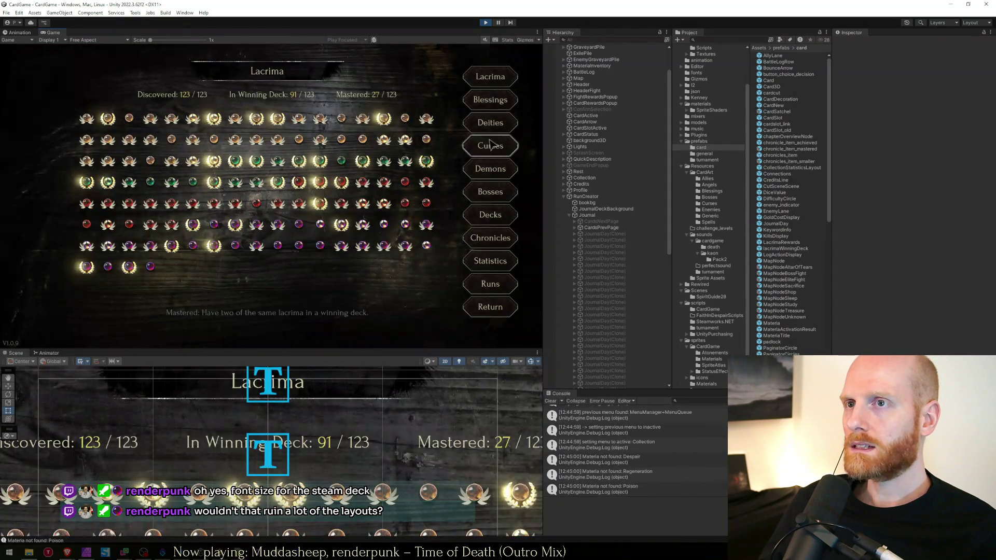
left_click(495, 125)
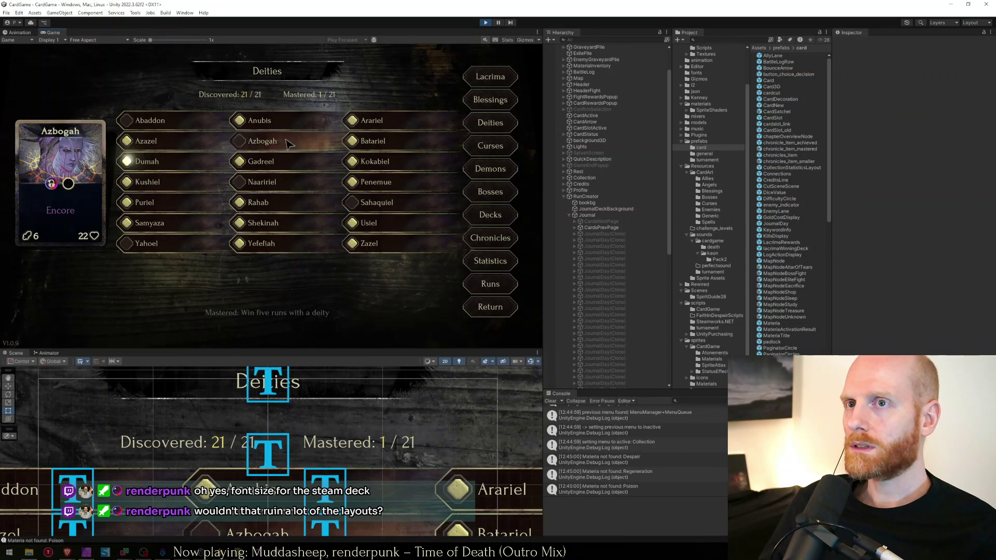
left_click(515, 145)
left_click(492, 307)
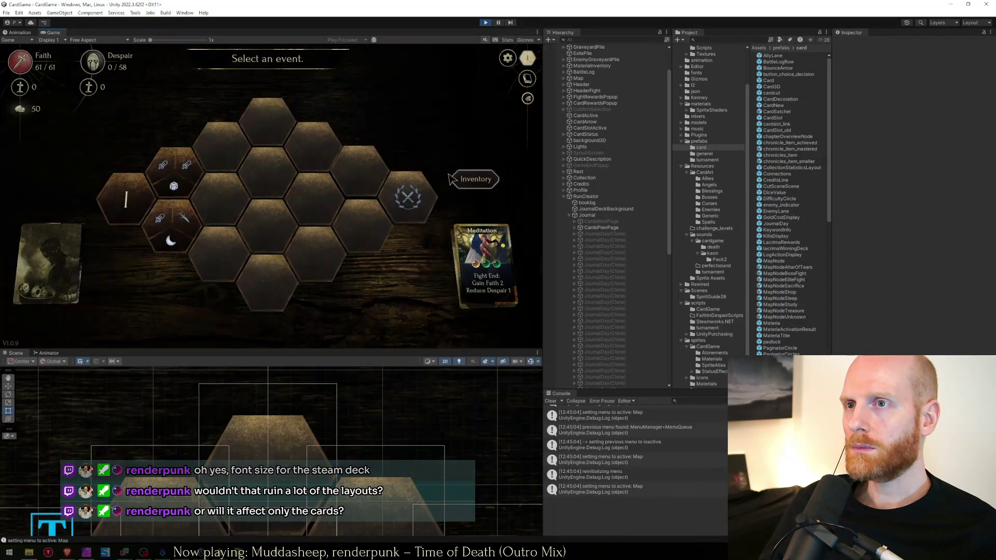
Continue the run to the hex map and pick a hex to start the first fight.
left_click(474, 177)
left_click(470, 191)
left_click(178, 174)
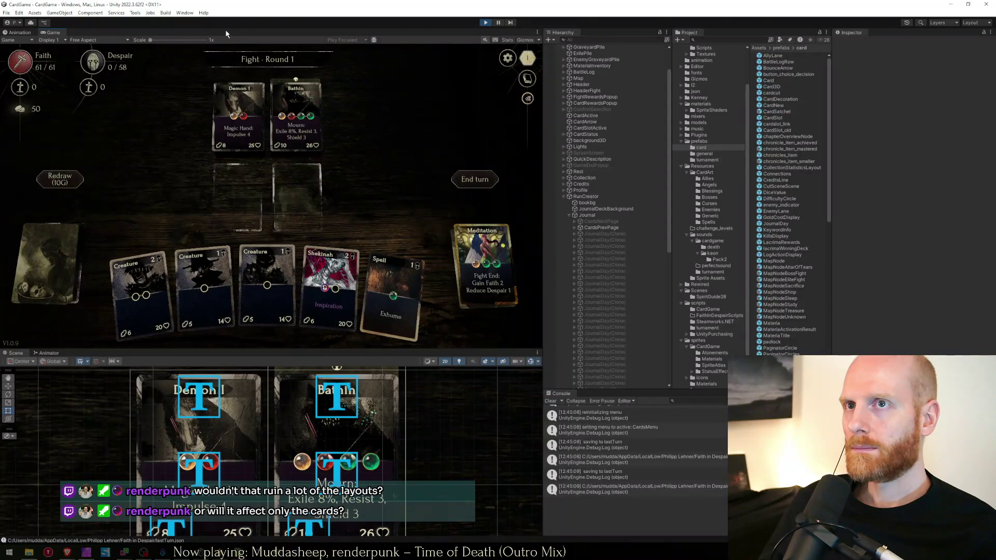
Maximize the Game view, inspect the Demon I and Bathin card stats, then stop Play mode.
key("shift+space")
mouse_move(560, 204)
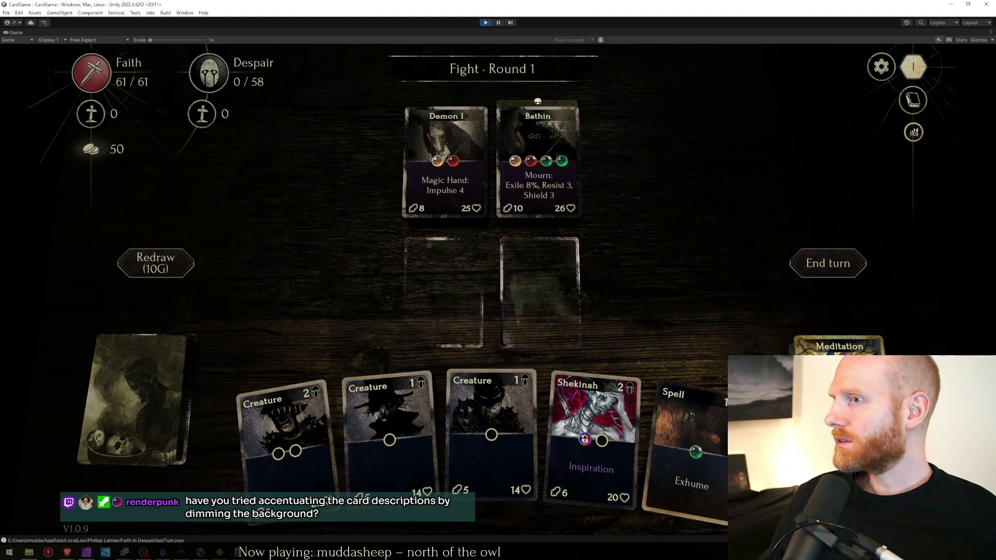
mouse_move(553, 217)
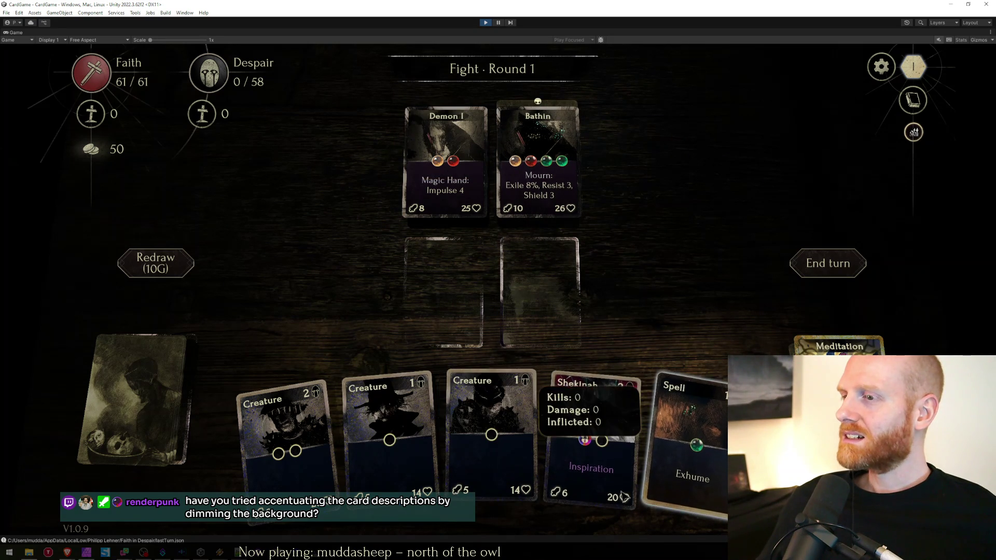
mouse_move(513, 127)
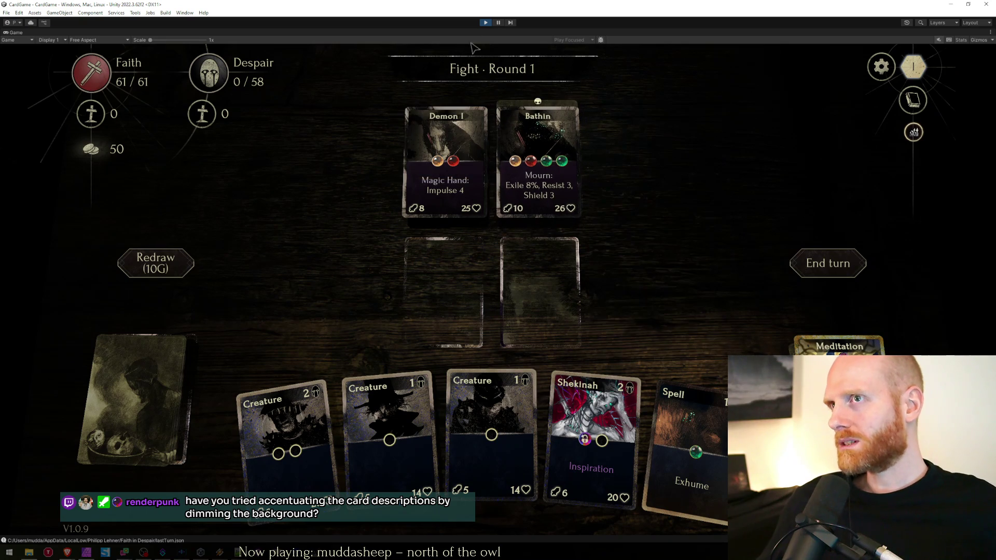
left_click(484, 22)
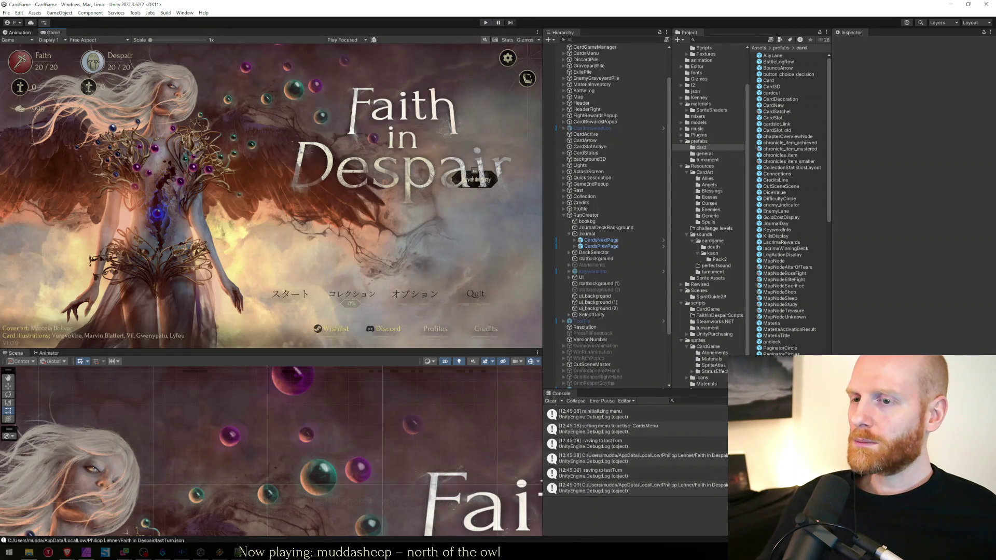
Glance at JournalDay.cs in Visual Studio, then revisit lines 19–20 of the worksheet.
key("alt+Tab")
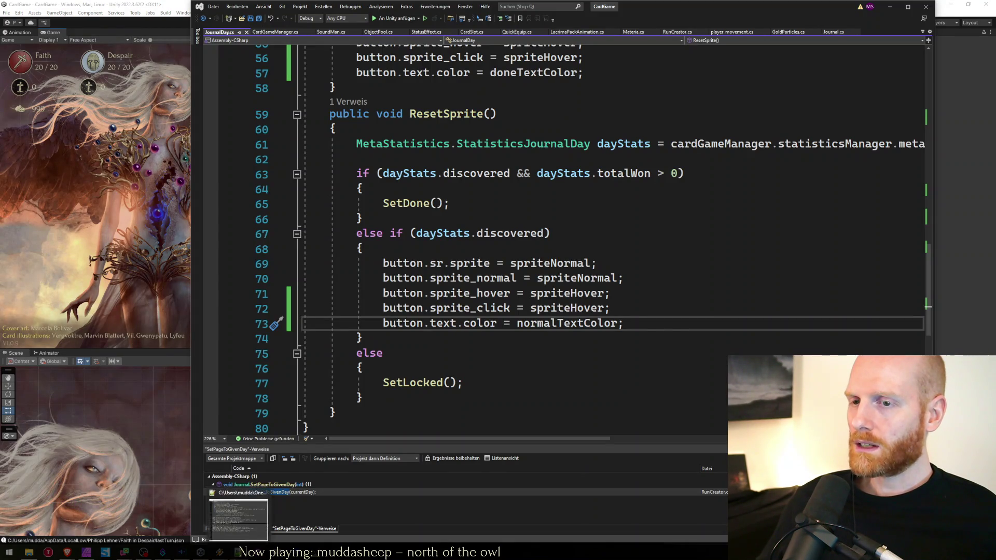
key("alt+Tab")
left_click(475, 306)
left_click(474, 322)
left_click(477, 332)
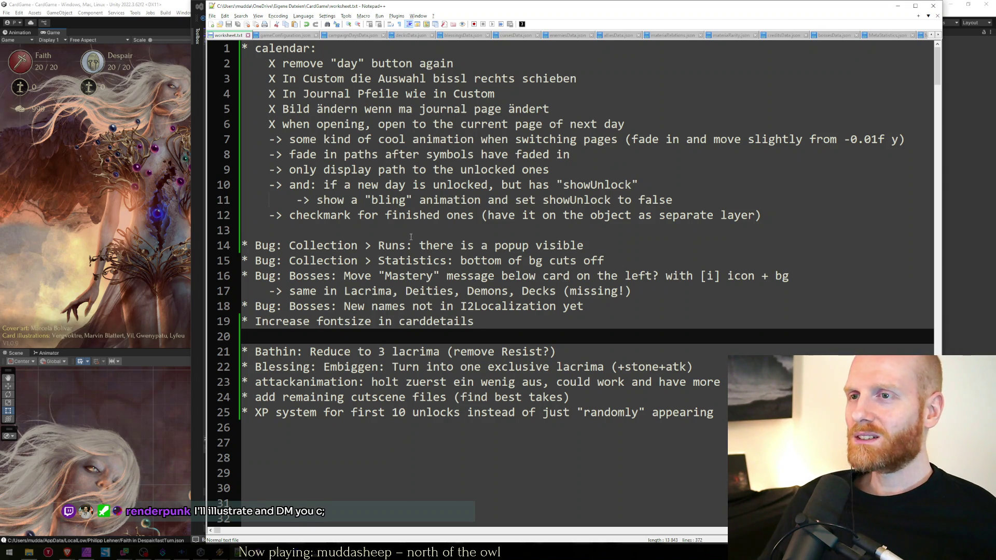
Shift the Notepad++ window slightly right and bring the Unity editor back to the front.
left_click(363, 231)
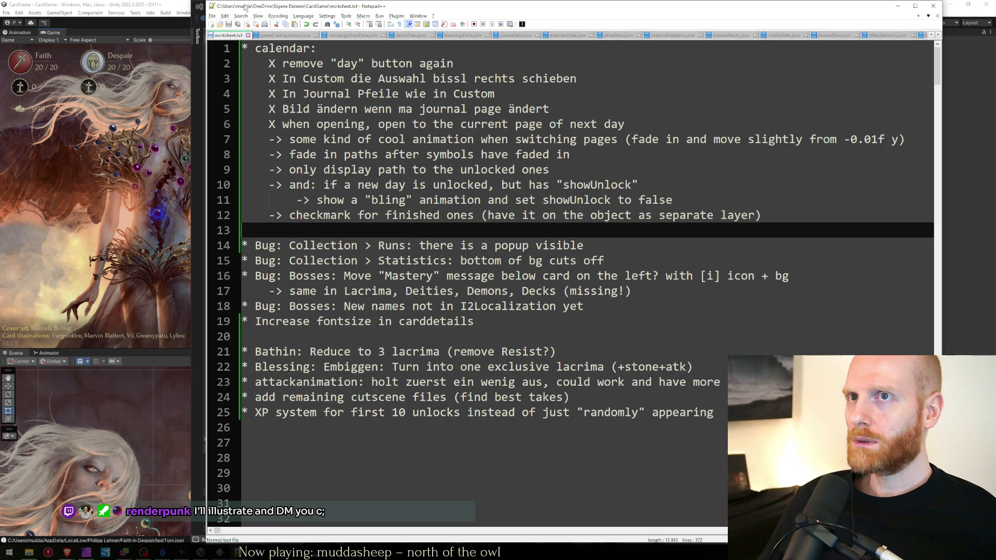
left_click_drag(246, 3, 268, 2)
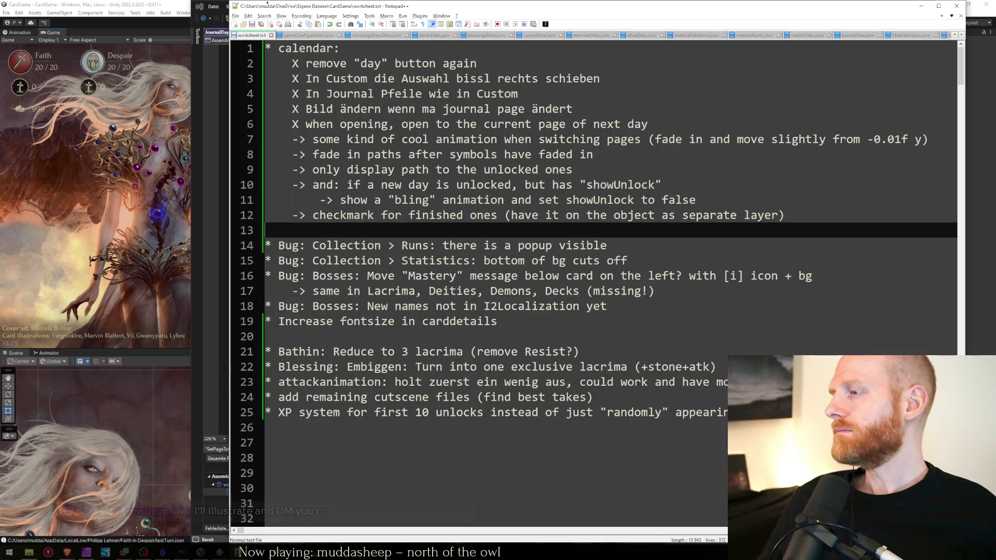
key("super+Down")
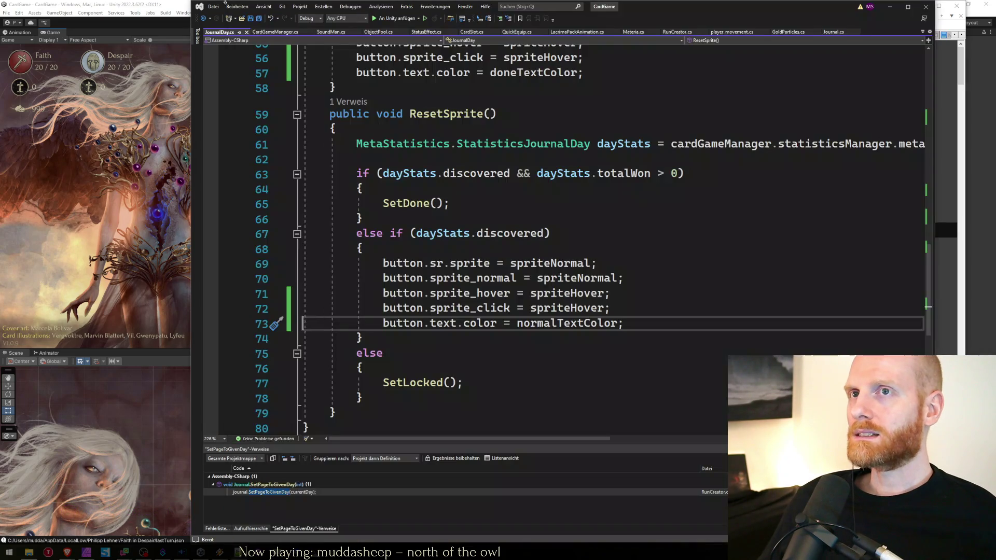
key("alt+Tab")
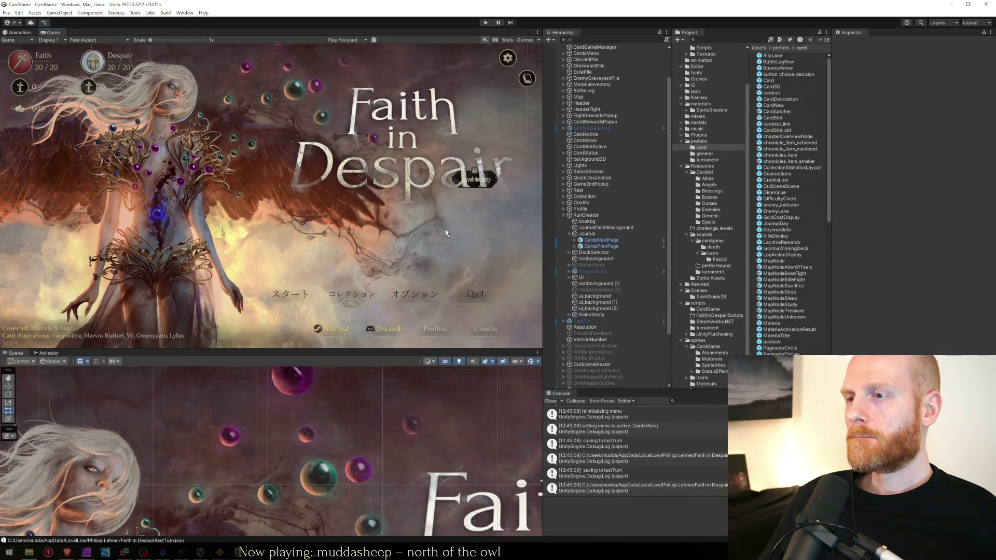
Clear all entries from the Unity Console log.
left_click(551, 401)
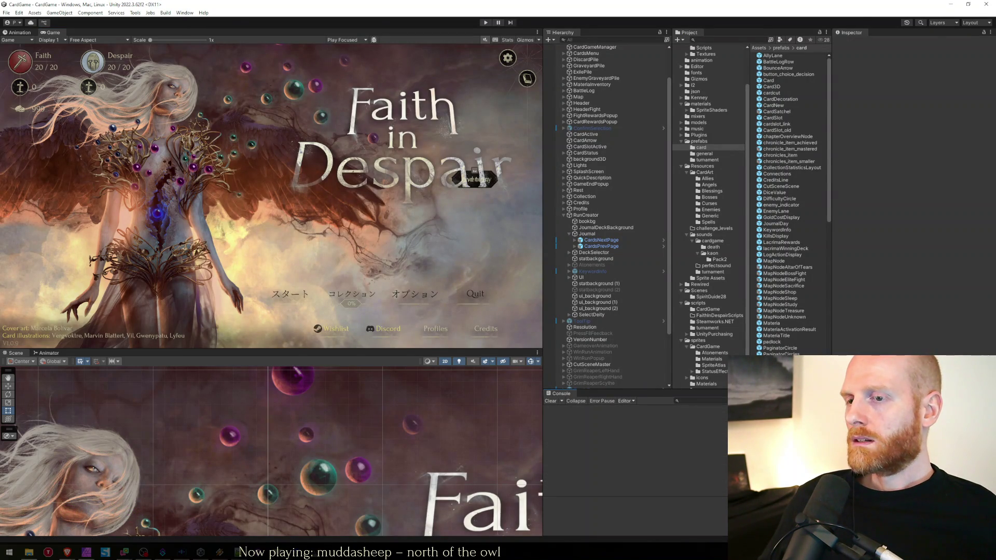
key("alt+Tab")
key("alt+Tab")
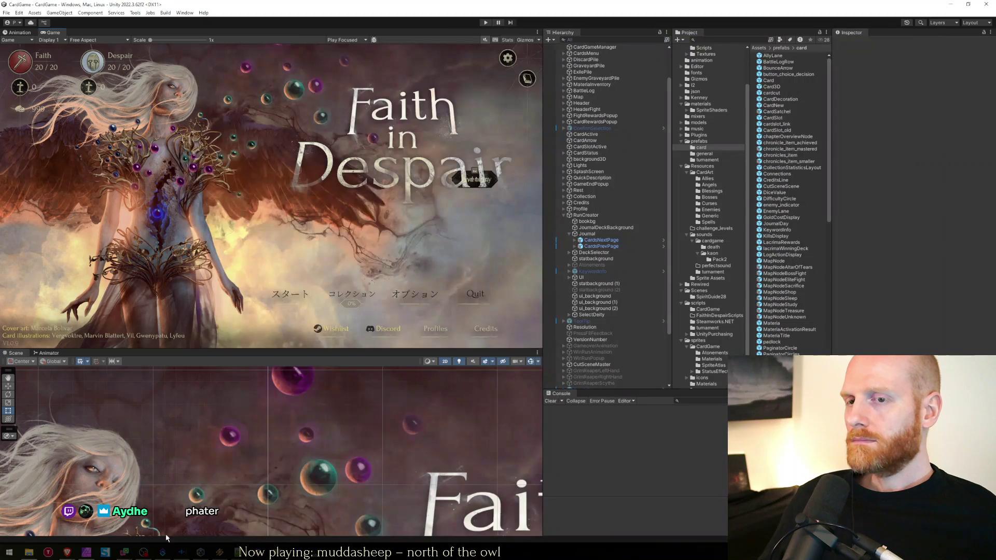
Highlight the page-switch fade-in note on worksheet line 7, then return to JournalDay.cs line 75.
key("alt+Tab")
left_click_drag(297, 138, 443, 139)
left_click(607, 139)
left_click_drag(647, 139, 929, 139)
key("alt+Tab")
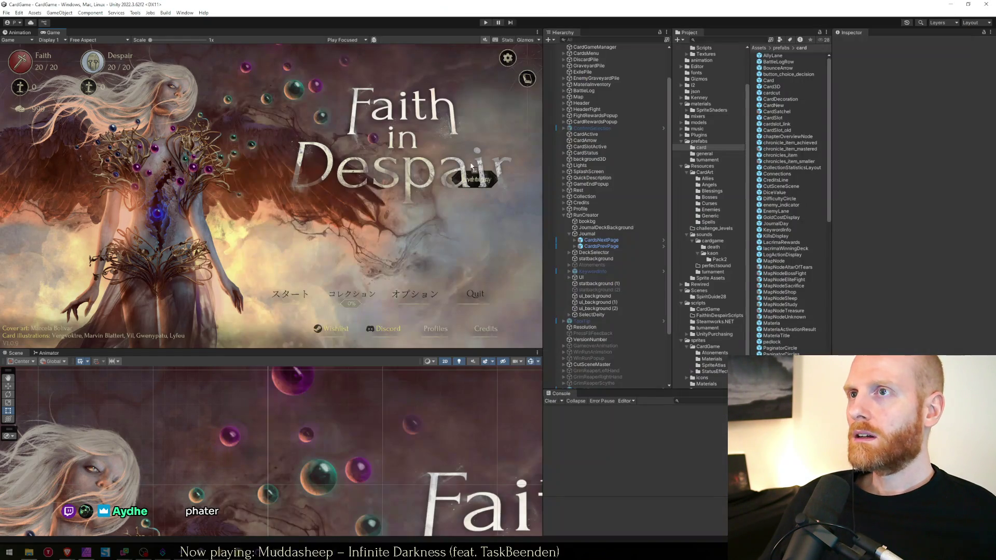
key("alt+Tab")
left_click(481, 355)
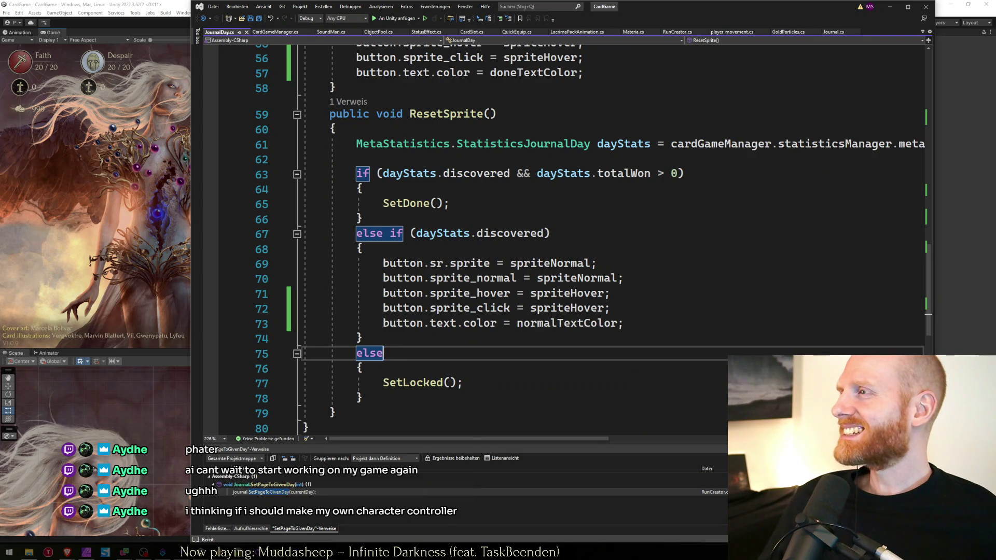
key("alt+Tab")
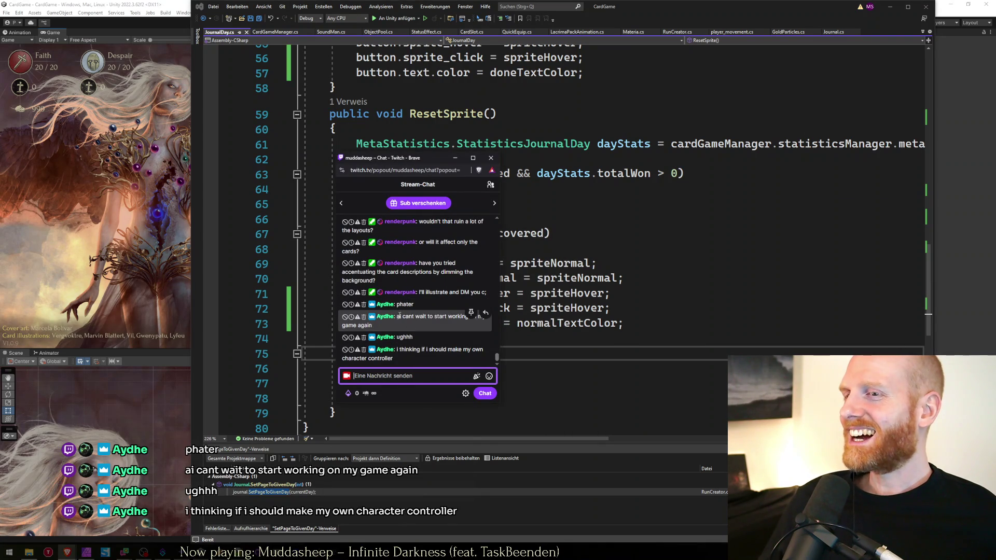
left_click(398, 317)
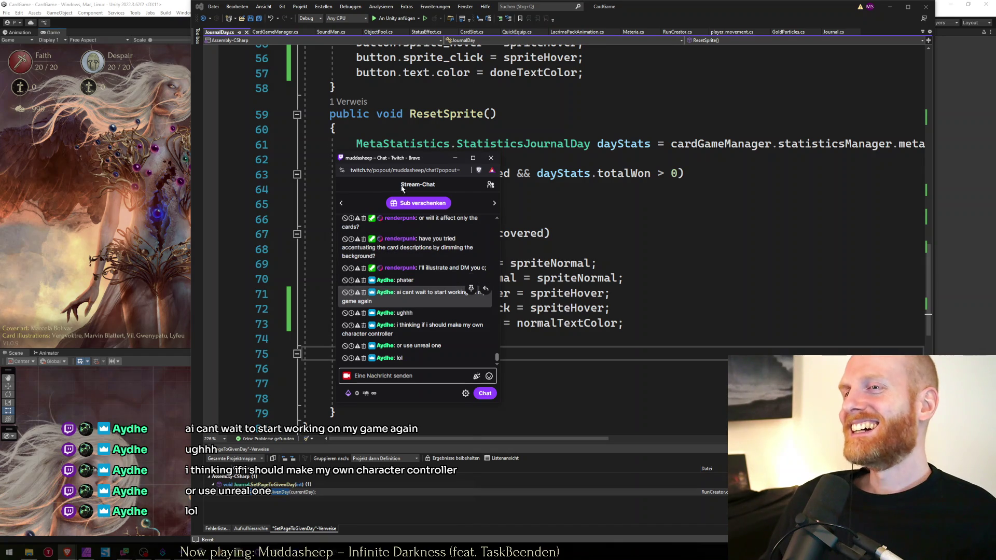
left_click(369, 353)
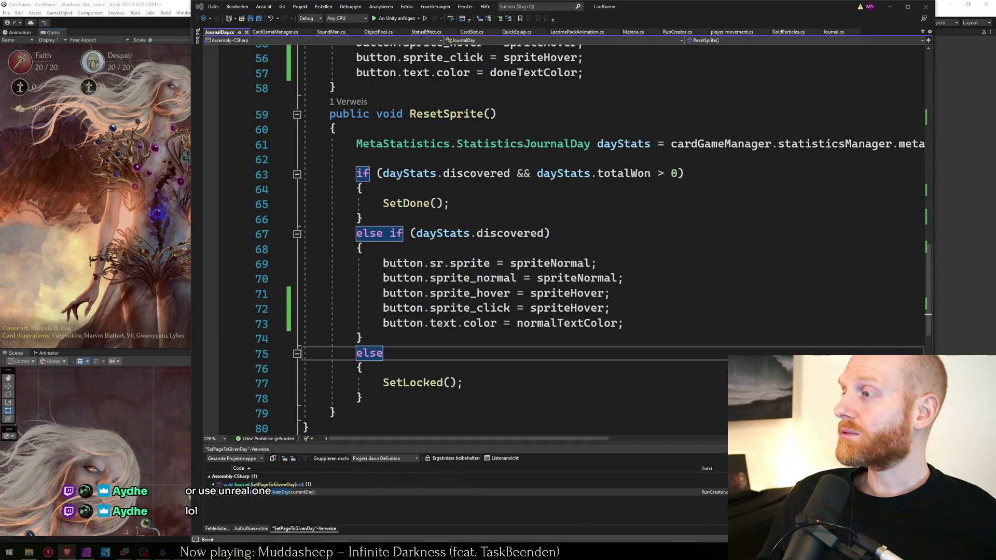
Check ResetSprite's closing braces around line 79 and the else block above them.
left_click(493, 402)
left_click(355, 414)
scroll(356, 416, "down", 1)
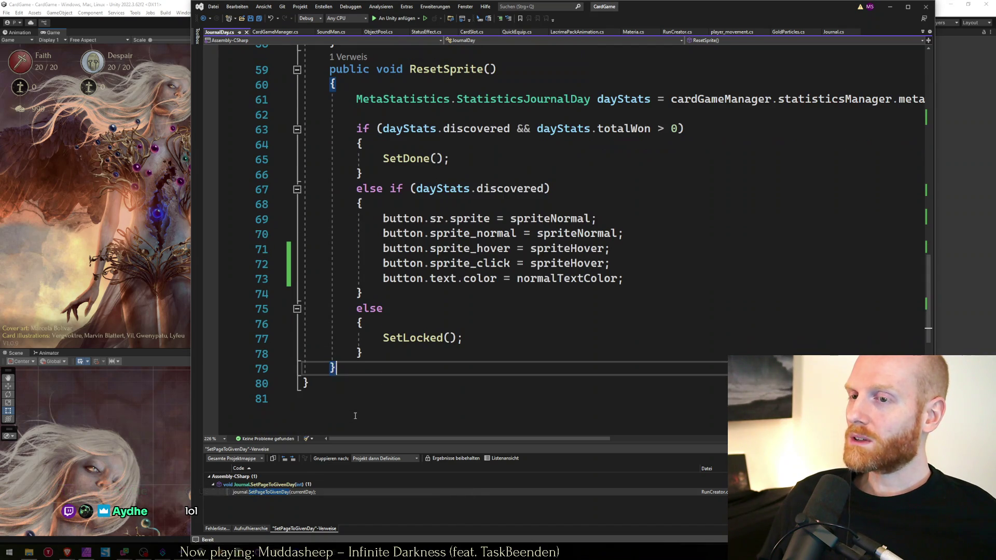
left_click(354, 414)
left_click(369, 383)
left_click(375, 369)
left_click(382, 353)
left_click(388, 323)
Confirm which if the else belongs to, then switch back to Unity.
key("Up")
key("Up")
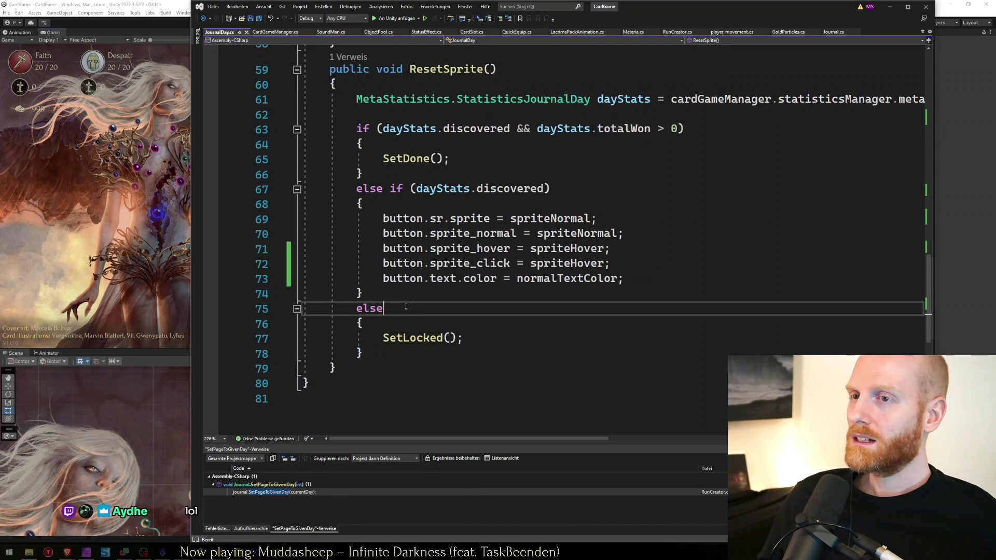
left_click(384, 310)
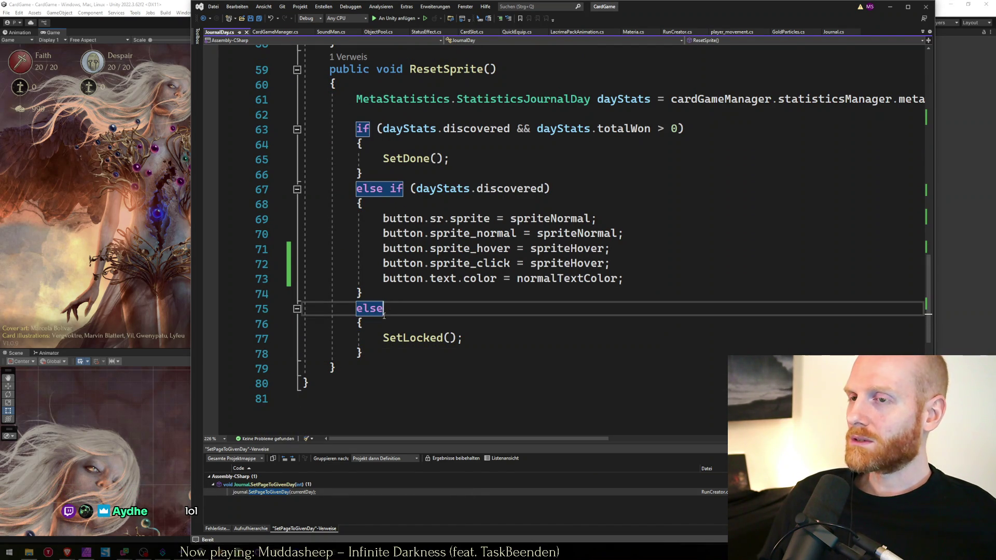
left_click(389, 326)
scroll(401, 326, "up", 4)
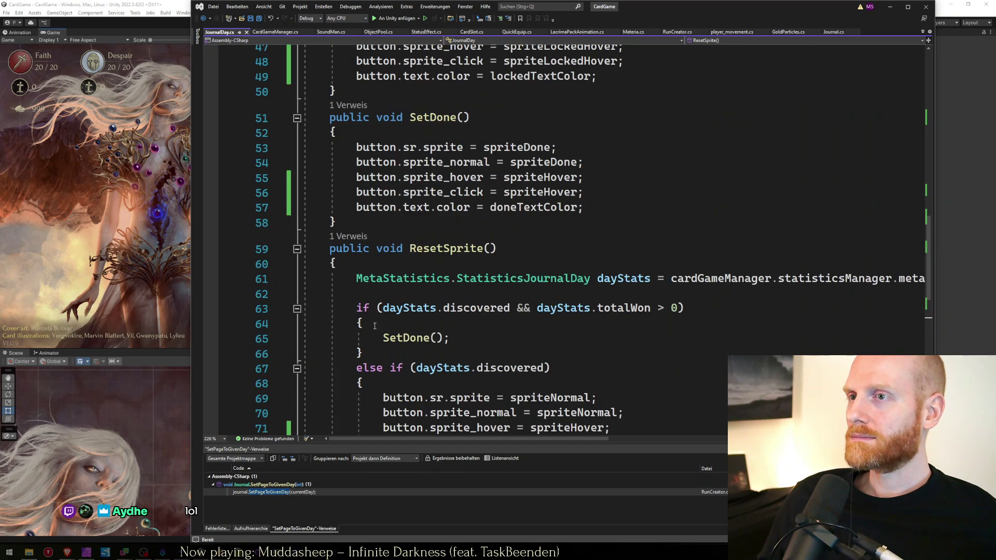
key("alt+Tab")
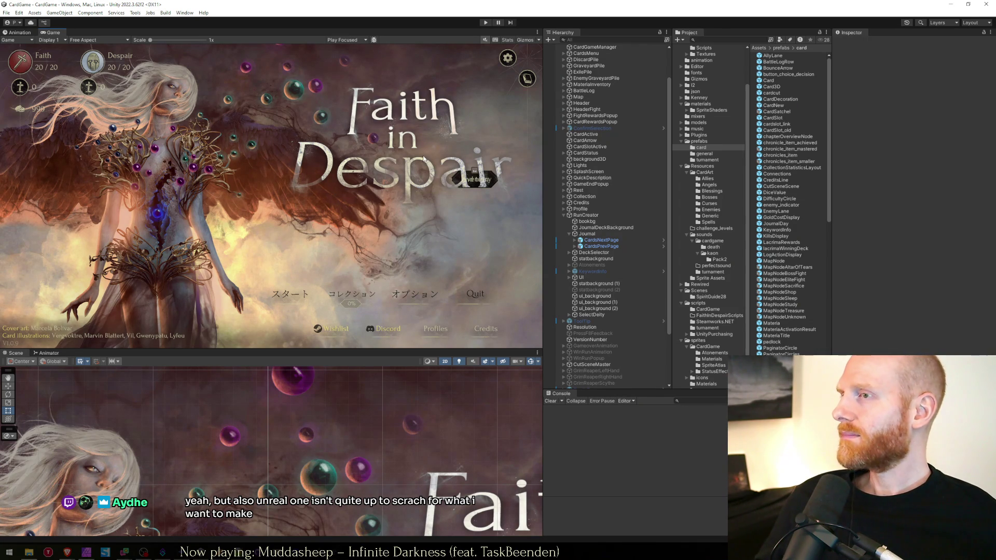
Collapse Journal in the Hierarchy and inspect the RunCreator and Header objects.
left_click(569, 234)
left_click(562, 215)
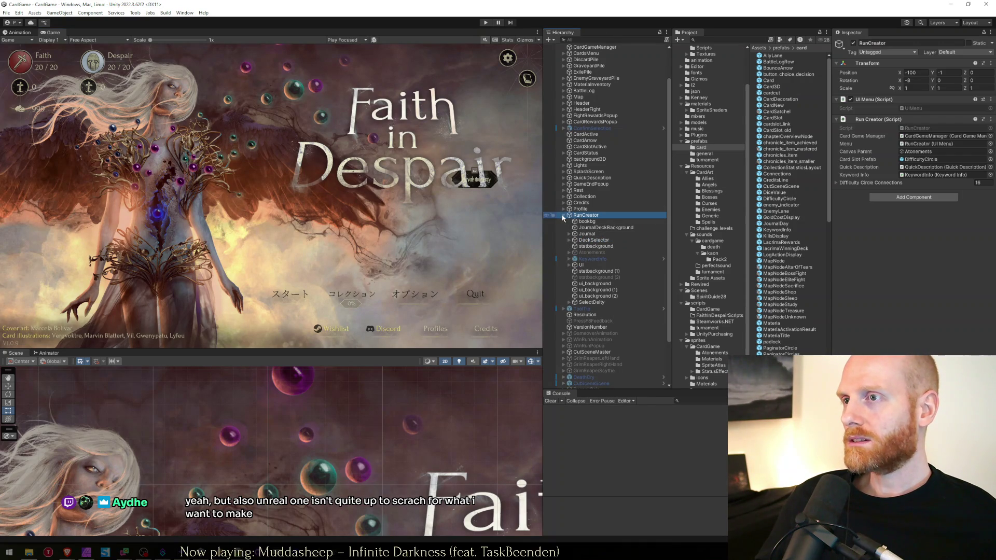
left_click(563, 215)
scroll(592, 218, "up", 2)
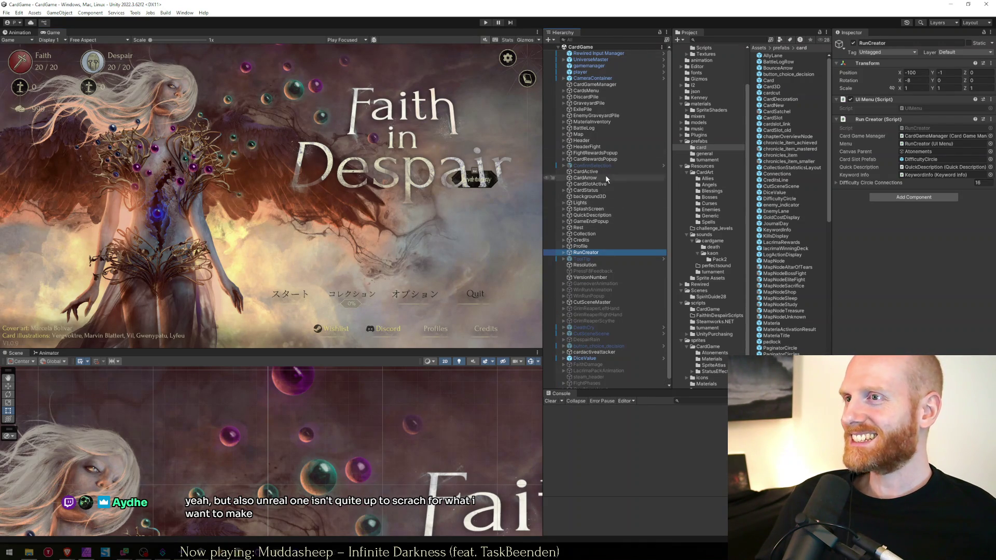
left_click(596, 141)
key("Up")
key("Down")
key("Down")
left_click(586, 141)
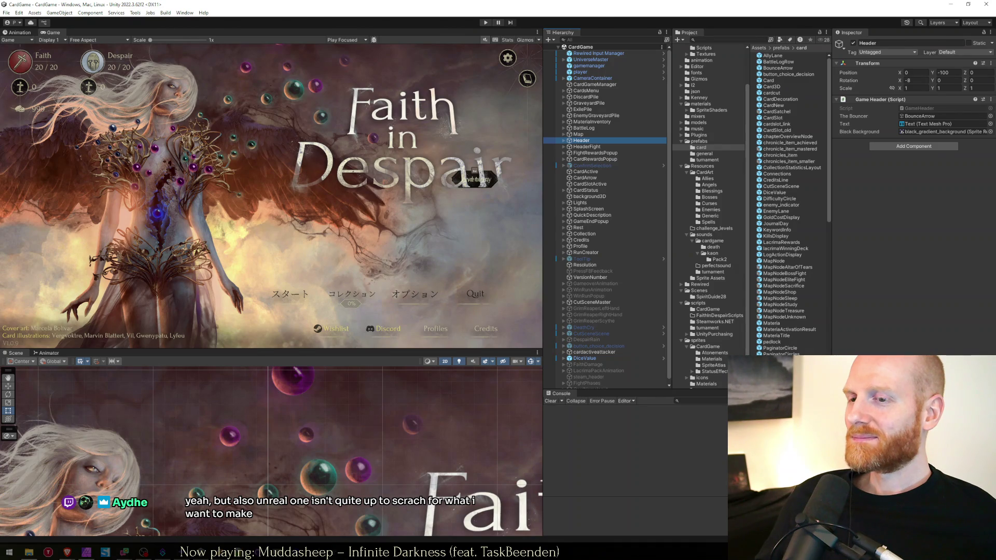
Return to JournalDay.cs at the first if block in ResetSprite.
key("alt+Tab")
left_click(473, 323)
scroll(472, 330, "down", 2)
Check dayStats usage in ResetSprite and scroll JournalDay.cs end to top, then switch to the worksheet.
left_click(437, 282)
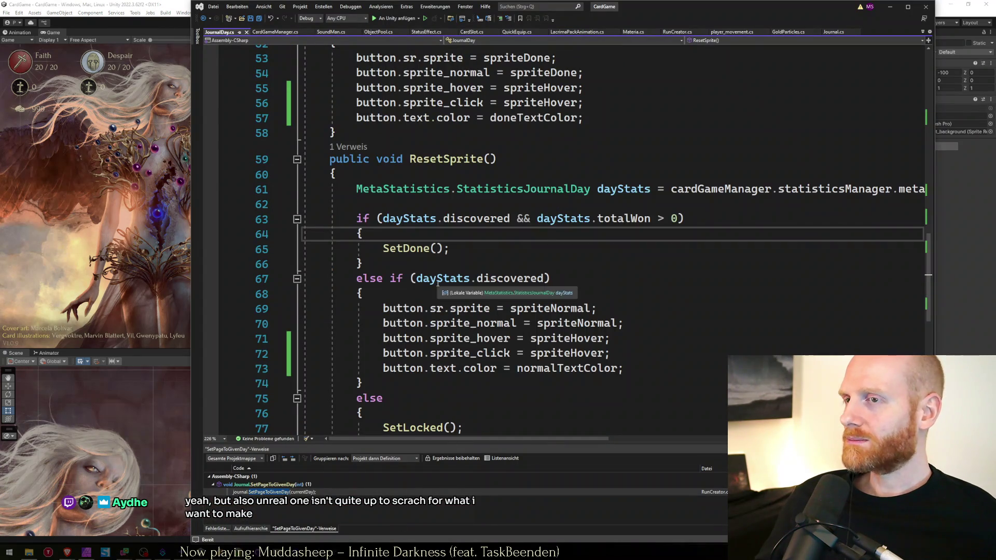
left_click(417, 295)
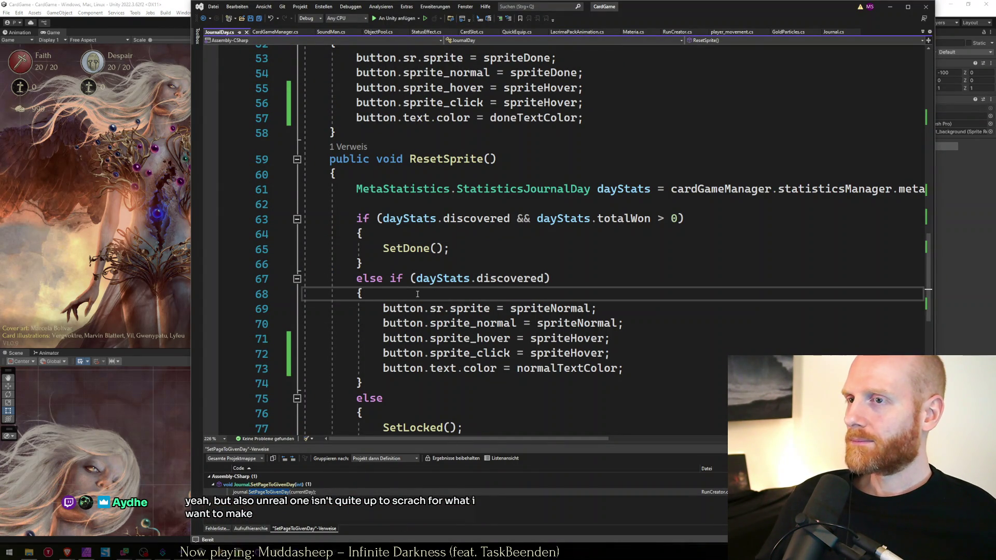
scroll(413, 353, "down", 4)
left_click(423, 291)
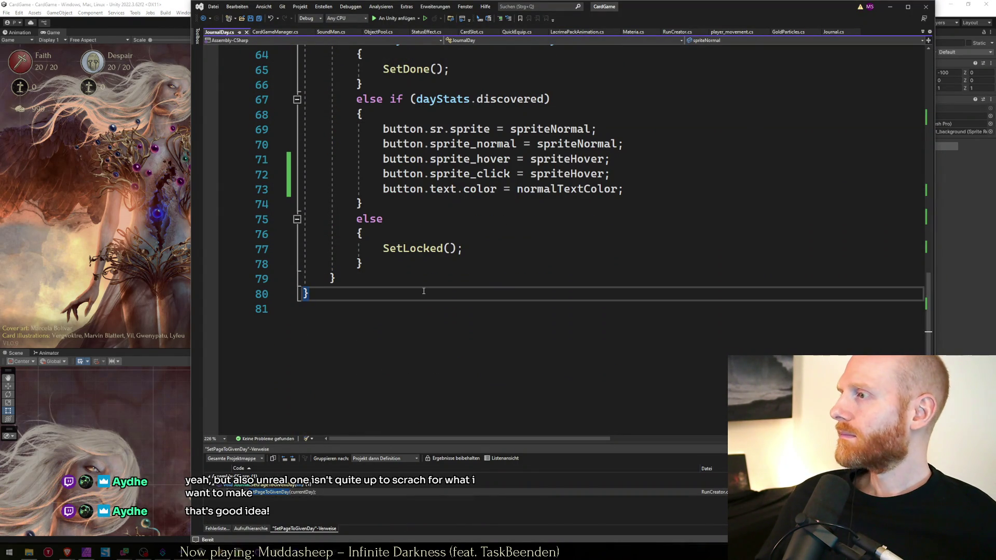
scroll(424, 291, "up", 20)
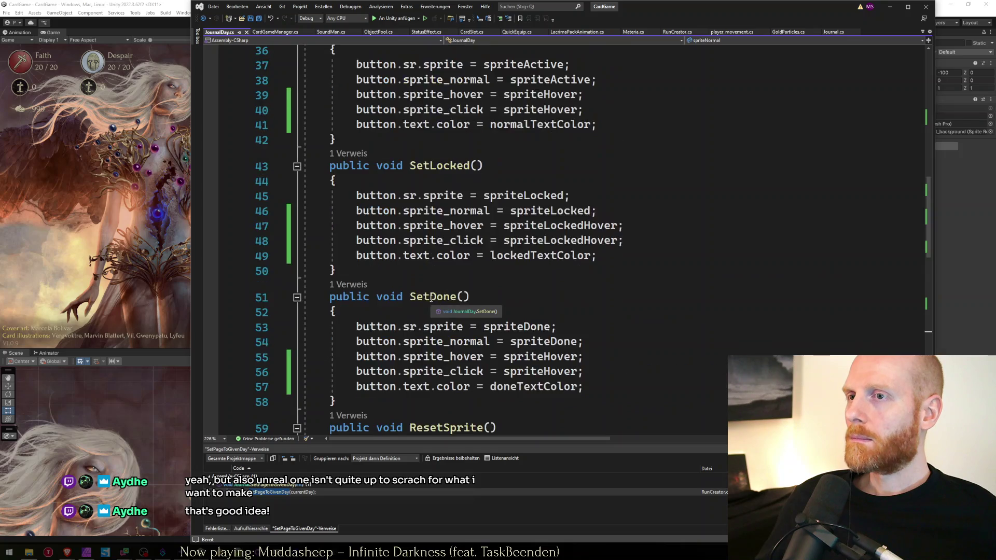
left_click(158, 4)
key("alt+Tab")
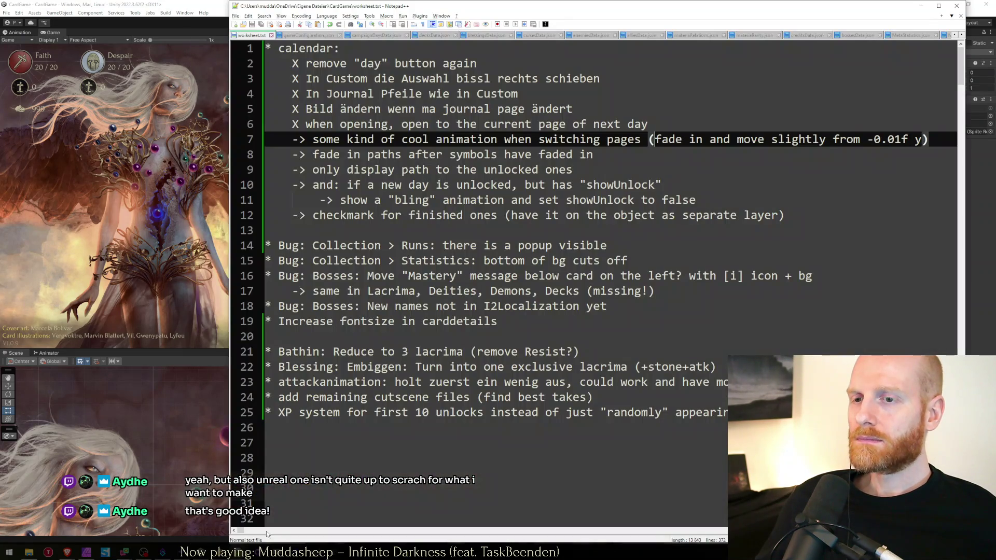
Review the page-switching animation to-do in worksheet.txt, then bring up the Faith in Despair sheet and Discord screenshot.
left_click(363, 473)
left_click(302, 139)
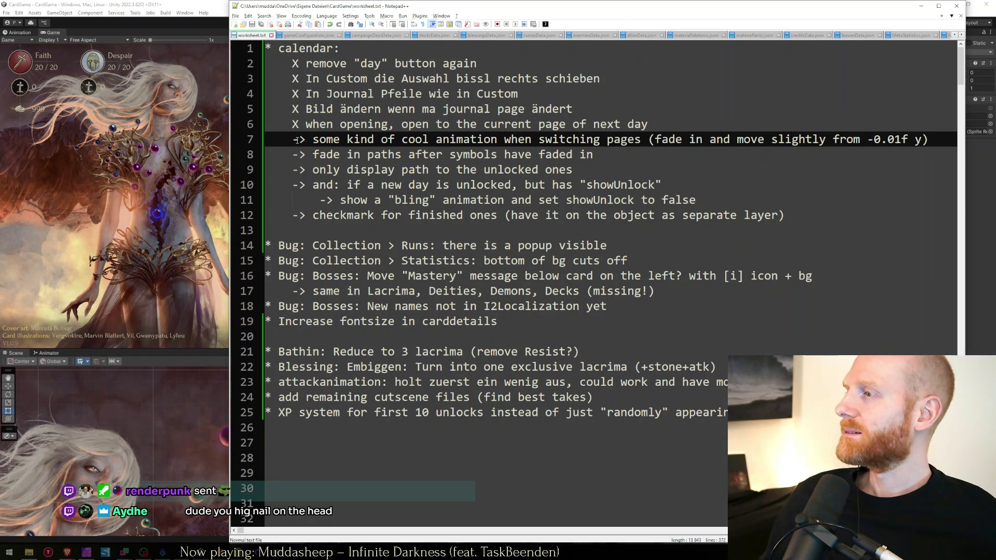
left_click(344, 224)
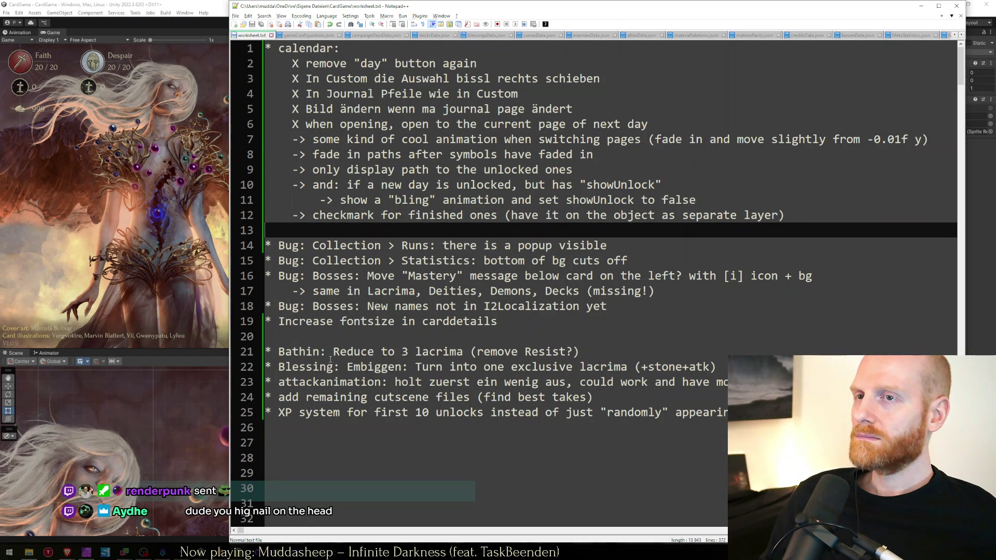
key("alt+Tab")
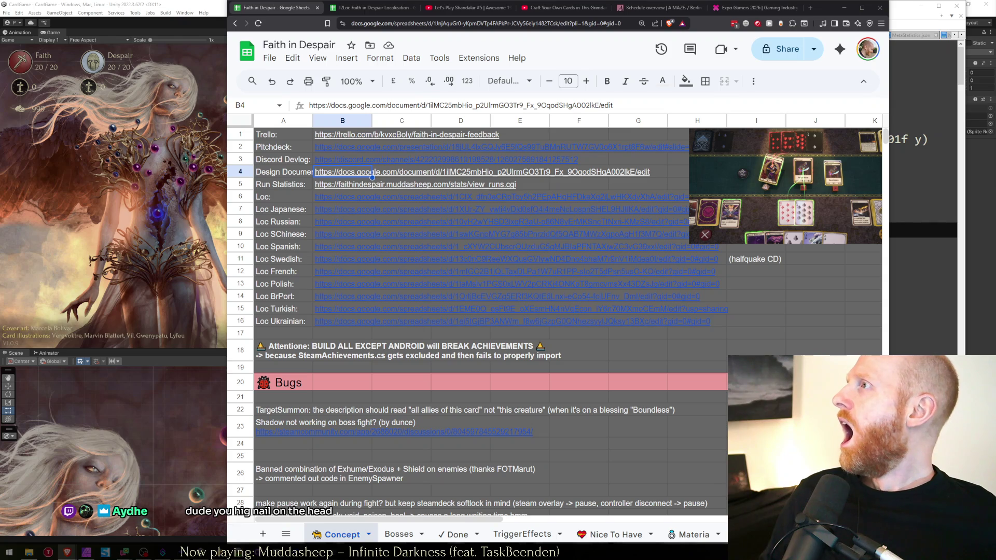
mouse_move(995, 176)
left_mouse_down()
mouse_move(621, 178)
mouse_move(555, 98)
left_mouse_up()
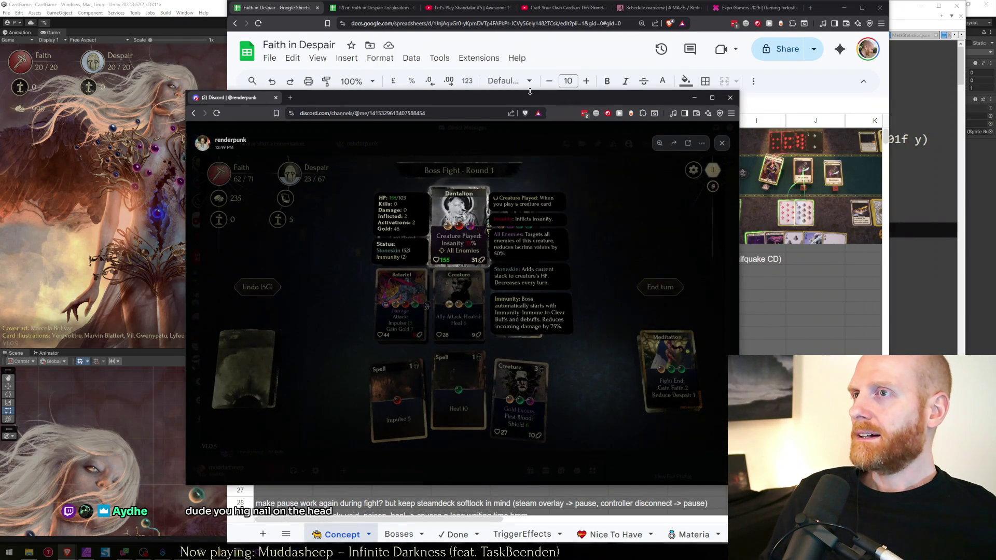
Stretch the Discord window and zoom into the boss-fight screenshot's card tooltips, then return to Unity.
double_click(529, 91)
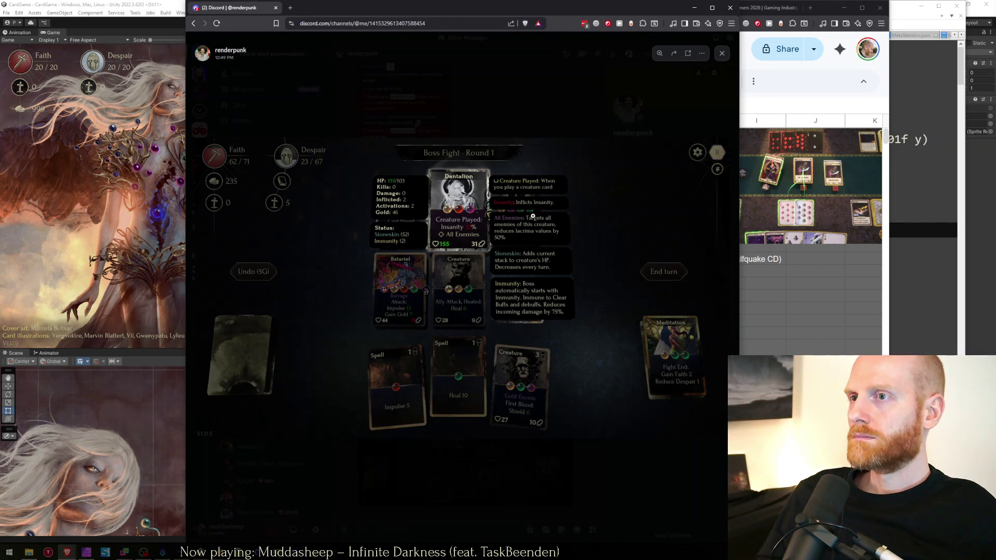
left_click(491, 295)
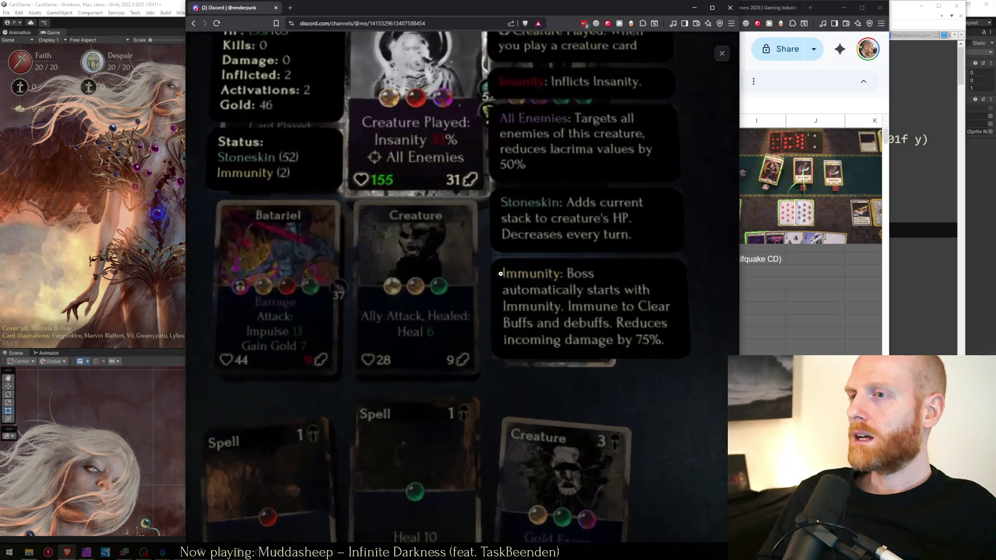
left_click(72, 211)
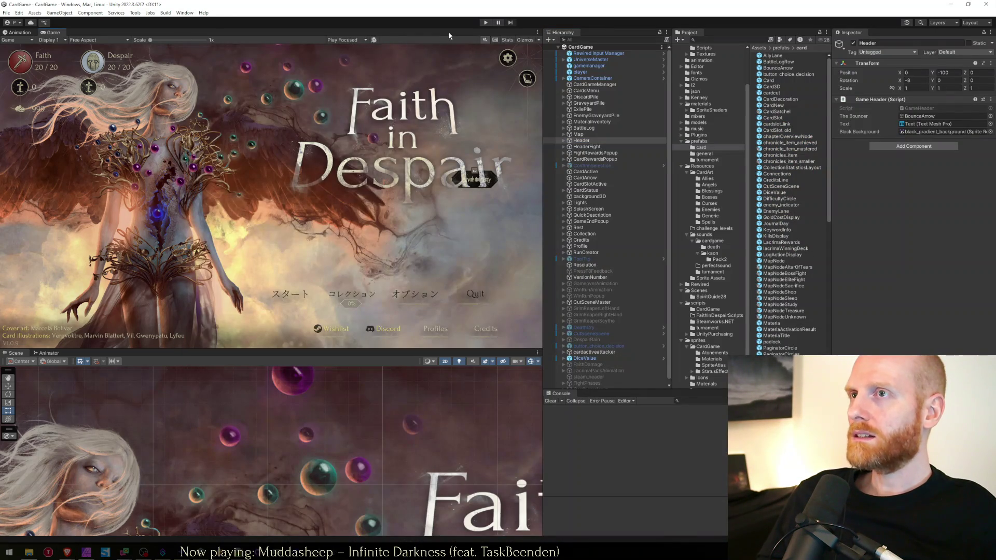
Compare the running game in a maximized Game view against the Discord screenshot, then stop play mode.
key("alt+Tab")
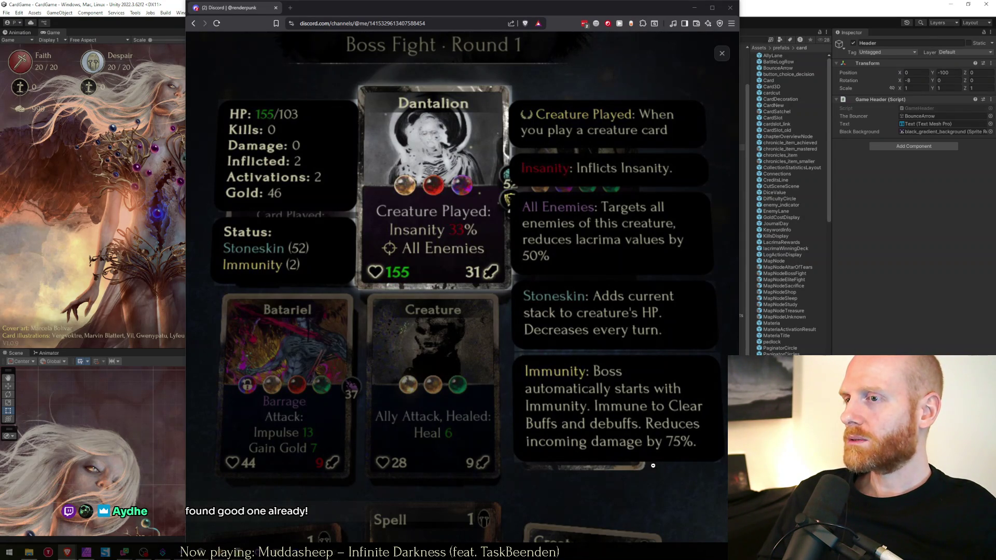
key("alt+Tab")
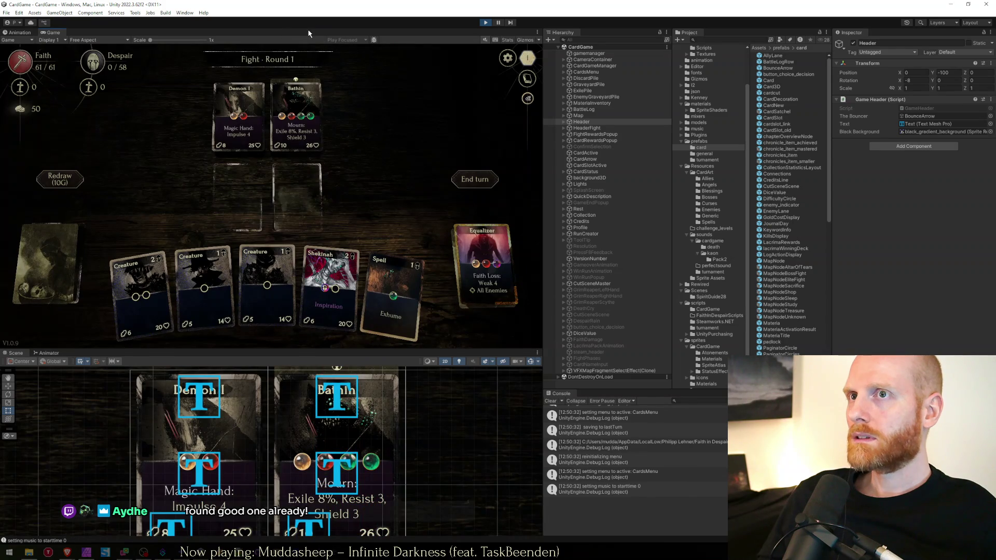
key("shift+space")
mouse_move(538, 180)
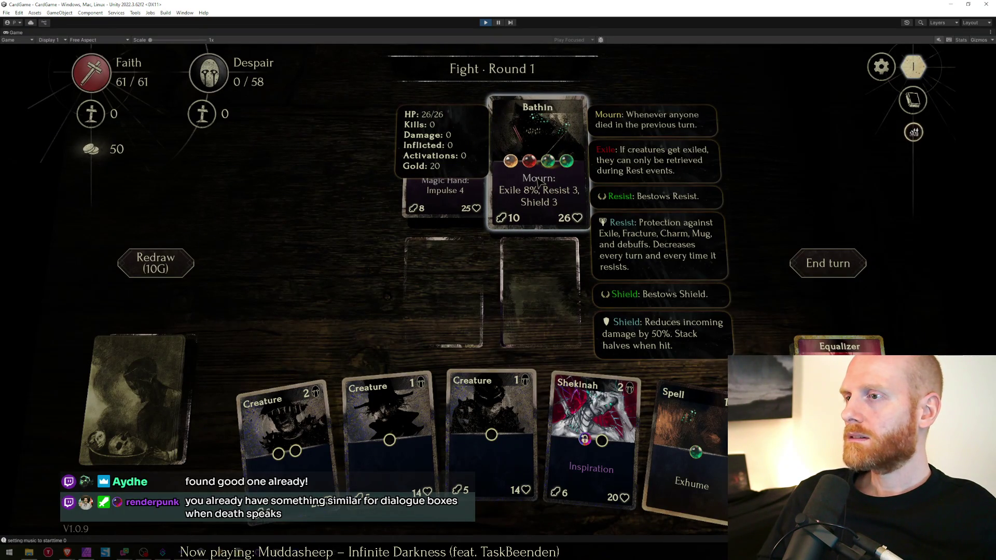
key("alt+Tab")
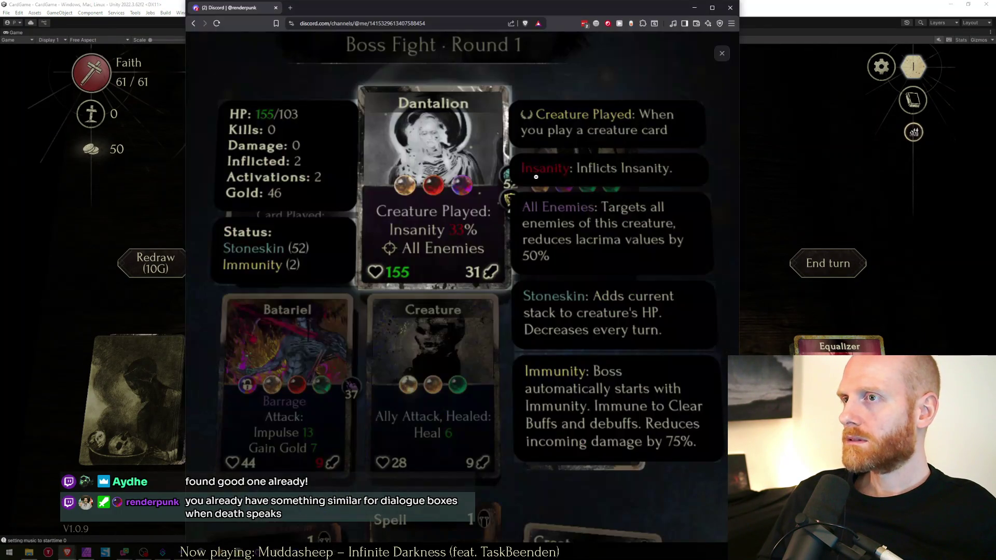
key("alt+Tab")
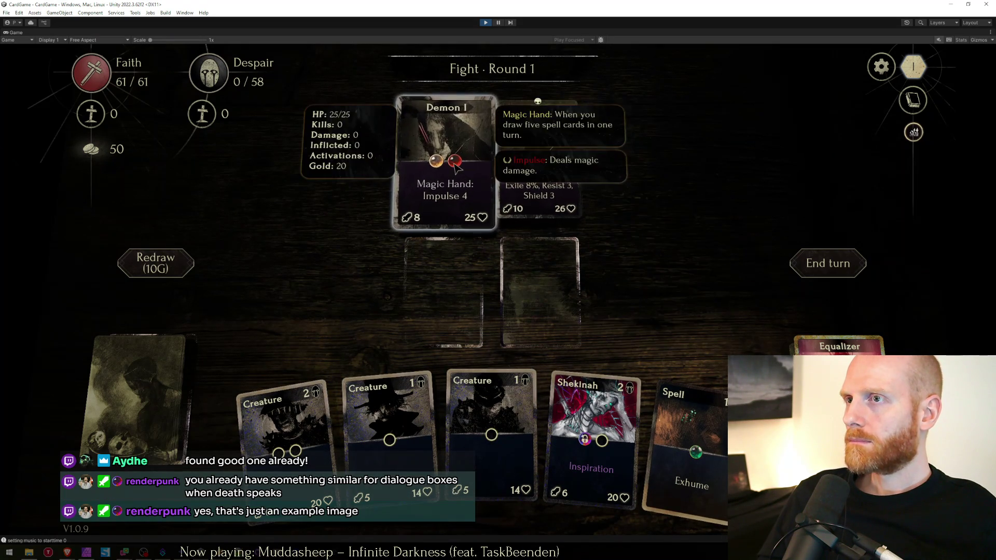
key("alt+Tab")
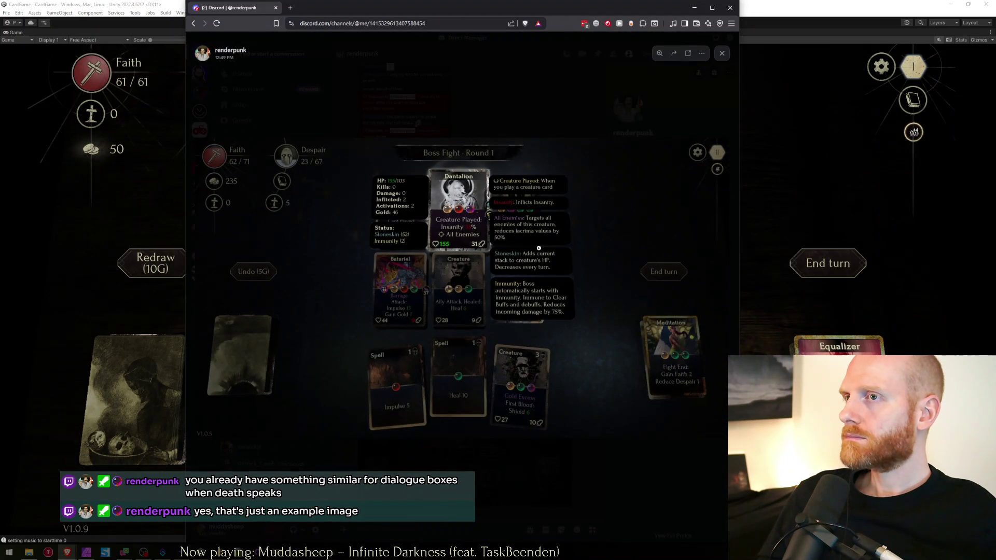
key("alt+Tab")
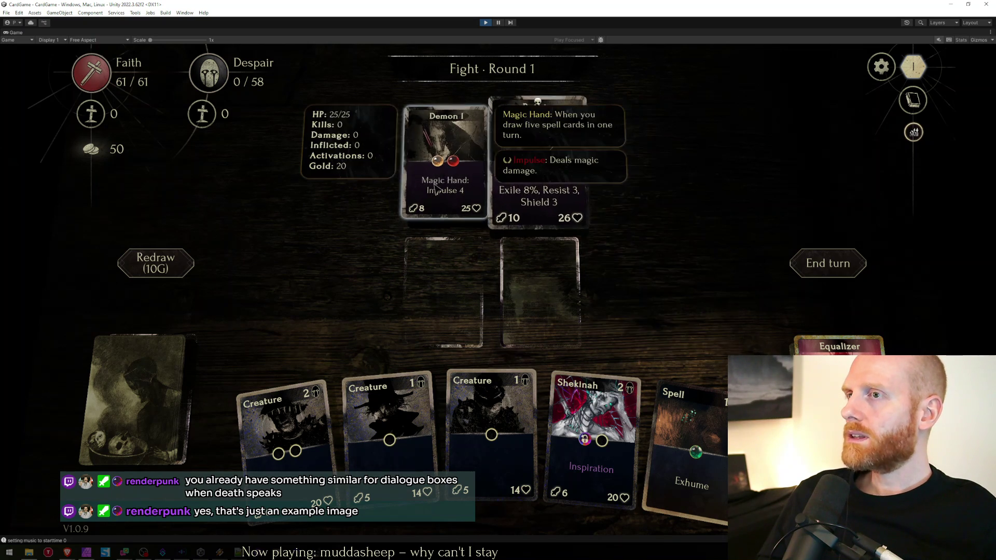
mouse_move(459, 168)
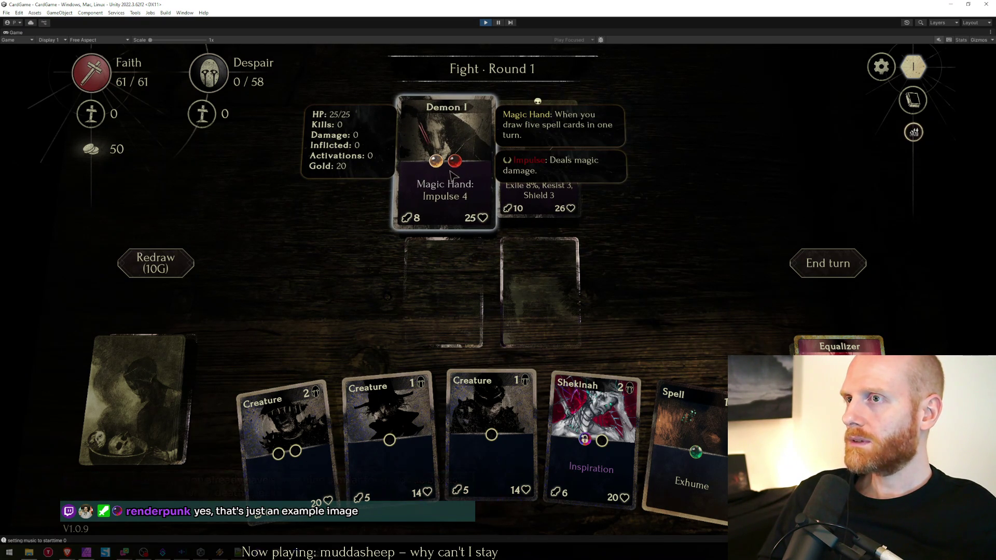
mouse_move(558, 221)
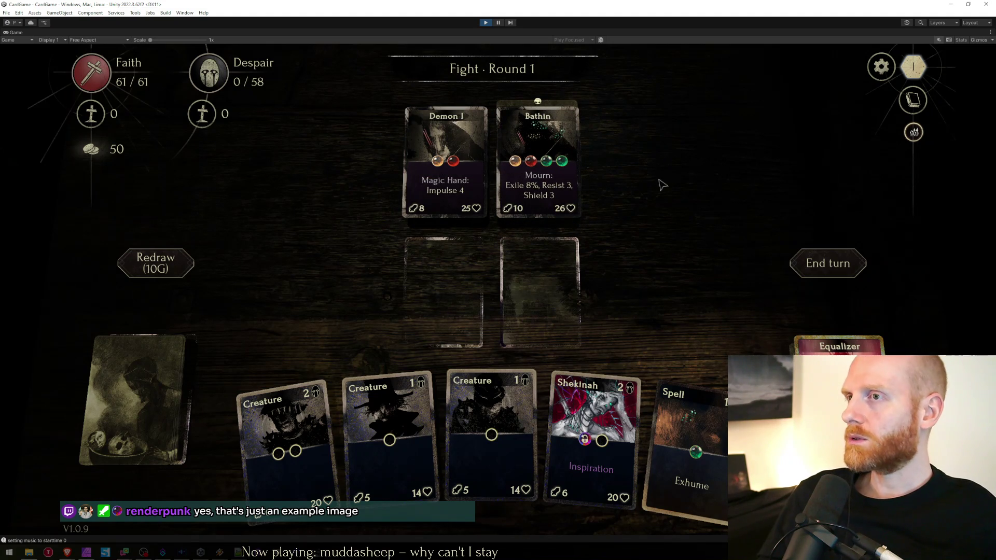
mouse_move(431, 186)
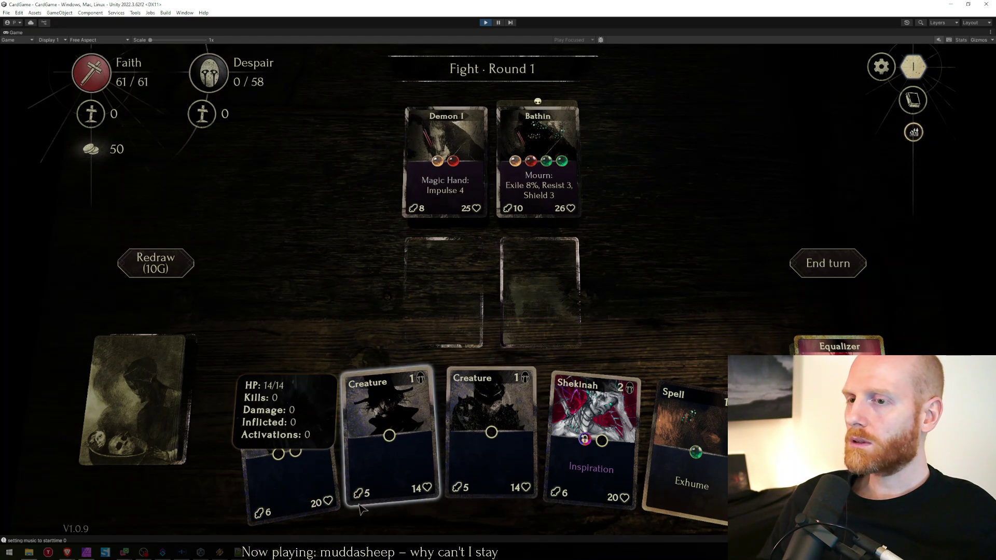
left_click(486, 23)
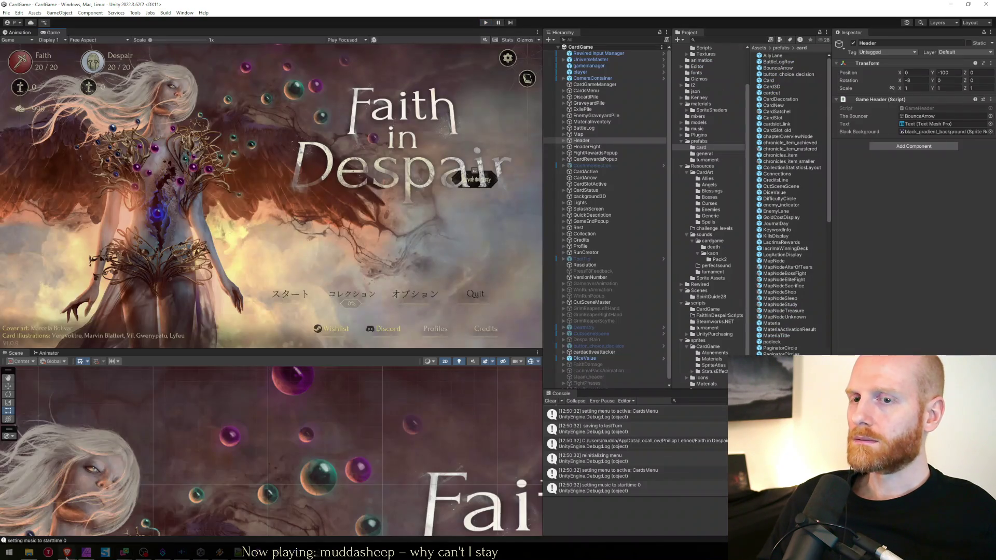
Go from the taskbar back to Unity, then over to the worksheet.txt notes in Notepad++.
mouse_move(123, 554)
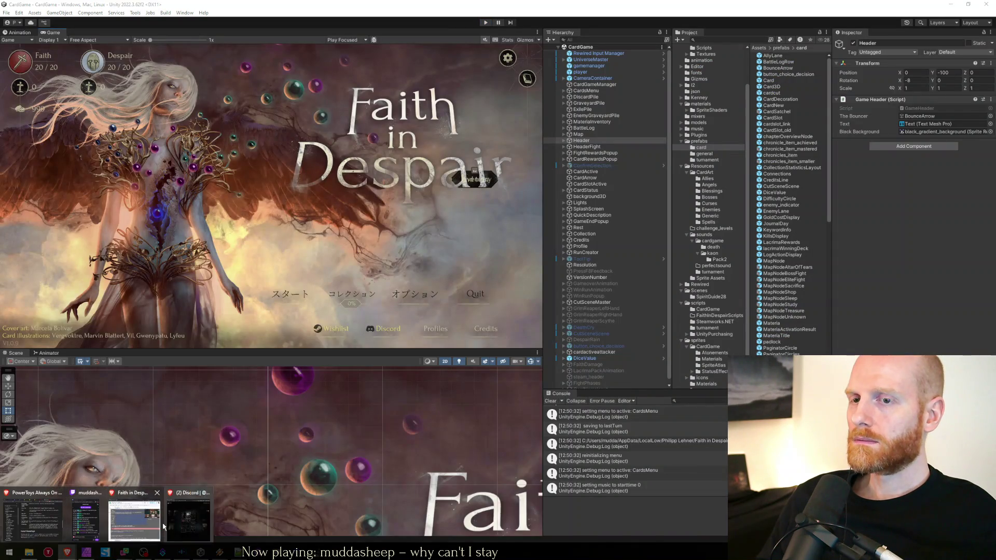
left_click(140, 521)
key("alt+Tab")
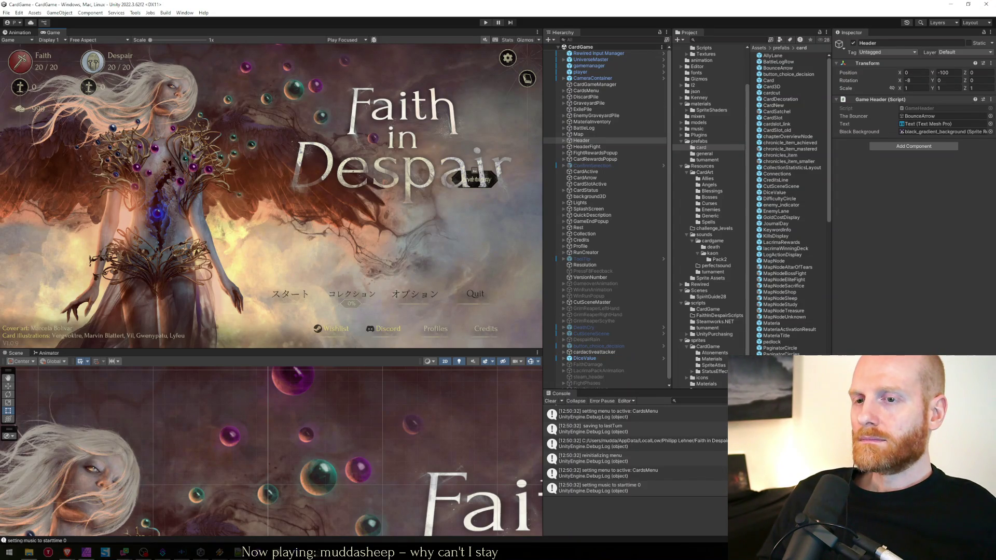
key("alt+Tab")
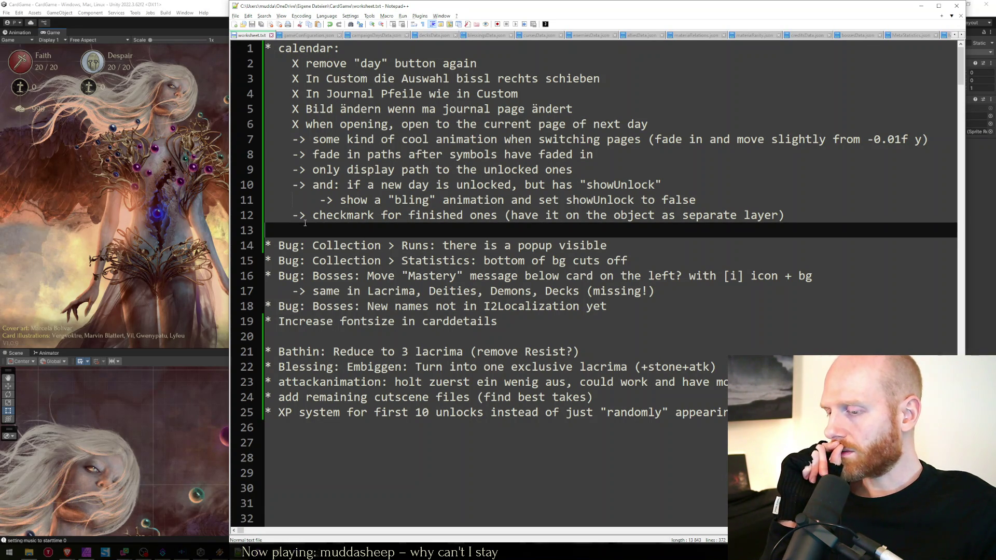
Leave the worksheet to-do list and return to the Unity editor.
key("alt+Tab")
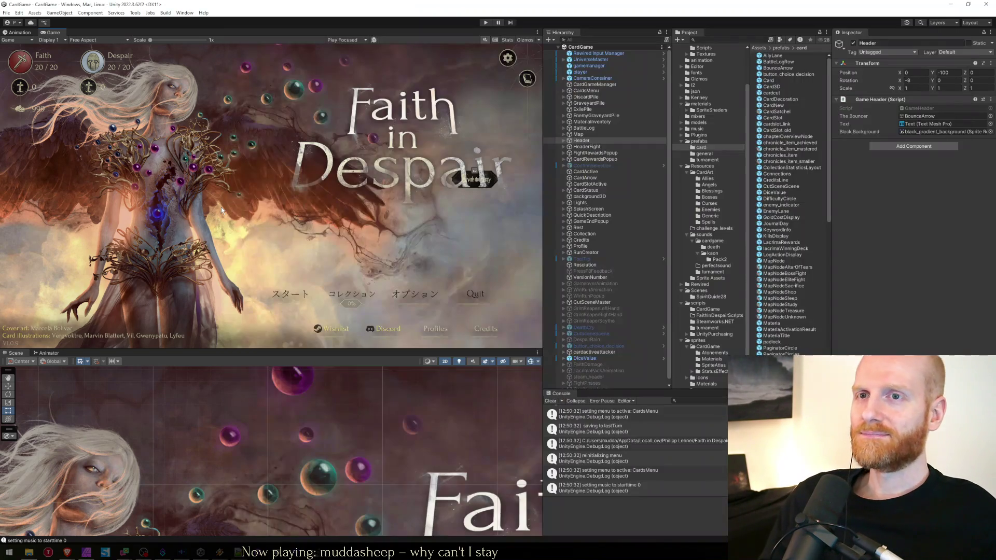
Open the JournalDay prefab in Prefab Mode, select its root object, and show the Animator graph.
left_click(781, 155)
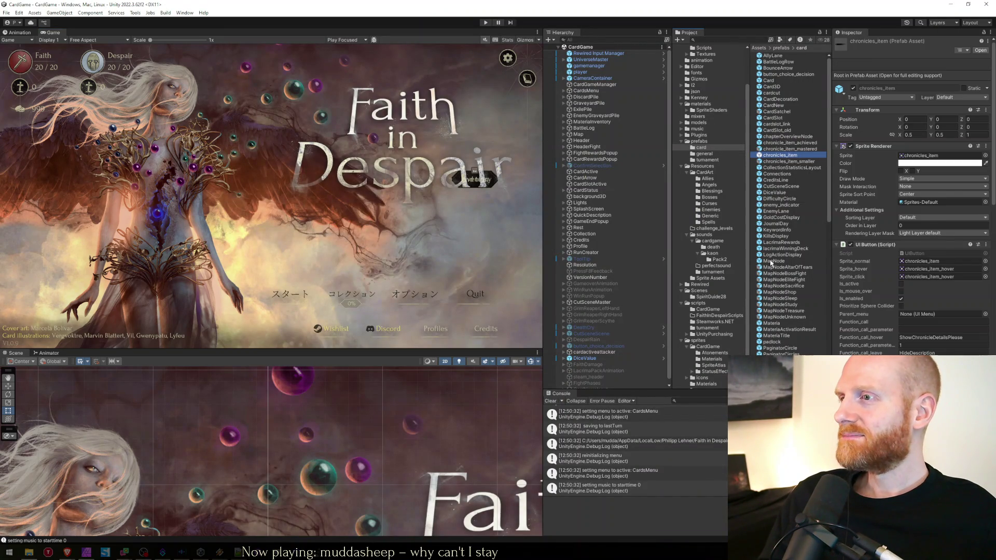
left_click(772, 261)
double_click(779, 224)
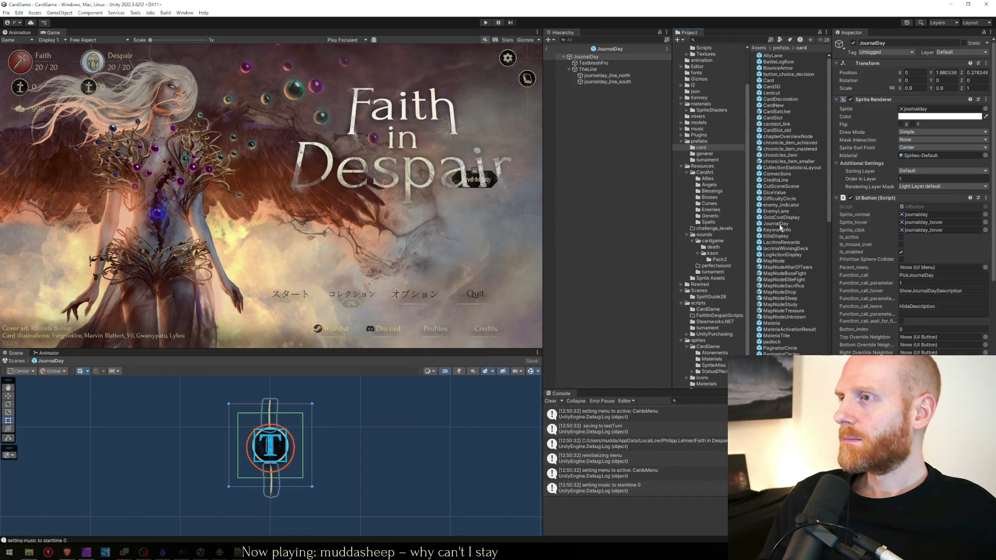
left_click(596, 204)
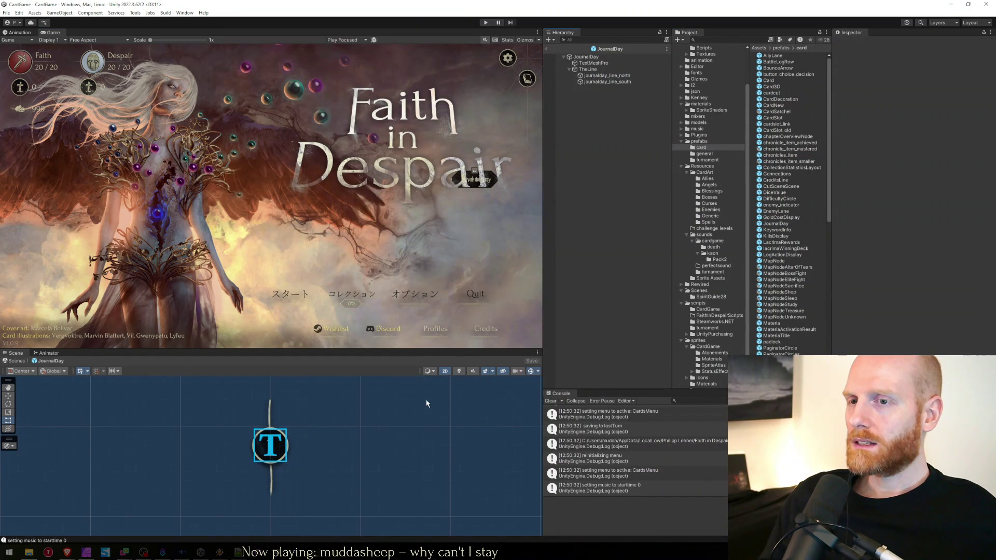
left_click(580, 57)
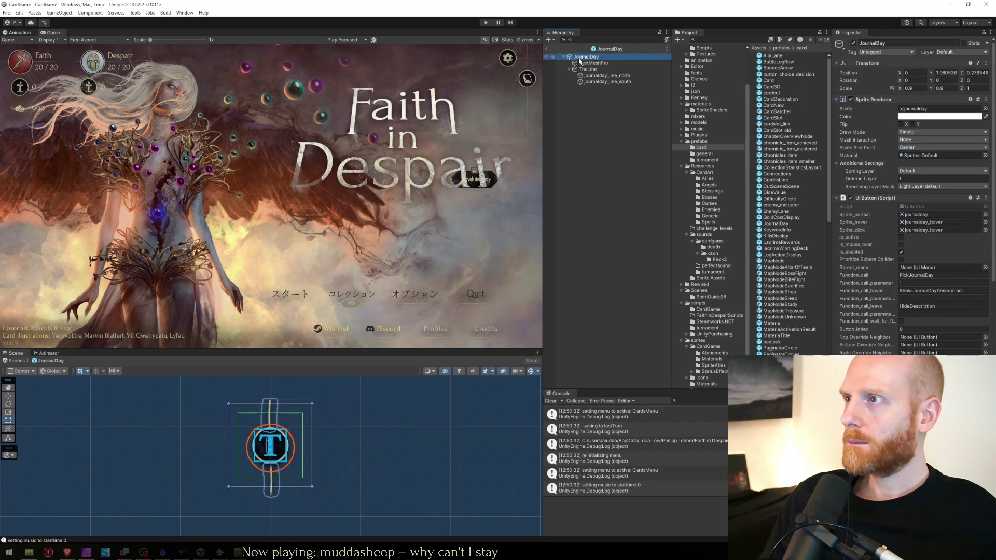
left_click(592, 63)
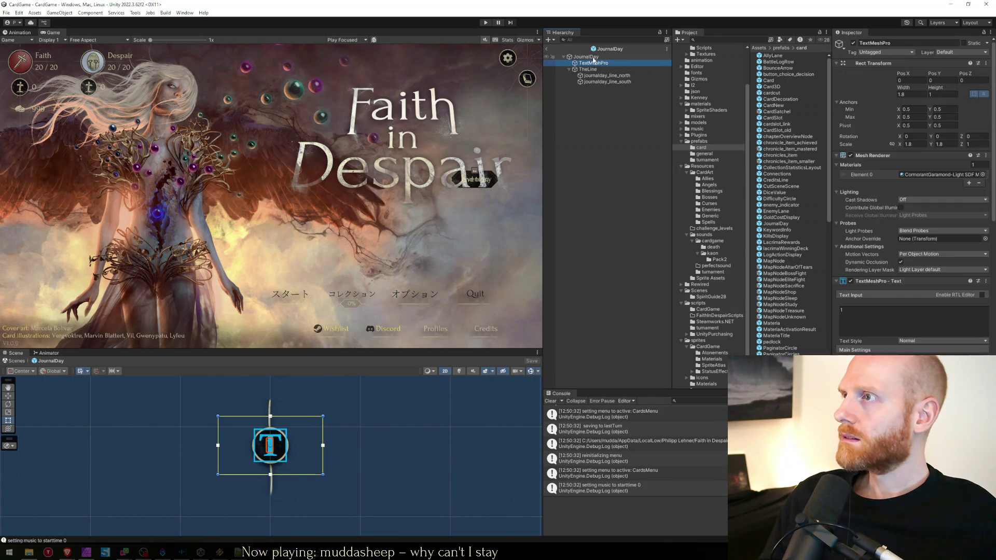
left_click(594, 58)
left_click(595, 60, "ctrl")
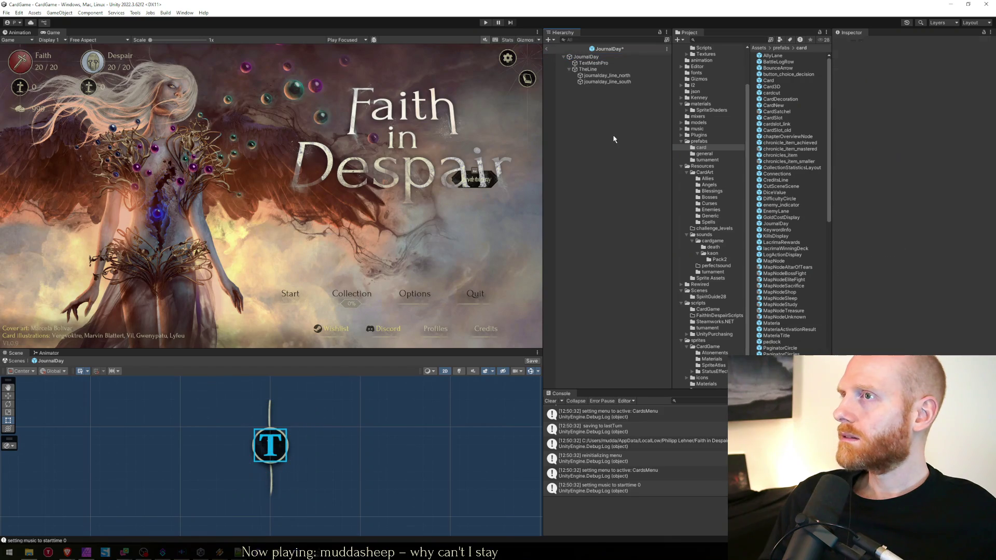
left_click(586, 57)
left_click(45, 354)
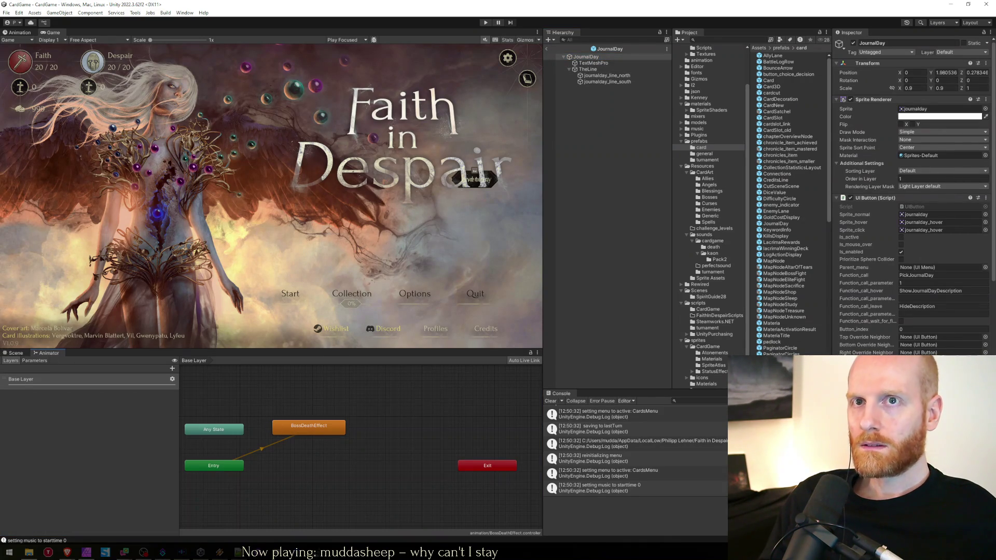
Create a new animation clip named journalday_animation saved in the Assets/animation folder.
left_click(18, 32)
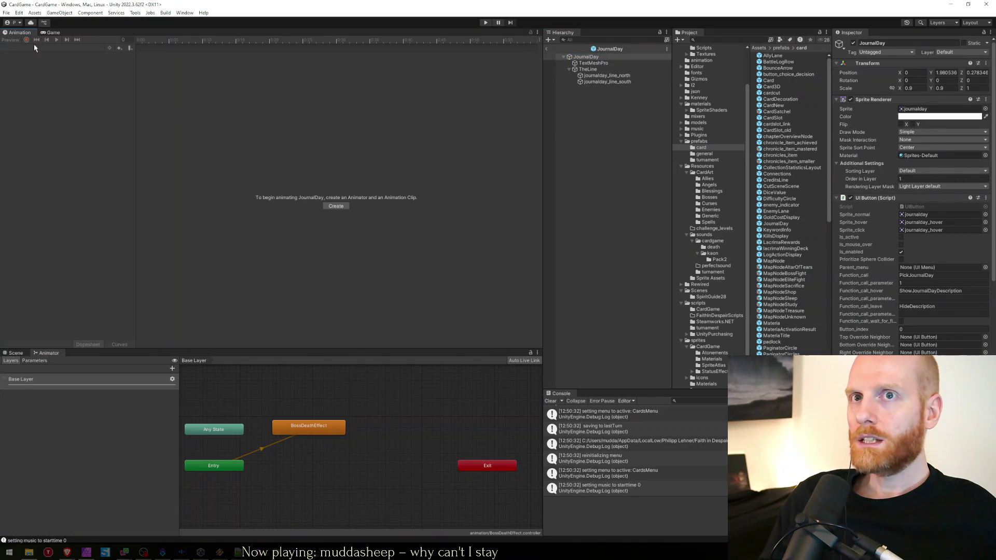
left_click(332, 210)
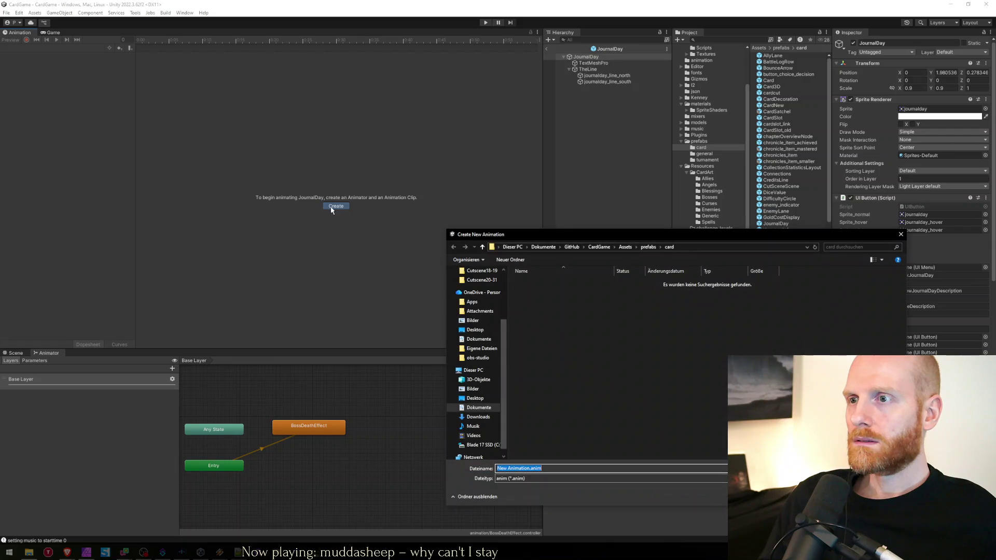
left_click(625, 247)
double_click(534, 291)
left_click(539, 454)
double_click(535, 468)
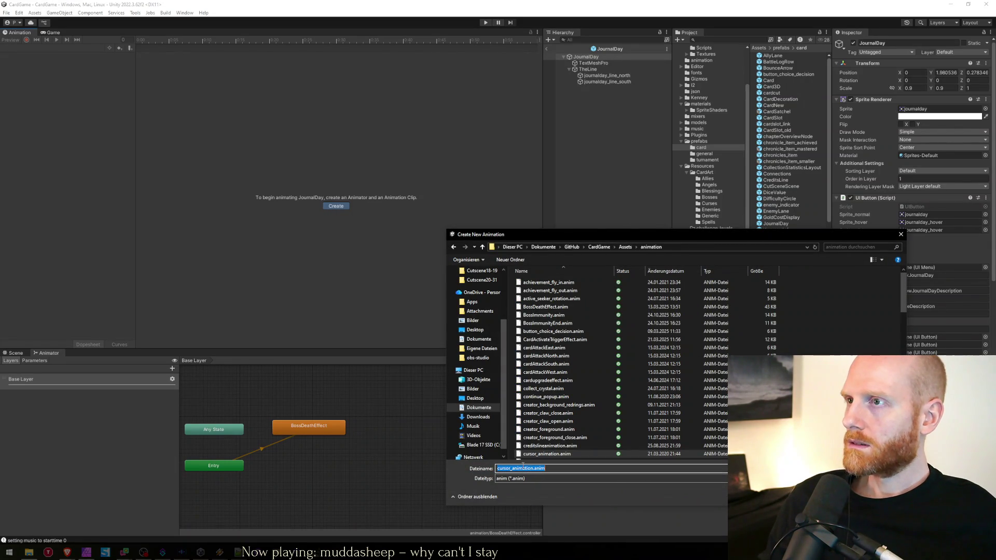
type("journalday")
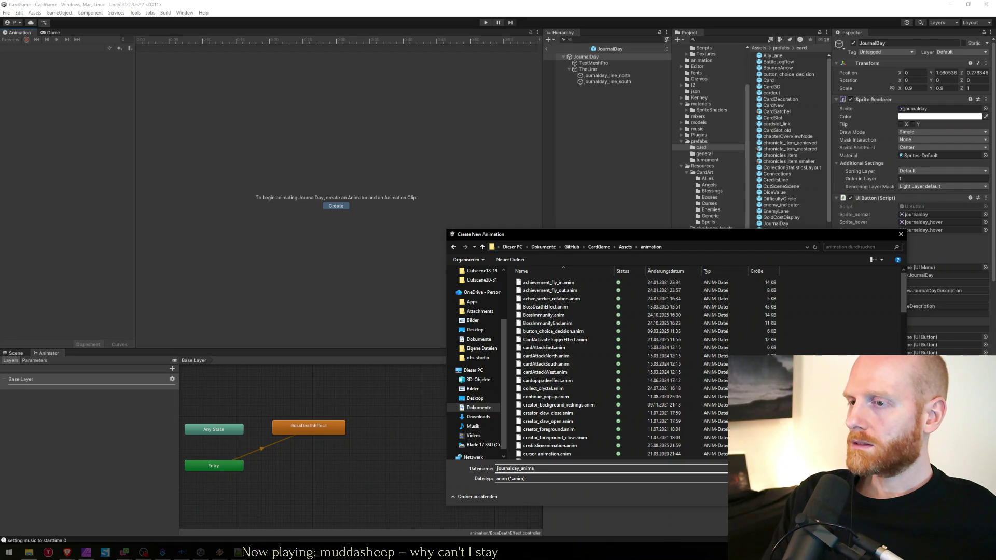
key("Return")
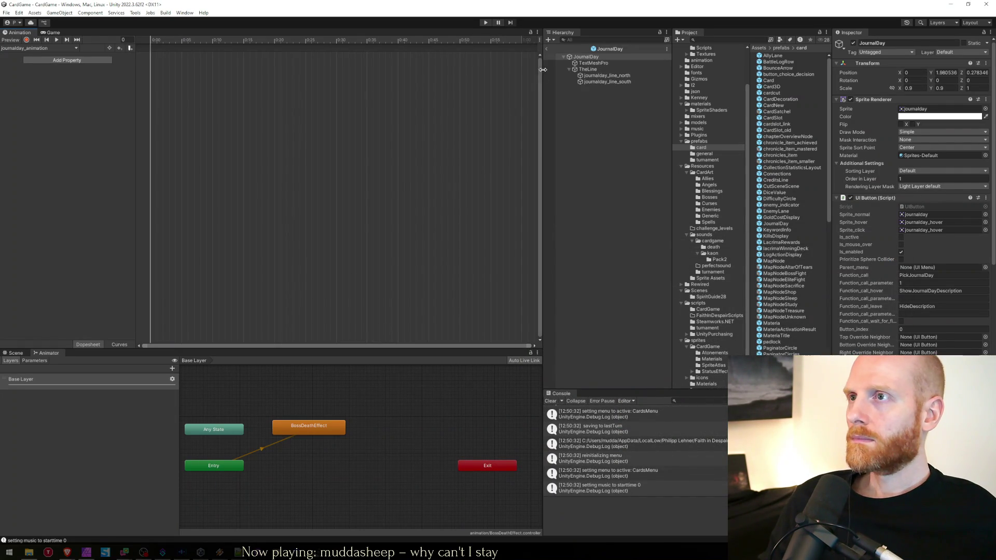
Show JournalDay in the Scene view and turn on keyframe recording with the root selected.
left_click(16, 354)
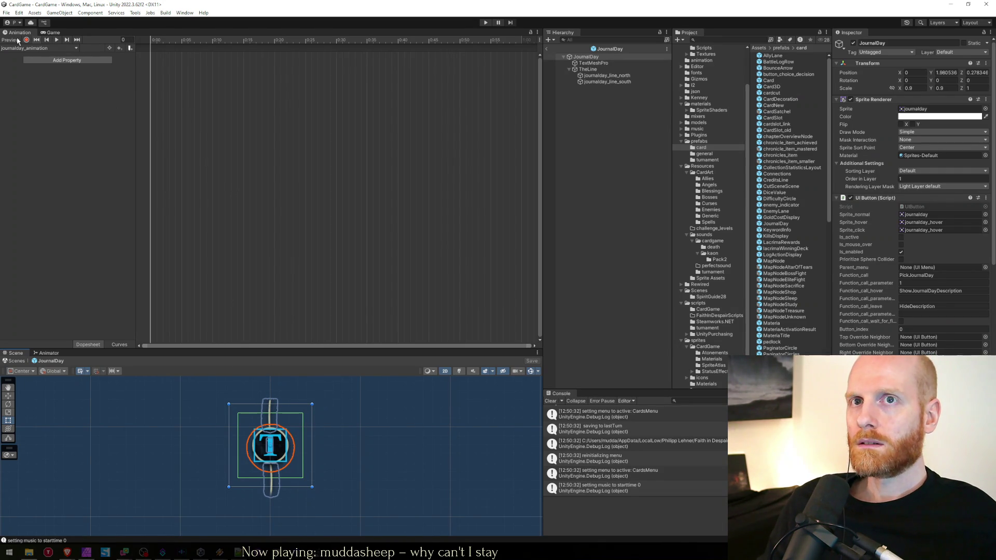
left_click(27, 40)
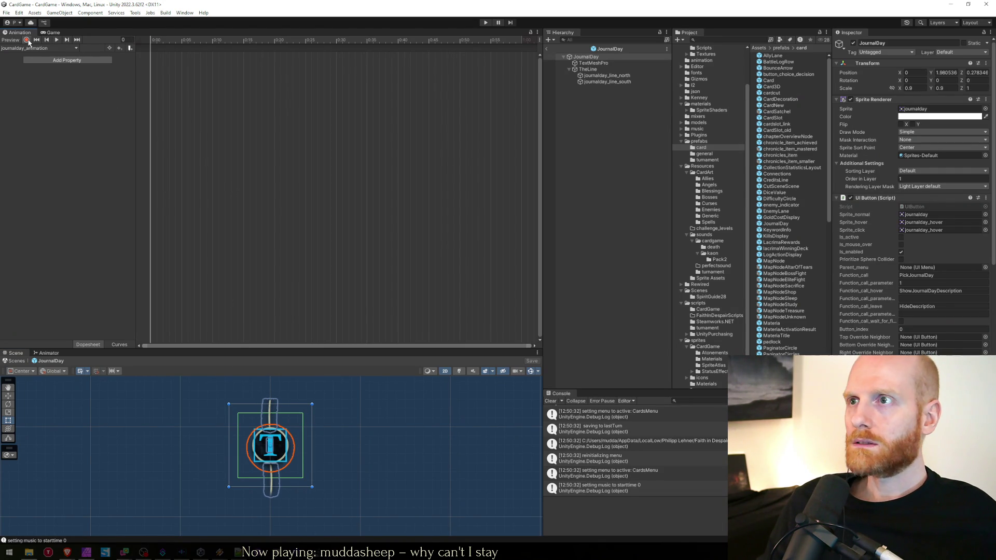
left_click(572, 57)
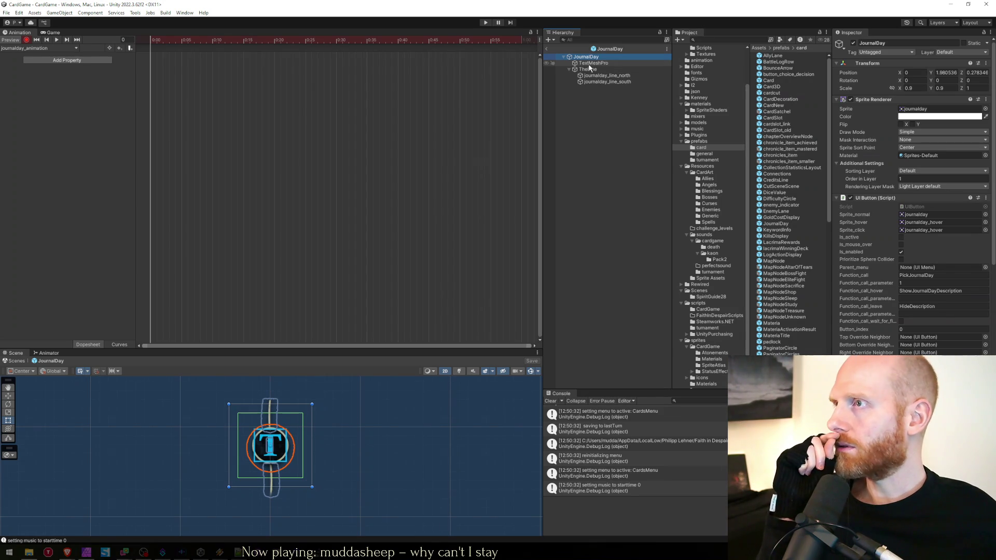
scroll(892, 259, "down", 10)
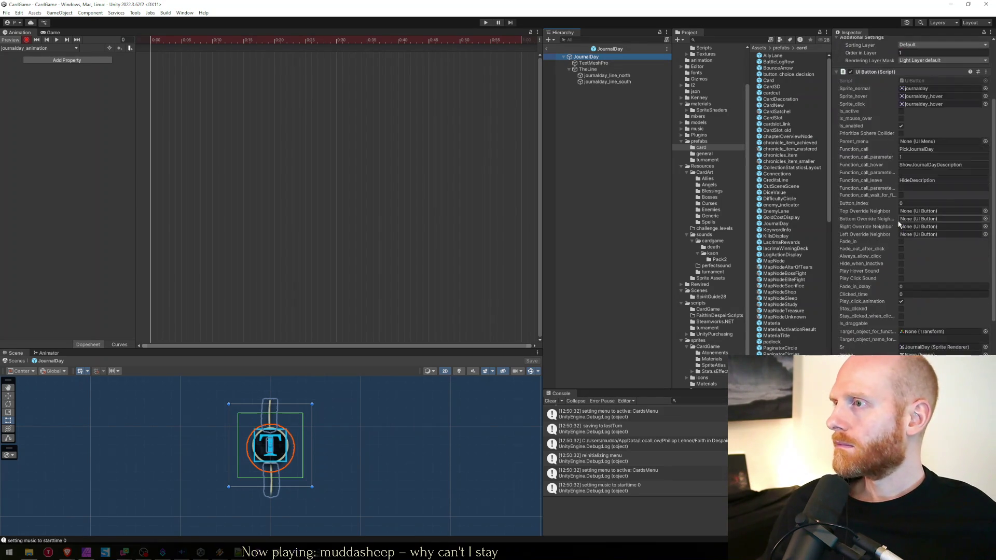
scroll(893, 259, "down", 15)
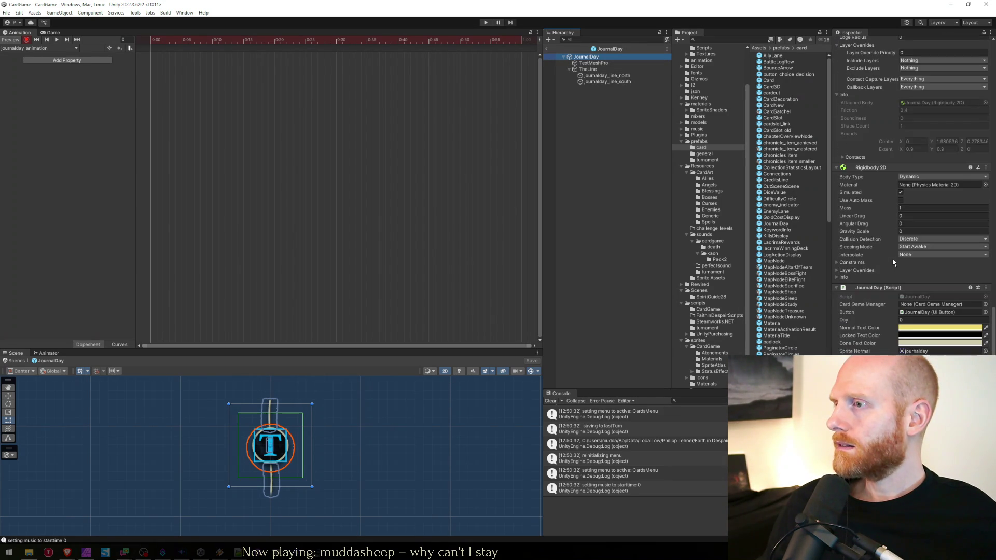
scroll(892, 258, "up", 20)
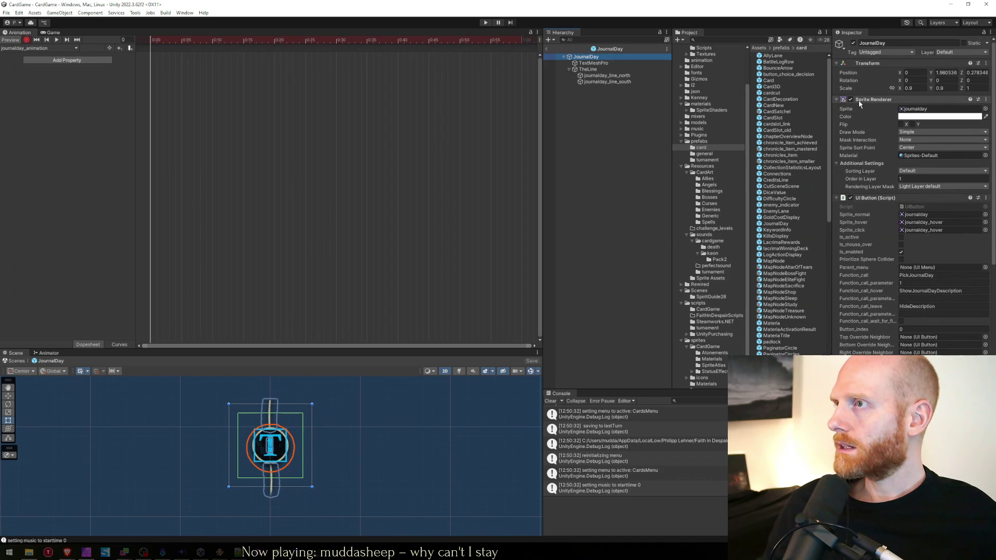
right_click(601, 105)
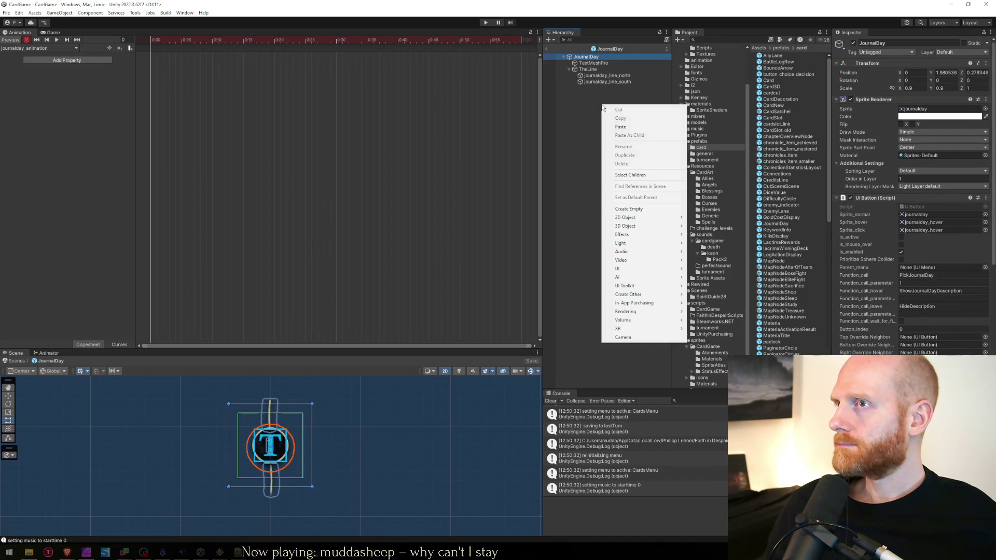
Create a new empty child object in JournalDay and reset its transform.
left_click(638, 212)
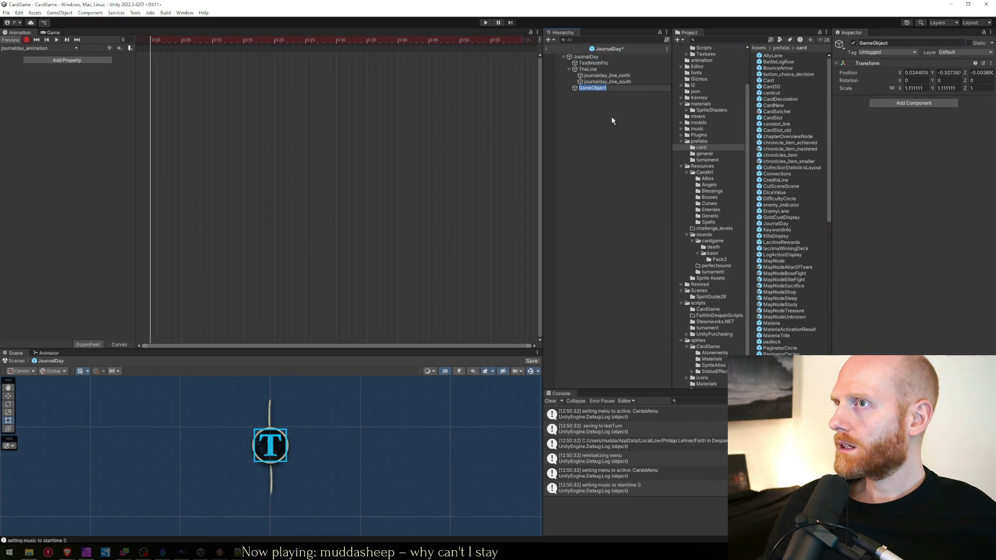
right_click(861, 71)
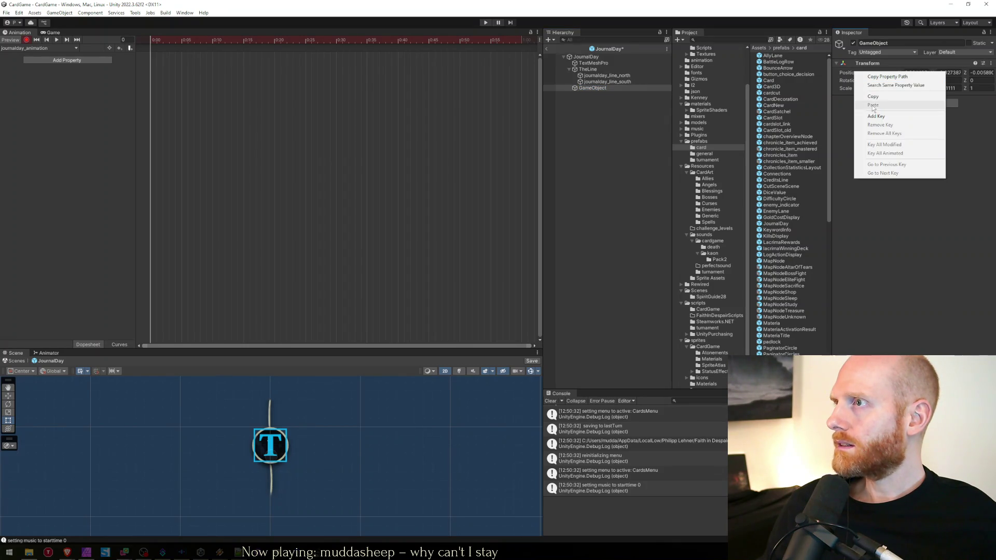
right_click(864, 64)
left_click(882, 66)
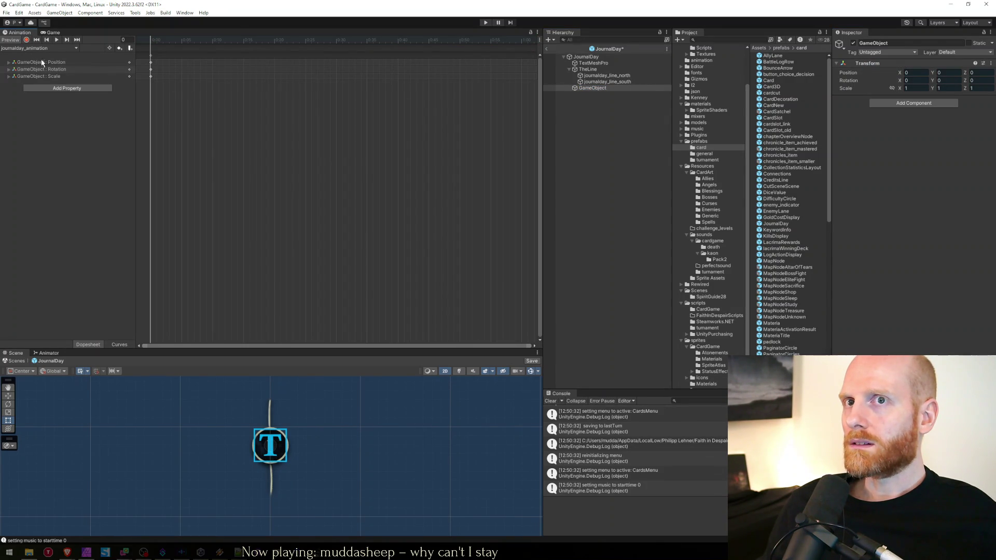
Remove the accidentally recorded Position, Rotation and Scale tracks from the clip.
right_click(40, 63)
left_click(57, 68)
right_click(43, 62)
left_click(51, 68)
right_click(46, 63)
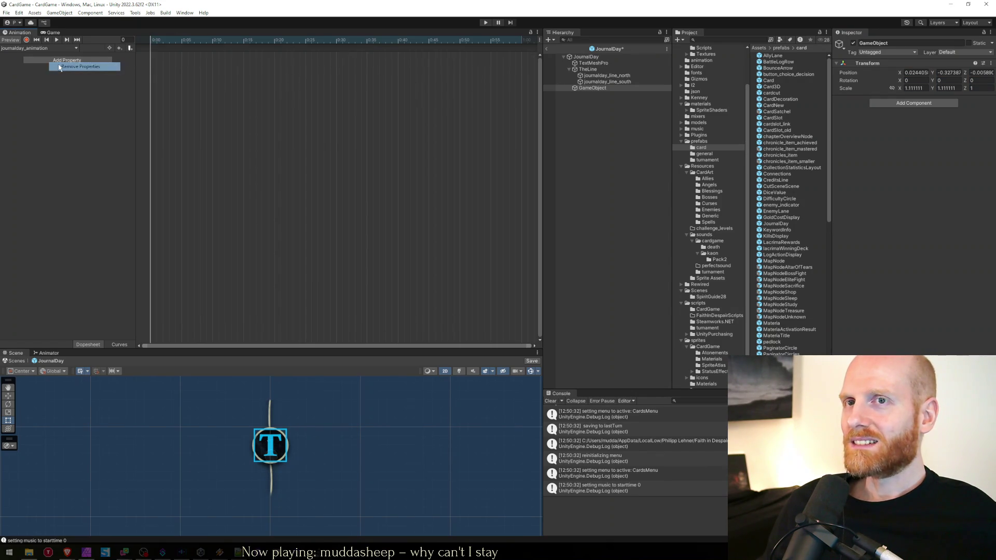
left_click(57, 67)
Rename the new object to Sprite, make it JournalDay's first child, and reset its transform.
left_click(598, 89)
key("F2")
type("Sprite")
key("Return")
left_click_drag(596, 91, 593, 60)
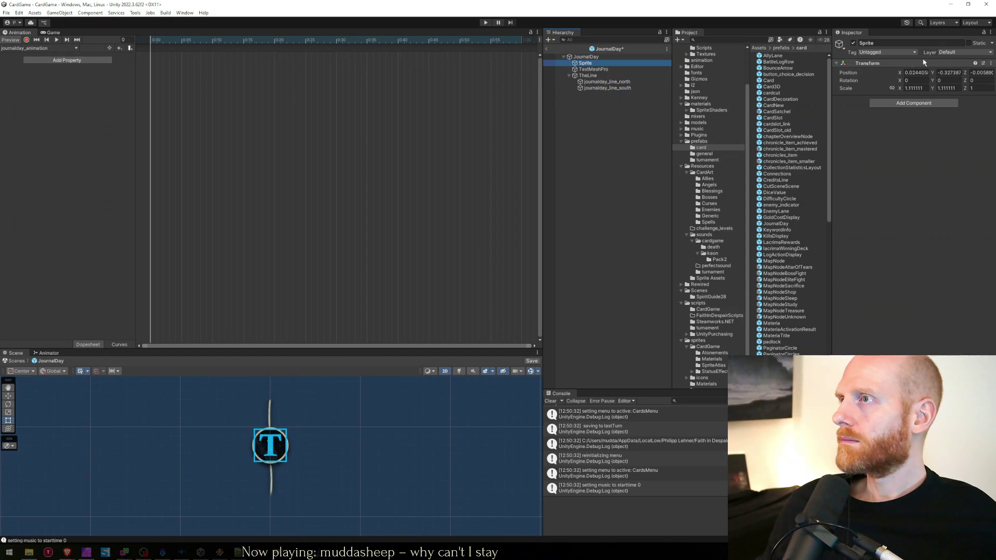
right_click(924, 62)
left_click(882, 70)
Copy JournalDay's Sprite Renderer and paste it as a new component on the Sprite child.
left_click(587, 57)
right_click(881, 101)
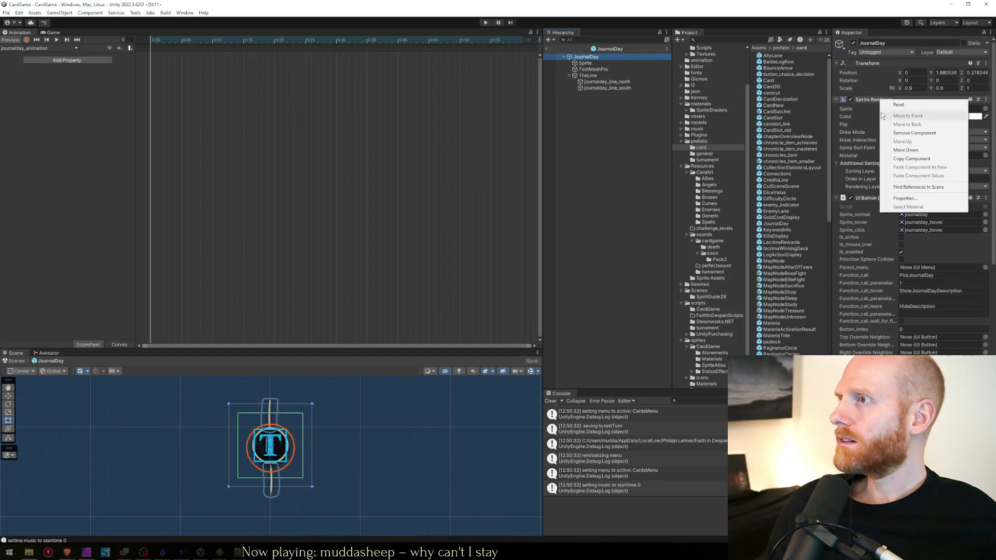
left_click(912, 158)
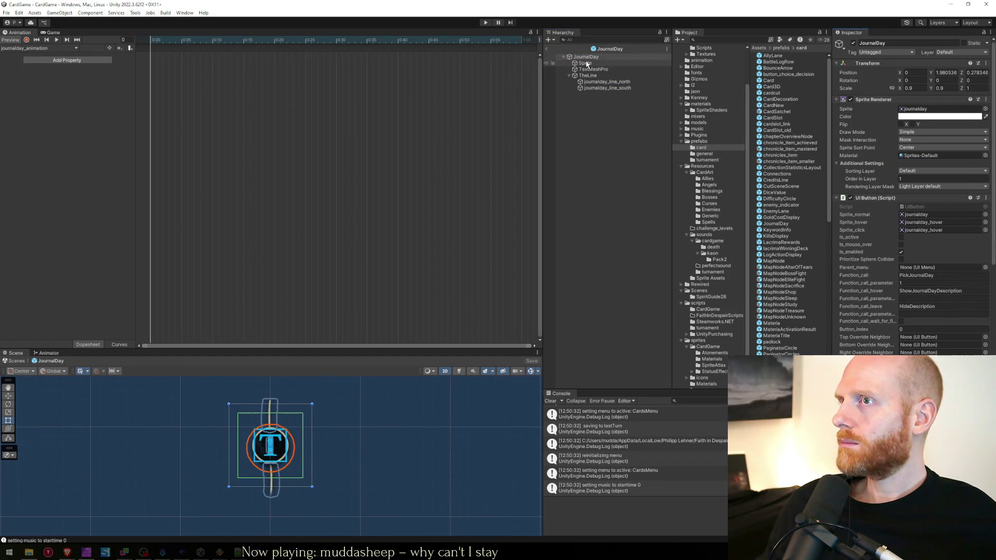
left_click(586, 63)
right_click(872, 63)
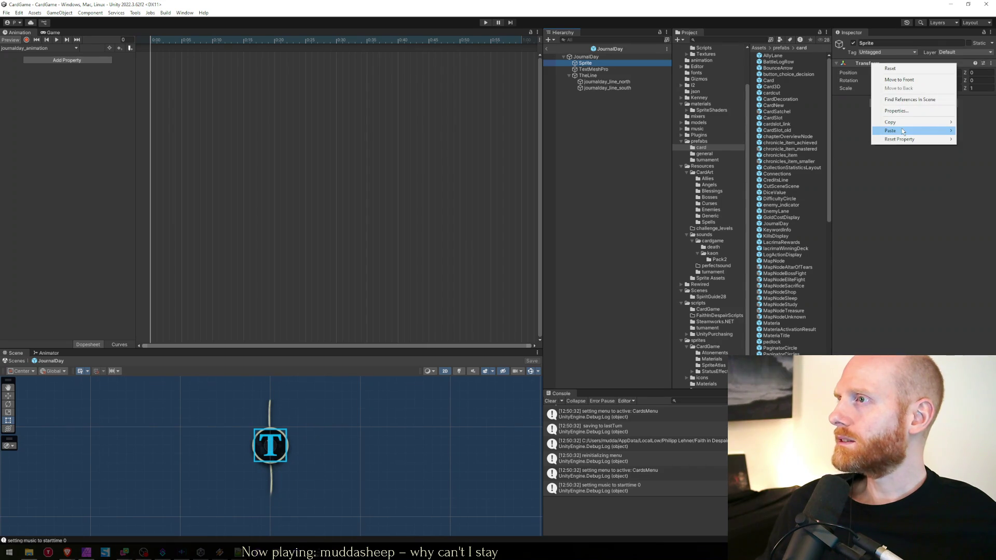
mouse_move(902, 131)
left_click(855, 171)
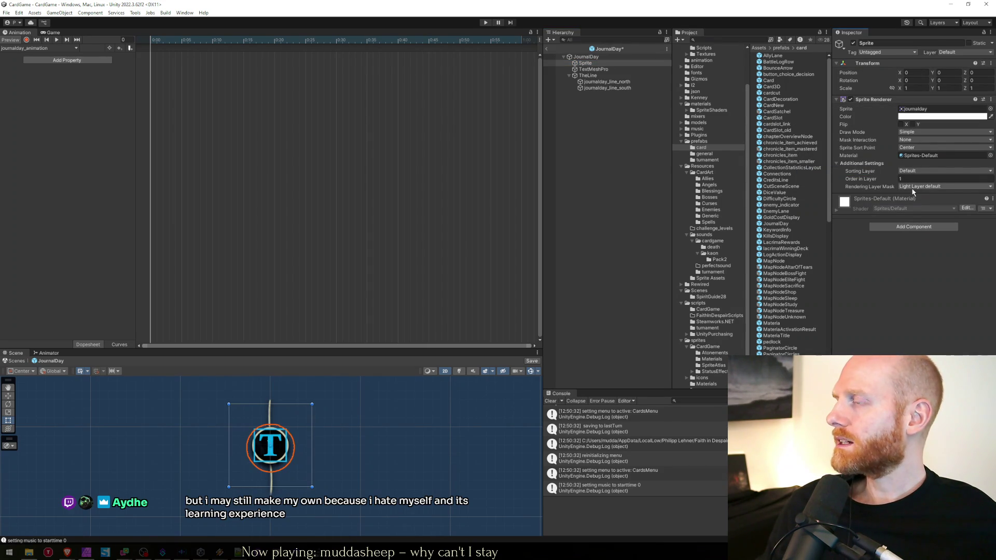
left_click(586, 57)
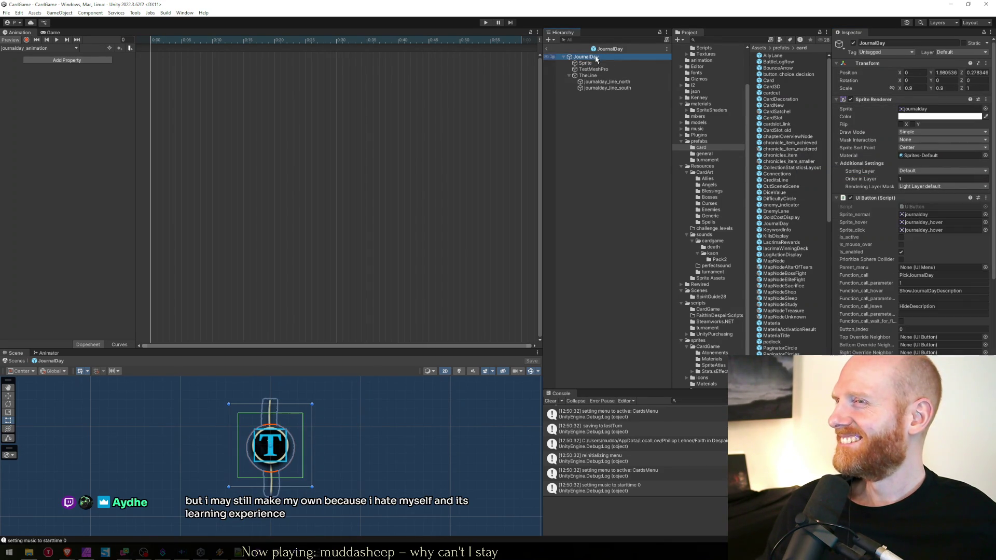
right_click(872, 99)
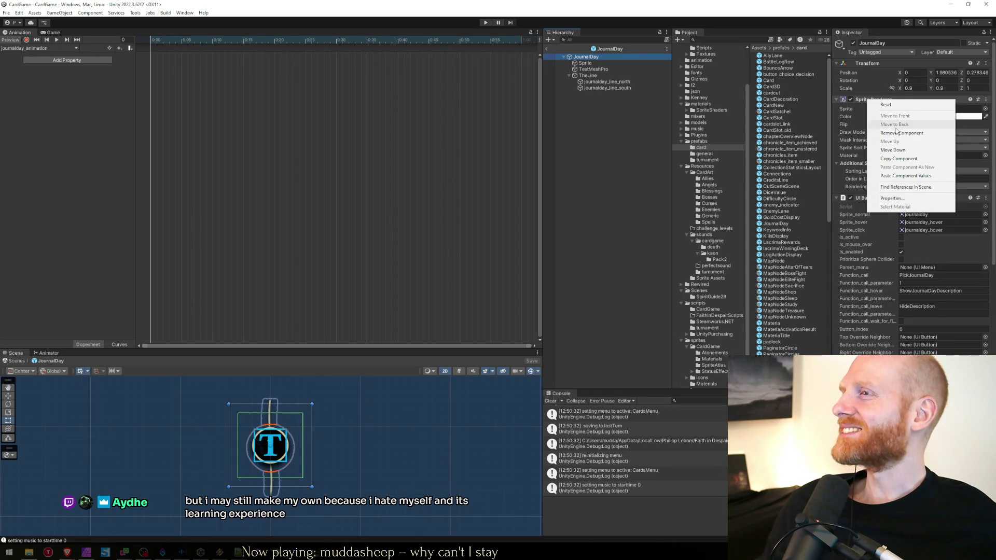
Remove the Sprite Renderer from the JournalDay root, then select the Sprite child.
left_click(896, 133)
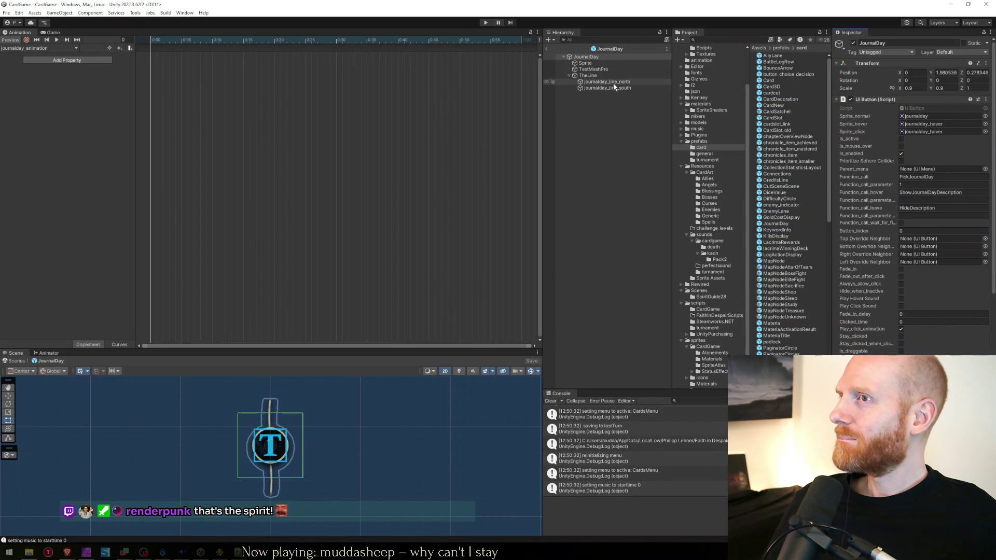
left_click(587, 63)
left_click(592, 58)
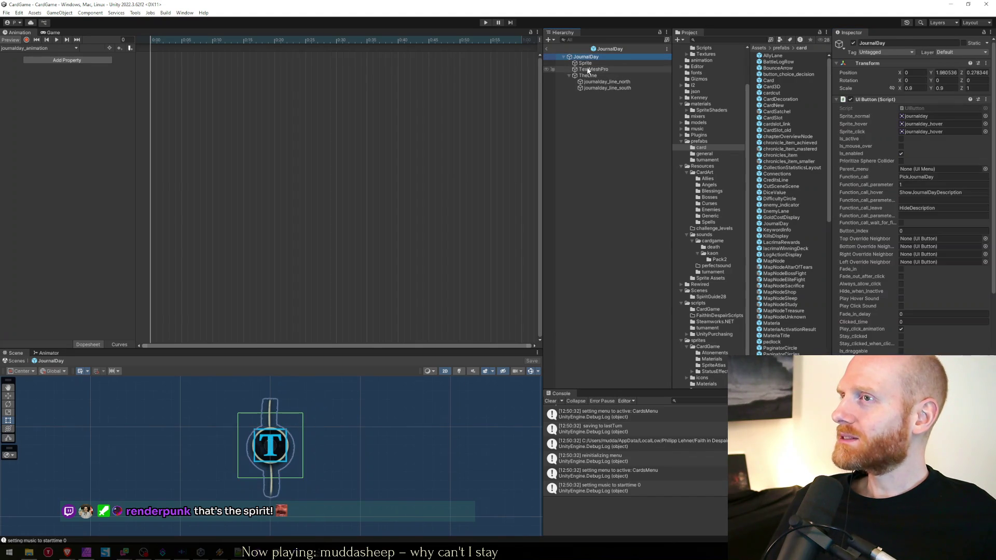
left_click(587, 64)
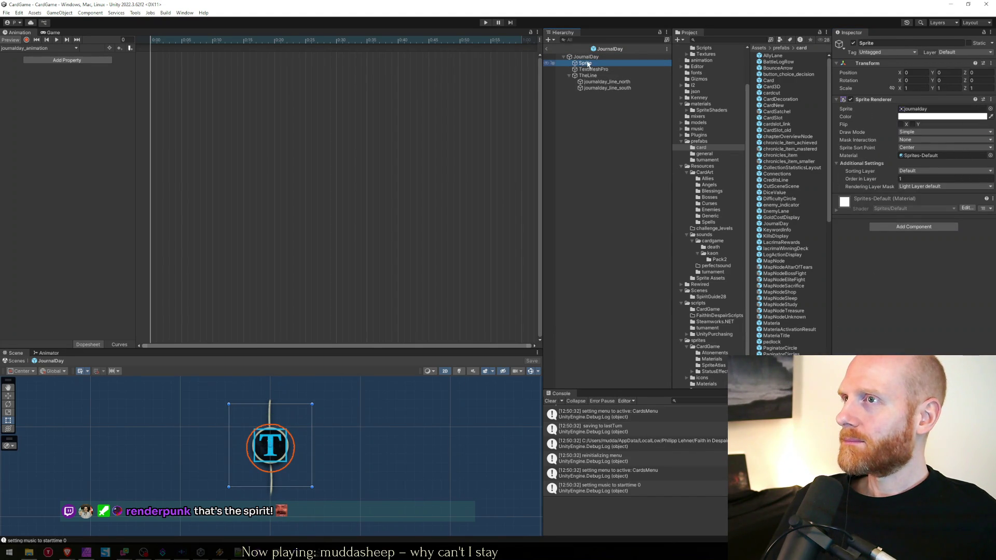
Select the Sprite child and, with recording on, set its Y position to 0 at frame 0.
left_click(587, 58)
left_click(588, 63)
left_click(588, 59)
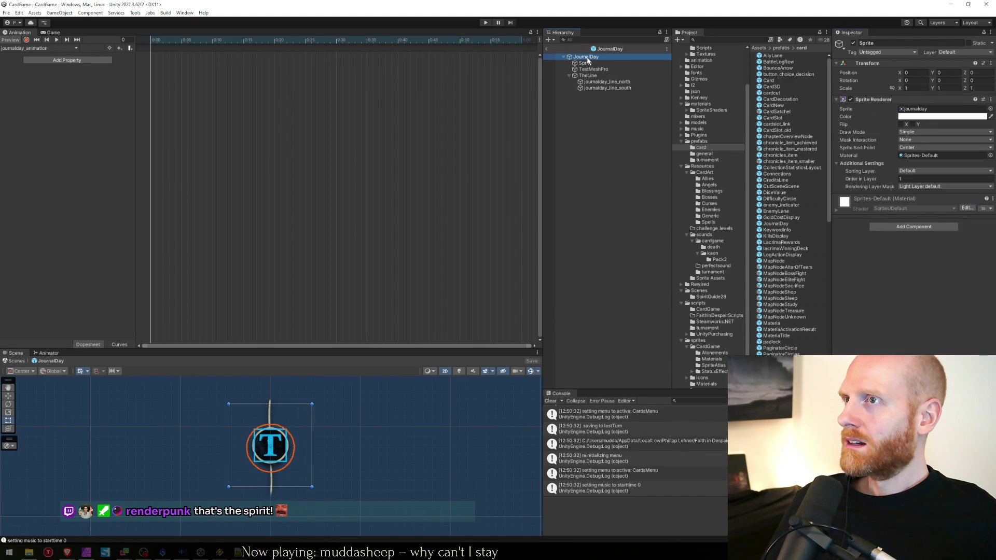
left_click(587, 63)
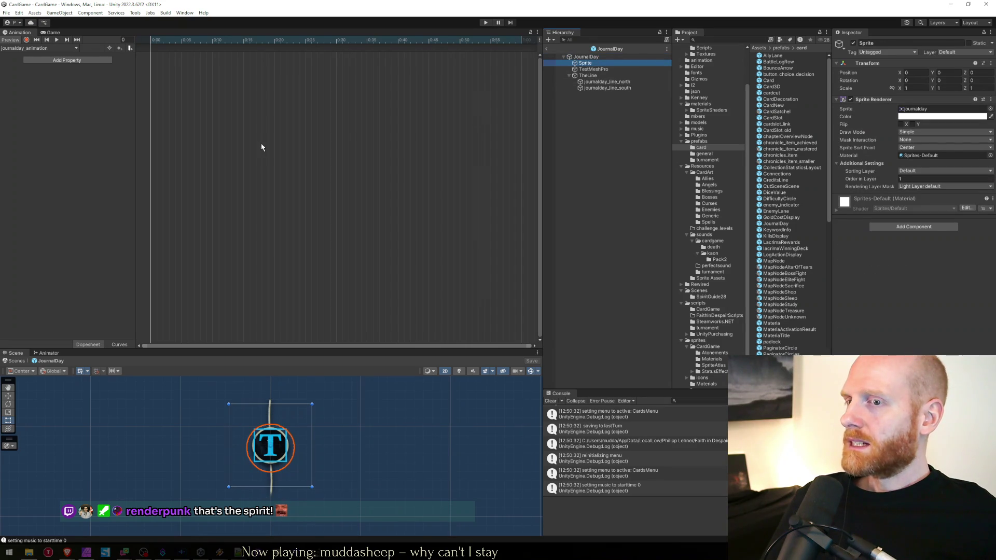
left_click(25, 39)
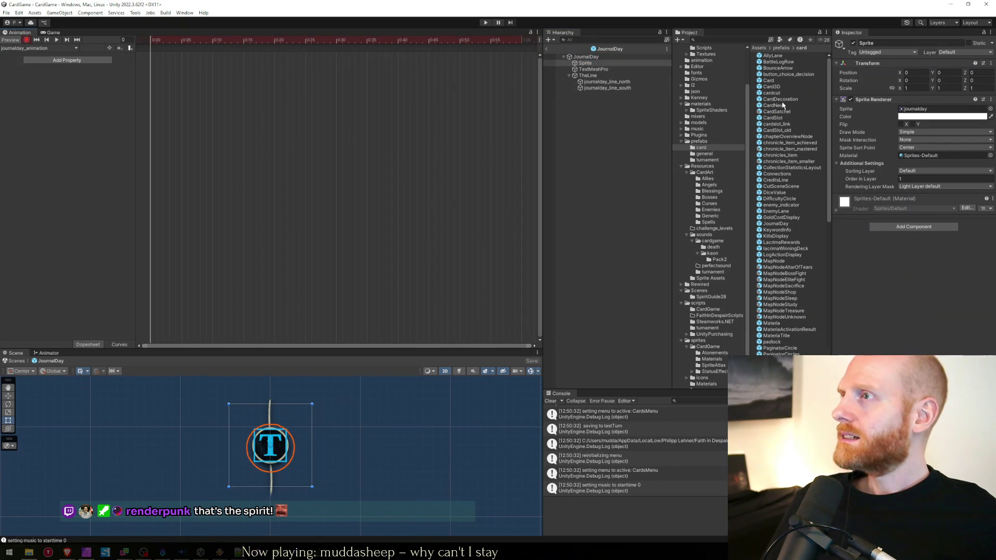
left_click(947, 73)
type("1")
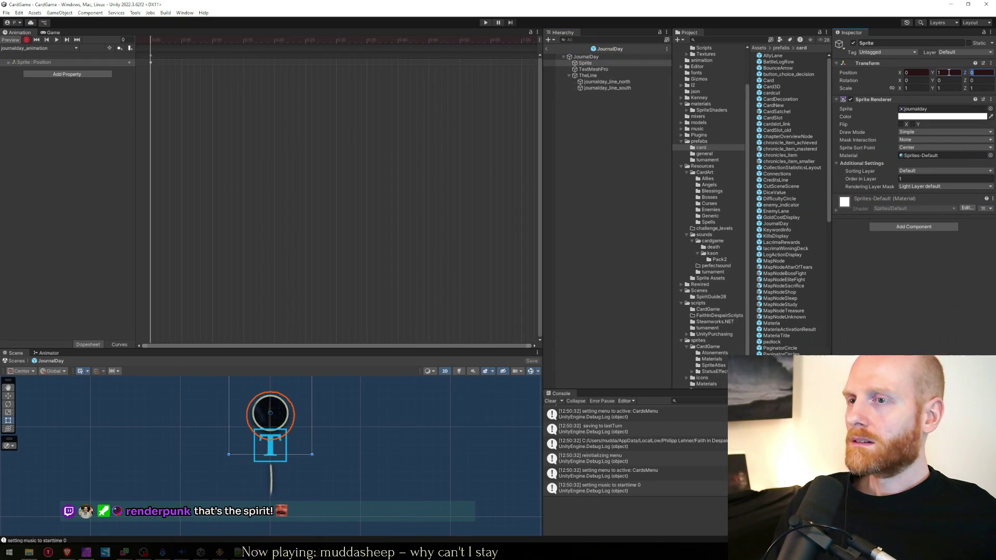
key("BackSpace")
type("0")
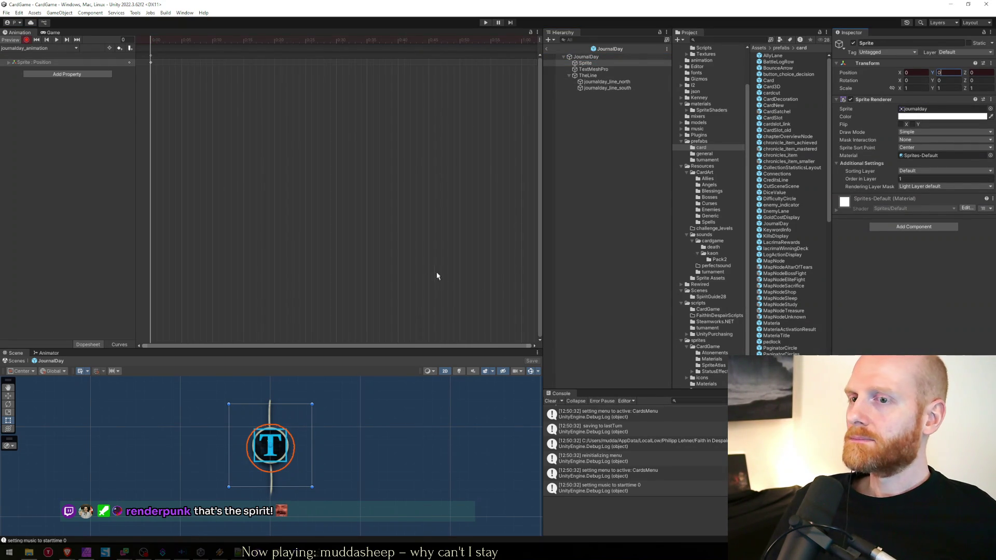
key("Return")
Keyframe the Sprite's position at frame 10, then raise the Sprite slightly at frame 0.
left_click_drag(207, 40, 213, 39)
key("k")
left_click(152, 40)
key("w")
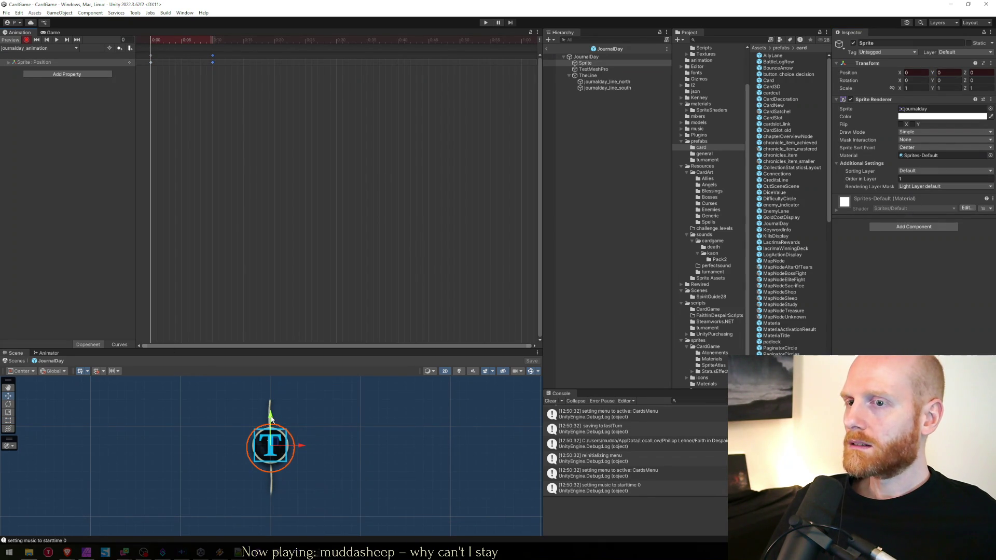
left_click_drag(271, 419, 271, 416)
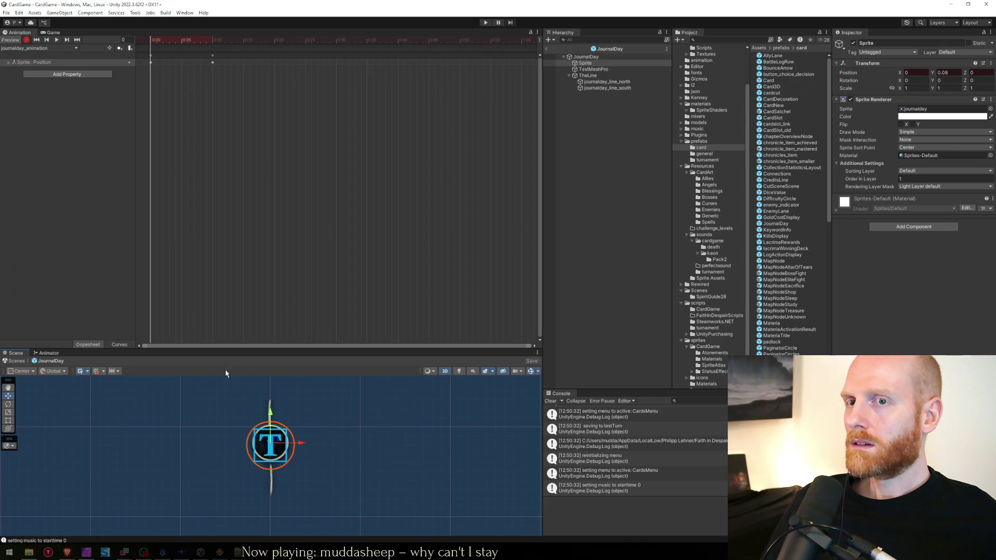
Preview the animation and raise the Sprite at frame 0 to about Y 0.2.
left_click(302, 133)
key("space")
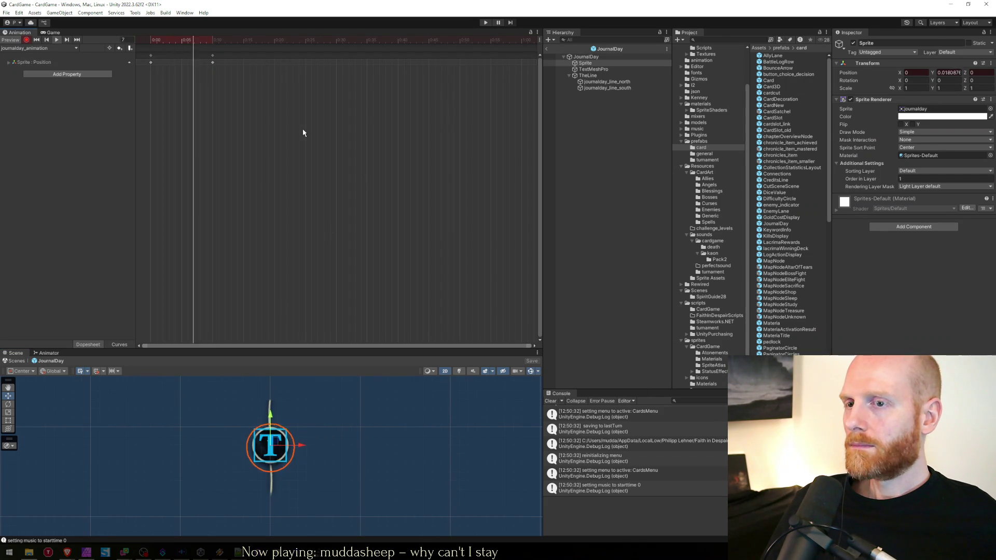
left_click(150, 44)
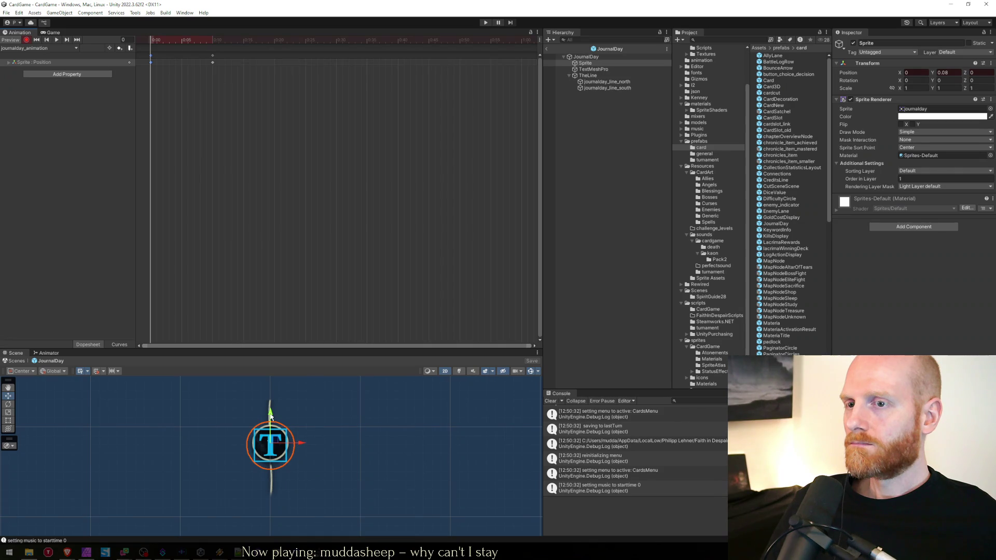
left_click_drag(270, 415, 270, 413)
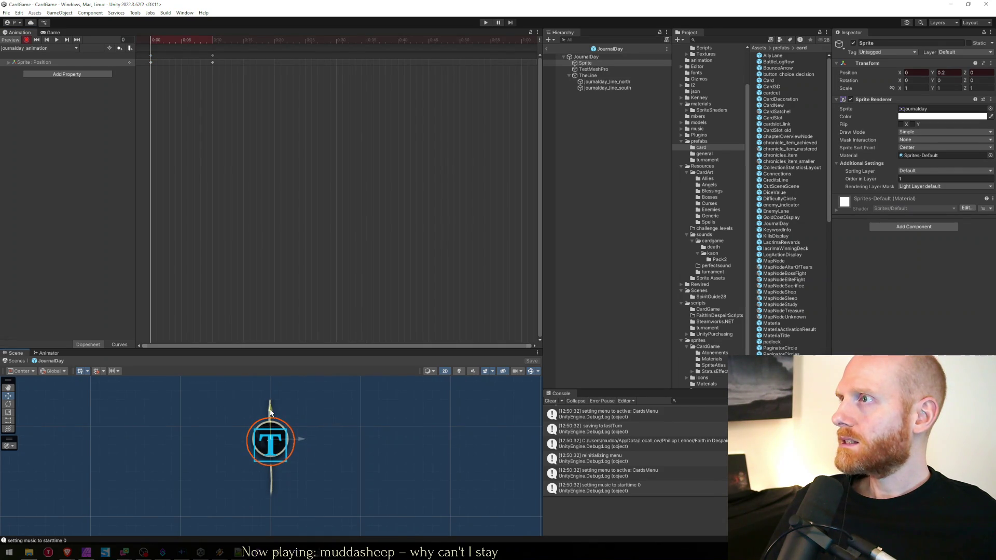
left_click(586, 63)
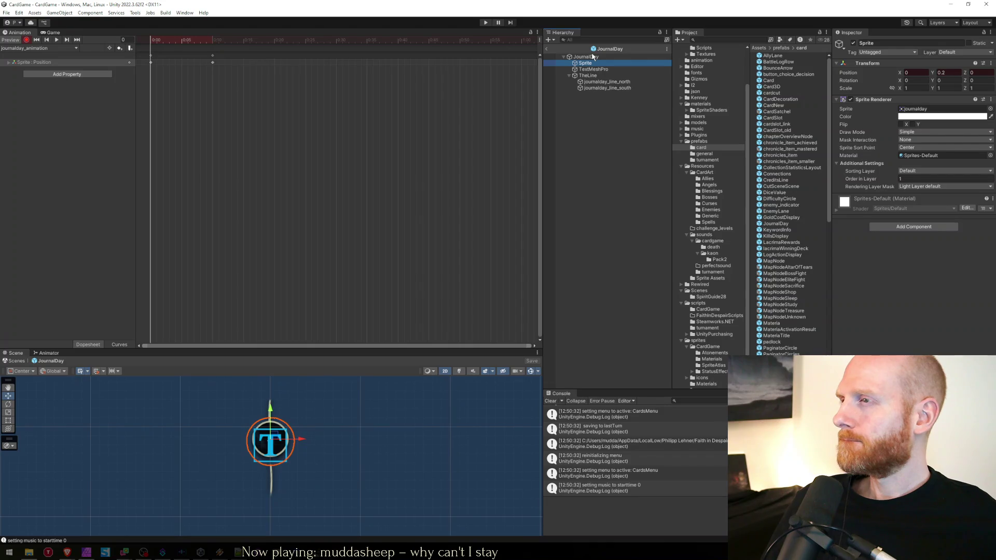
left_click(593, 57)
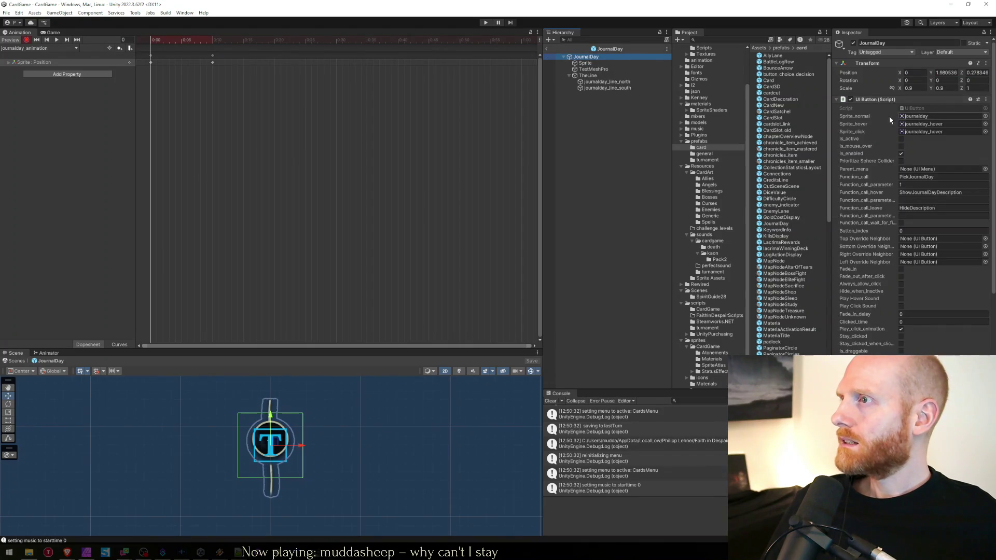
Turn off Loop Time for the journalday_animation clip via its Animator state.
left_click(47, 353)
double_click(275, 424)
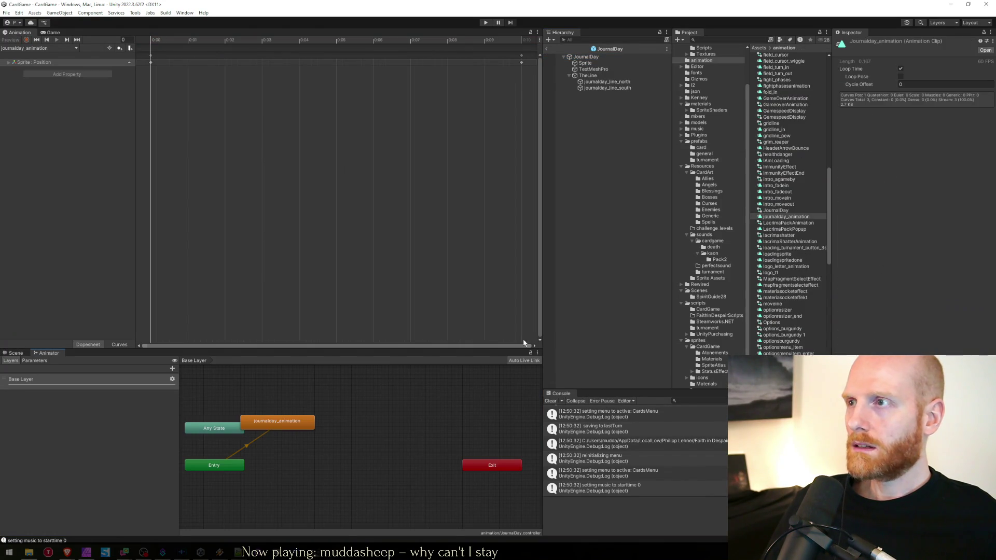
left_click(901, 69)
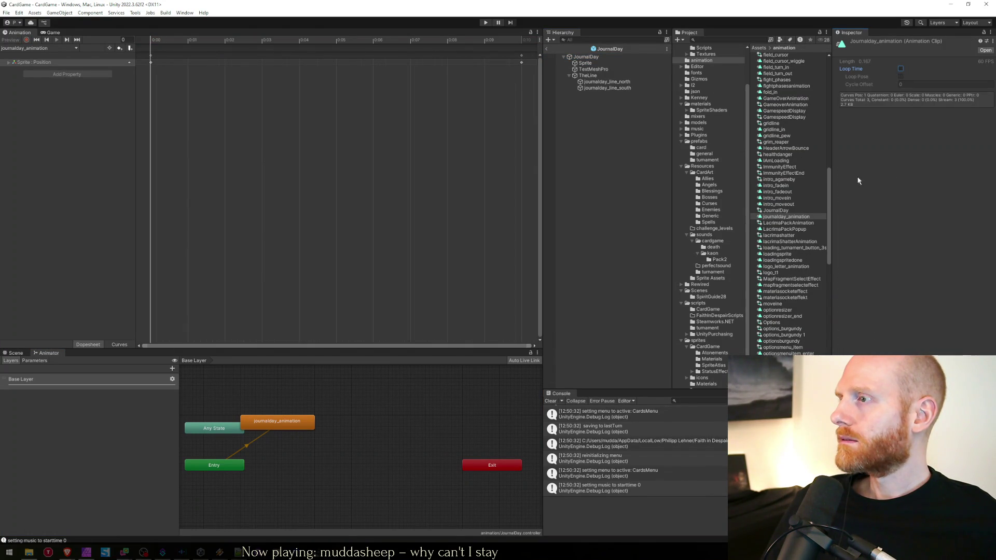
Add an animation event at frame 10 and choose an object for its parameter.
scroll(267, 113, "down", 2)
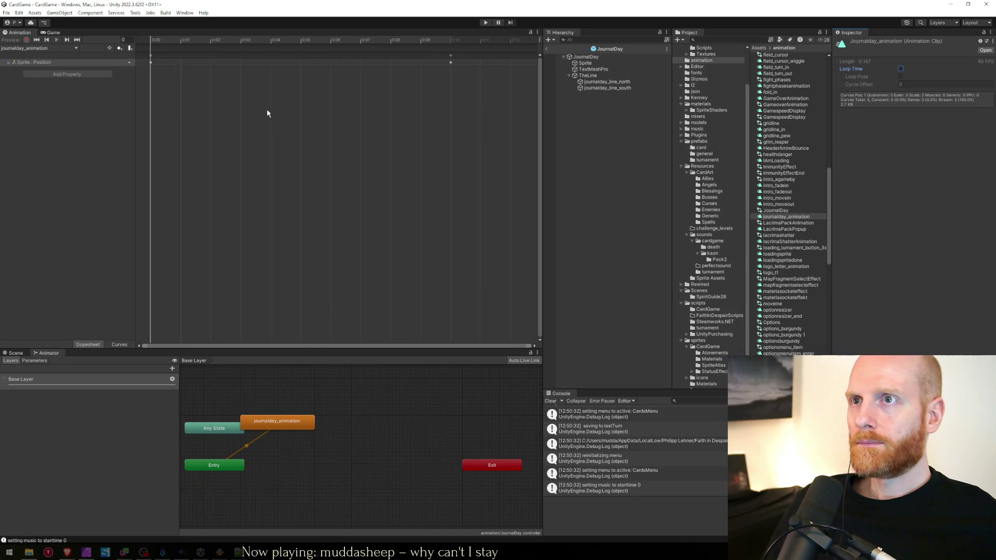
left_click(452, 40)
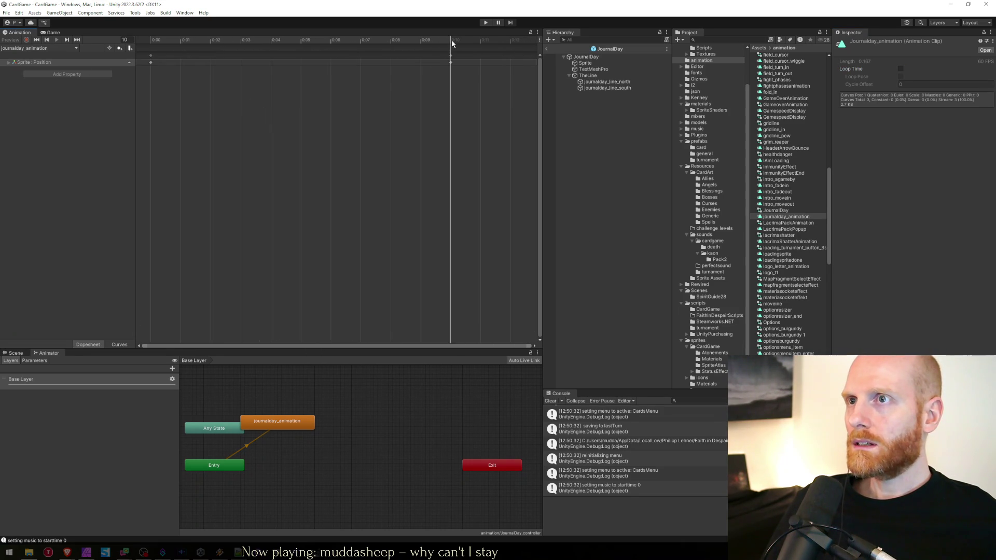
left_click(130, 49)
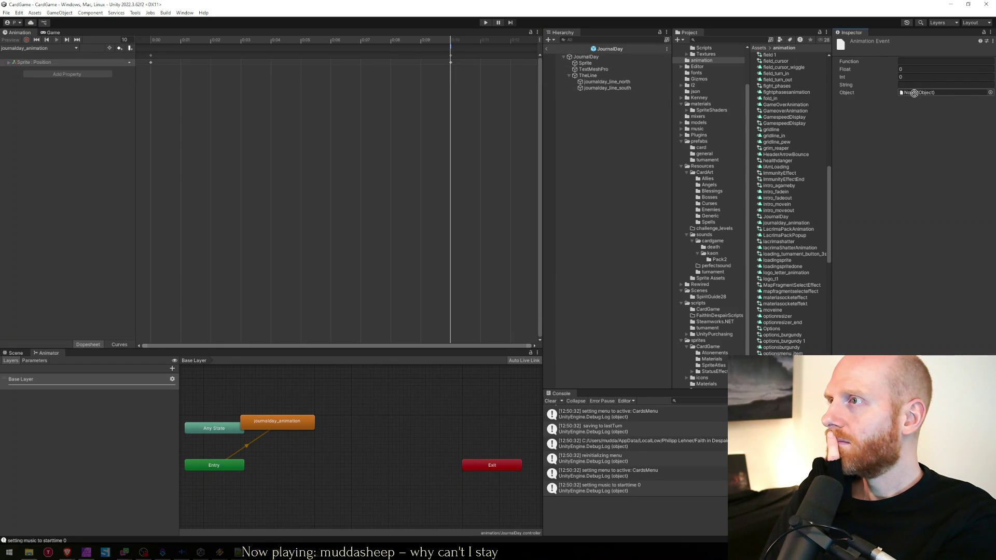
left_click(991, 93)
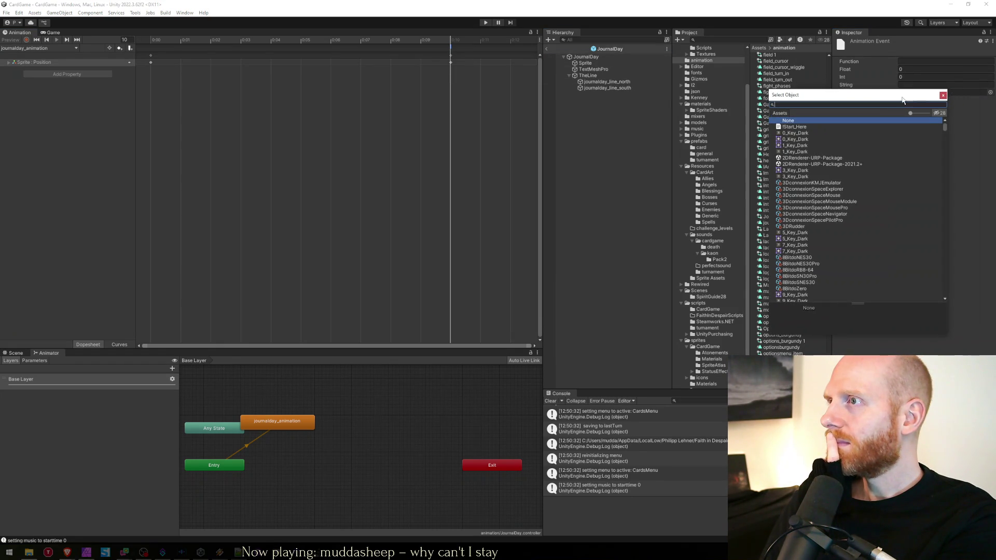
left_click(943, 95)
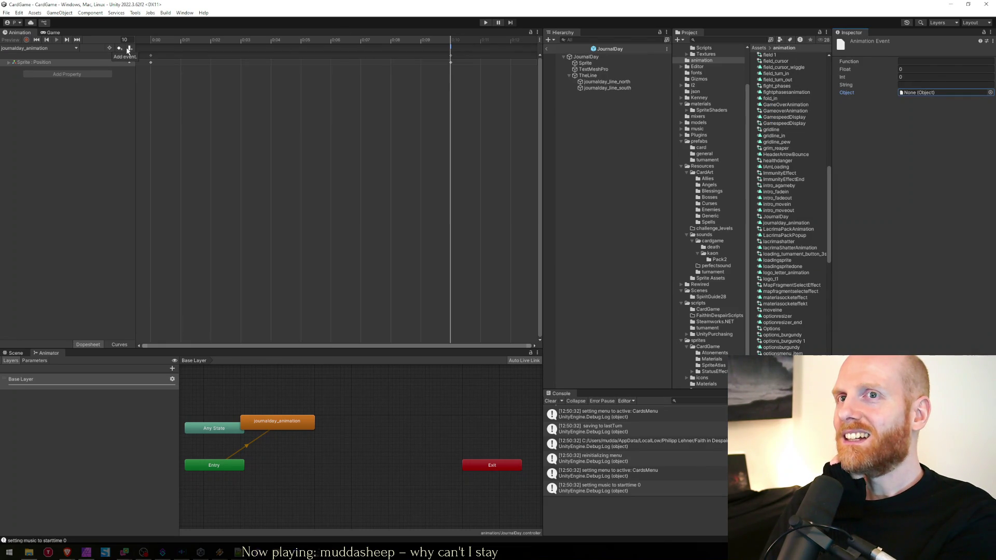
right_click(451, 49)
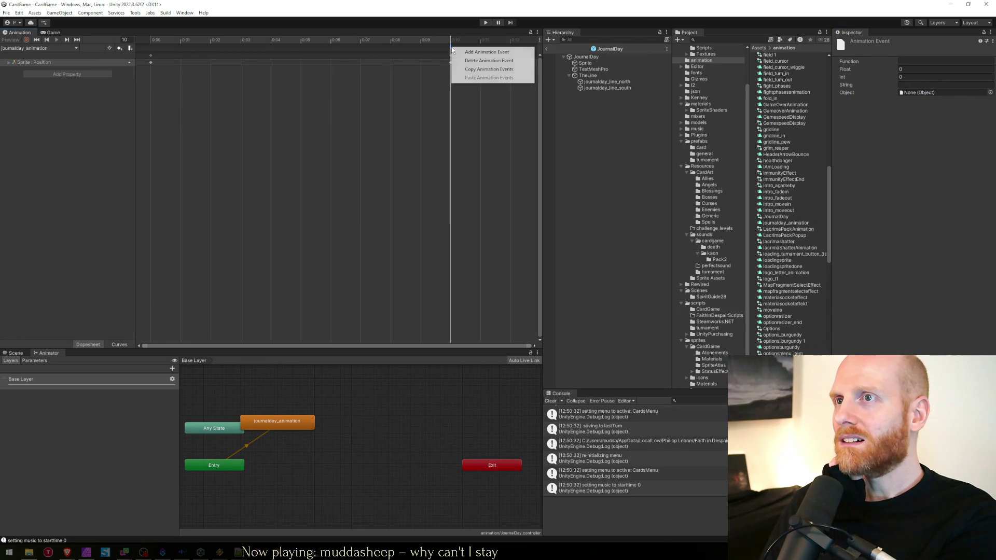
left_click(451, 50)
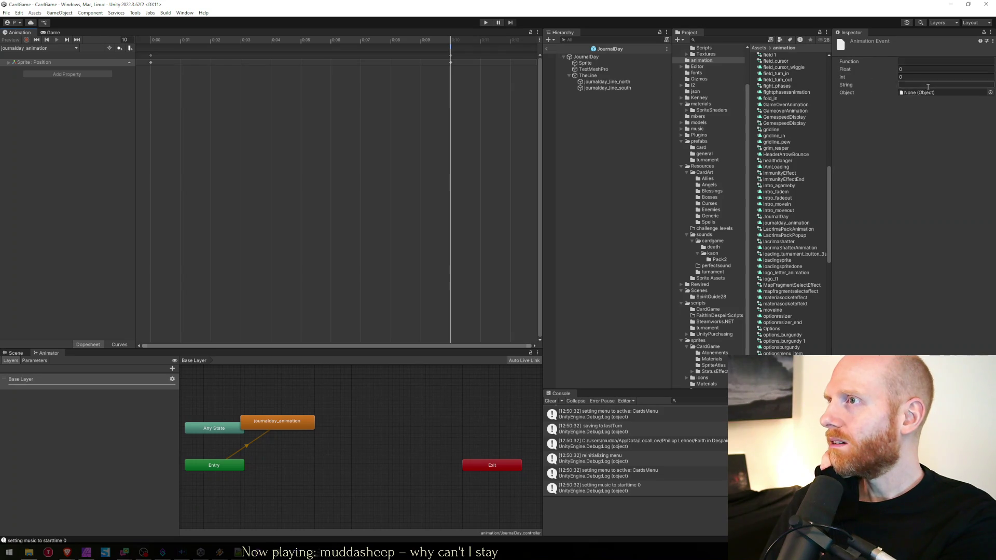
left_click(905, 62)
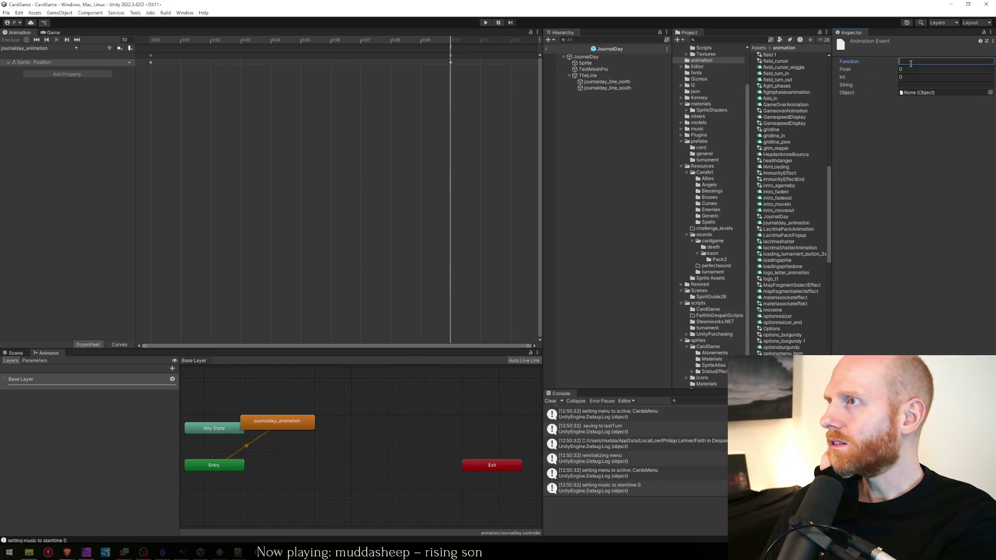
left_click(927, 95)
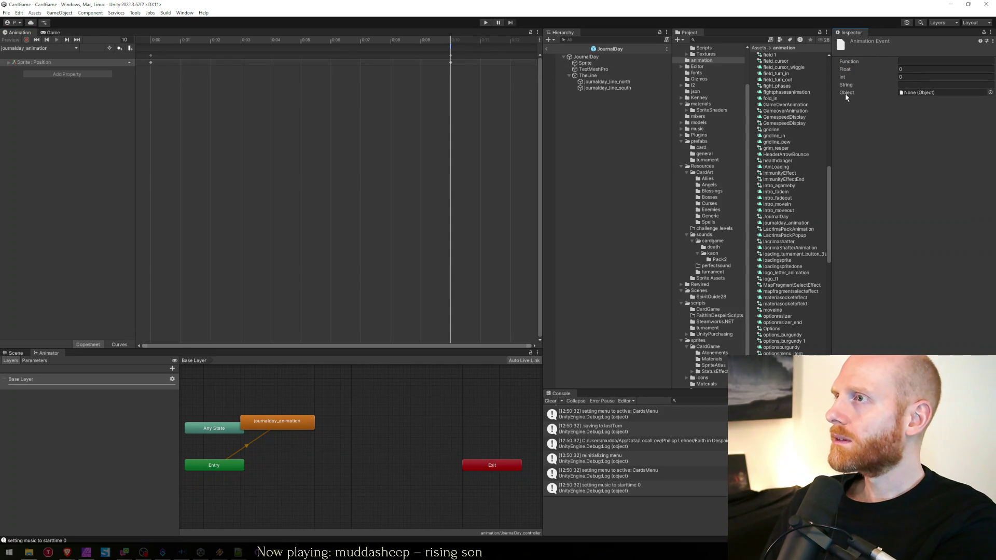
left_click(928, 94)
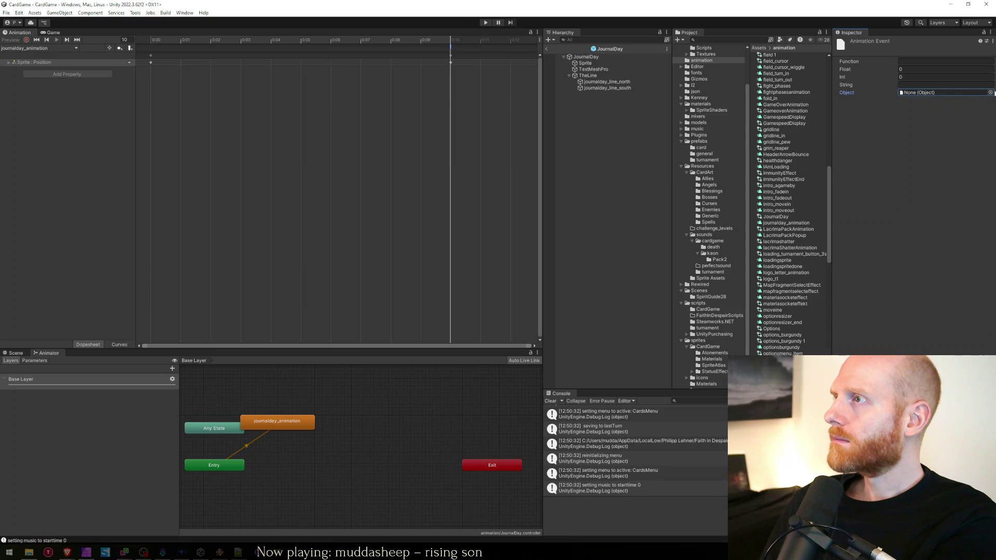
left_click(991, 93)
left_click(889, 199)
left_click(872, 164)
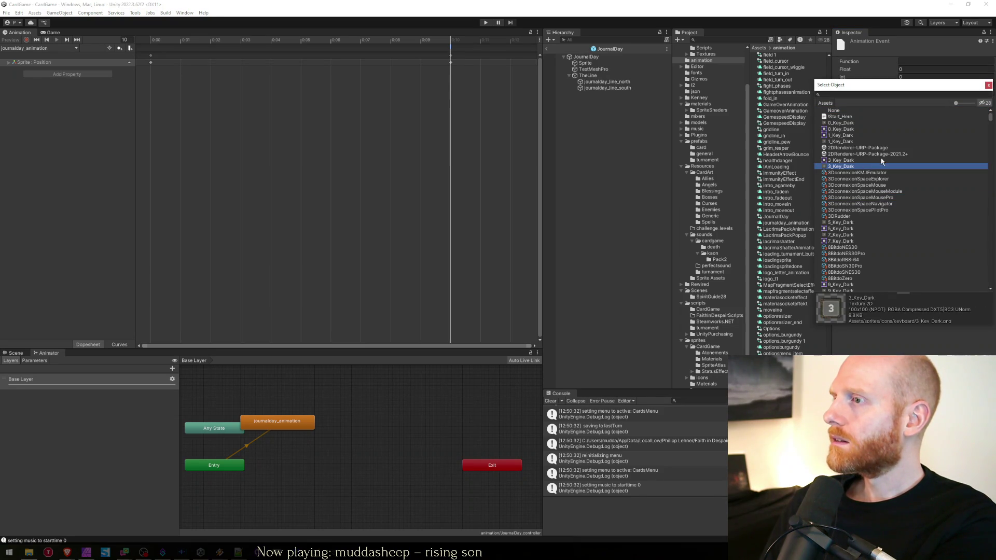
left_click(989, 85)
left_click(925, 95)
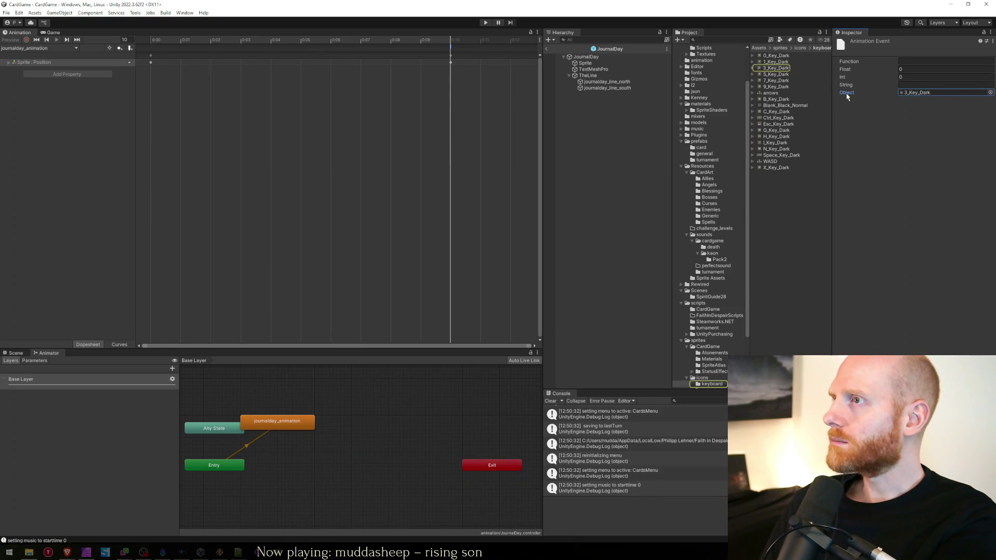
right_click(900, 95)
left_click(928, 101)
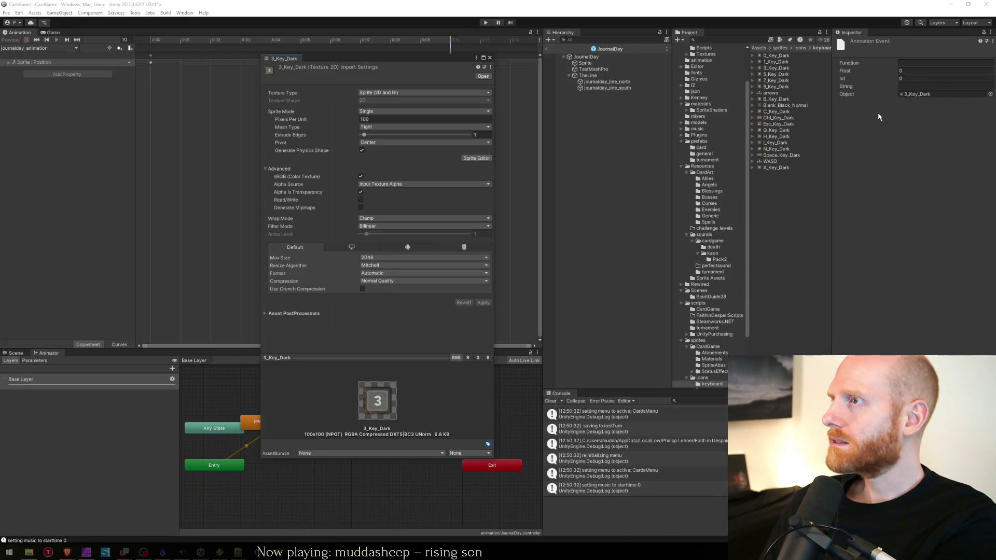
left_click(922, 69)
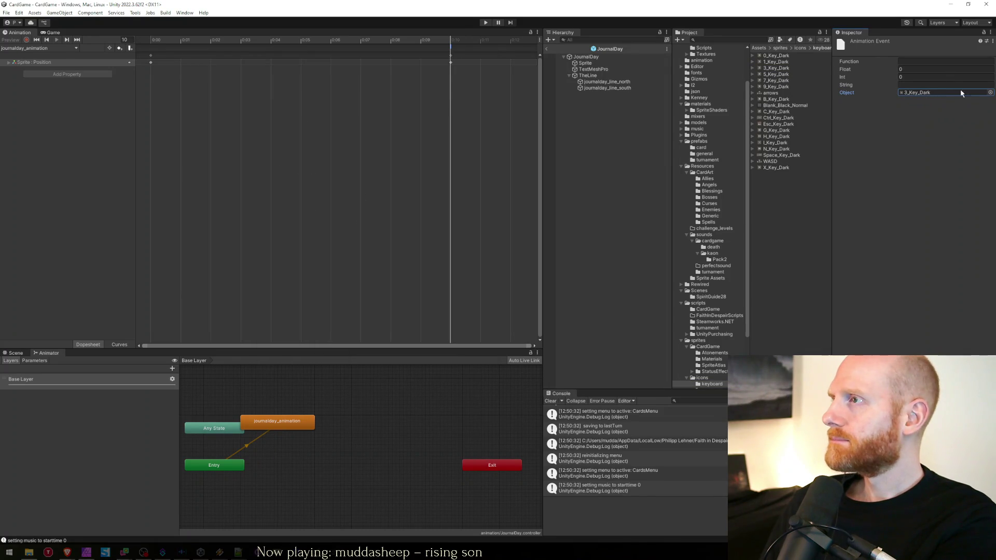
left_click(990, 93)
double_click(862, 118)
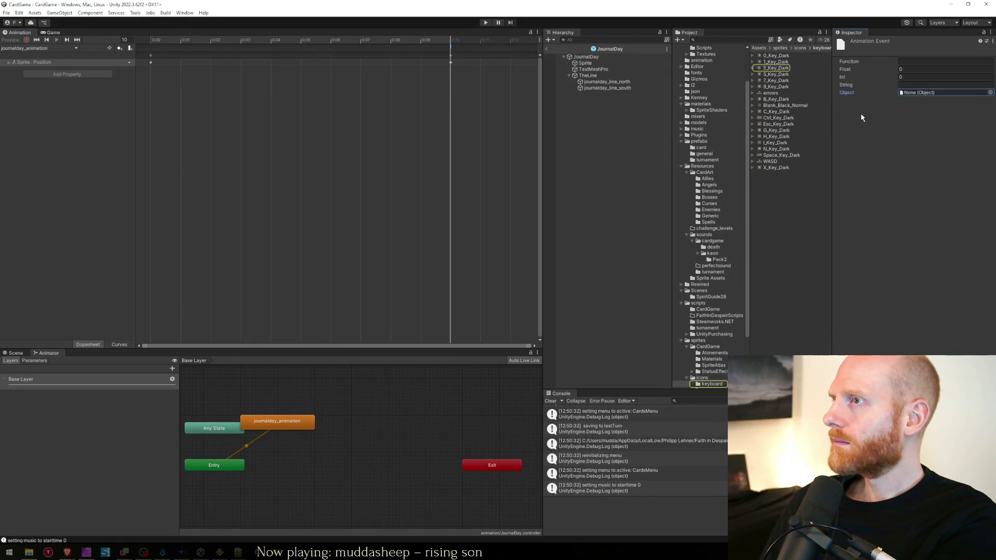
left_click(906, 62)
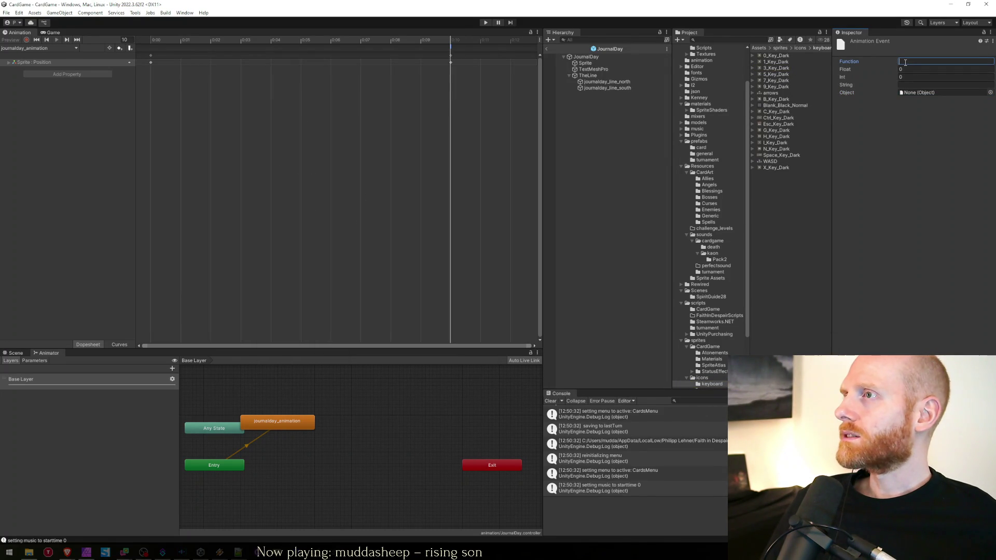
left_click(553, 58)
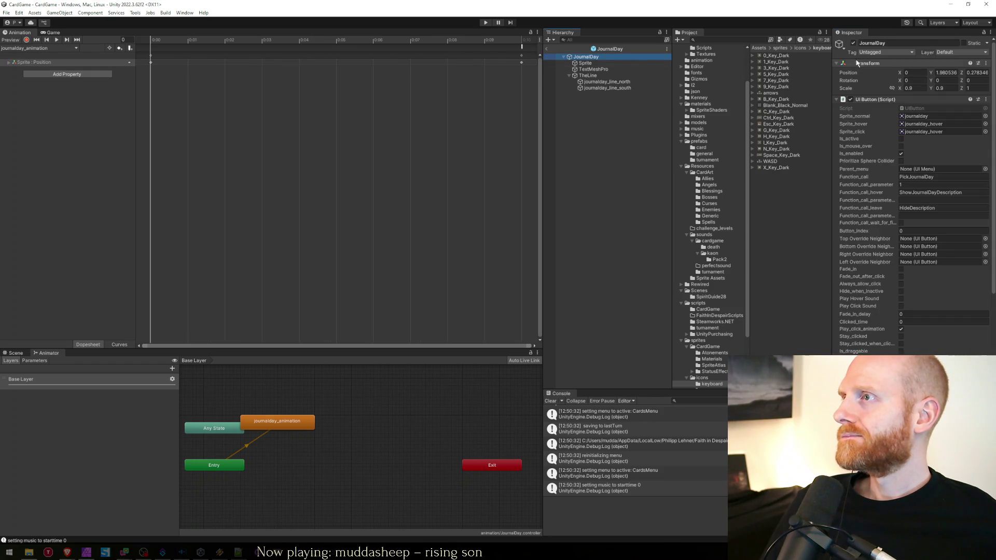
left_click(522, 47)
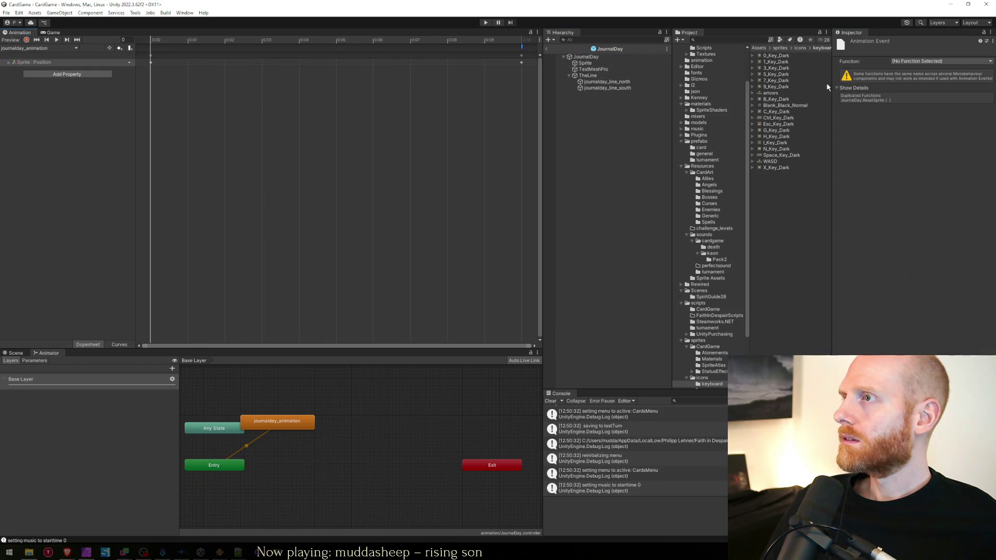
left_click(909, 62)
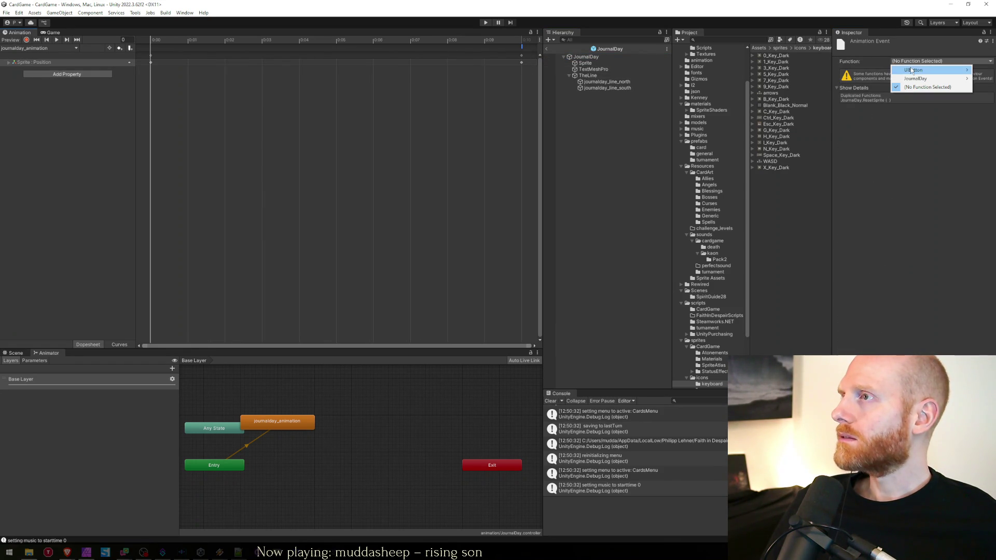
mouse_move(911, 79)
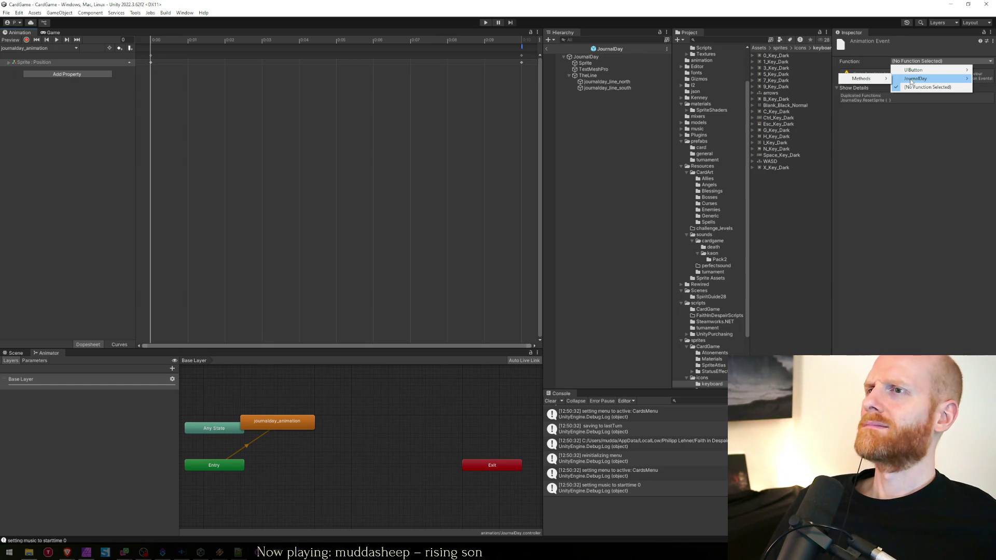
mouse_move(924, 98)
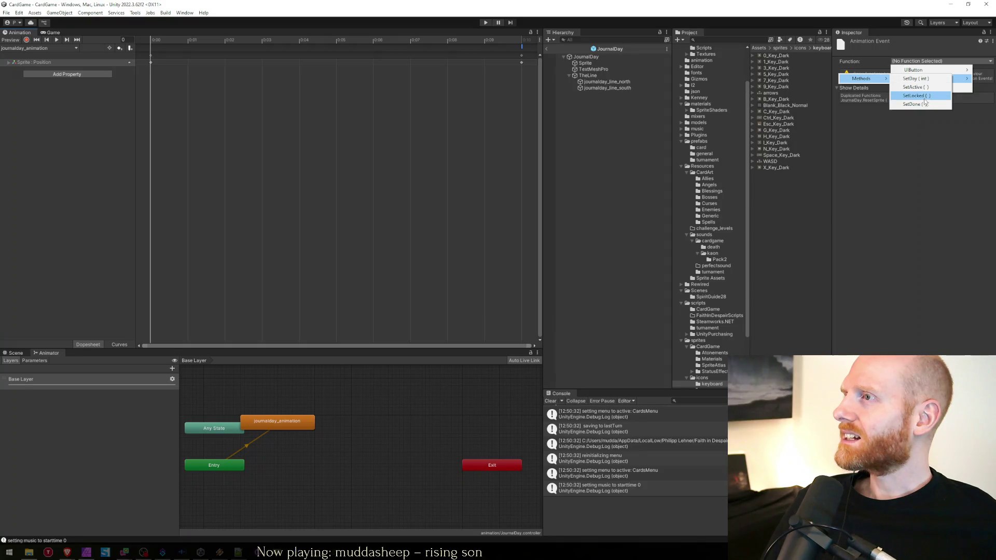
left_click(925, 126)
Add a 'public Animator ar;' field to the JournalDay class.
key("alt+Tab")
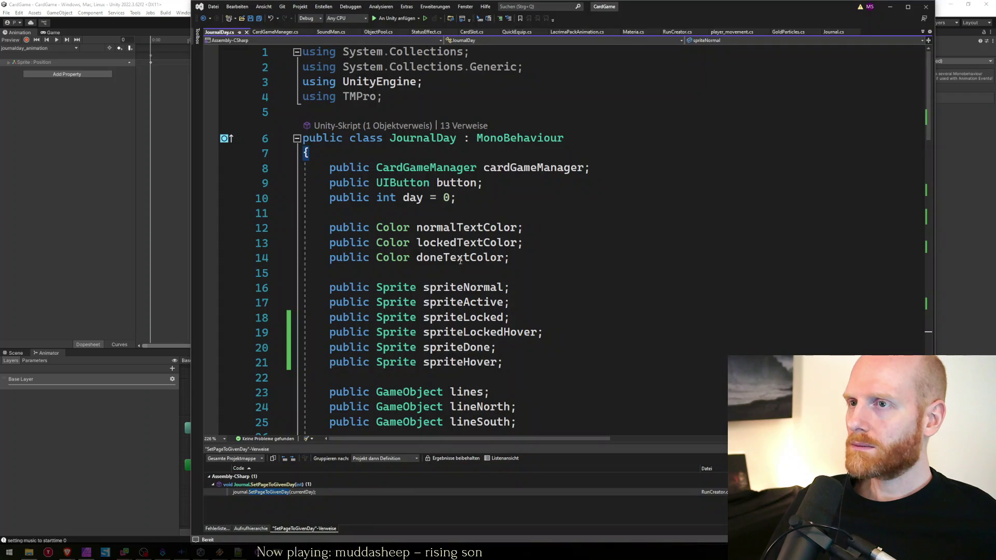
key("Down")
key("Down")
key("Down")
key("Up")
key("Down")
key("End")
key("Return")
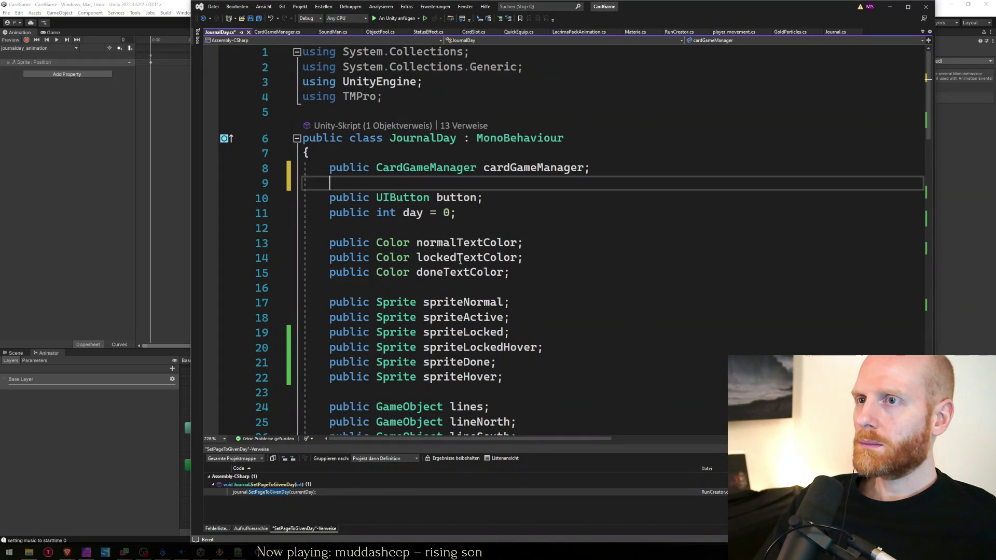
type("public Animator")
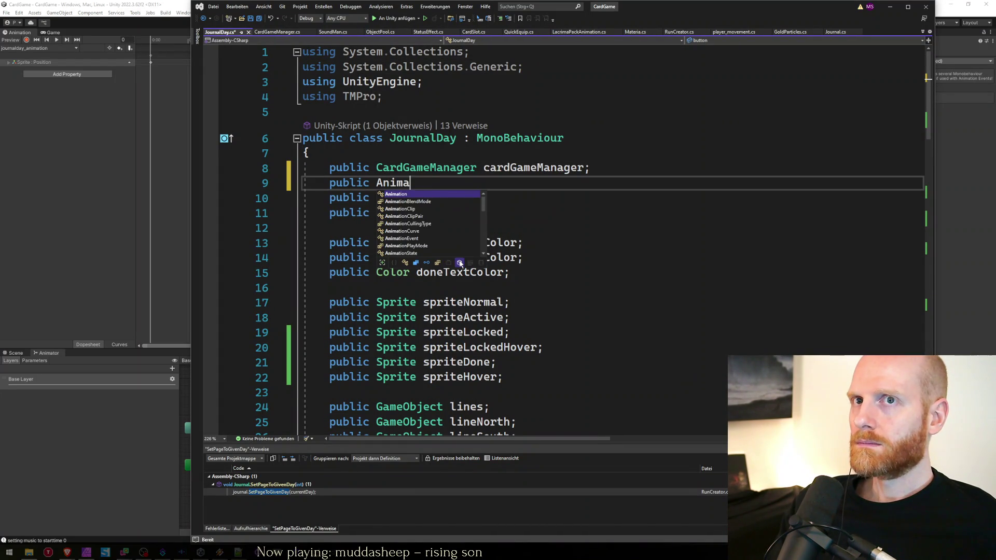
type(" ar;")
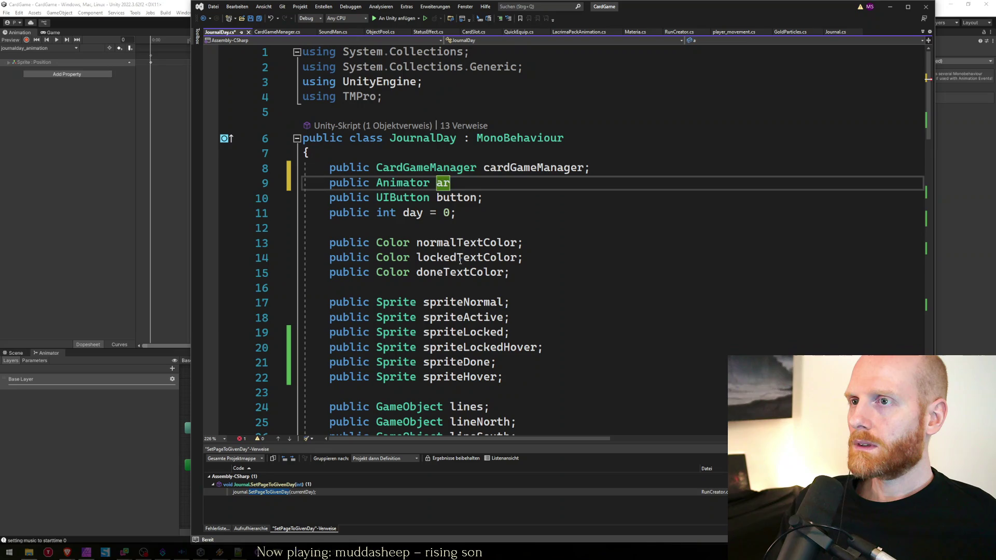
Write a public DisableAnimator() method that sets ar.enabled = false.
key("ctrl+End")
key("Up")
key("Return")
key("Return")
type("publiv void ")
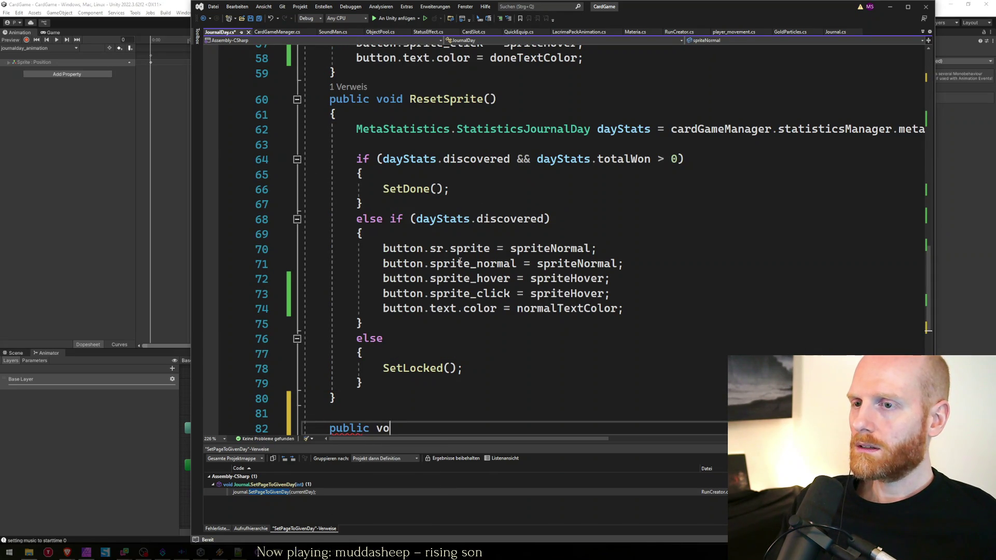
type("On")
key("BackSpace")
key("BackSpace")
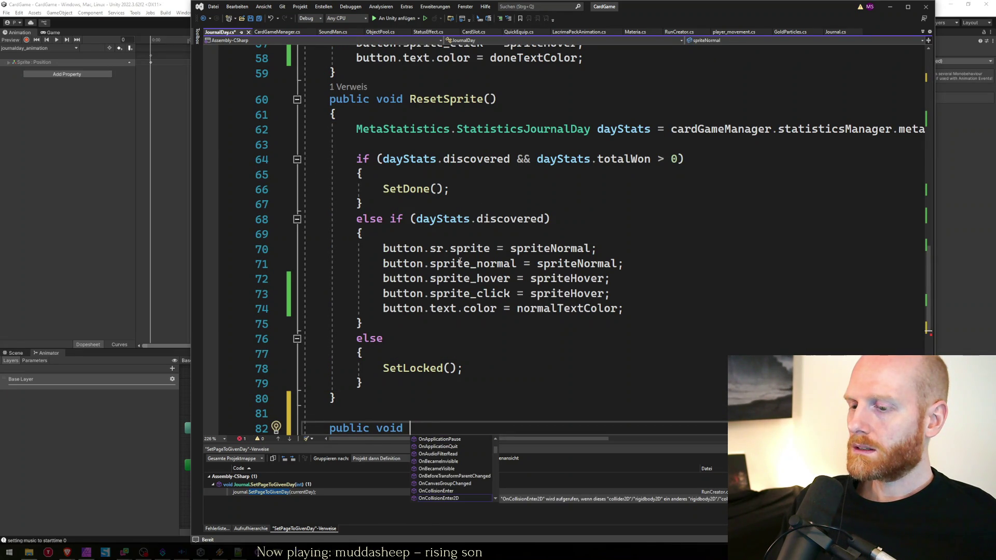
type("DisableAnimator()")
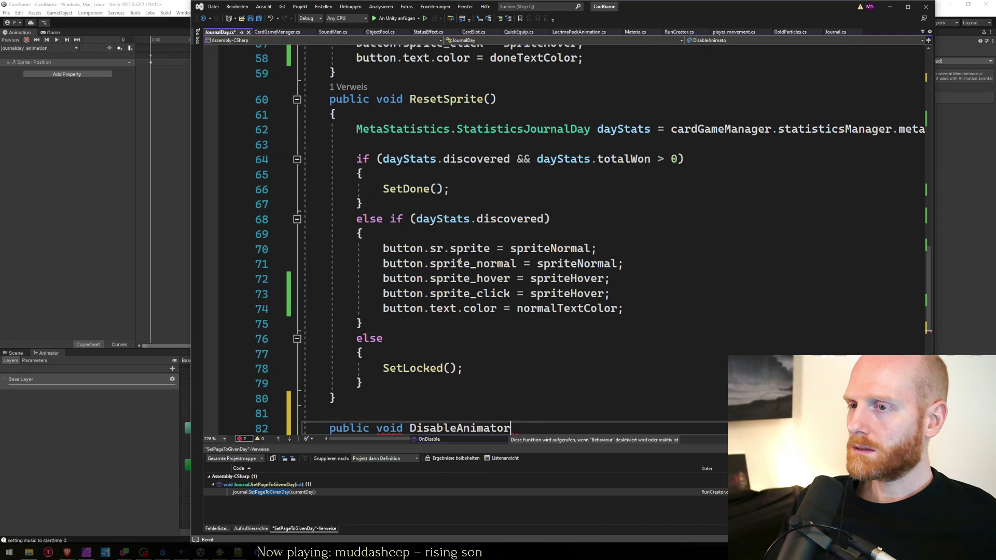
type(" {")
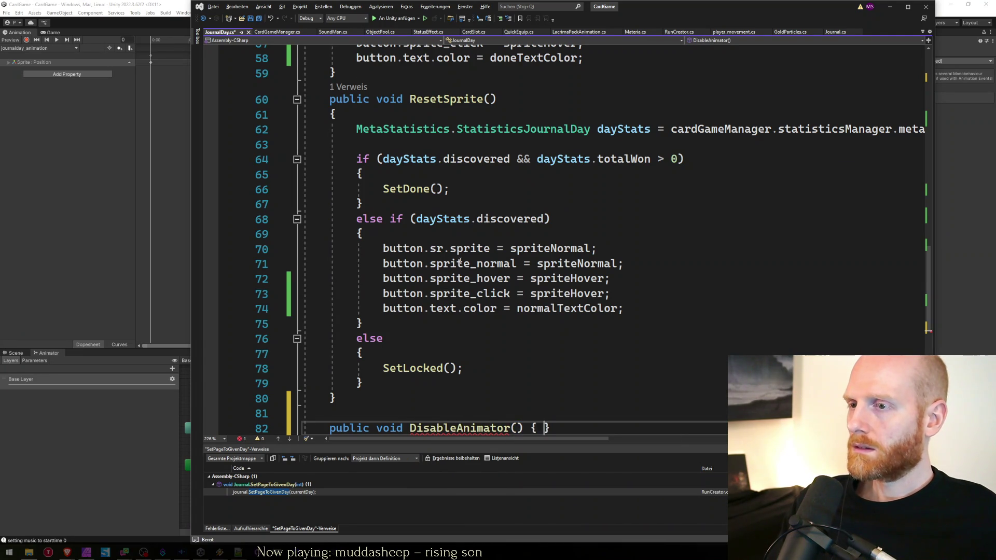
key("Return")
type("ar.set")
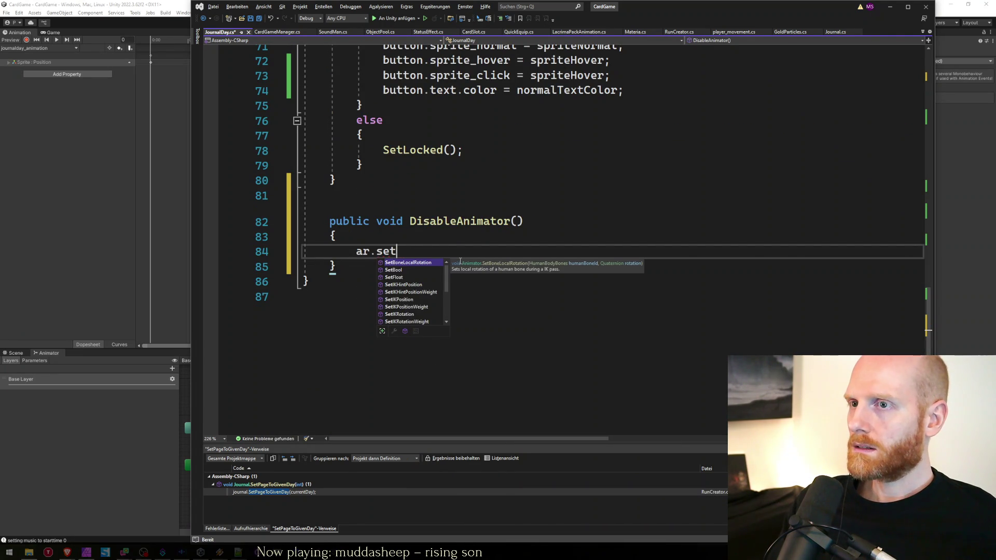
type("e")
key("BackSpace")
key("BackSpace")
key("BackSpace")
type("e")
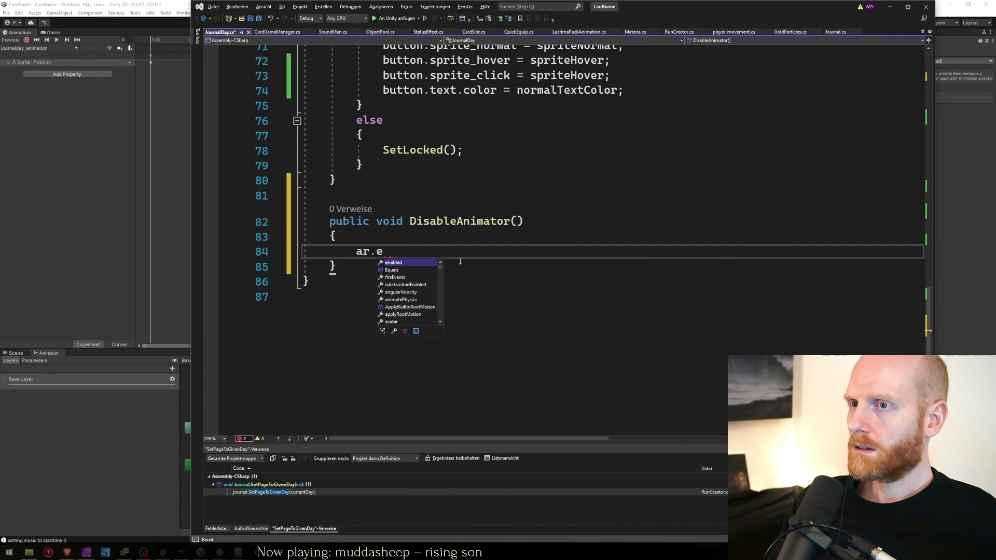
type("nabled = false;")
key("Up")
key("Up")
Duplicate it as EnableAnimator() setting ar.enabled = true.
key("shift+Down")
key("shift+Down")
key("Up")
key("Up")
key("Up")
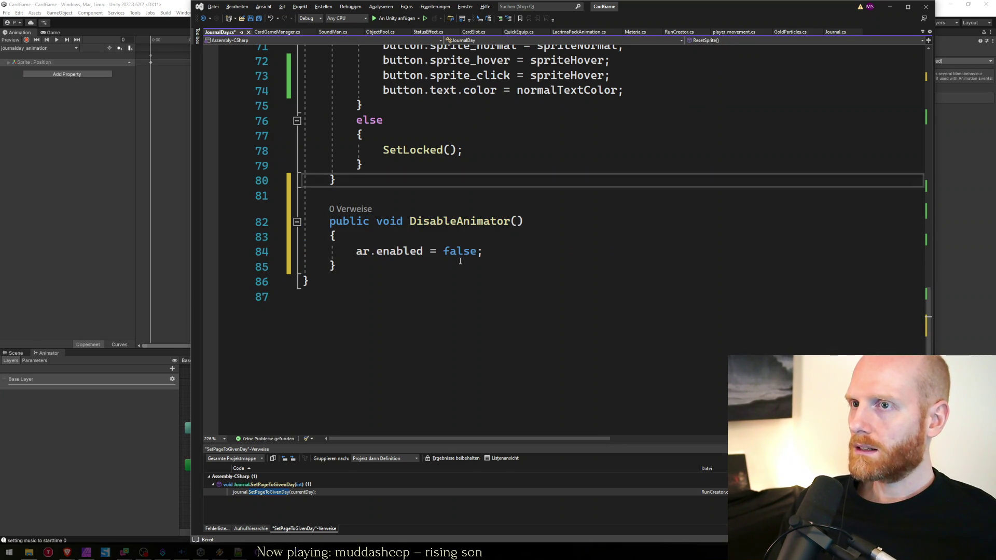
key("ctrl+v")
key("Up")
key("Up")
key("Left")
key("Left")
key("ctrl+shift+Left")
type("Enam")
key("BackSpace")
type("ble")
key("Return")
double_click(460, 260)
type("true")
Save JournalDay.cs and return to Unity to recompile the scripts.
key("ctrl+s")
key("Down")
key("Down")
key("Down")
key("Down")
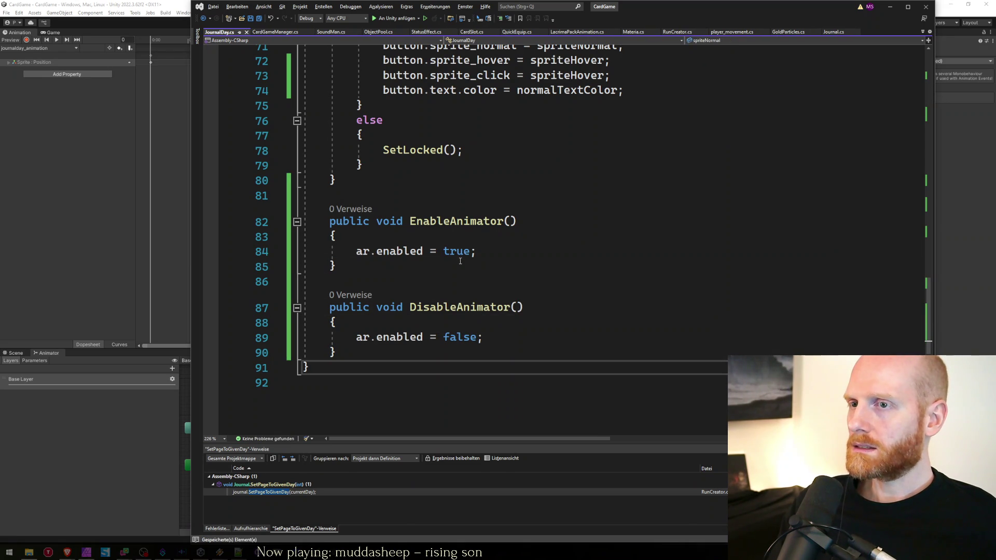
left_click(154, 4)
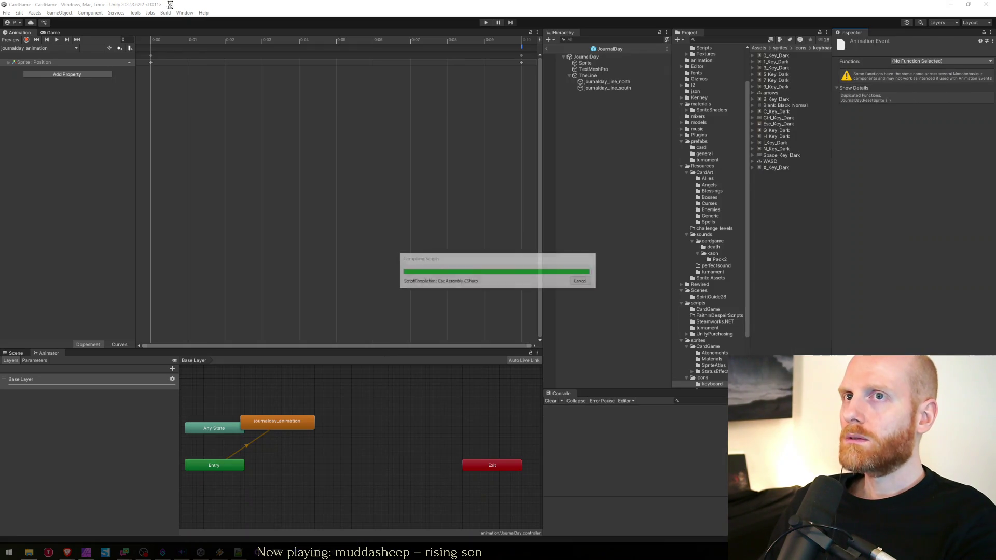
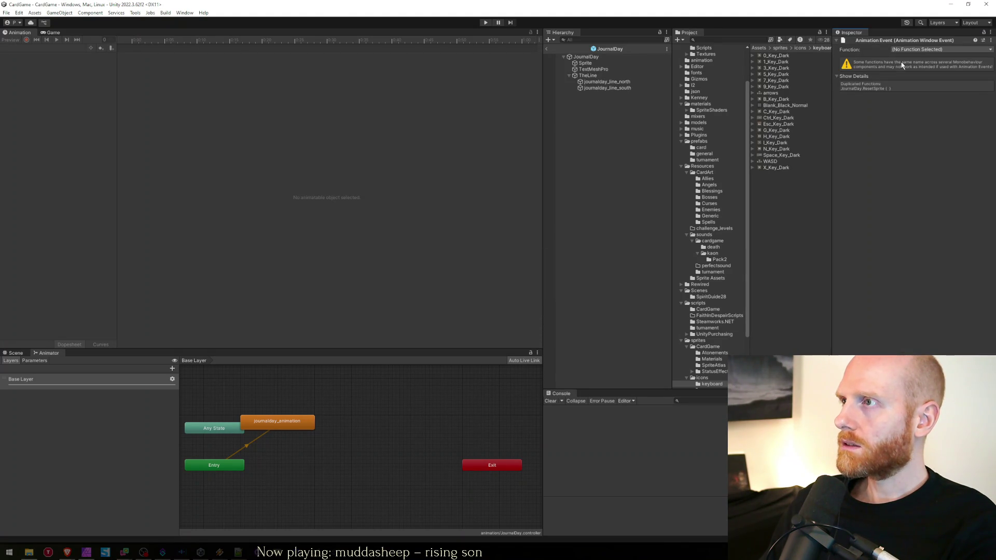
Point the animation event at JournalDay > Methods > DisableAnimator, then select the JournalDay object.
left_click(908, 50)
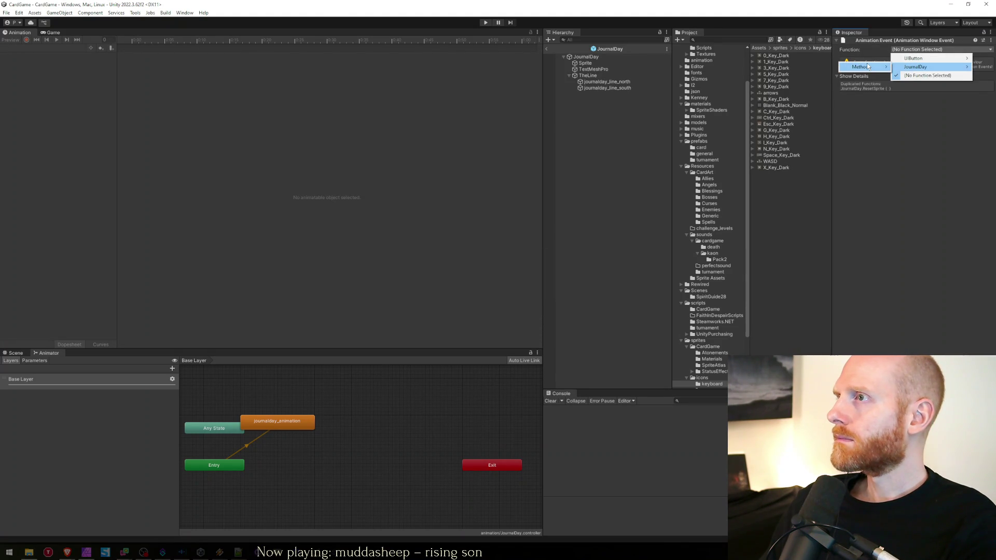
mouse_move(868, 67)
left_click(924, 110)
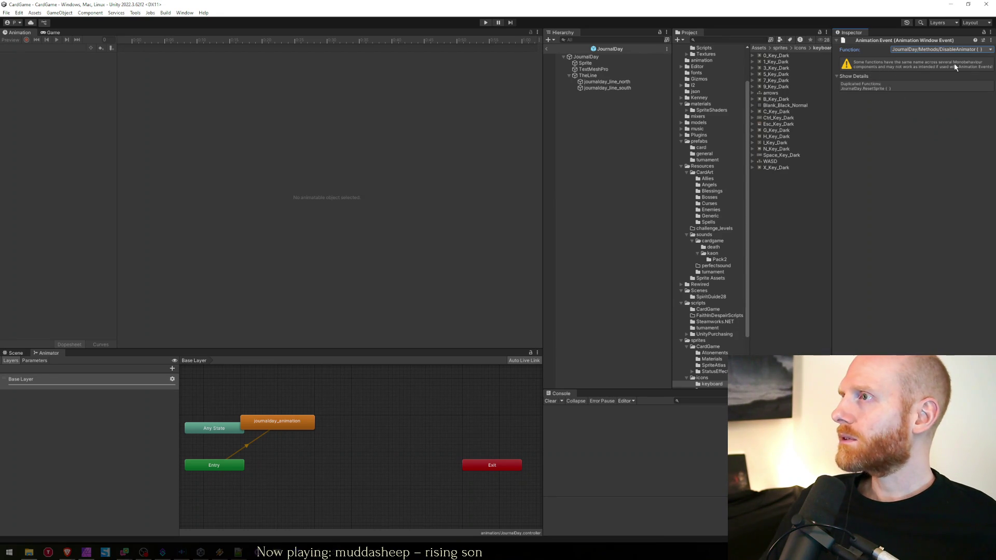
left_click(882, 115)
left_click(840, 77)
left_click(839, 76)
left_click(568, 126)
left_click(590, 55)
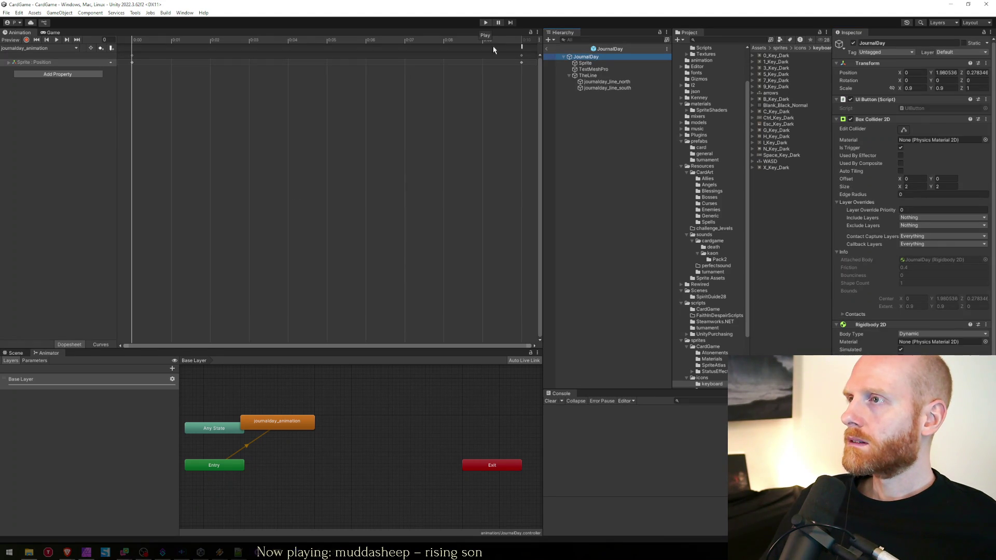
Review JournalDay.cs from its lineNorth/lineSouth fields down to the animator methods.
key("alt+Tab")
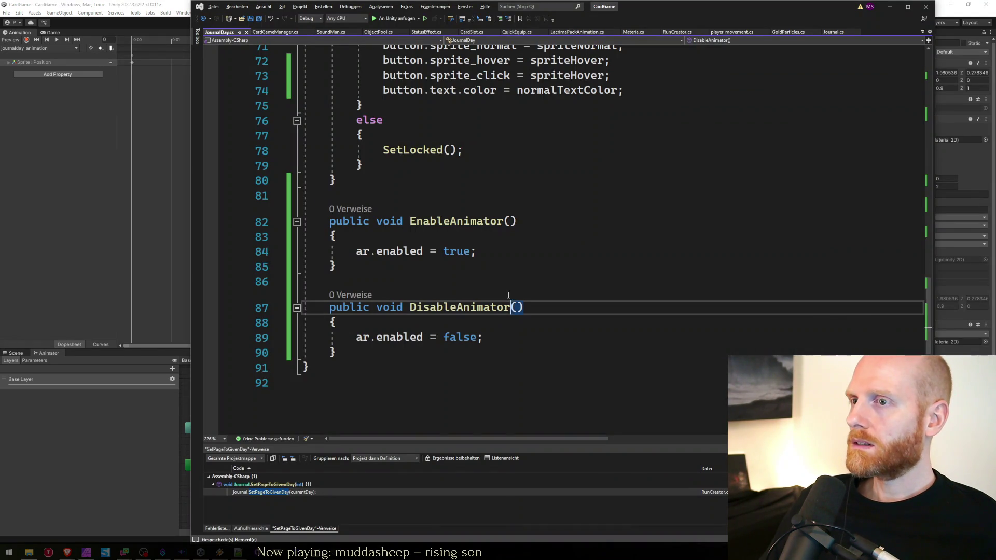
key("ctrl+Home")
key("Page_Down")
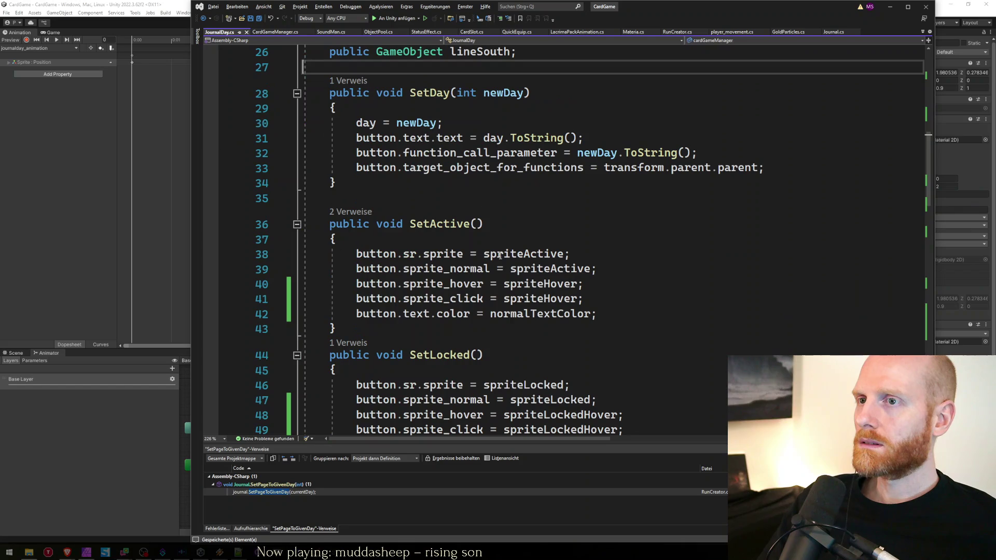
key("Up")
key("Up")
key("Up")
key("Up")
key("Down")
key("Down")
key("Down")
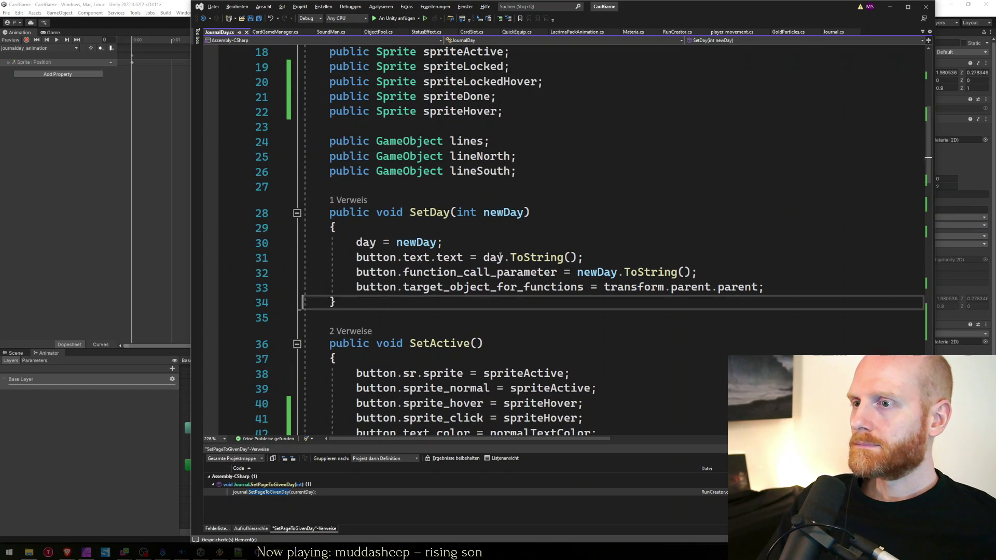
key("Up")
key("Up")
key("Up")
key("Up")
key("Up")
key("Up")
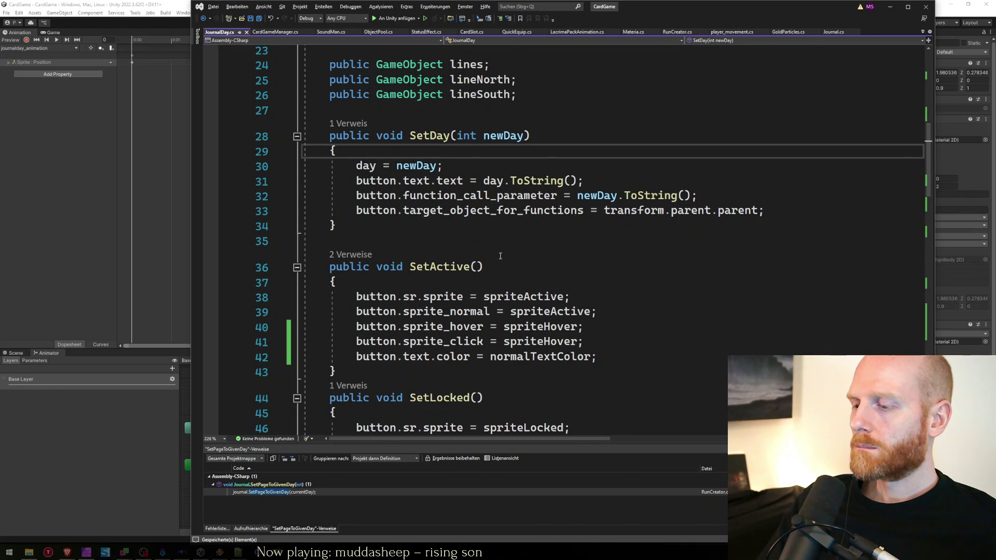
key("Page_Down")
key("Page_Down")
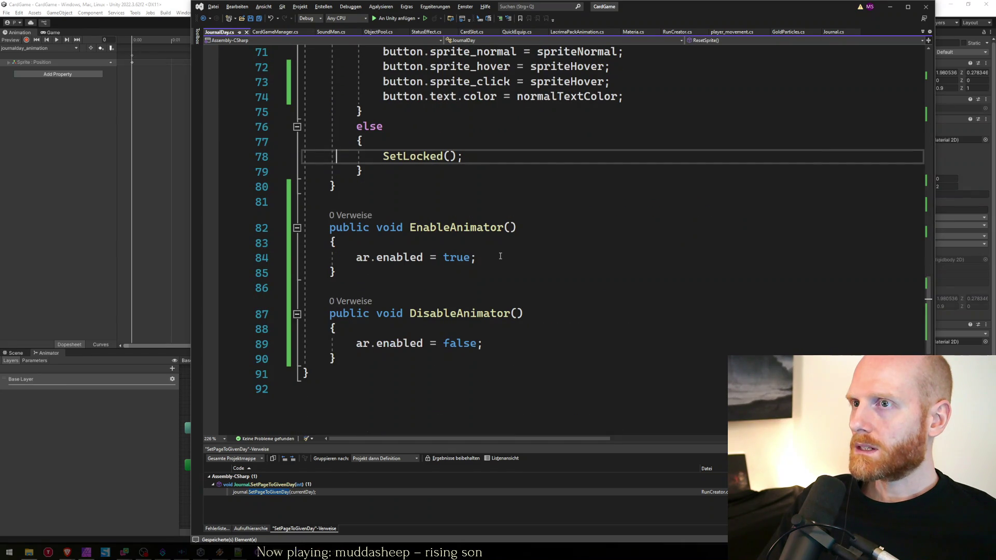
In Journal.cs, go to the ShowCurrentJournalPage definition and delete its Debug.Log(startingDay) line.
key("ctrl+Tab")
key("ctrl+Tab")
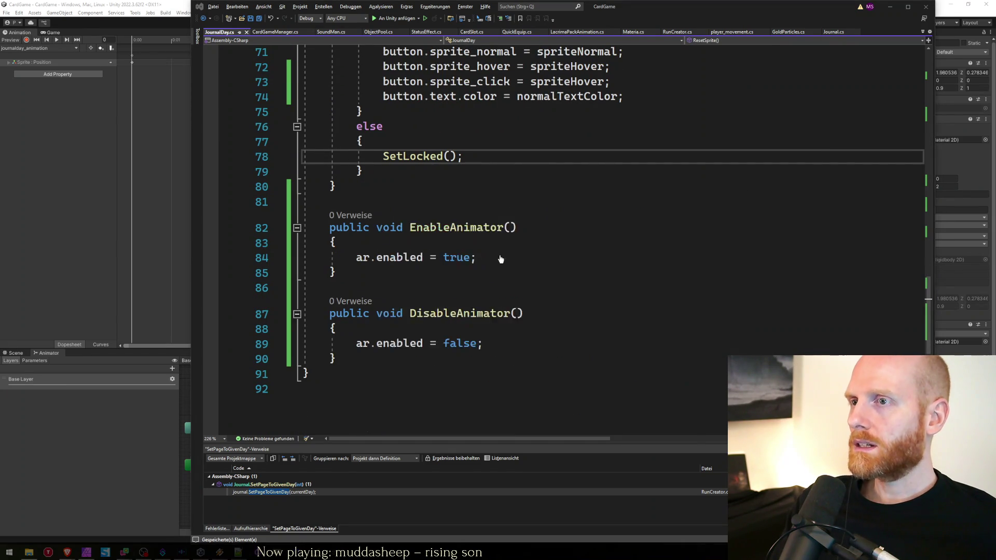
key("ctrl+f")
type("showcurrent")
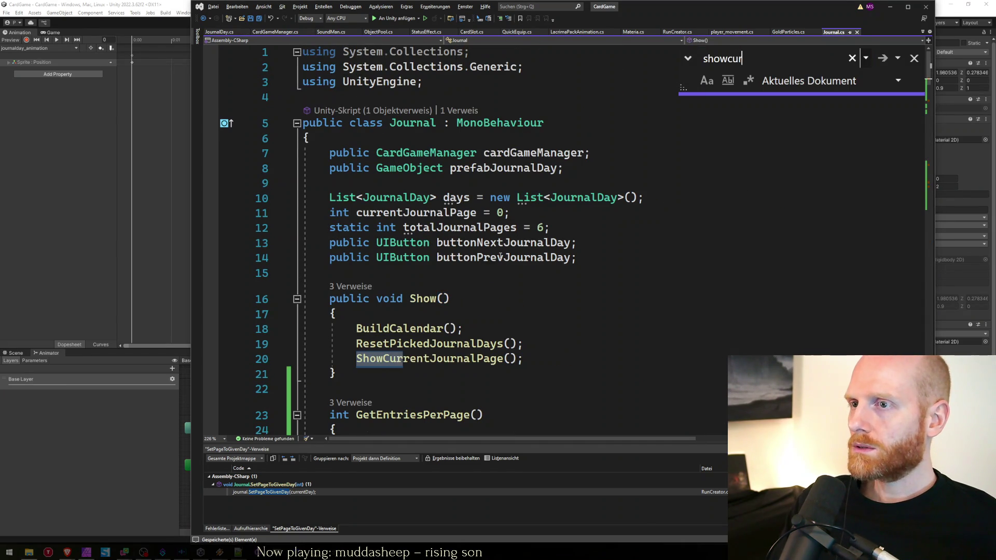
key("Escape")
double_click(449, 359)
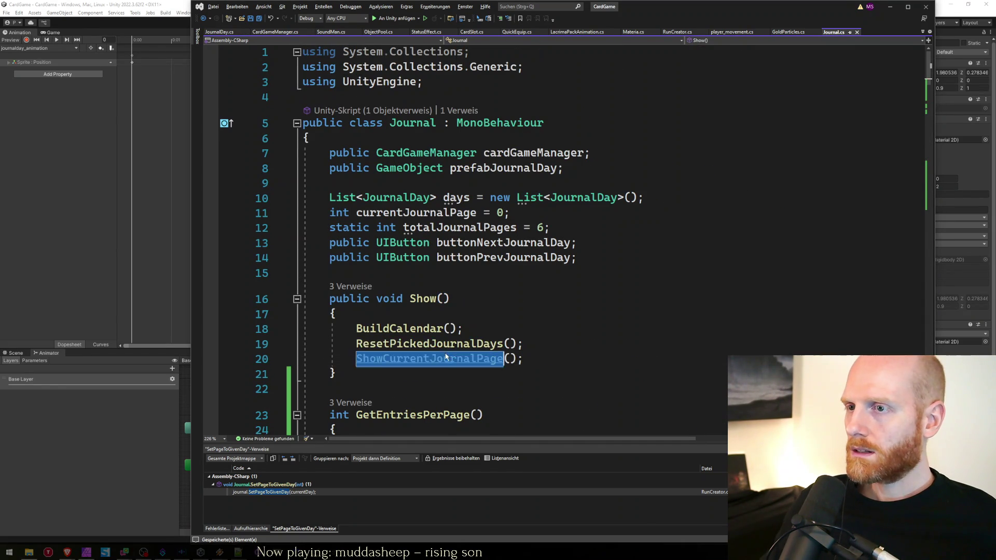
key("F12")
scroll(474, 317, "down", 4)
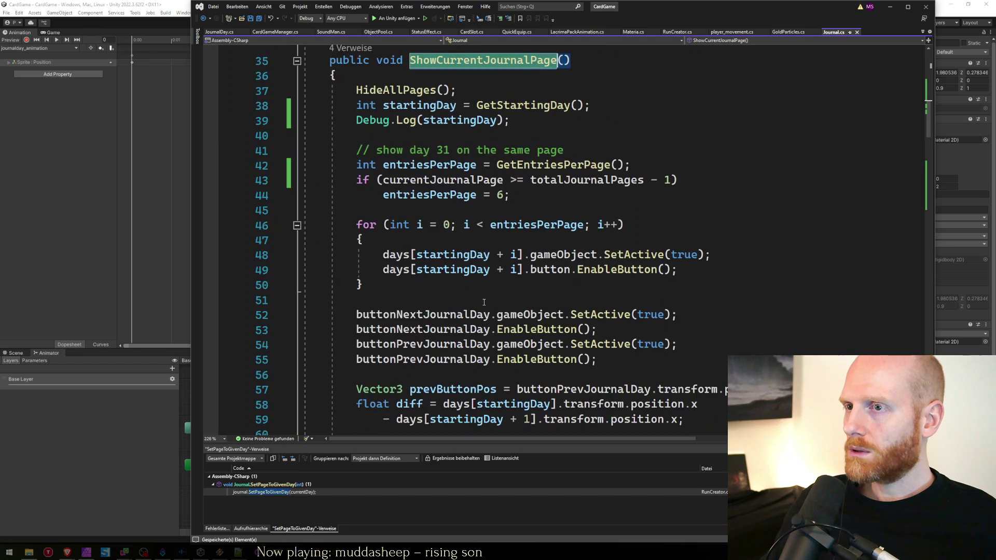
left_click(523, 131)
key("Up")
key("ctrl+x")
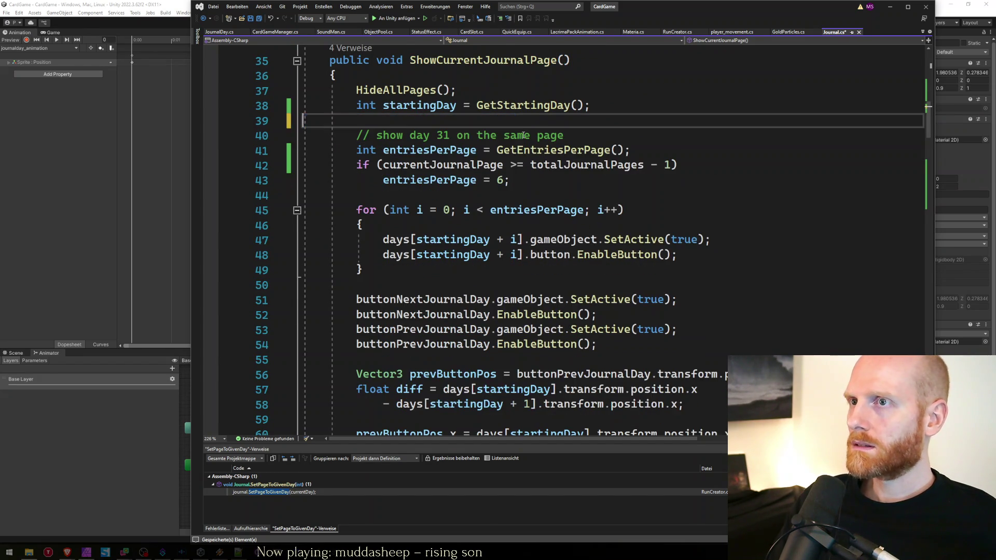
Add days[startingDay + i].EnableAnimator() inside the loop after EnableButton and save Journal.cs.
scroll(560, 222, "down", 8)
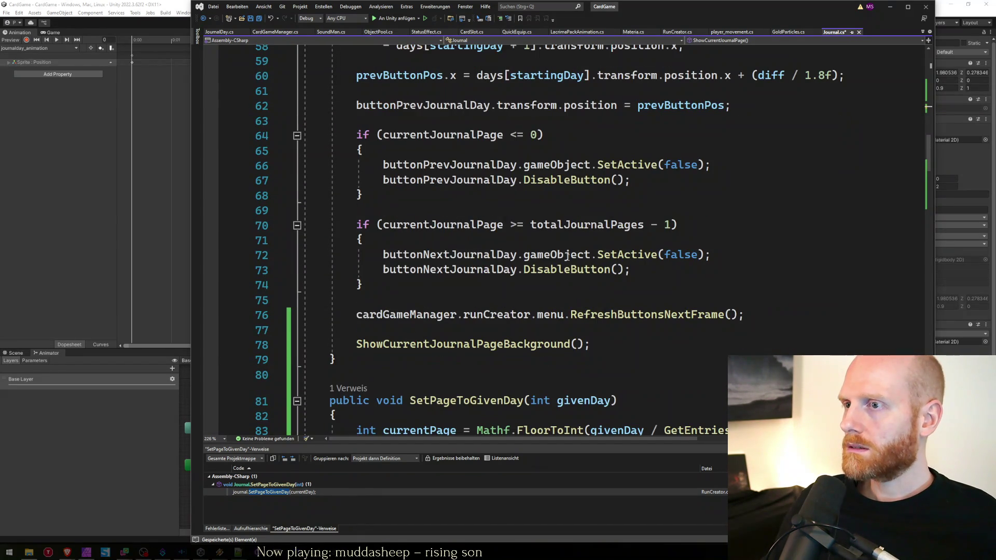
scroll(474, 300, "up", 8)
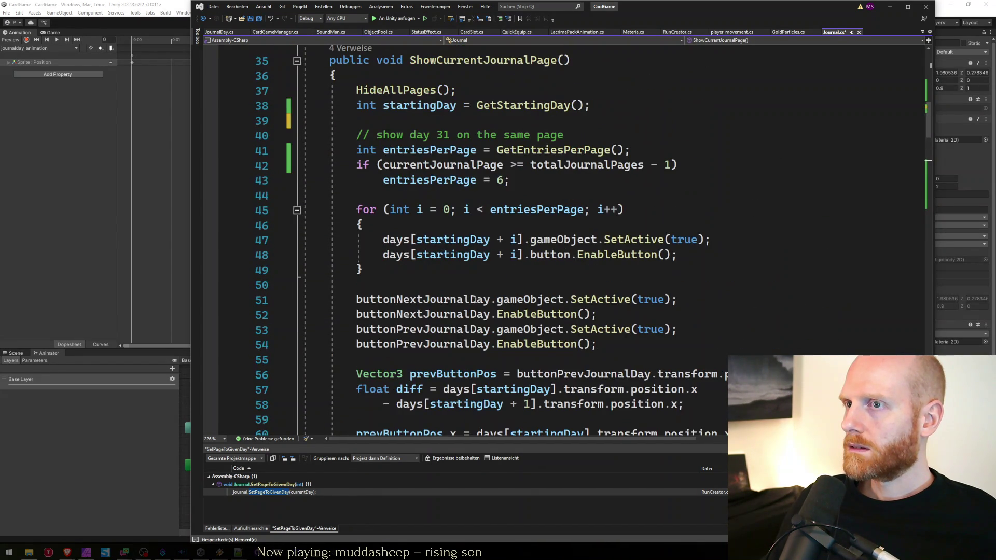
left_click(717, 258)
key("Return")
type("days")
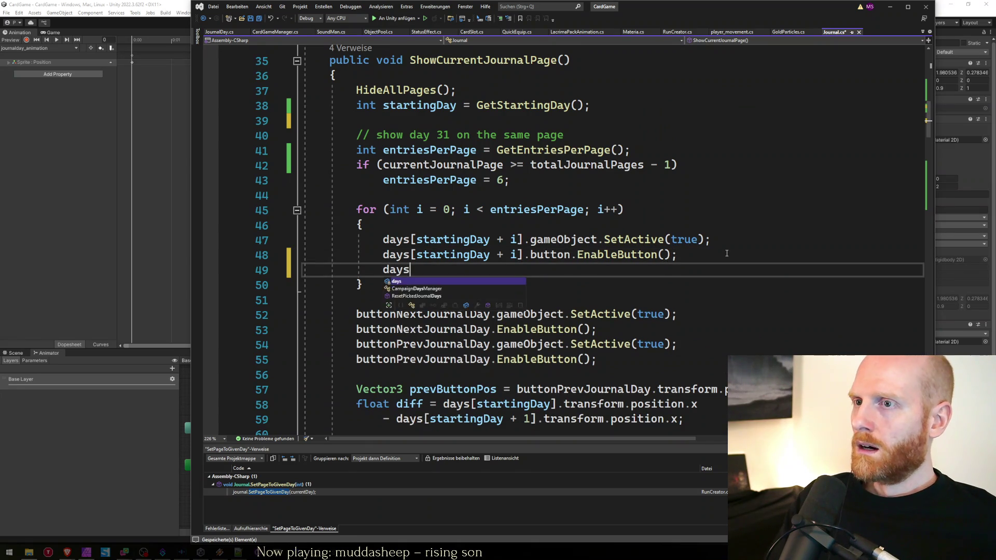
type("[startingDay +")
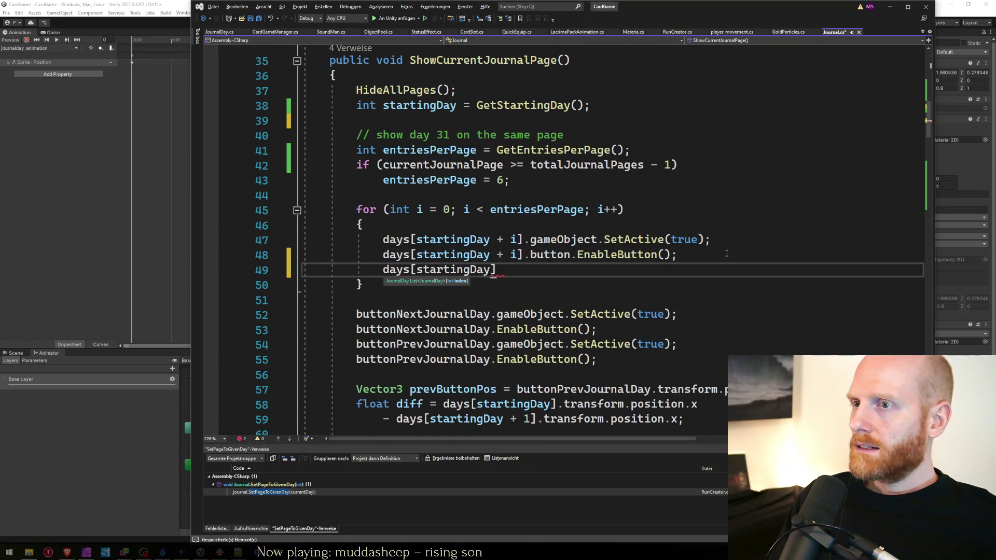
type(" i].")
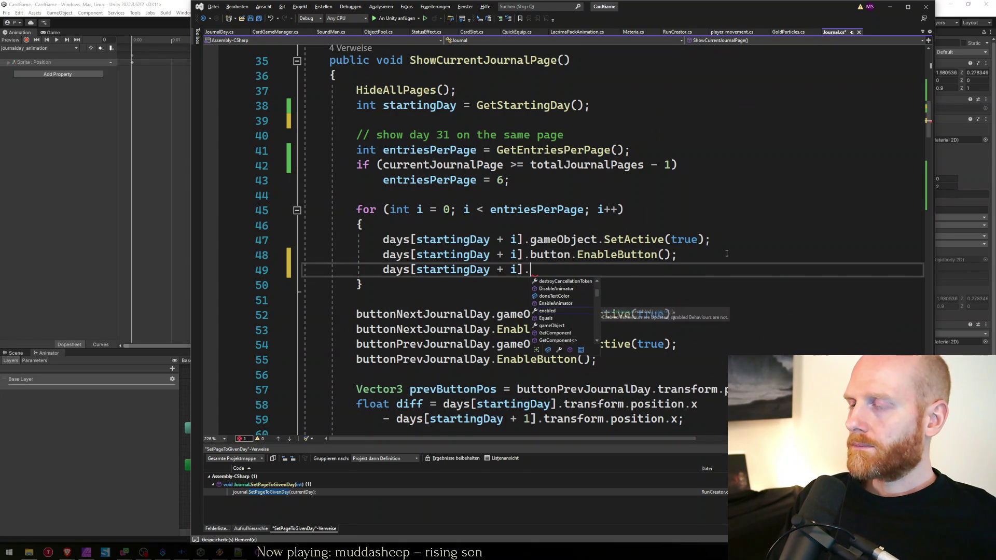
type("EnableAnimator();")
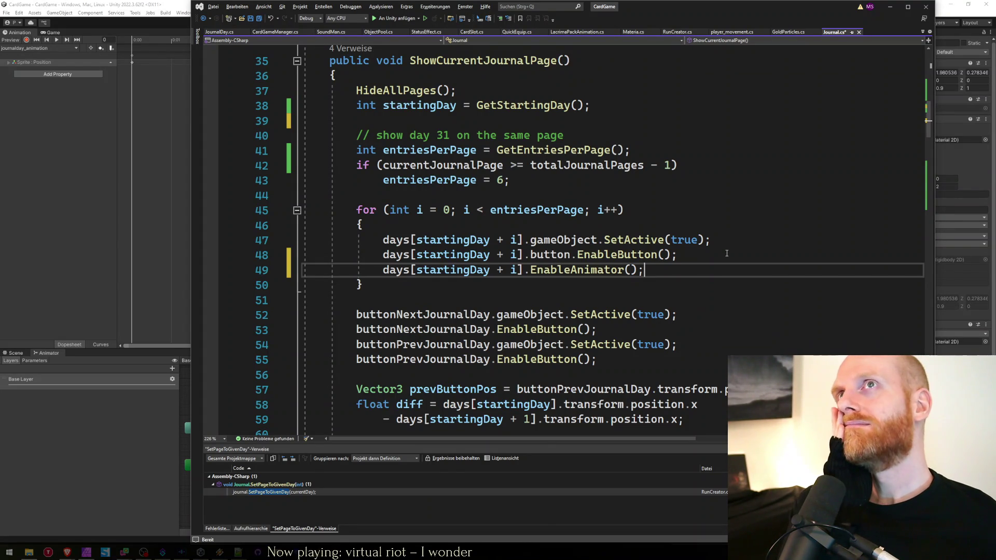
key("ctrl+s")
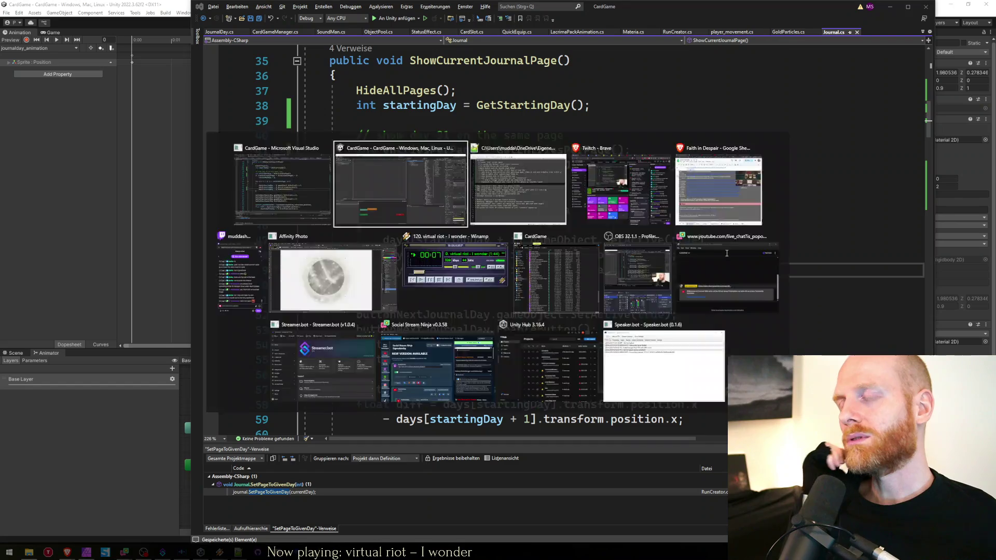
Let Unity recompile, play the game in the Game view, and choose Start on the title menu.
key("alt+Tab")
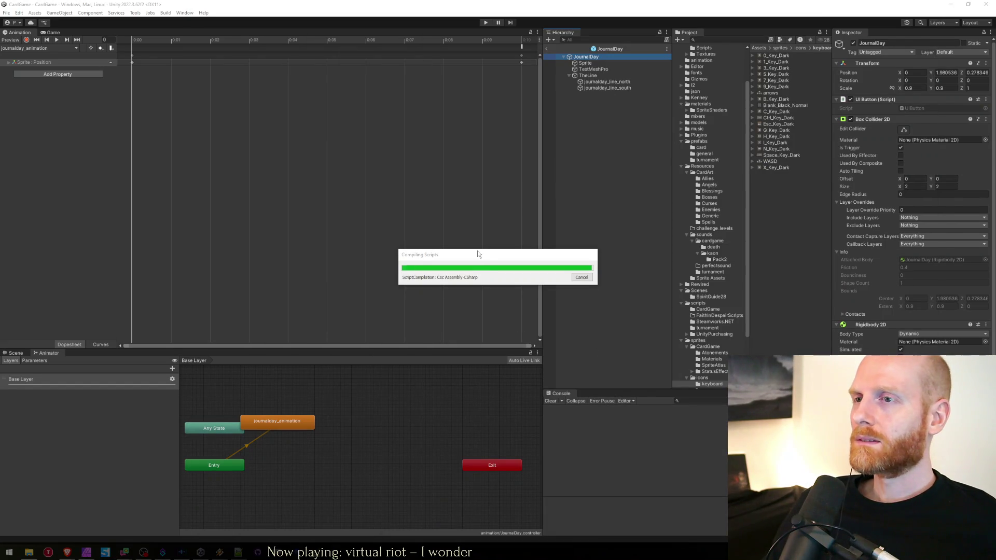
key("alt+Tab")
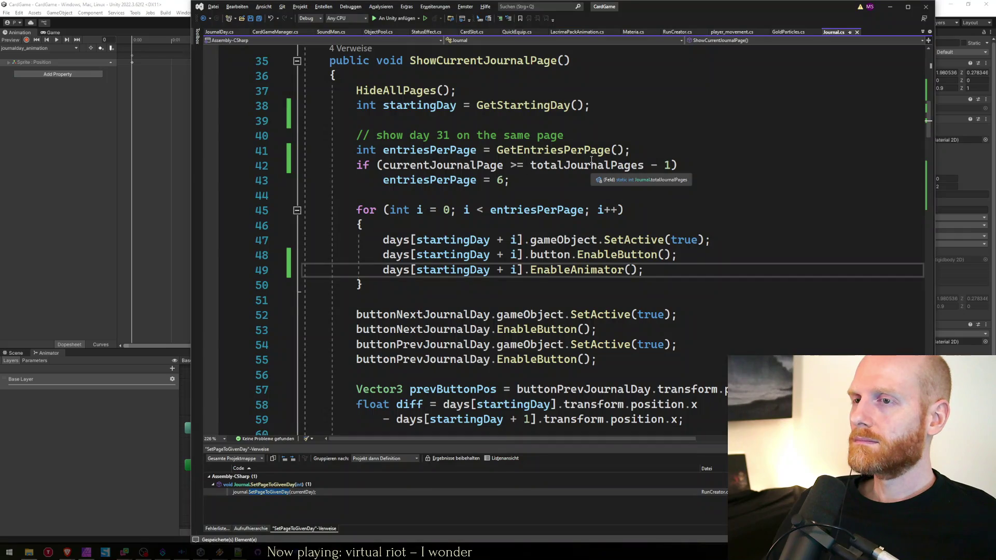
left_click(496, 289)
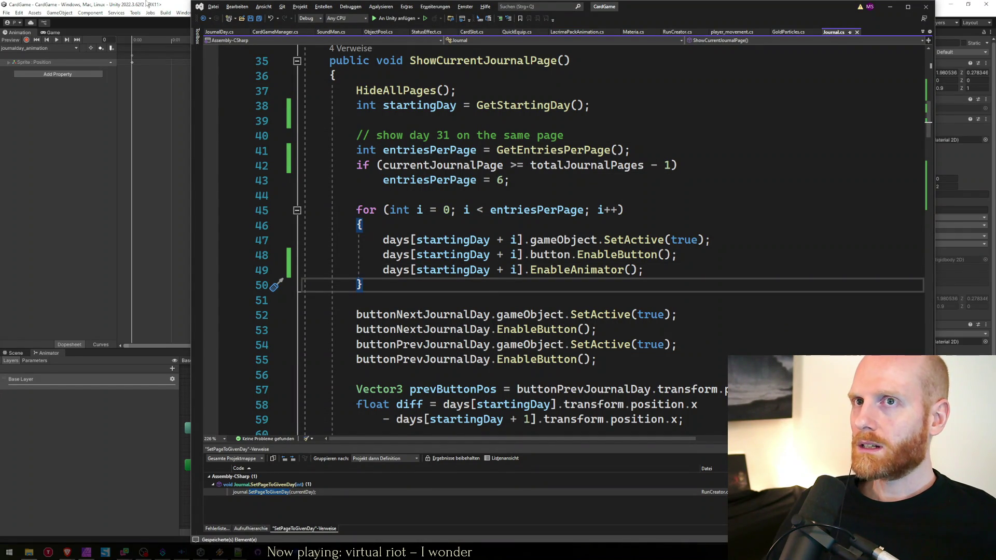
left_click(148, 4)
key("ctrl+2")
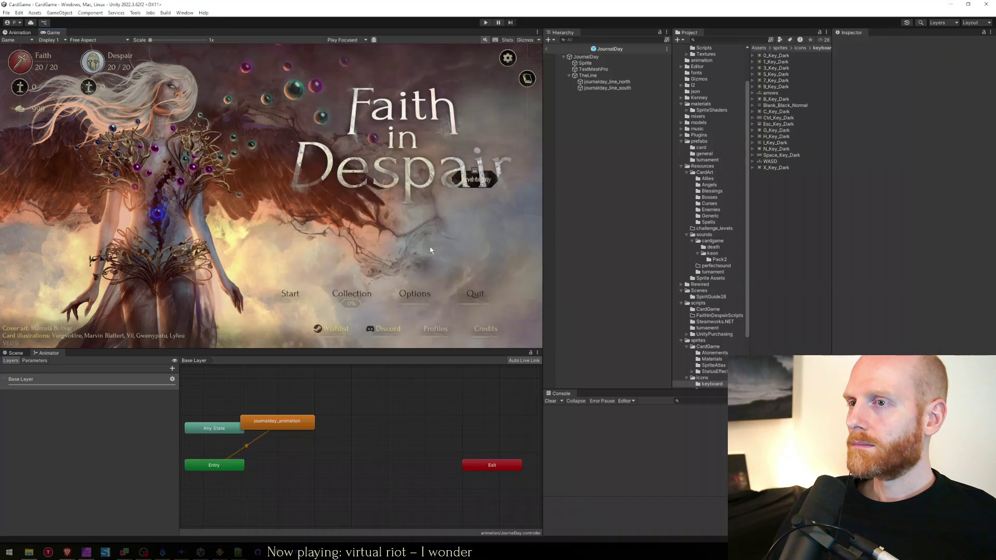
left_click(484, 22)
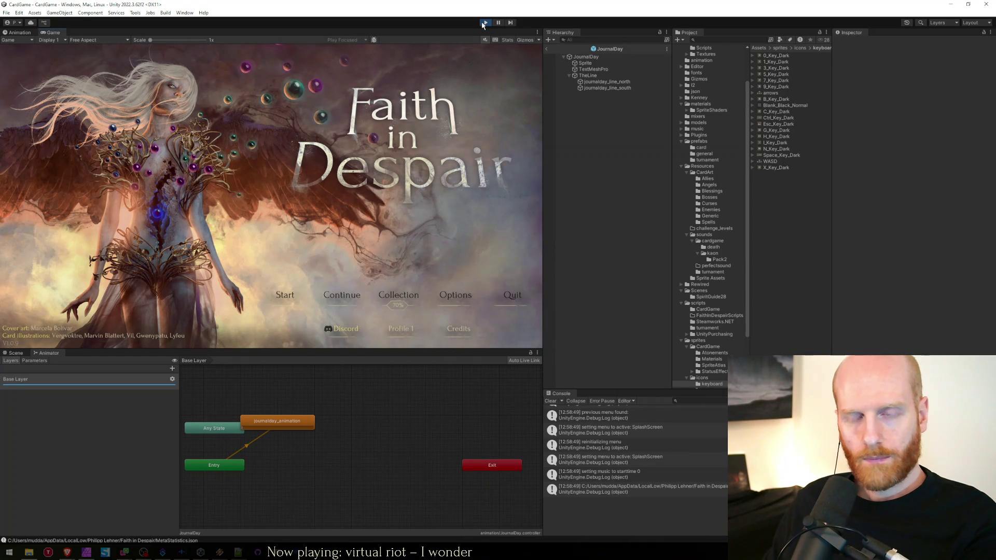
left_click(269, 295)
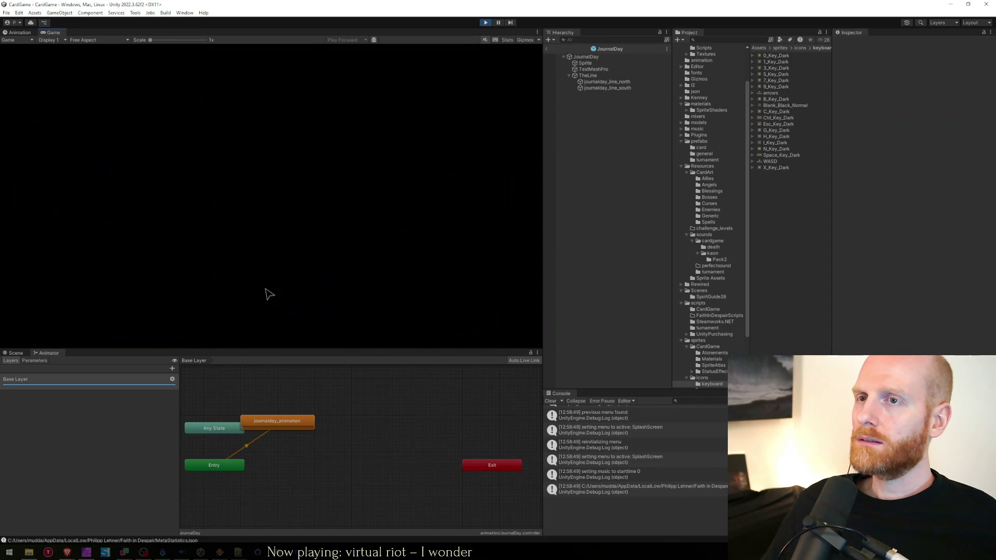
Fix the UnassignedReferenceException by assigning JournalDay's Animator to its field, then replay the game.
left_click(632, 478)
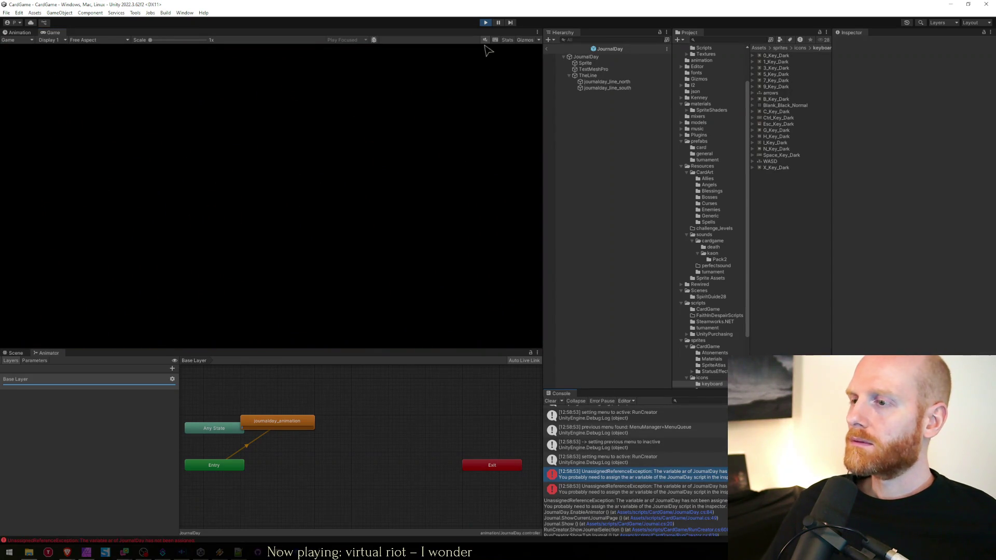
left_click(485, 23)
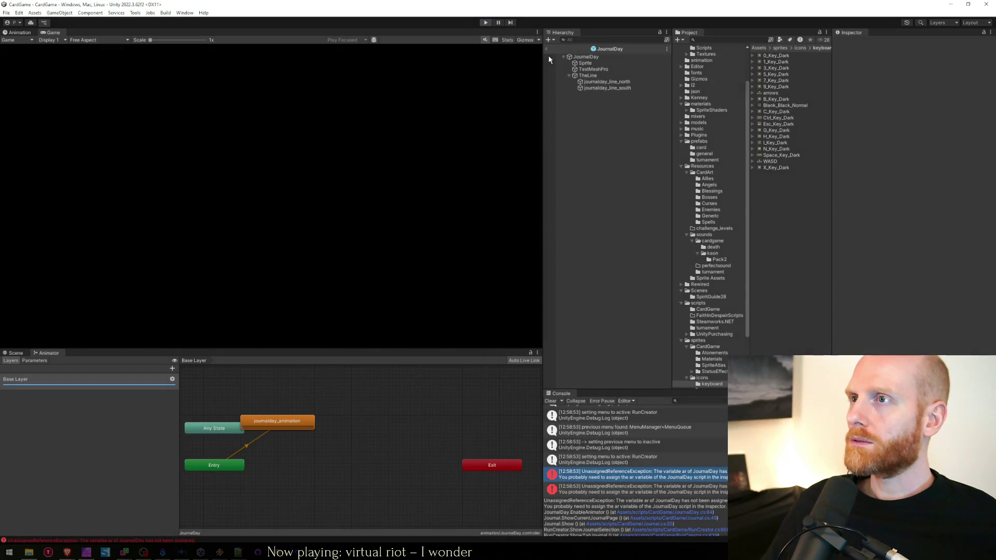
left_click(586, 57)
scroll(864, 240, "down", 5)
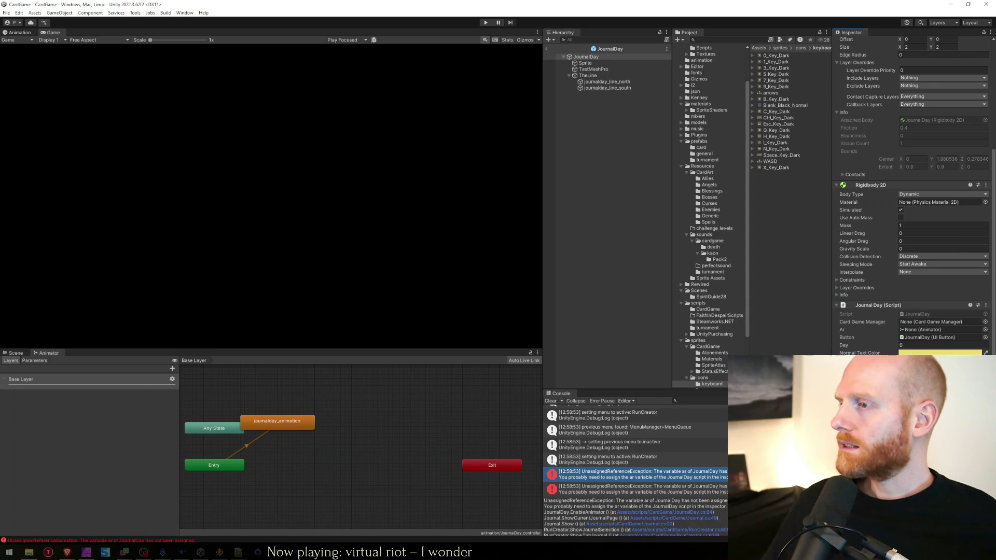
left_click_drag(901, 342, 929, 330)
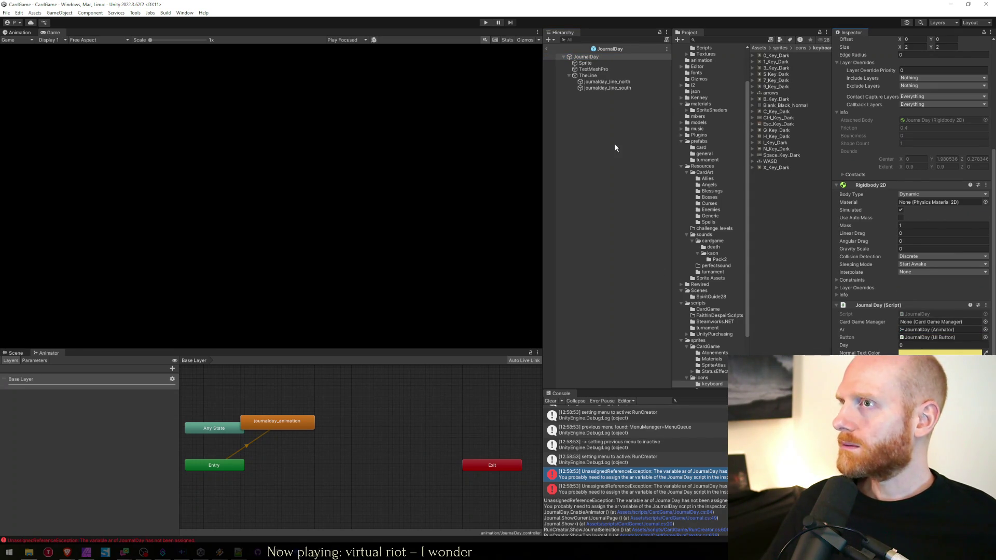
left_click(486, 23)
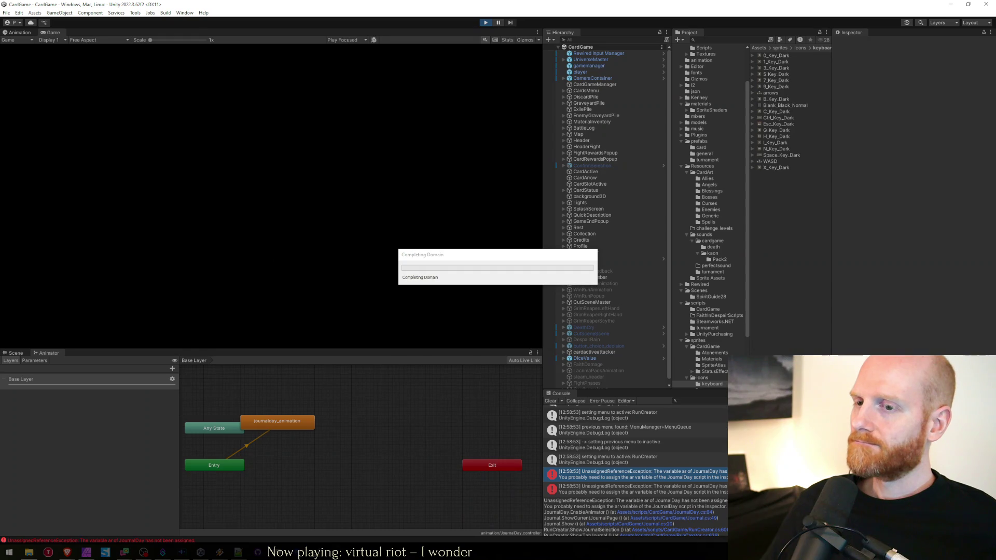
Check the startingDay uses and the EnableAnimator line in Journal.cs, then return to Unity.
key("alt+Tab")
left_click(451, 270)
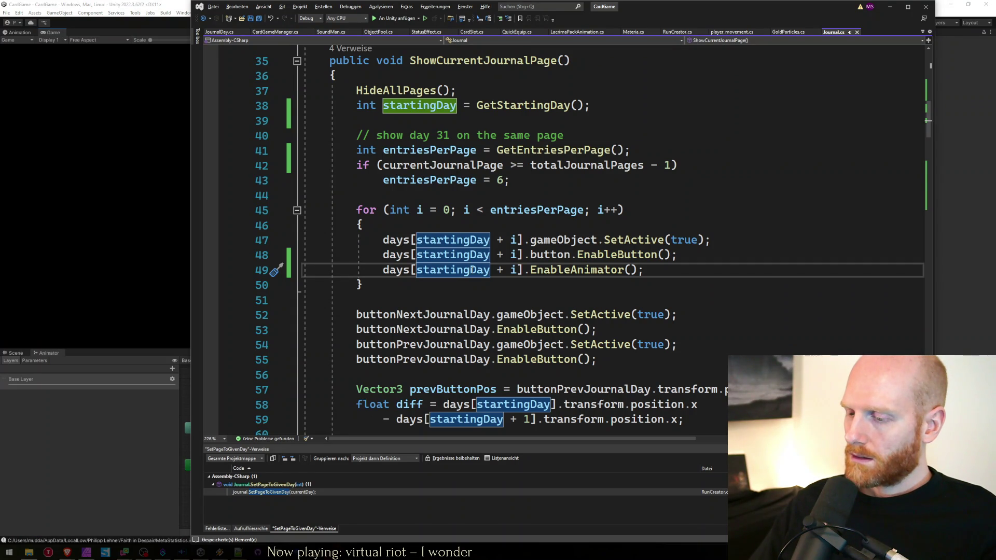
left_click(522, 270)
left_click(189, 232)
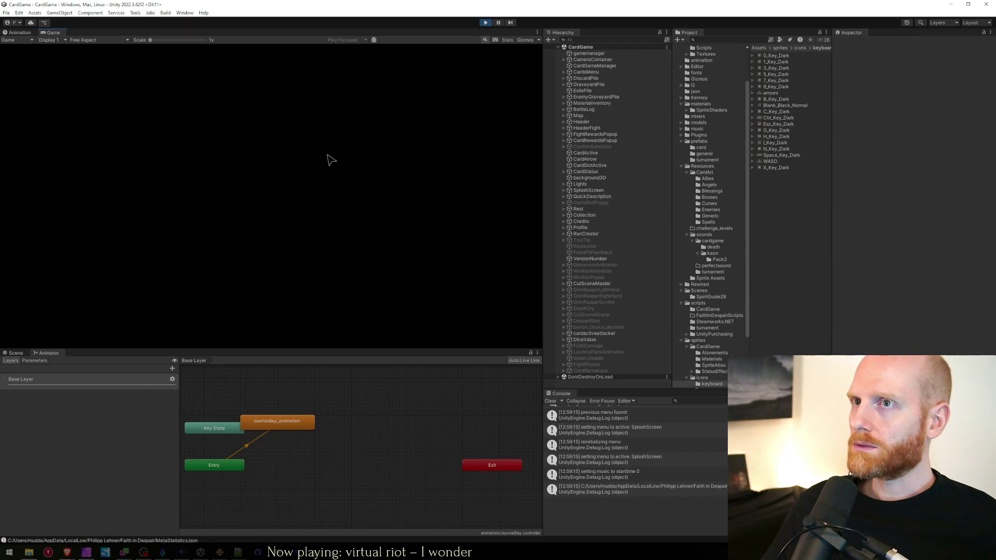
Open the in-game journal and page the days back to 1–5 and forward to 16–20.
left_click(318, 296)
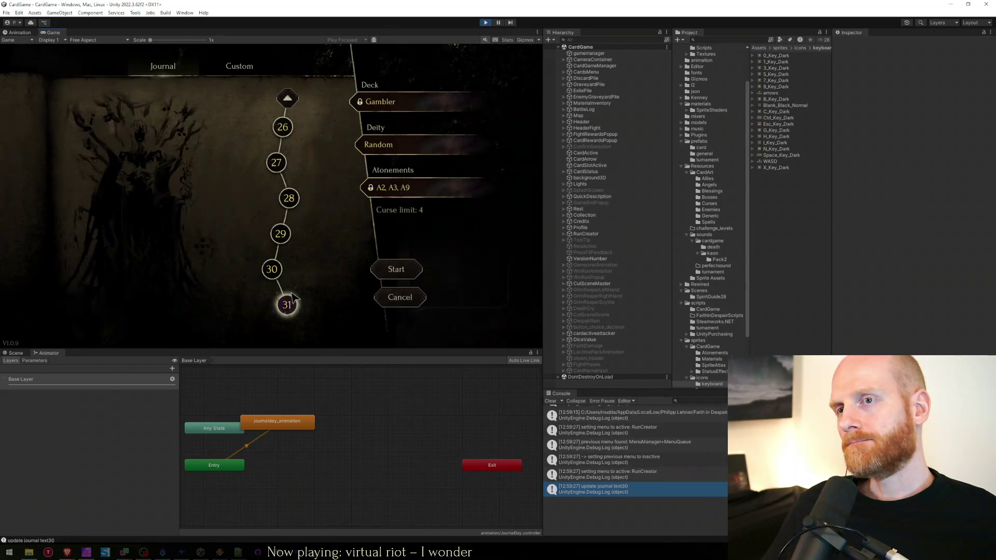
left_click(293, 98)
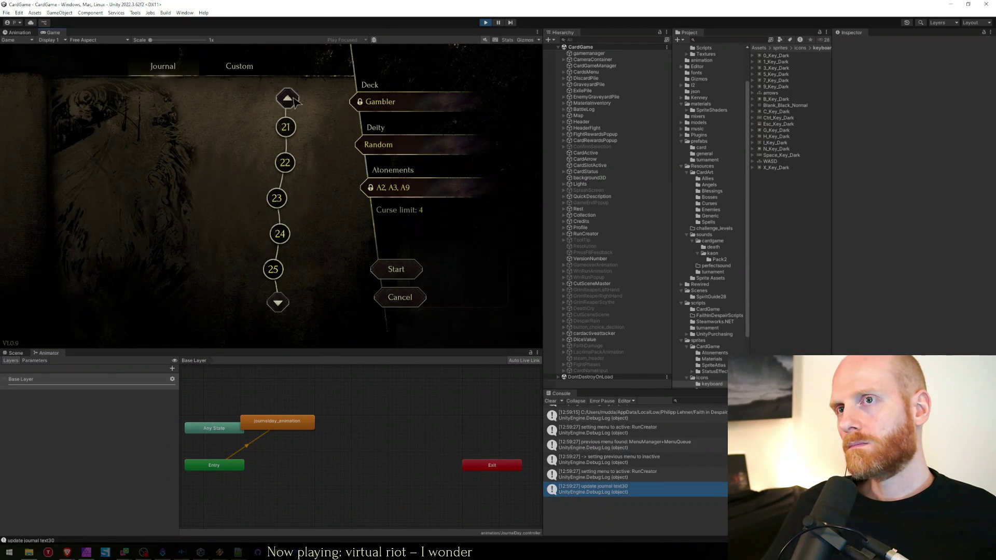
left_click(293, 99)
left_click(293, 98)
left_click(293, 98)
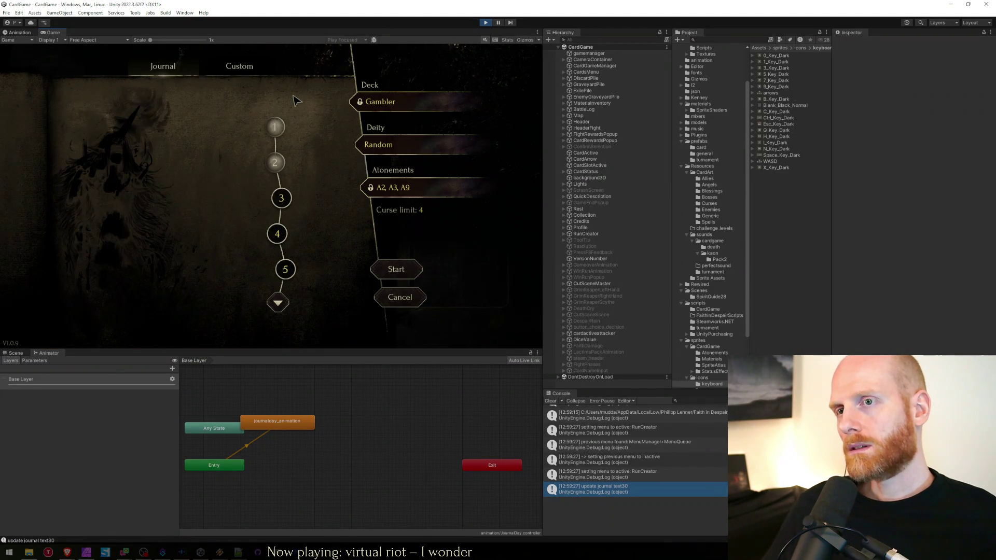
mouse_move(295, 293)
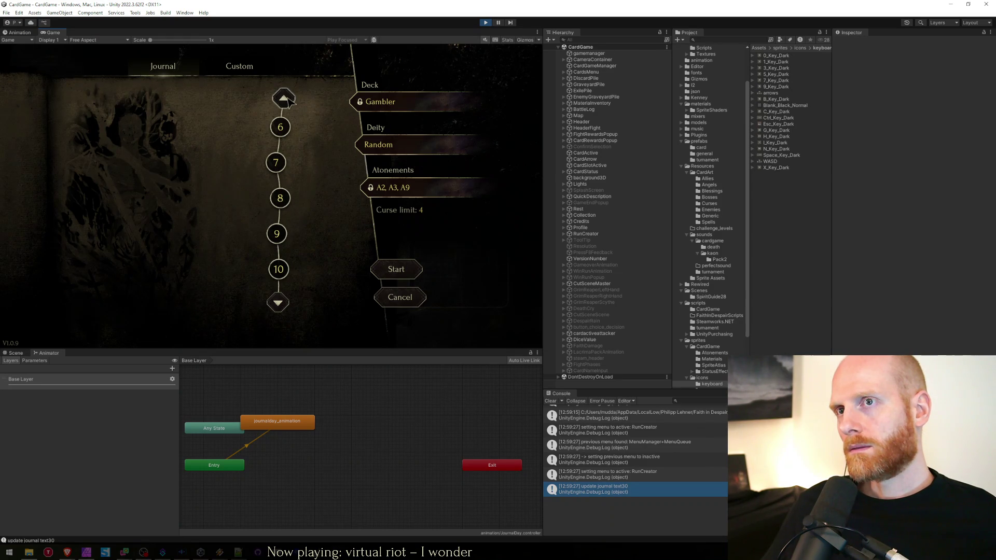
left_click(278, 303)
left_click(277, 98)
mouse_move(293, 277)
left_click(278, 304)
left_click(277, 99)
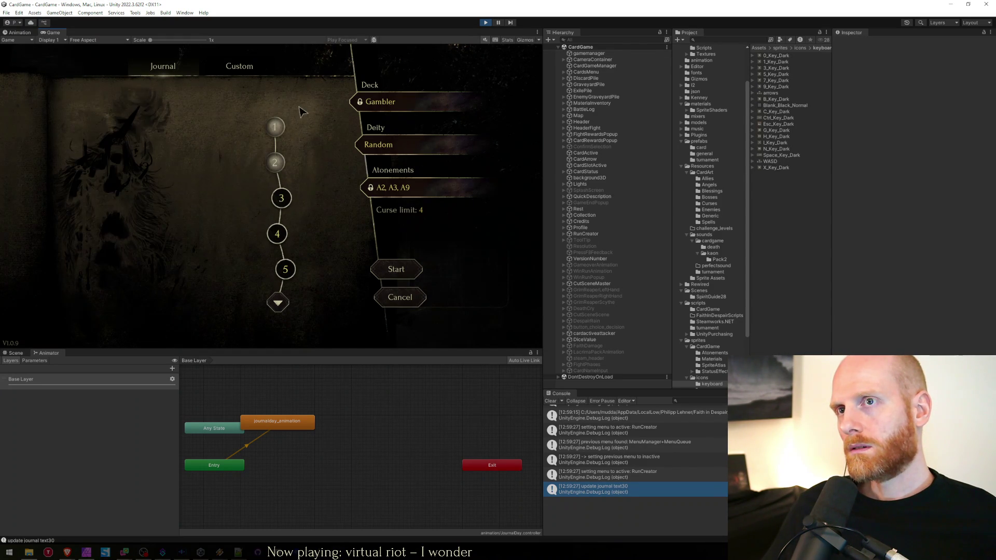
left_click(279, 303)
left_click(278, 303)
left_click(278, 303)
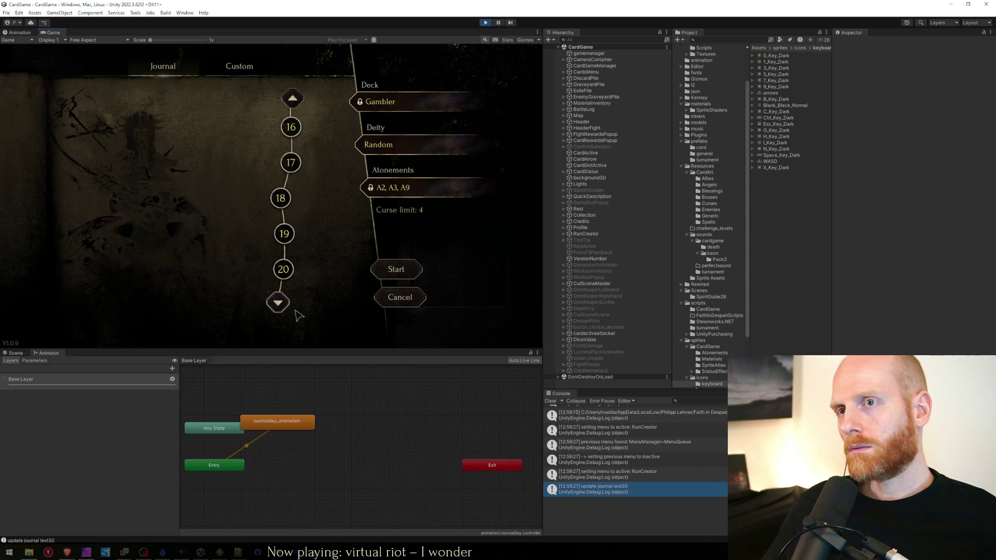
Stop the game and open the JournalDay prefab from the prefabs/card folder.
left_click(486, 22)
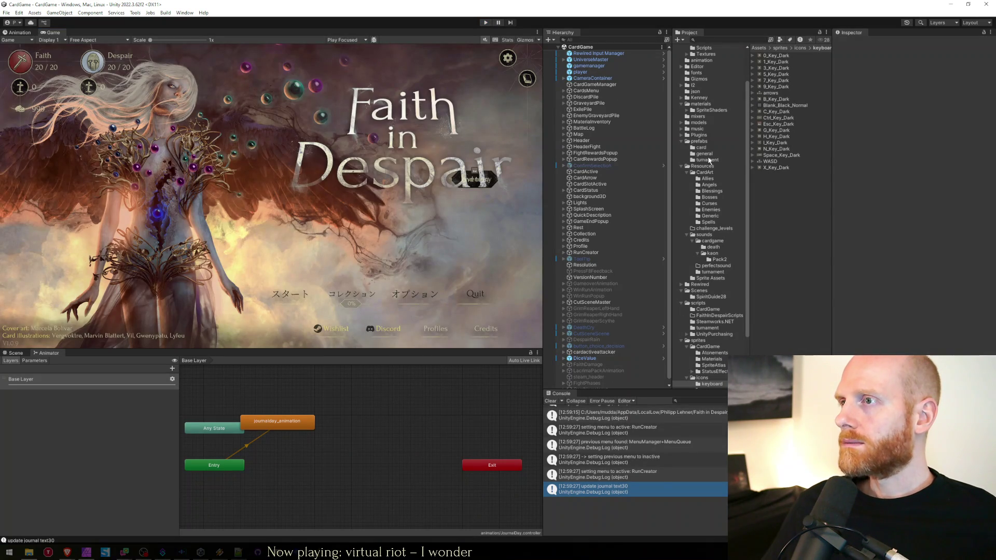
left_click(708, 160)
left_click(702, 148)
left_click(789, 143)
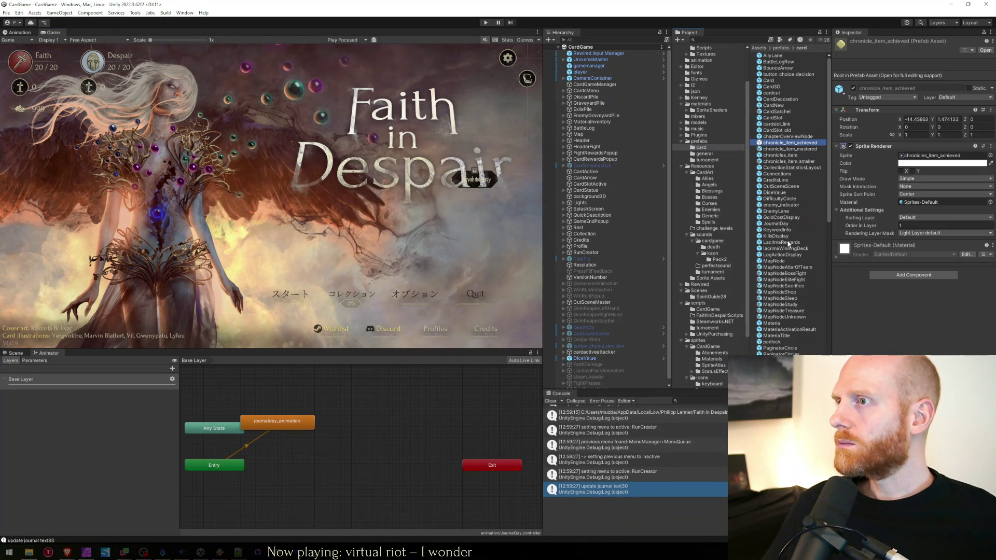
double_click(777, 223)
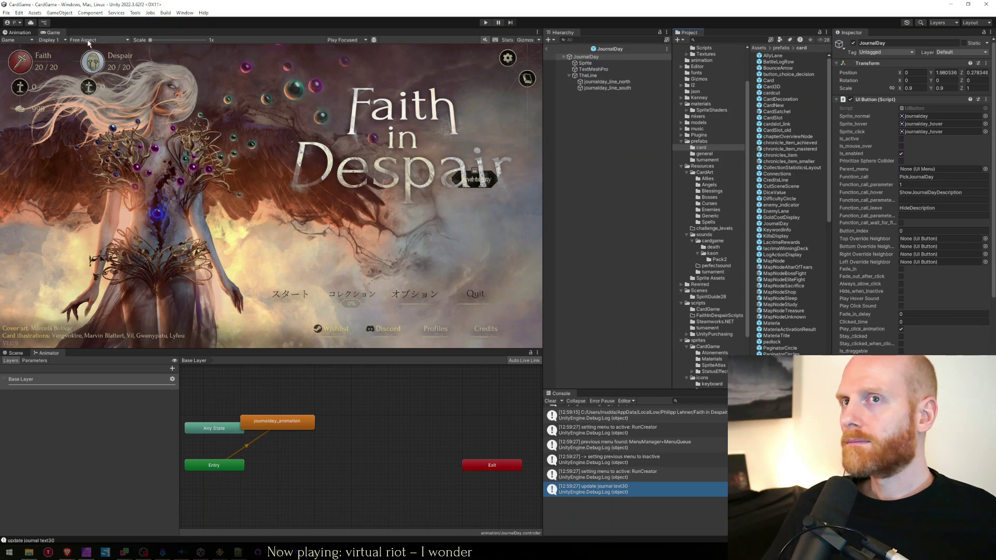
Show the journalday_animation timeline with the prefab in the Scene view and scrub through it.
left_click(13, 32)
scroll(292, 326, "down", 3)
left_click(15, 354)
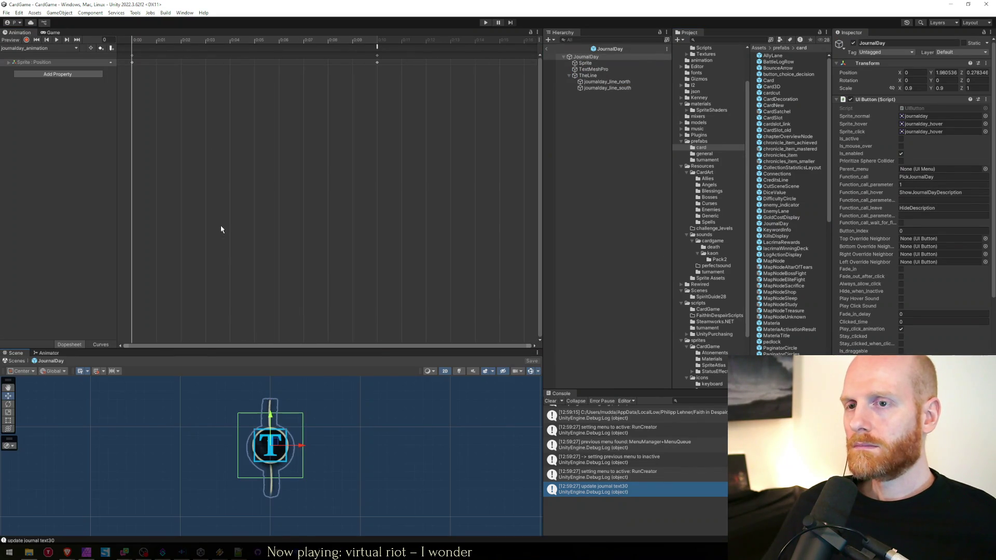
mouse_move(139, 40)
left_mouse_down()
mouse_move(382, 36)
mouse_move(130, 31)
left_mouse_up()
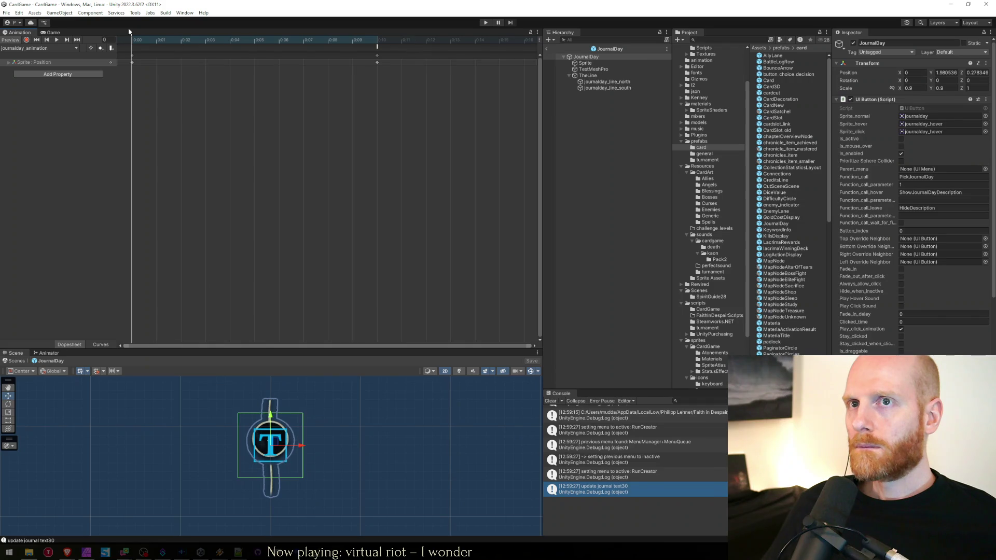
Key the Sprite's starting position to x -0.2, y 0 and preview it sliding in.
left_click(7, 64)
left_click(8, 62)
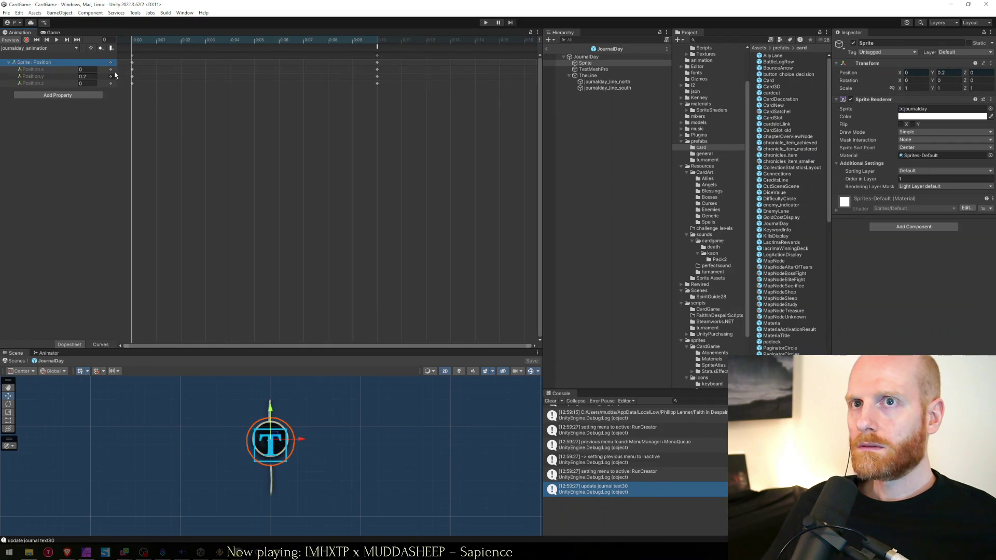
left_click(85, 76)
type("0")
left_click(91, 69)
type("-0.2")
key("Return")
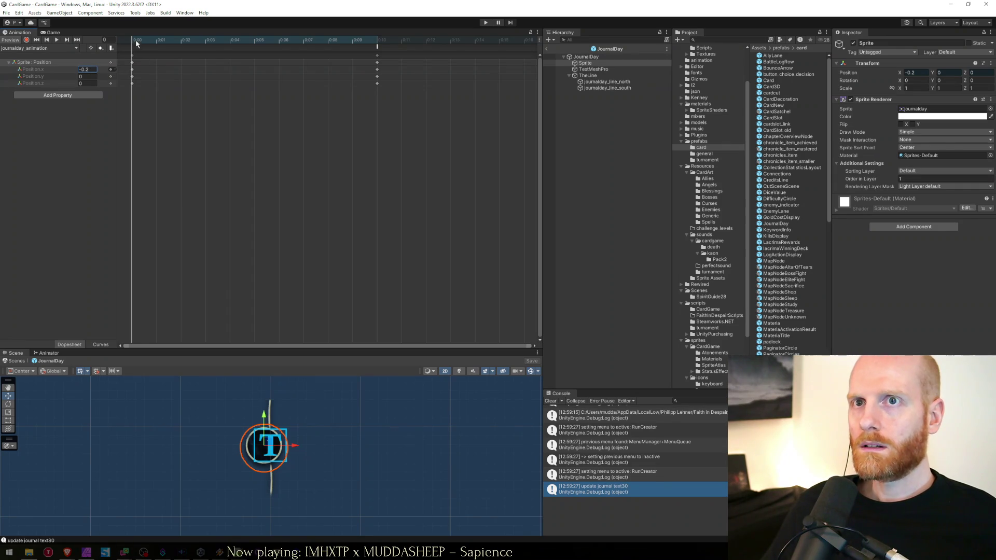
left_click_drag(134, 41, 353, 40)
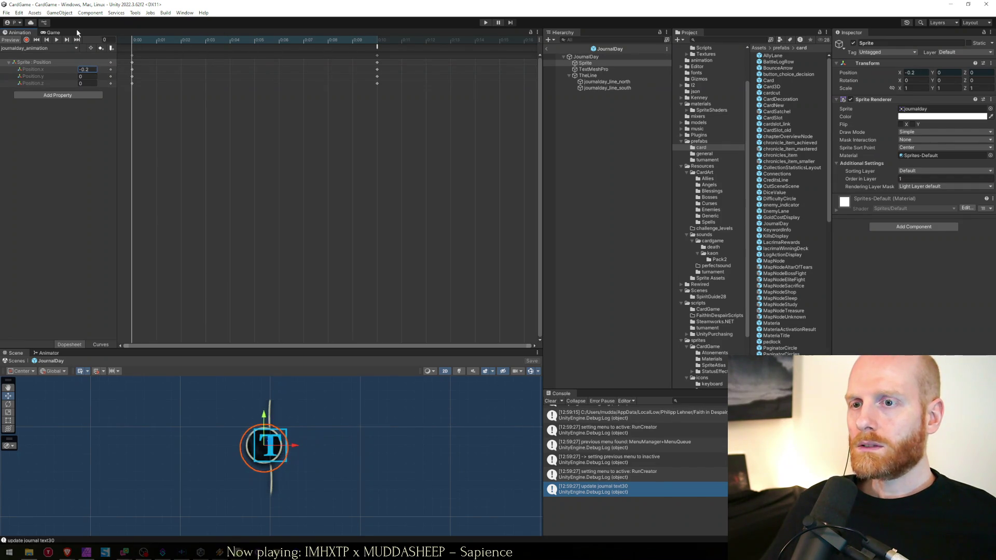
Record the TextMeshPro child's X at -0.2 on frame 0 and 0 on frame 10, then save.
left_click(593, 69)
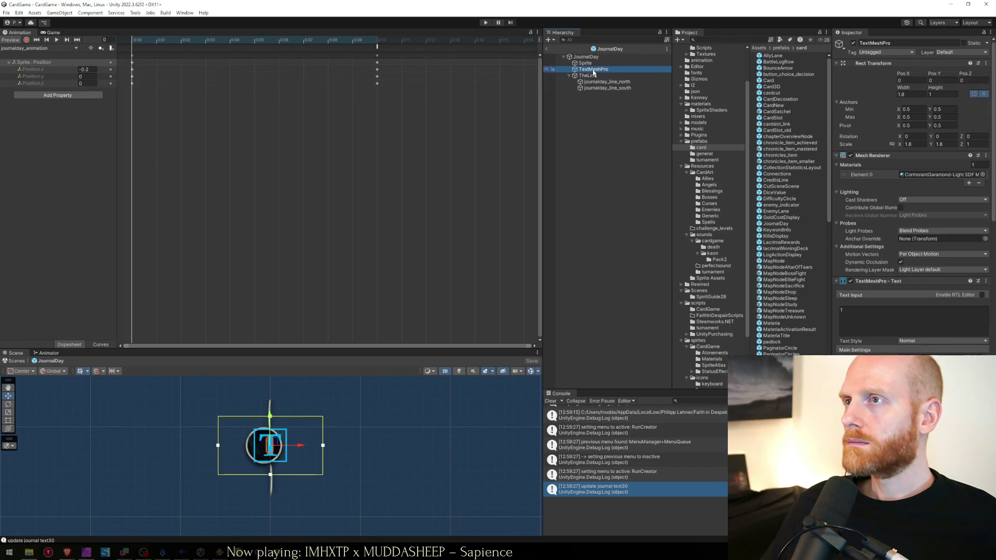
left_click(26, 40)
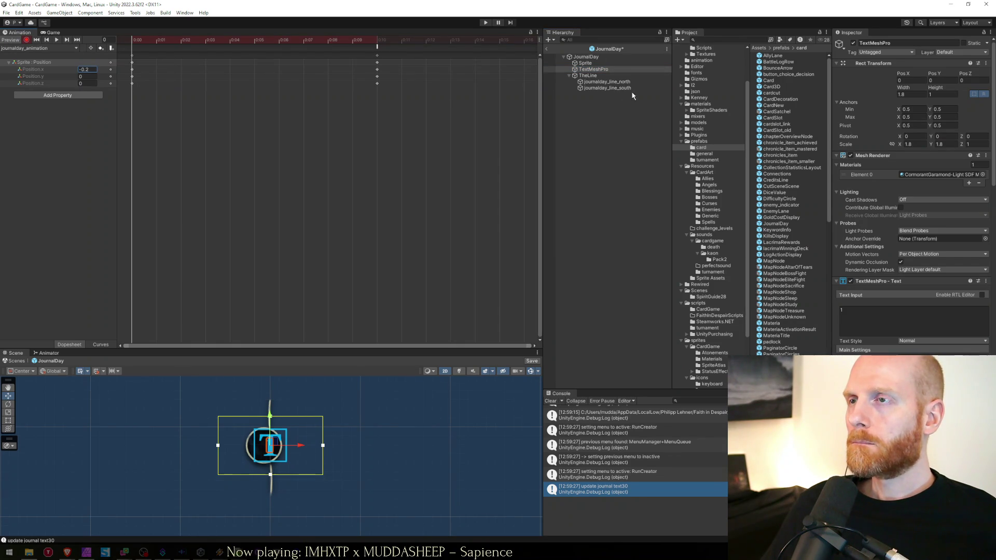
left_click(904, 81)
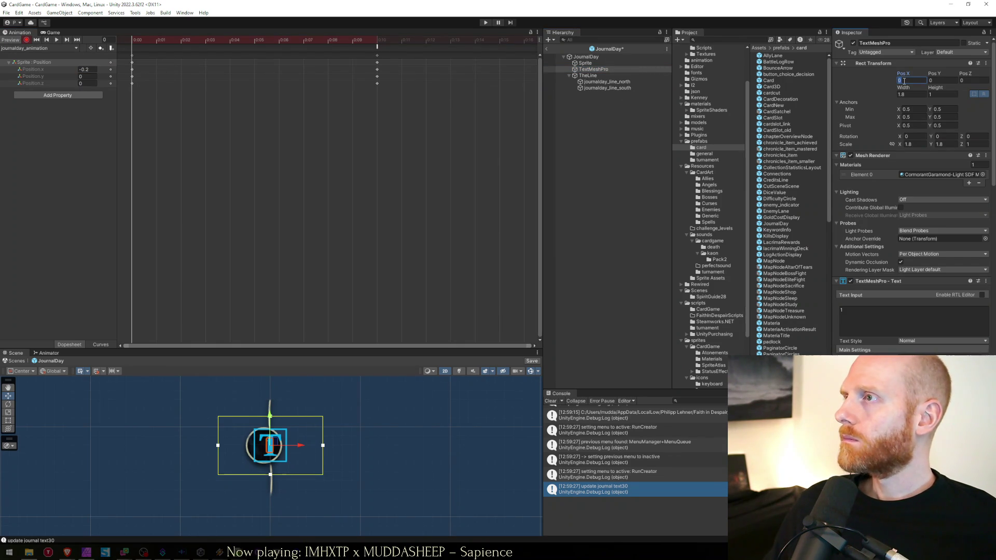
type("0.2")
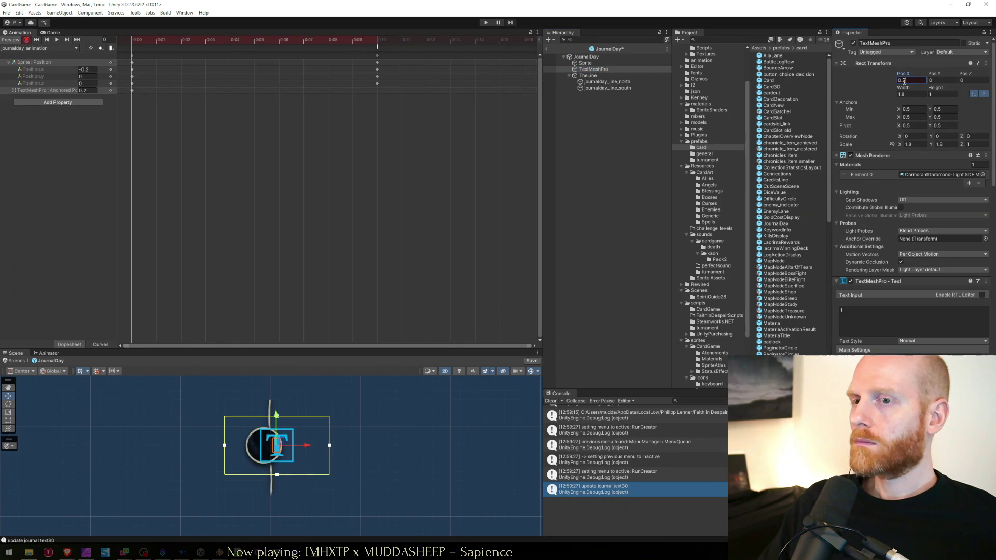
type("-")
key("Tab")
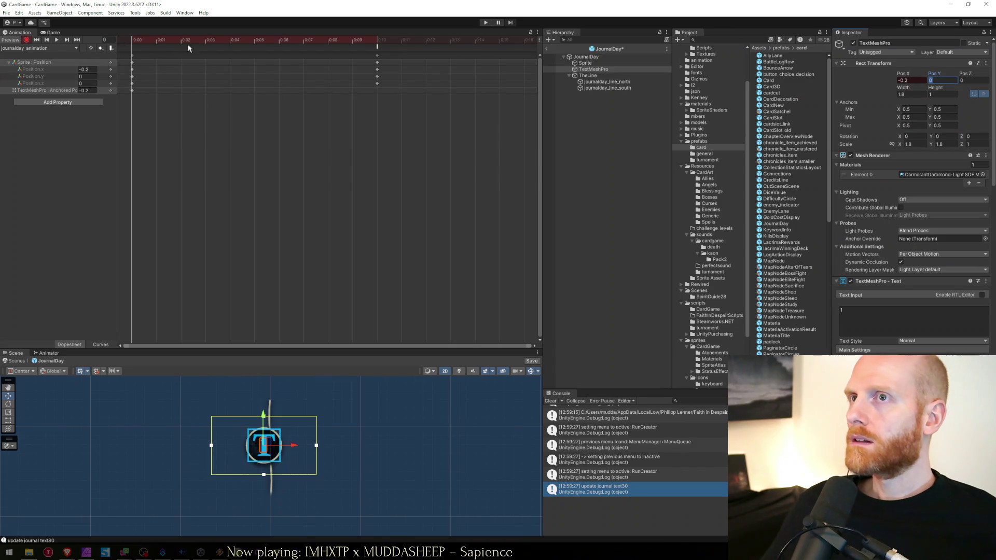
left_click(379, 39)
left_click(920, 82)
key("ctrl+s")
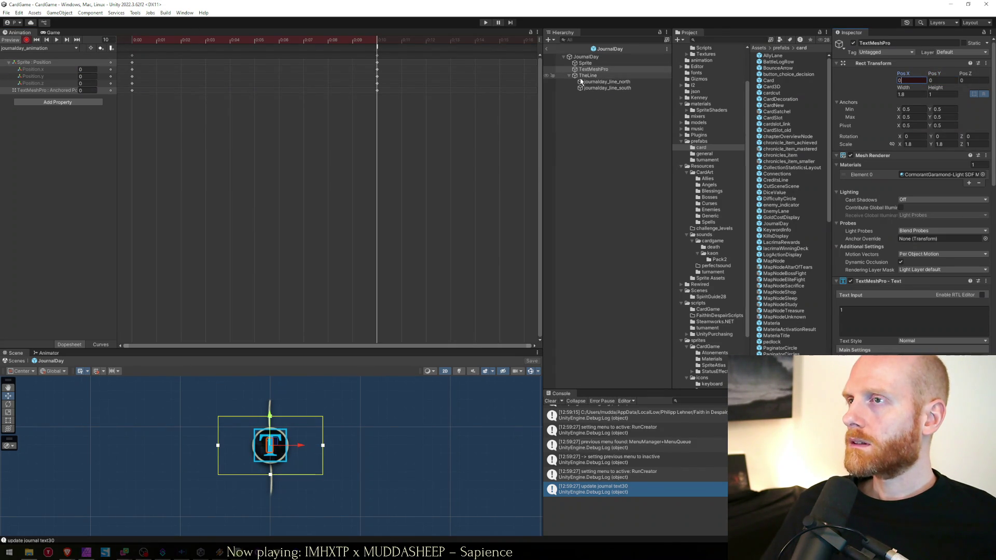
Inspect TheLine's line children, the Sprite child's position and the JournalDay root settings.
left_click(569, 77)
left_click(570, 76)
left_click(570, 96)
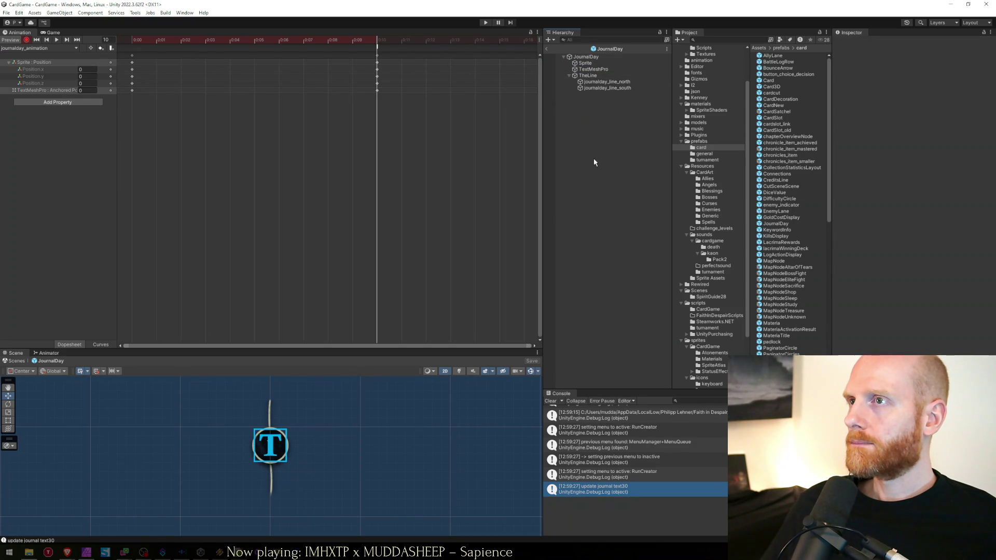
left_click(596, 58)
left_click(606, 221)
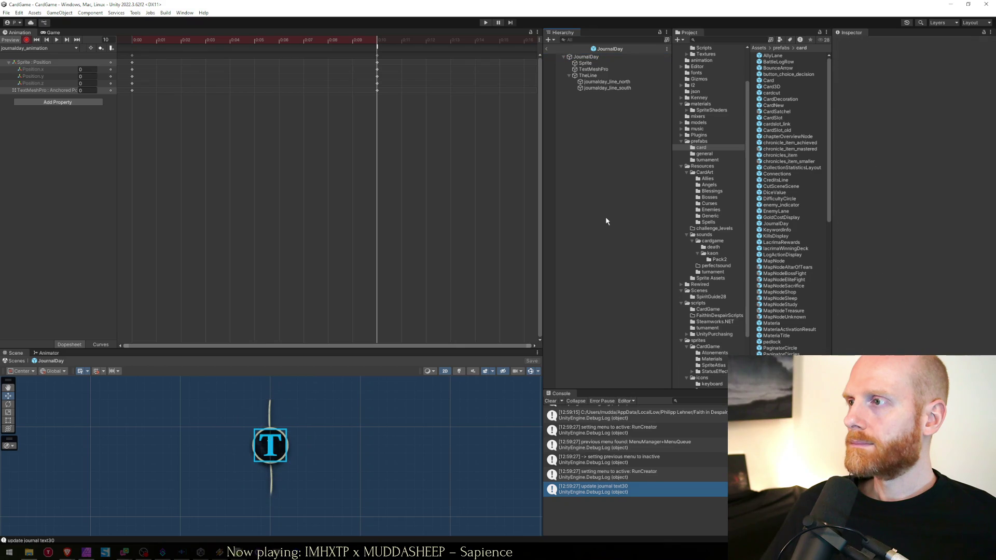
left_click(586, 63)
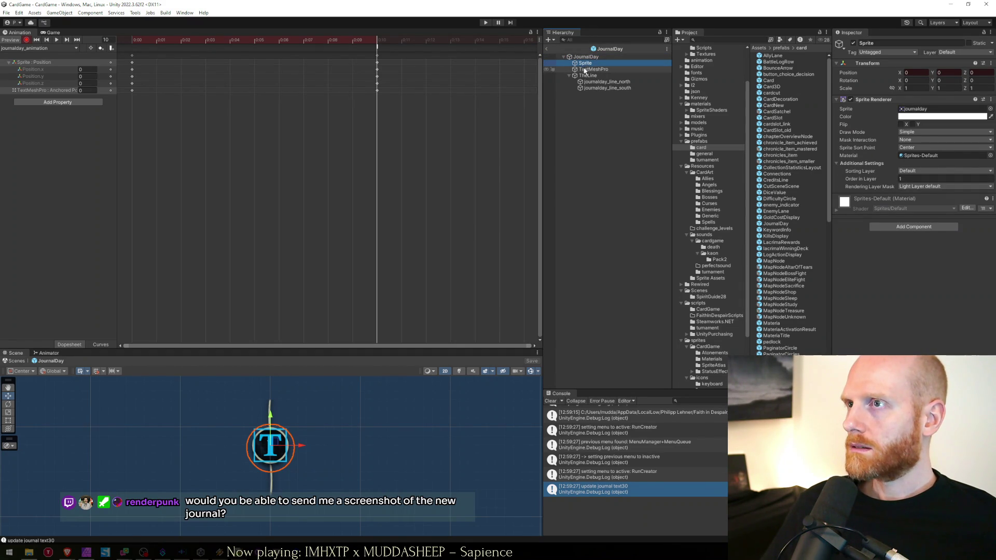
left_click(586, 57)
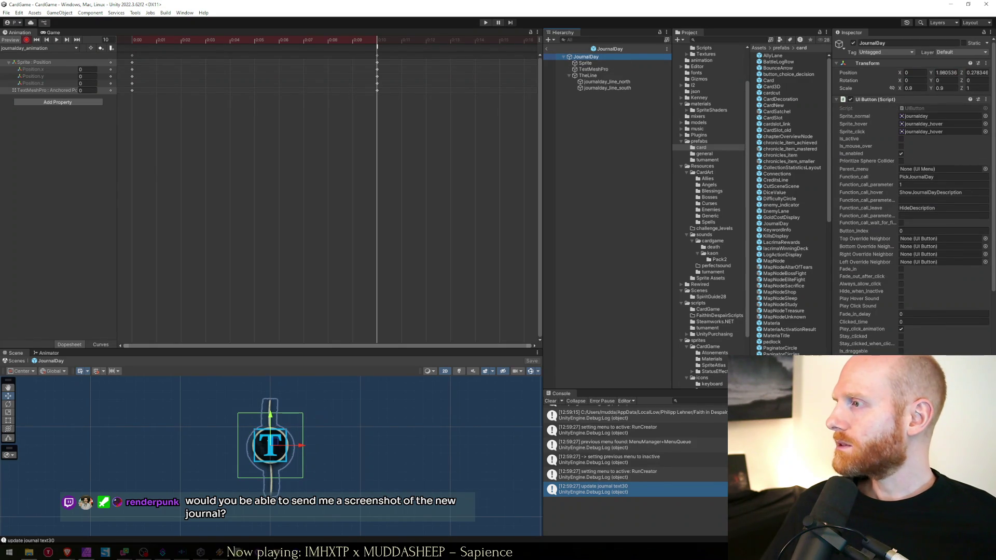
scroll(913, 197, "down", 1)
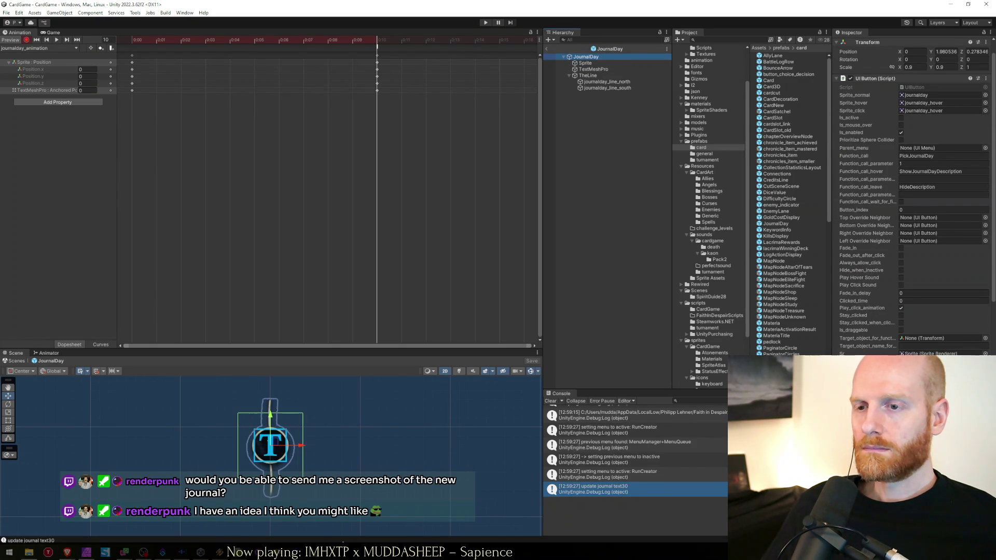
left_click(52, 33)
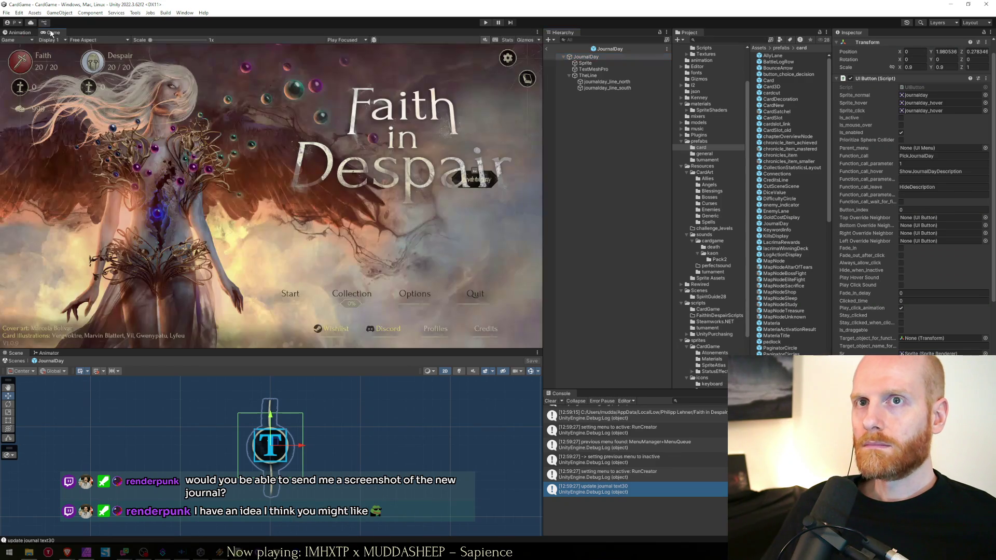
Stop the game and look over the day loop and prefabJournalDay field in Journal.cs.
left_click(484, 24)
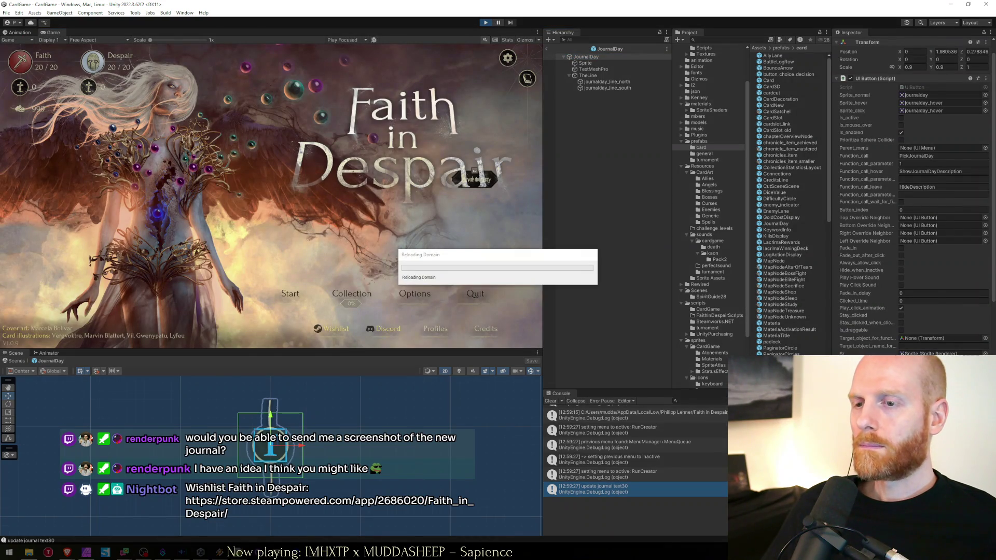
key("alt+Tab")
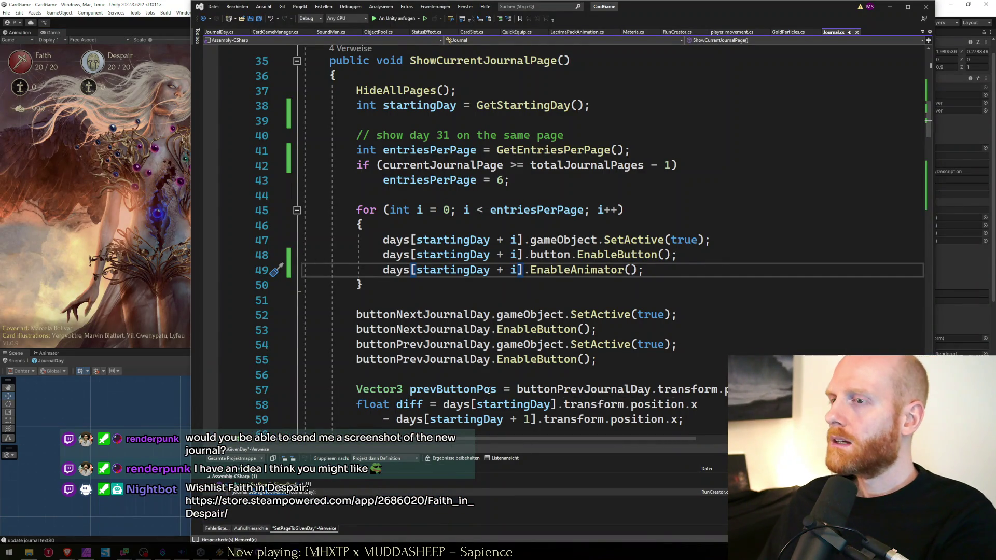
left_click(539, 295)
scroll(539, 295, "up", 11)
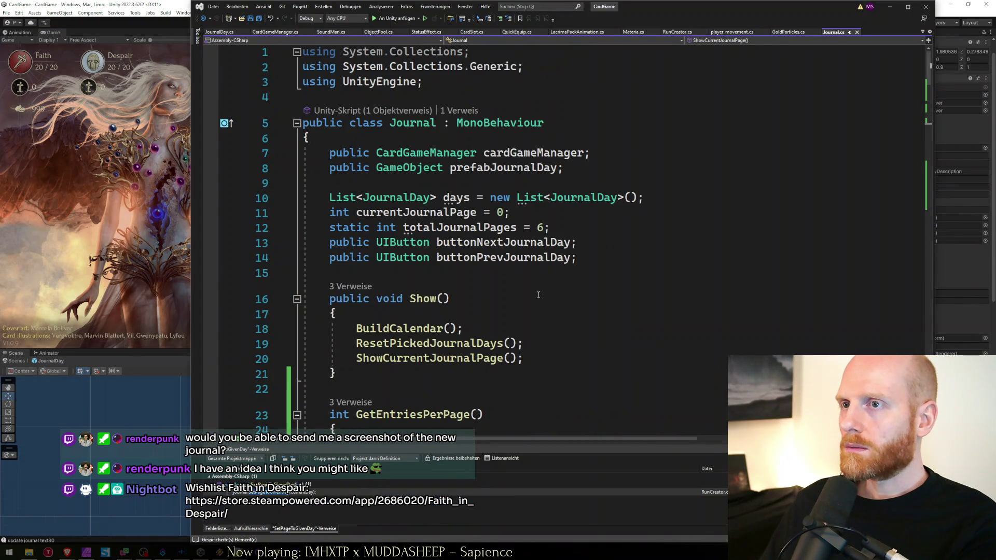
left_click(563, 167)
scroll(570, 171, "down", 1)
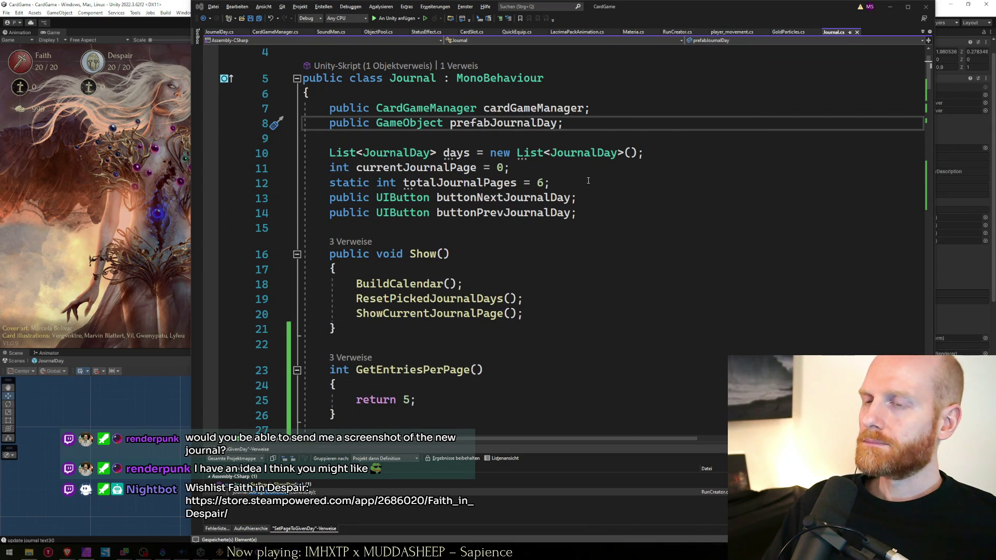
Open the journal in the maximized game view, page back to days 1–5, then stop playing.
left_click(171, 229)
left_click(284, 295)
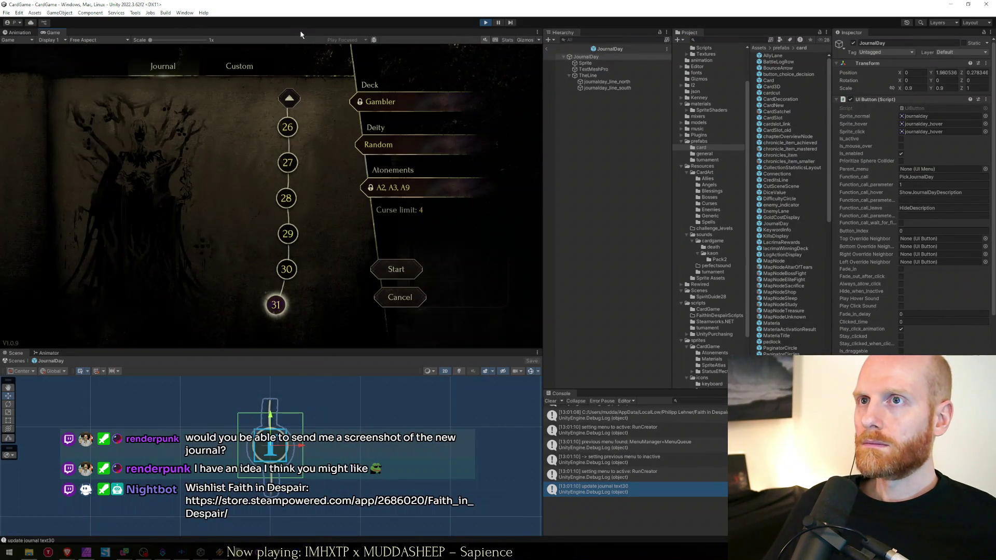
key("shift+space")
left_click(508, 132)
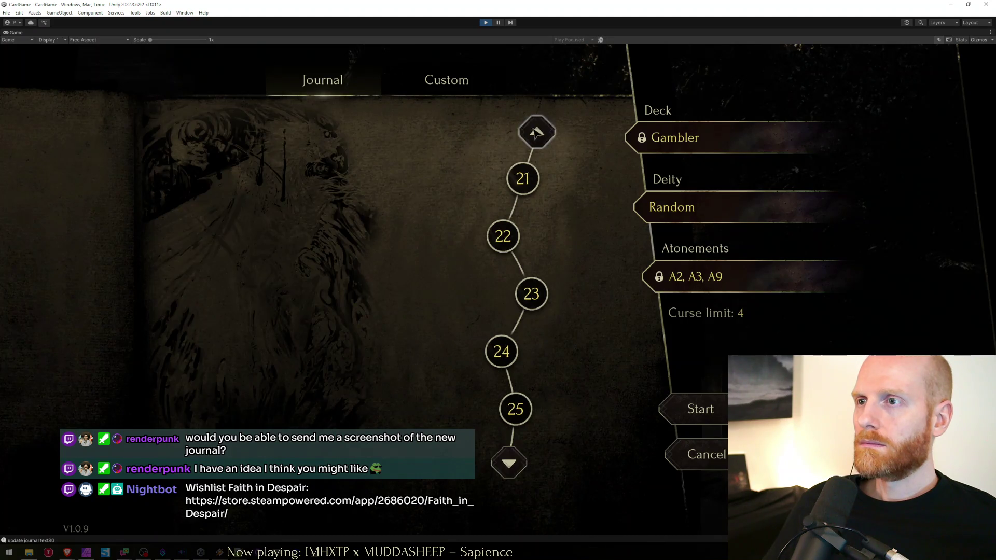
left_click(511, 132)
left_click(522, 136)
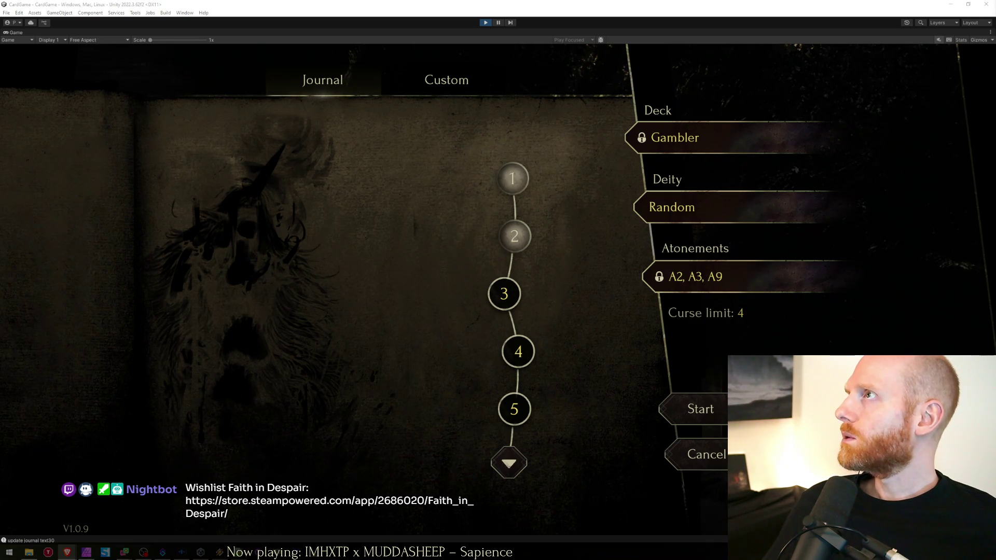
left_click(485, 22)
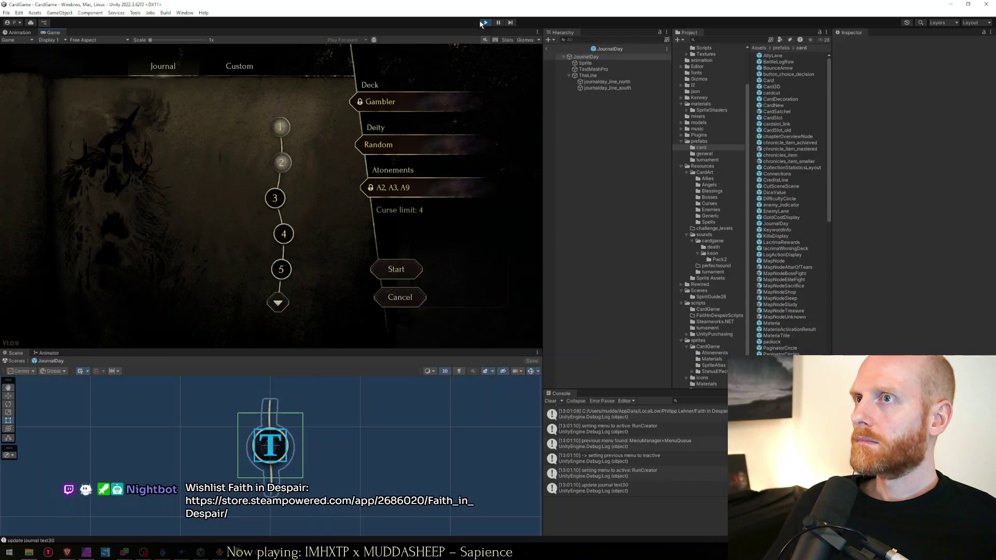
In Journal.cs, scroll to the ShowCurrentJournalPage loop and place the cursor on the EnableAnimator line.
key("alt+Tab")
left_click(546, 296)
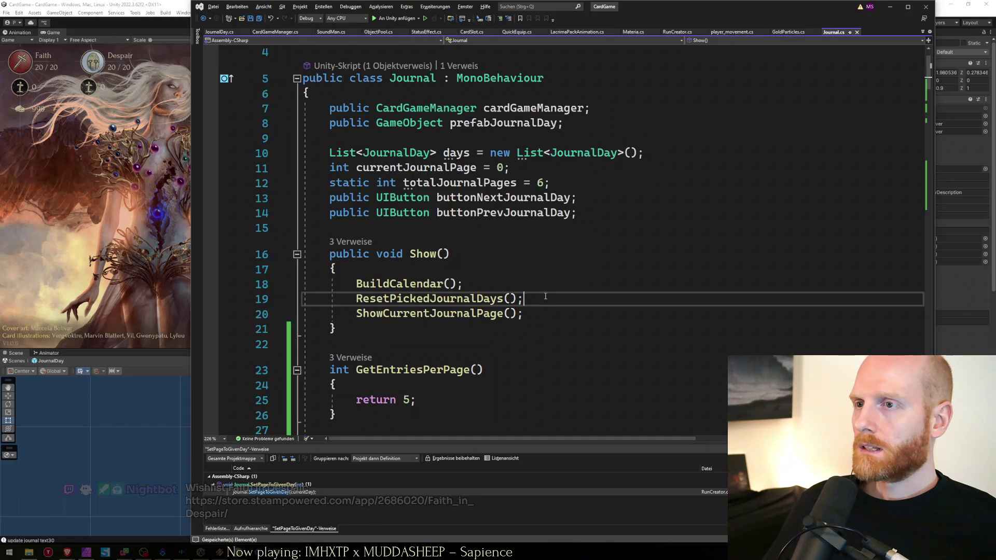
key("Down")
scroll(545, 296, "down", 8)
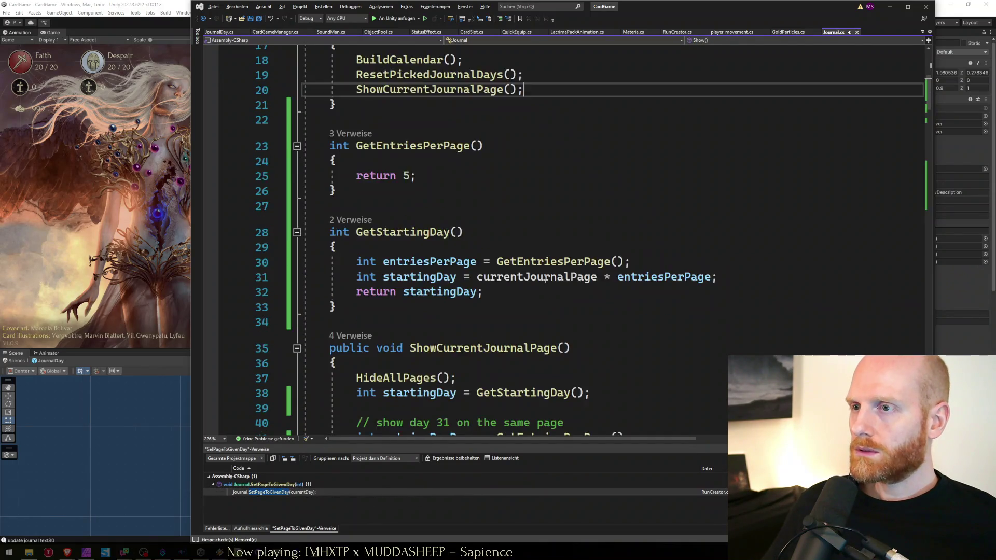
scroll(526, 285, "down", 2)
left_click(394, 303)
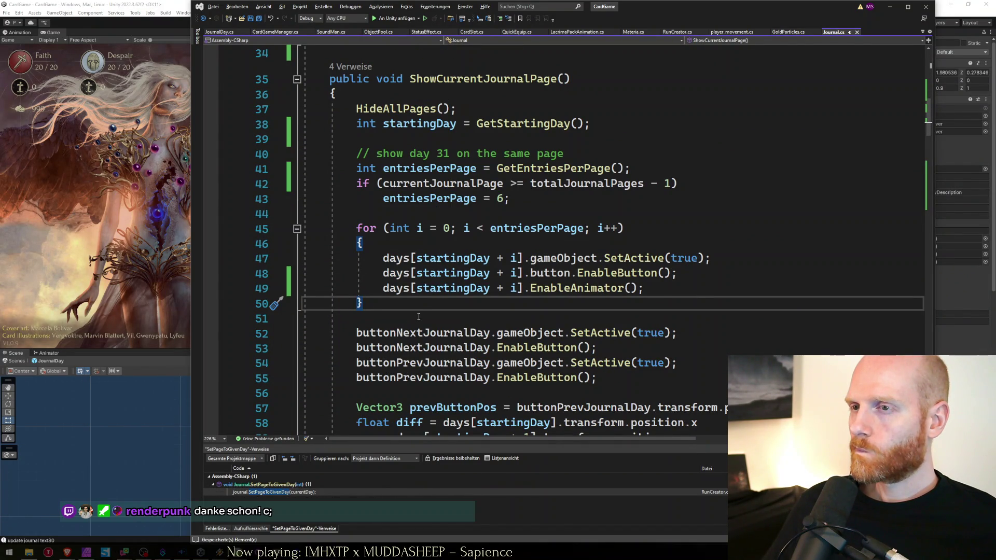
left_click(705, 288)
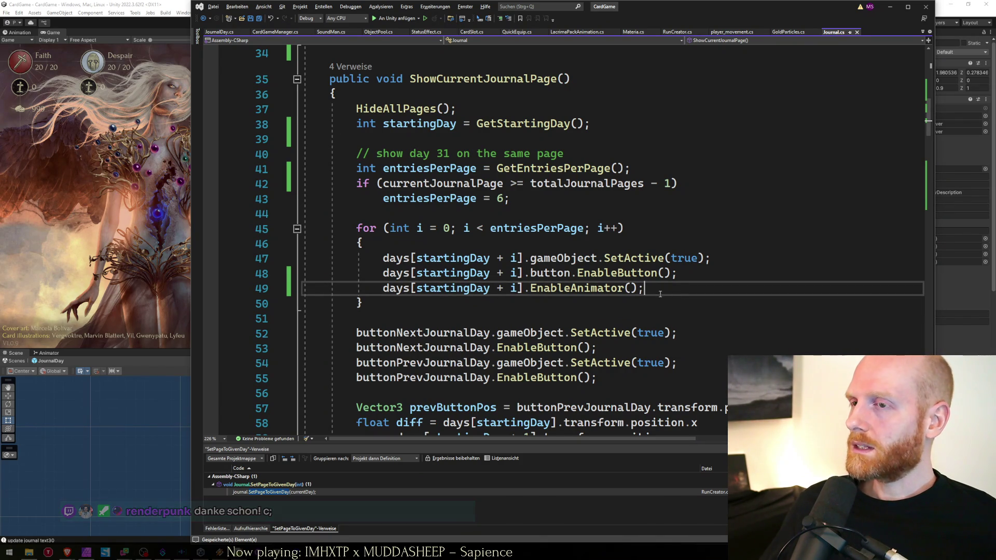
Add a StartCoroutine() call as the first line inside the journal day loop.
key("Return")
left_click(661, 294)
key("Down")
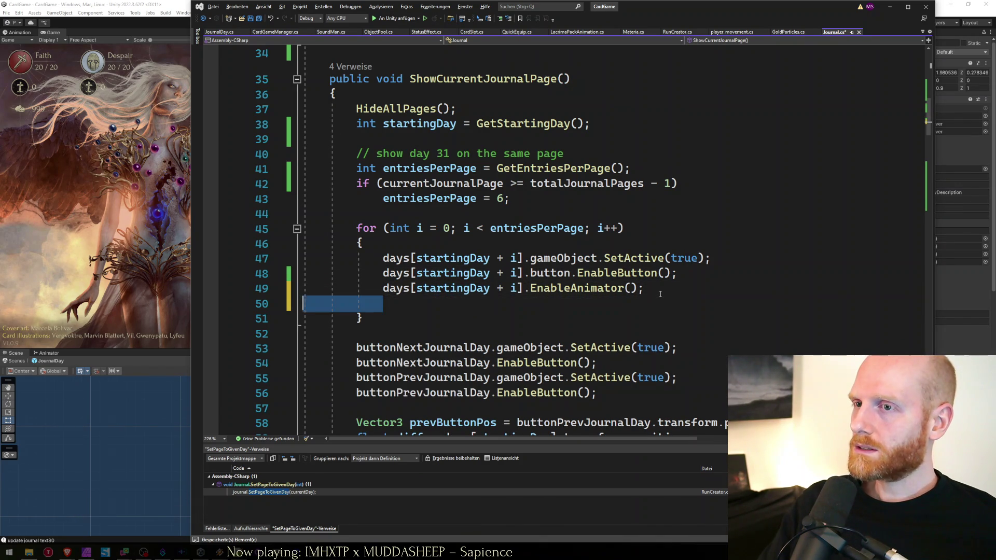
key("BackSpace")
key("Up")
key("Up")
key("Up")
key("Down")
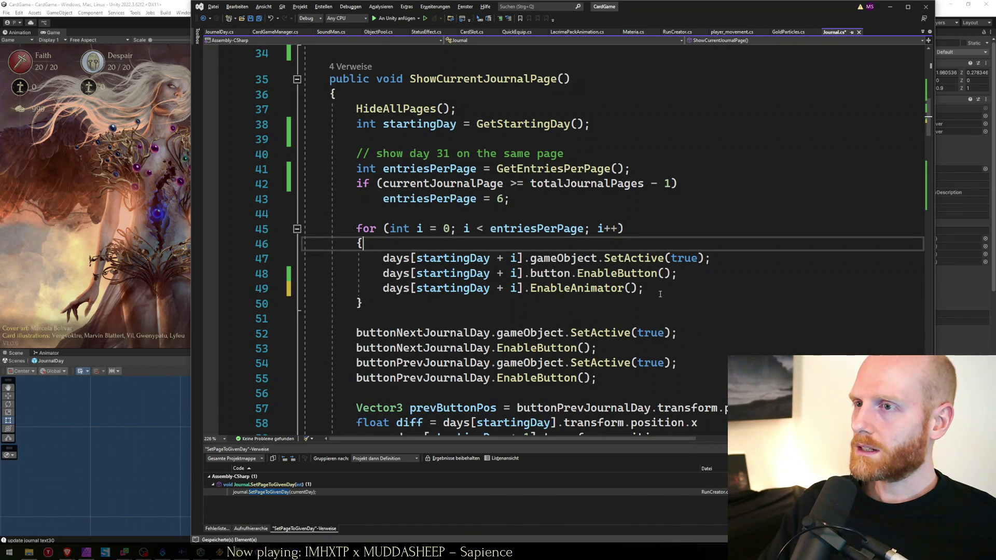
key("Return")
type("StartC")
key("Tab")
type("()")
key("Down")
key("Down")
key("Down")
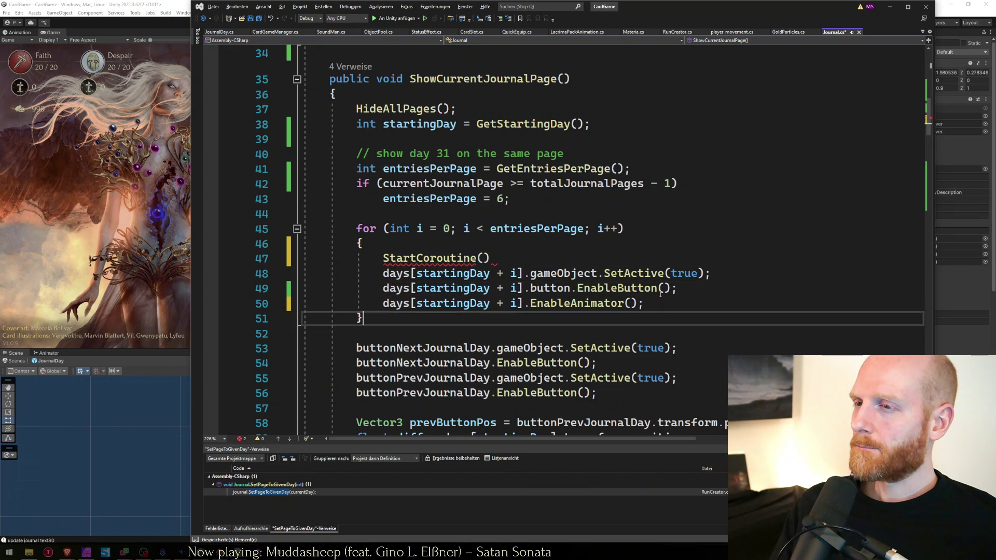
key("Up")
key("Up")
key("Up")
key("Down")
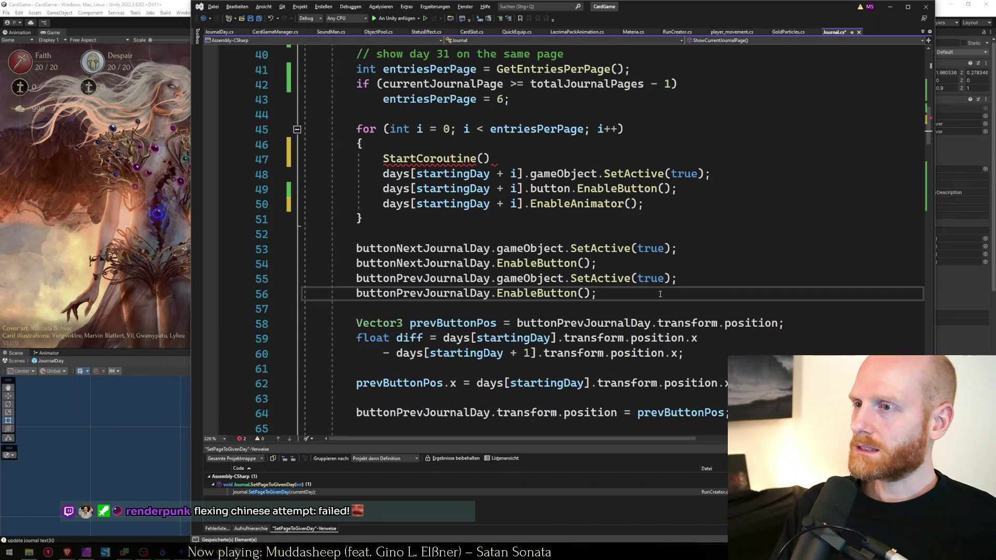
key("Up")
key("Up")
key("Up")
Make the new loop line read StartCoroutine(ShowButtonDelayed());.
key("shift+Home")
key("shift+Home")
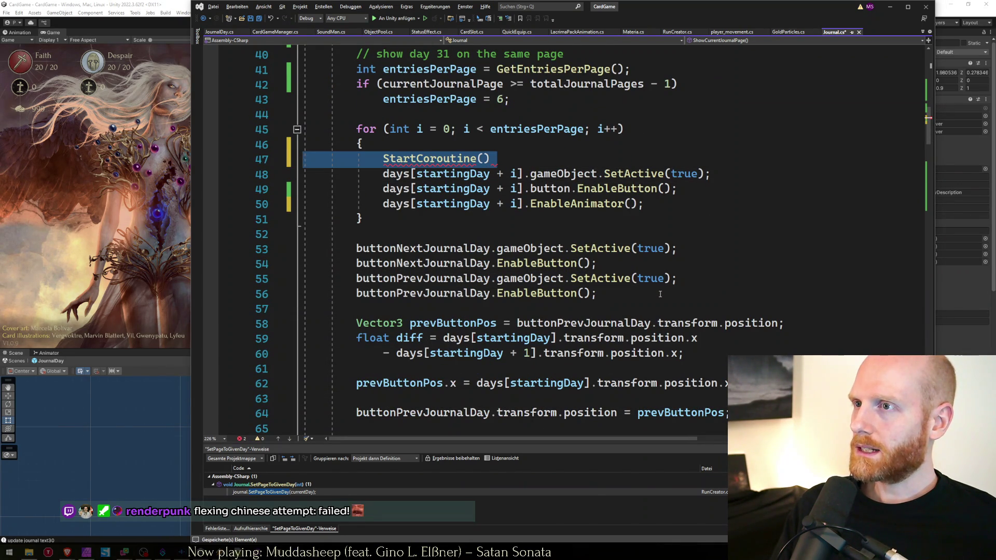
key("Down")
key("End")
key("Up")
key("Left")
type("Enable")
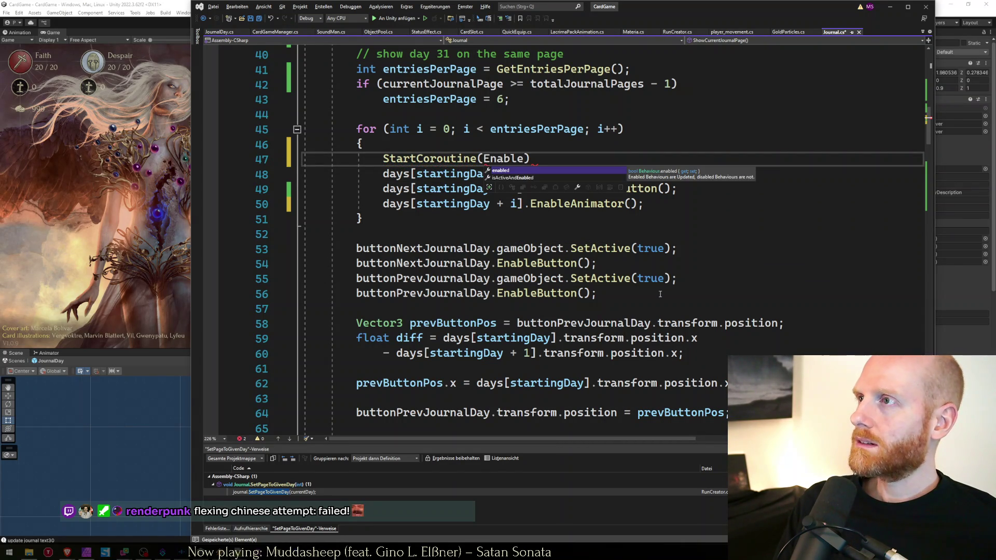
key("BackSpace")
key("ctrl+BackSpace")
type("ShowButtonD")
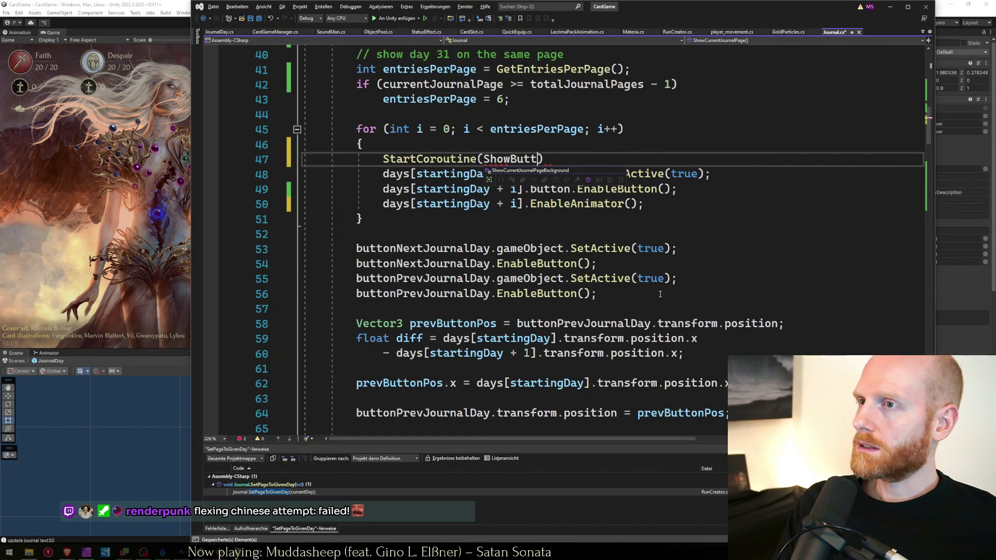
type("elayed())")
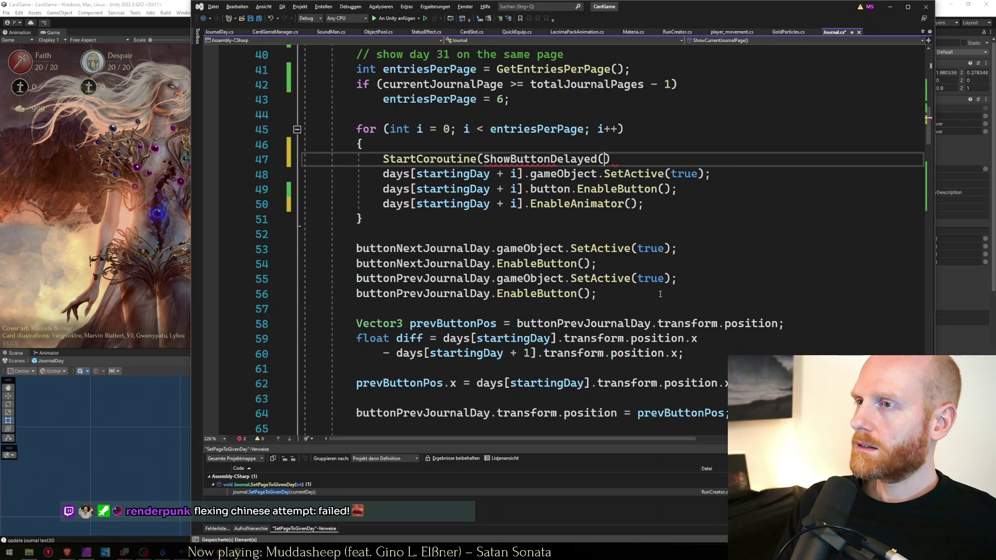
key("BackSpace")
type(";")
key("Down")
key("Down")
key("Down")
key("Down")
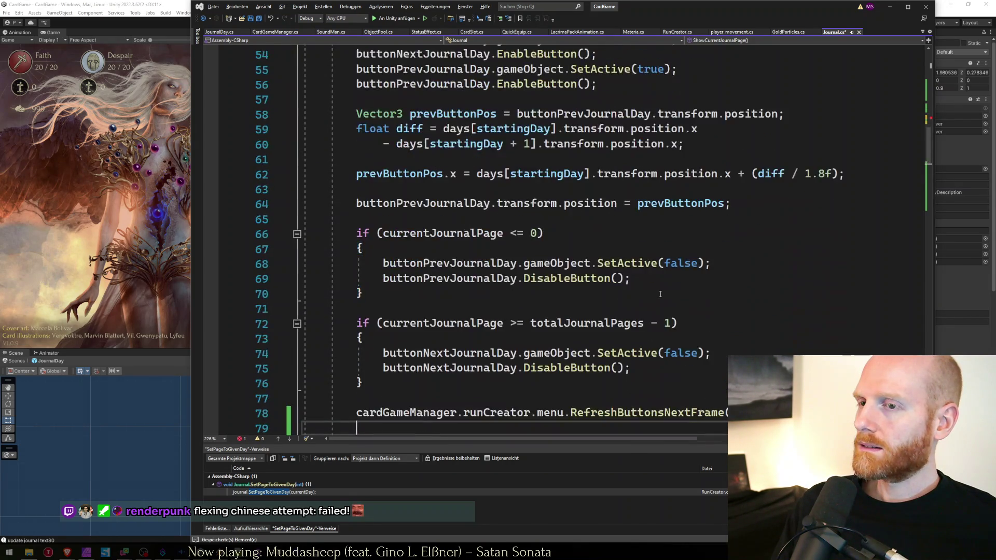
Create an empty void ShowButtonDelayed() method above SetPageToGivenDay.
key("ctrl+Return")
key("ctrl+Return")
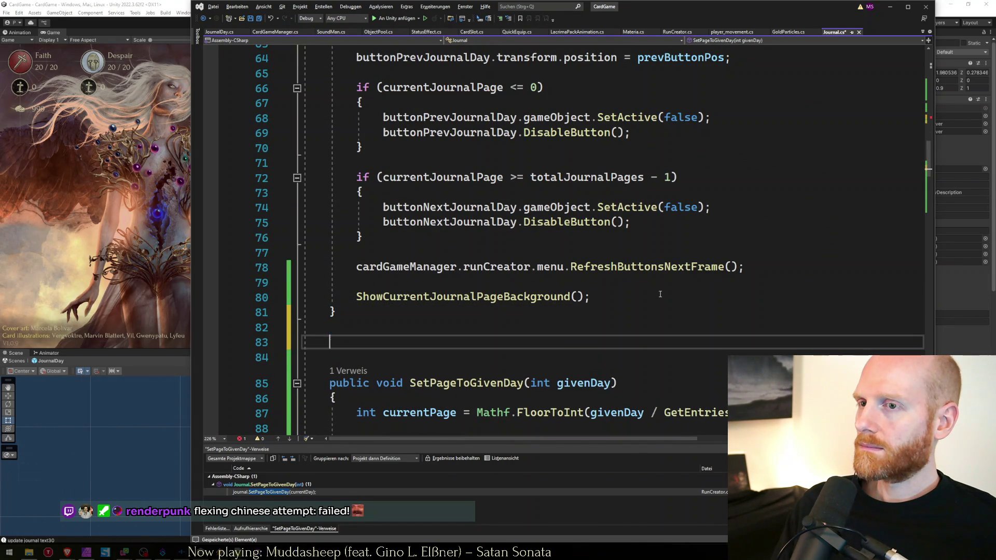
type("void")
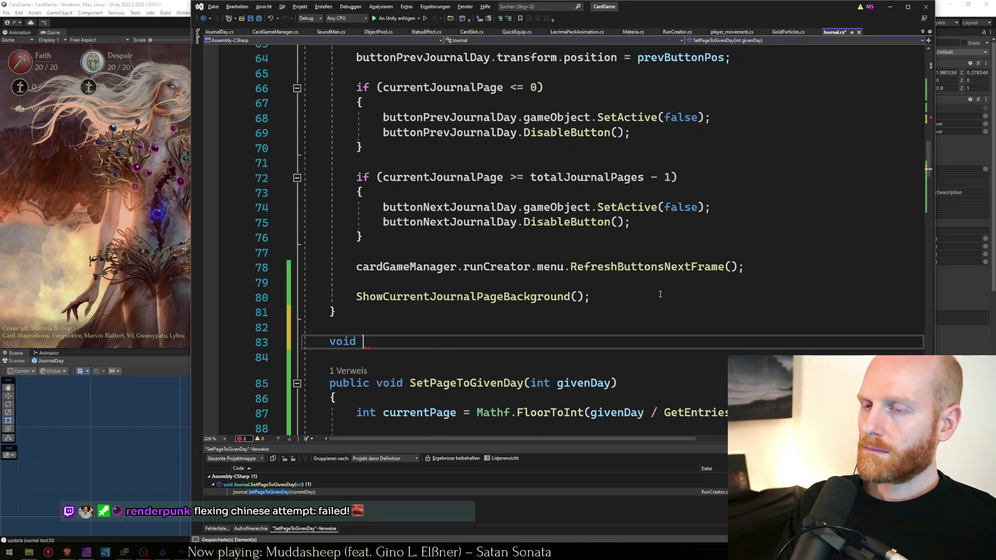
scroll(644, 270, "up", 6)
scroll(633, 250, "up", 3)
double_click(539, 207)
scroll(451, 303, "down", 11)
left_click(468, 249)
type("ShowButtonDelayed() {")
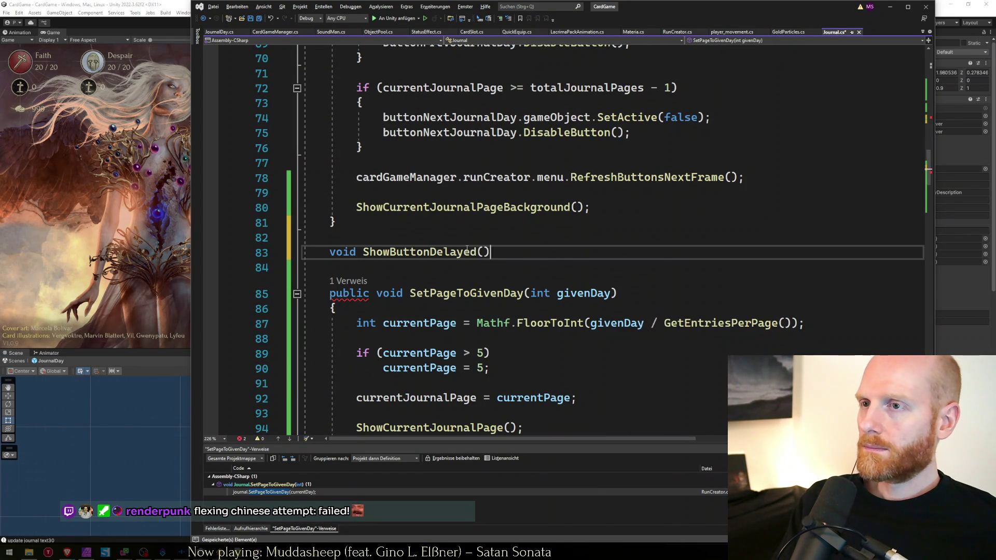
key("Return")
Pass the days[startingDay + i] reference into the ShowButtonDelayed call.
scroll(467, 249, "up", 13)
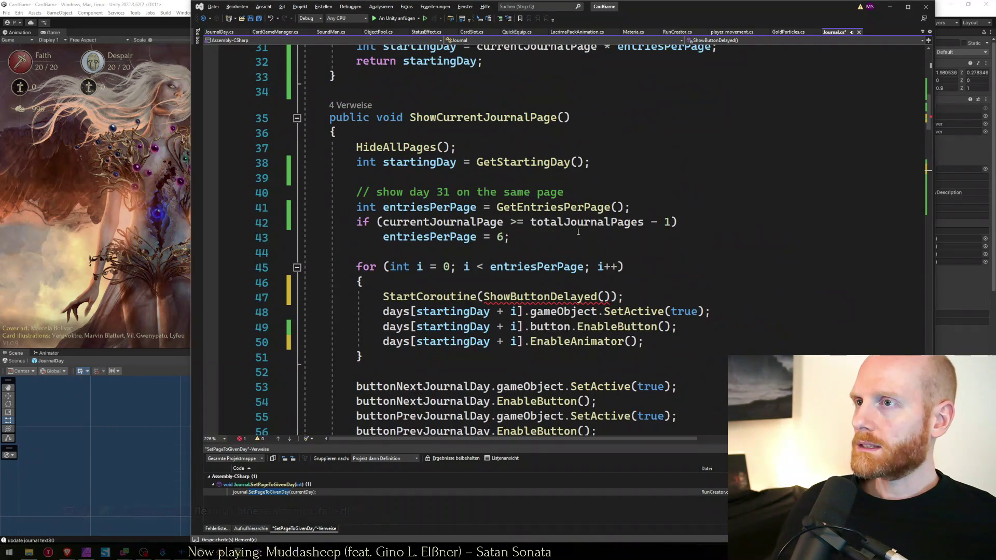
left_click(604, 301)
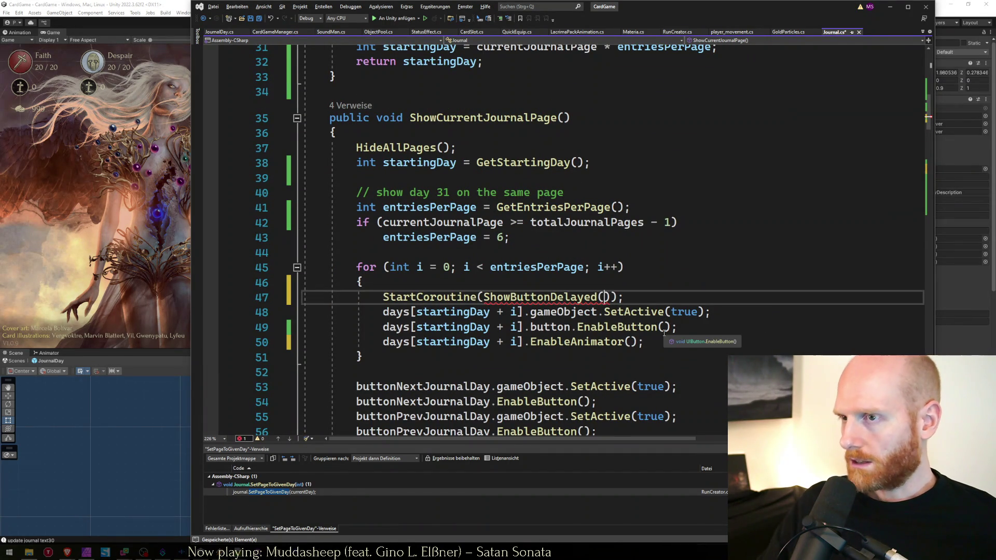
key("Down")
key("ctrl+shift+Right")
key("ctrl+shift+Right")
key("ctrl+shift+Right")
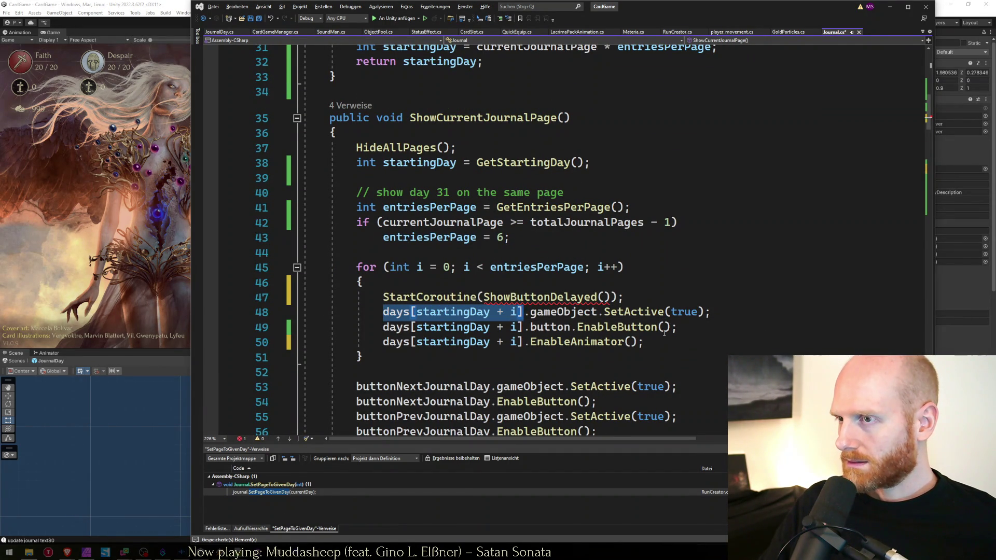
key("Up")
key("Left")
key("Left")
type("days[startingDay + i]")
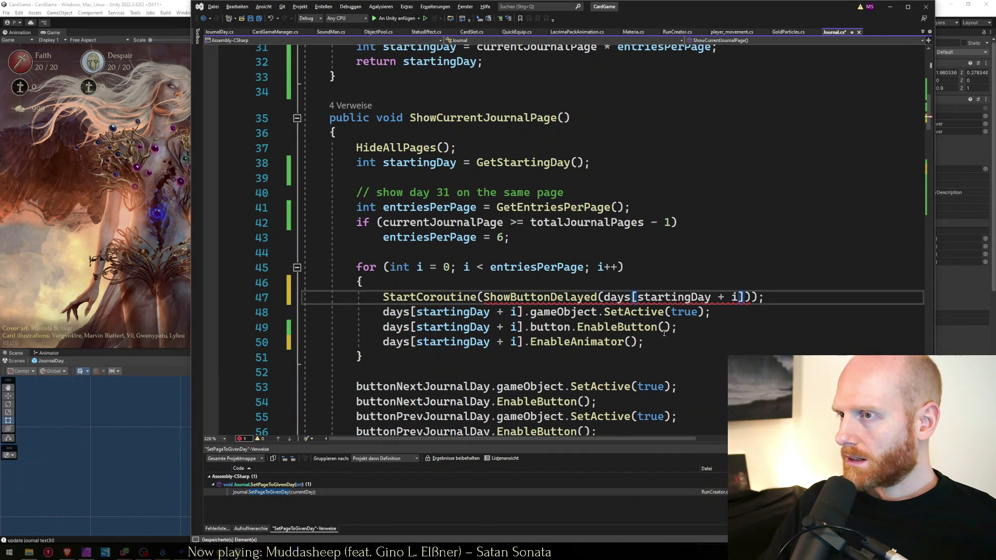
Rename the ShowButtonDelayed method to ShowDayDelayed with Ctrl+R,R.
key("ctrl+r")
key("ctrl+r")
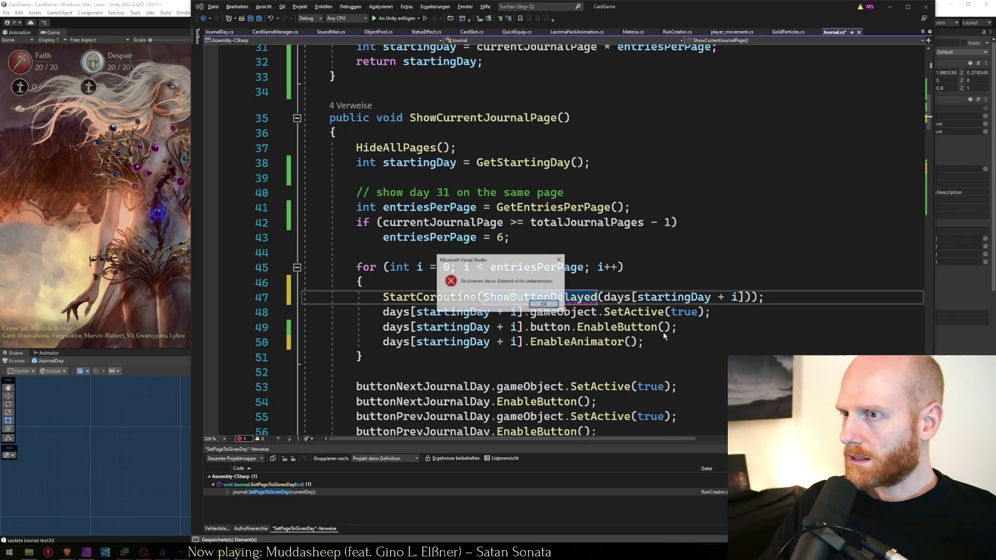
key("shift+Right")
key("shift+Right")
key("shift+Right")
key("BackSpace")
key("BackSpace")
type("day")
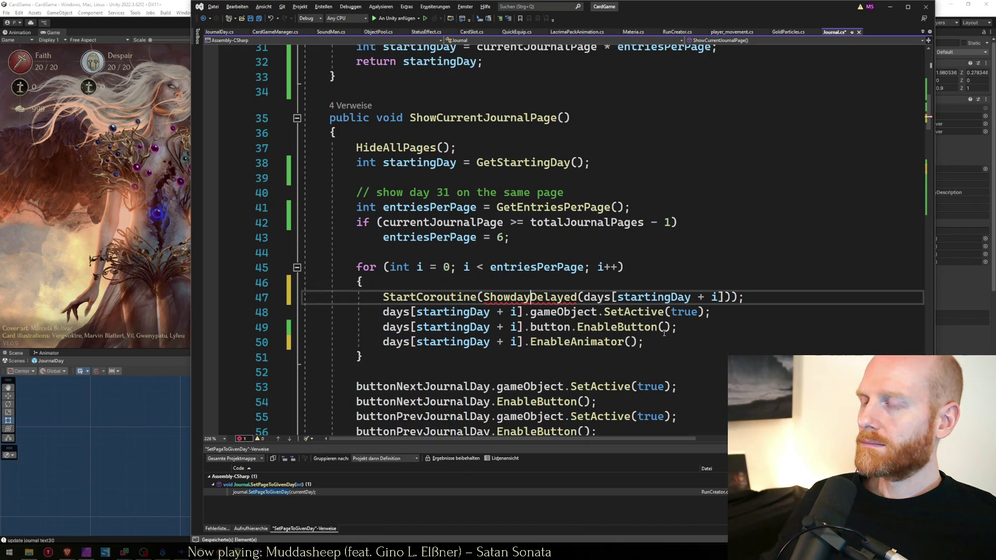
key("Left")
key("Left")
scroll(637, 328, "down", 13)
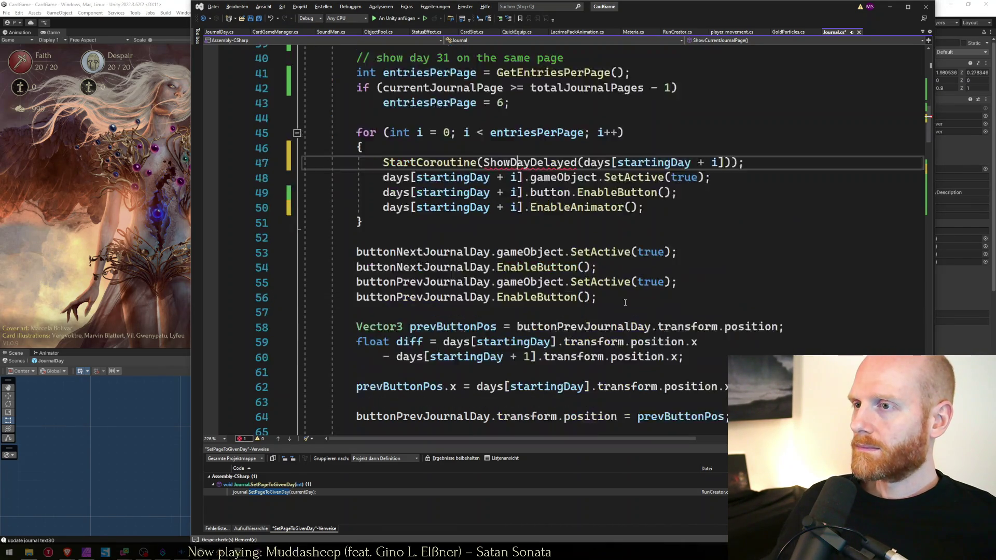
left_click(401, 268)
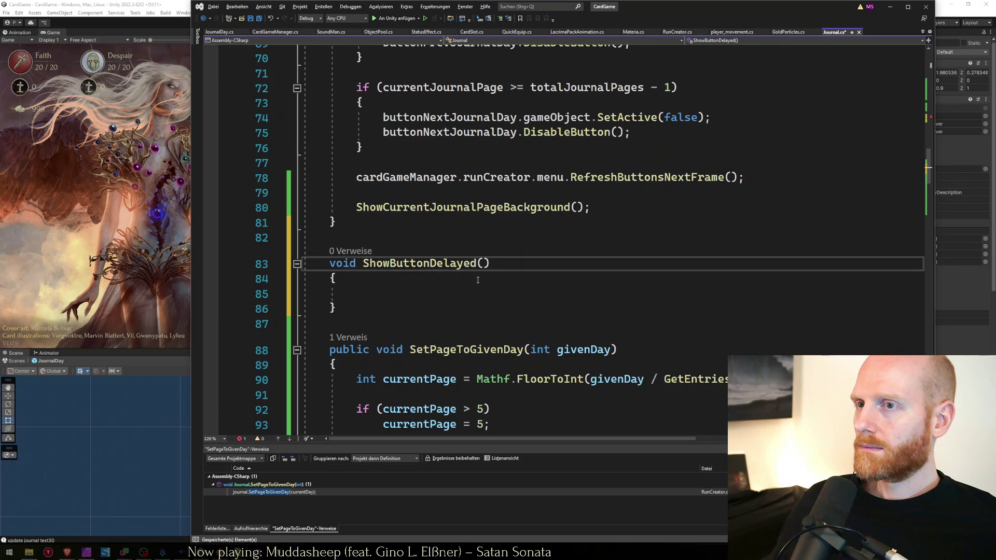
key("ctrl+r")
key("ctrl+r")
key("shift+Right")
key("shift+Right")
key("shift+Right")
key("shift+Right")
type("day")
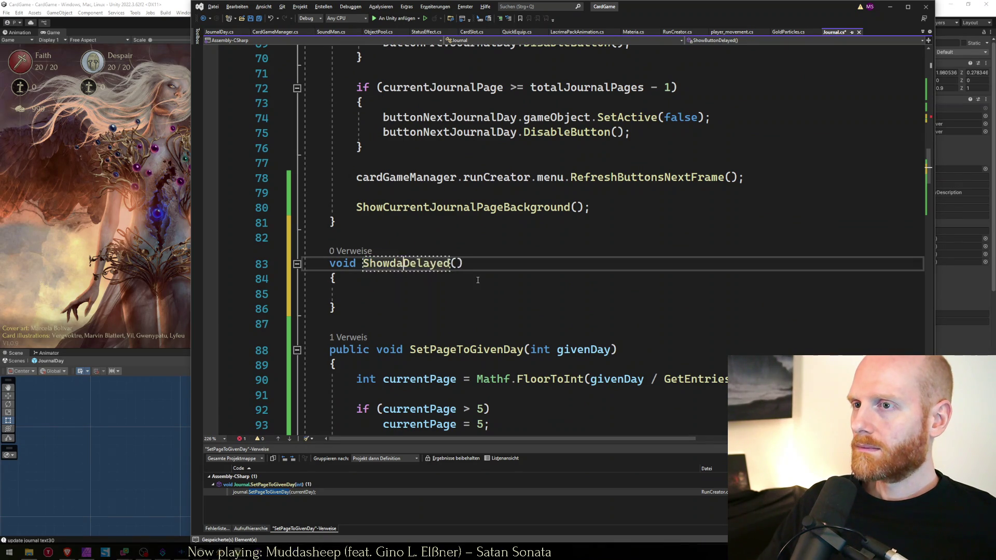
key("Left")
key("Left")
key("BackSpace")
type("D")
key("Return")
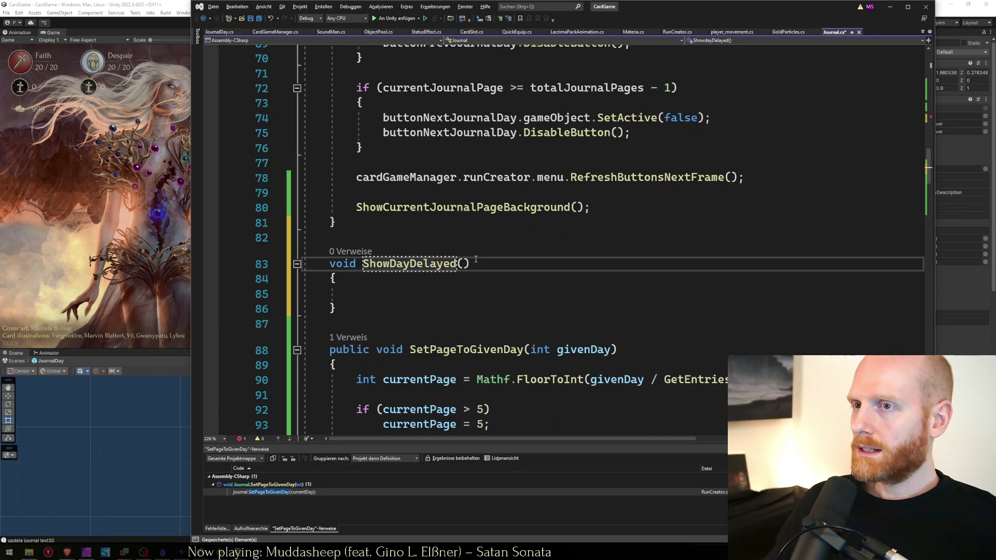
Add a comma after the days argument in the ShowDayDelayed call on line 47.
scroll(571, 233, "up", 11)
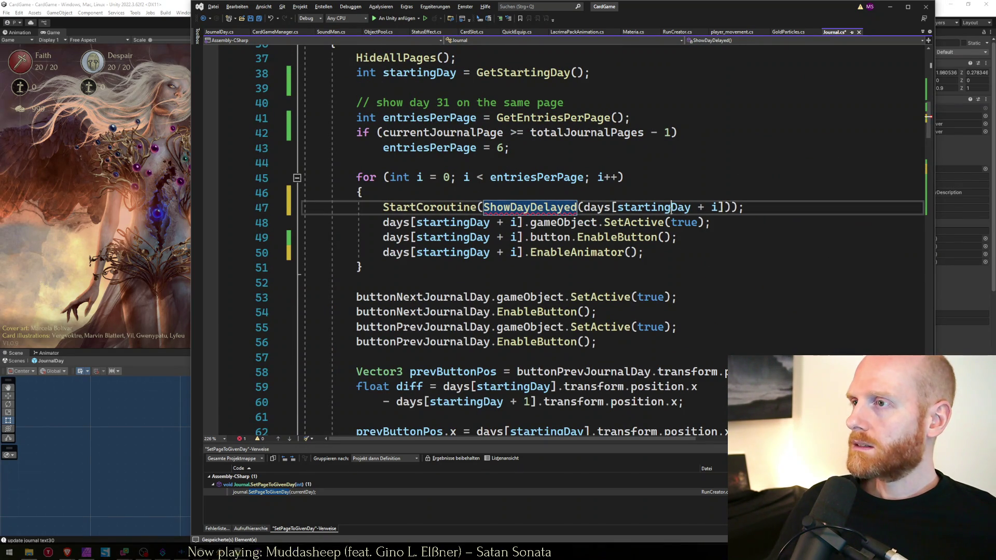
left_click(725, 209)
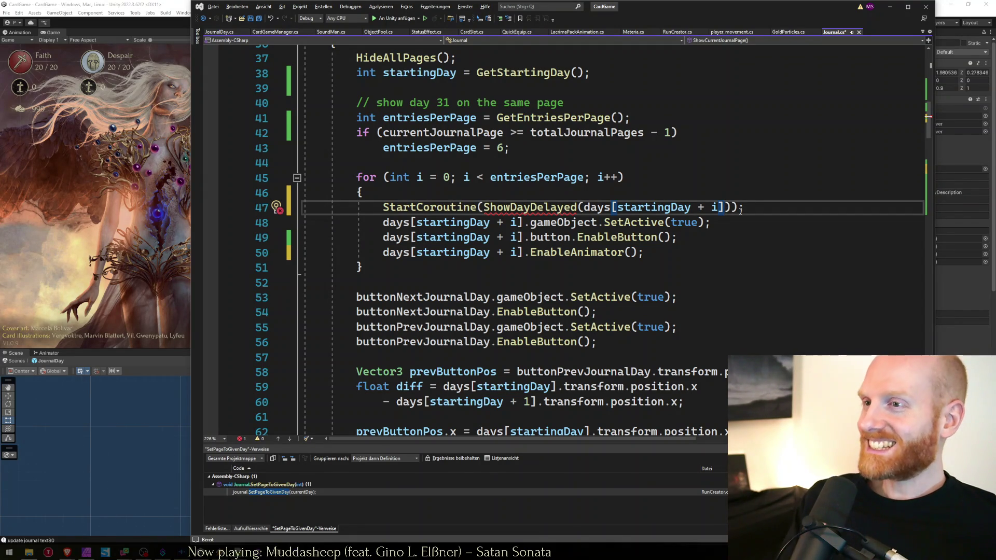
left_click(741, 208)
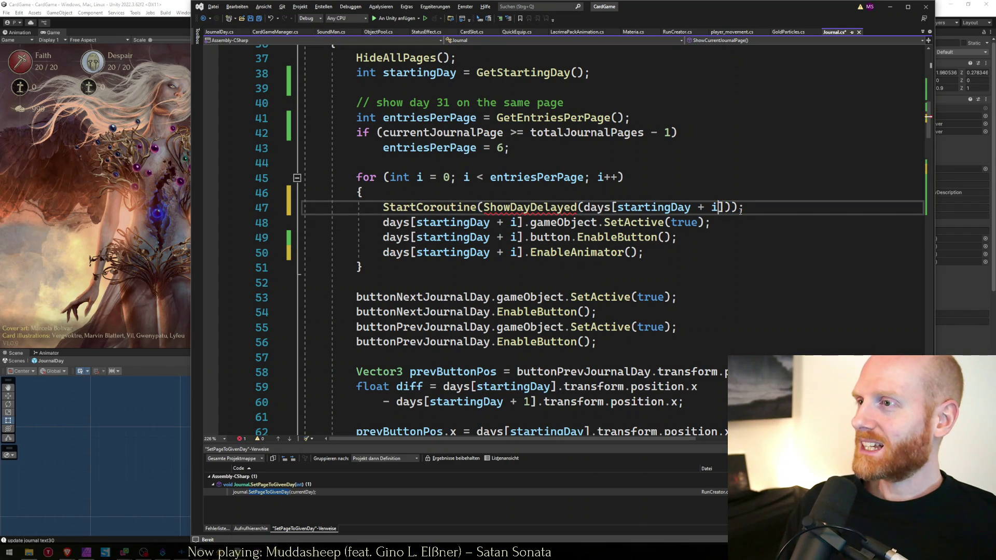
key("ctrl+Left")
key("ctrl+Left")
key("ctrl+Left")
key("Right")
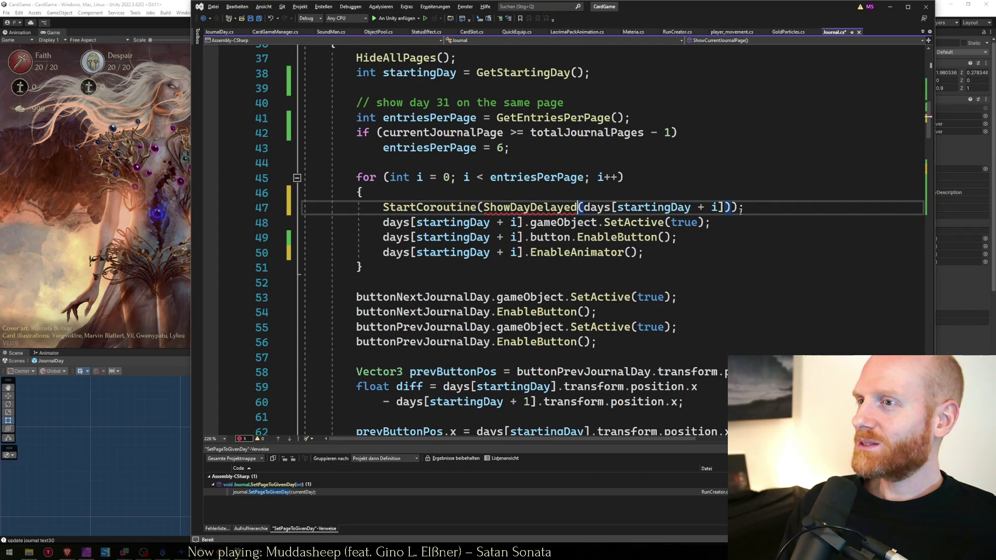
key("ctrl+Right")
key("ctrl+Right")
key("ctrl+Right")
key("Right")
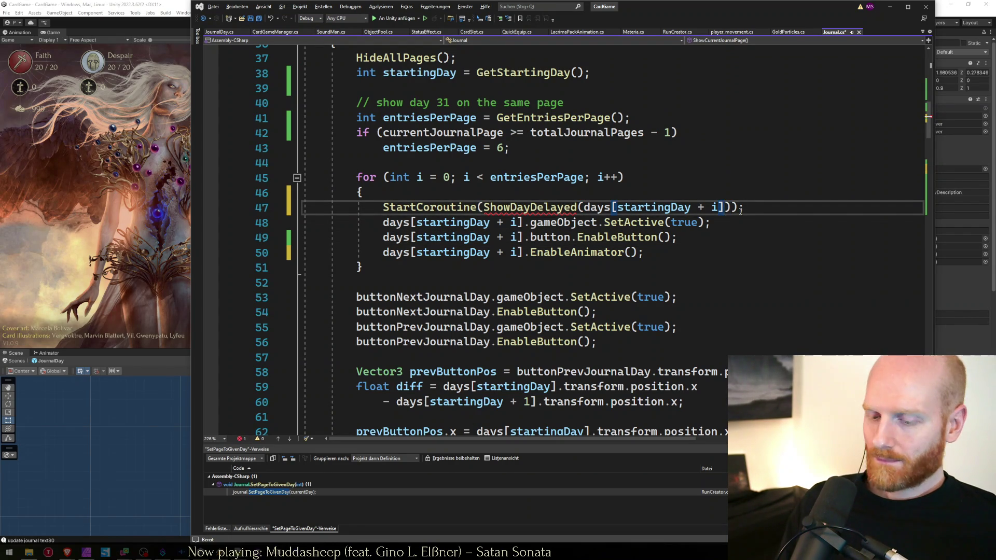
type(",")
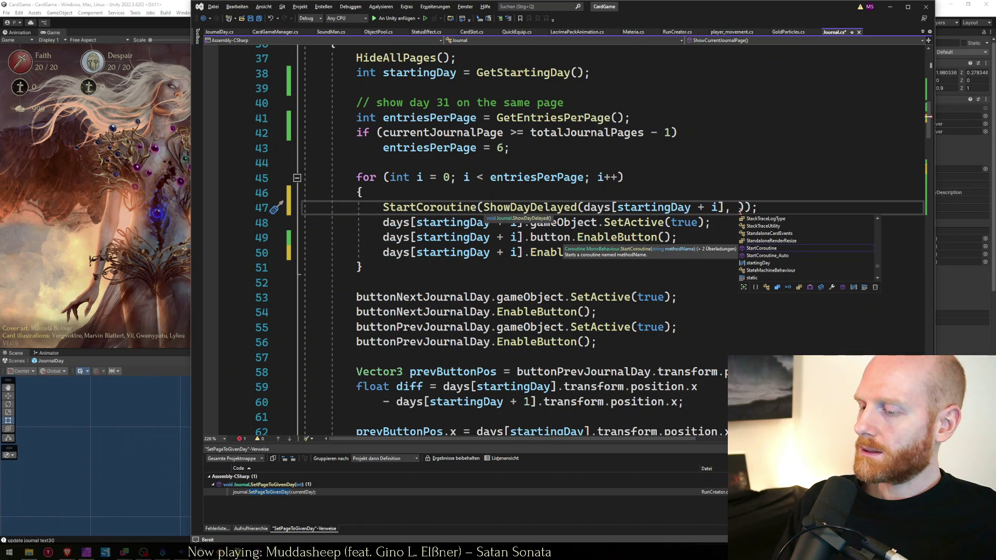
Pass i / 10f as the second argument of the ShowDayDelayed call.
type("i / ")
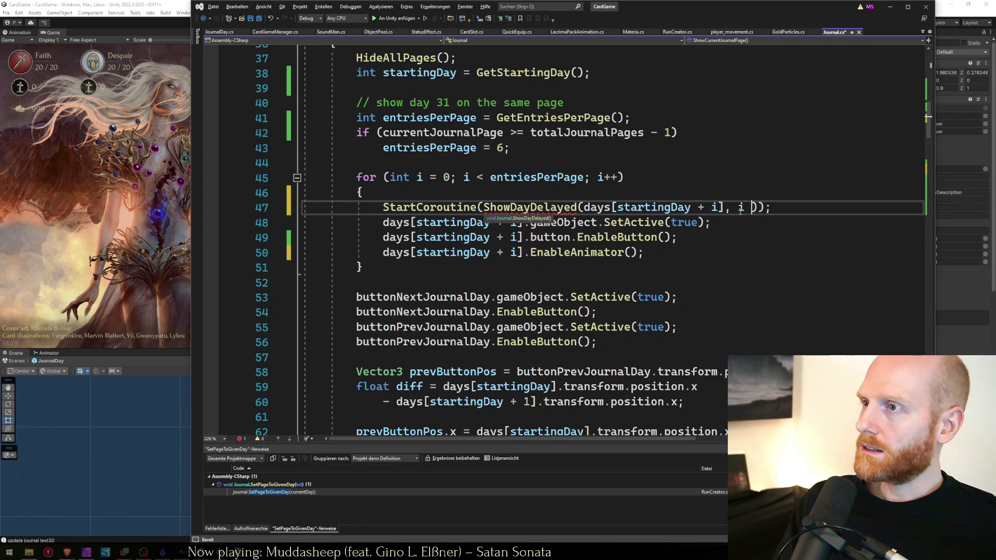
type("10f")
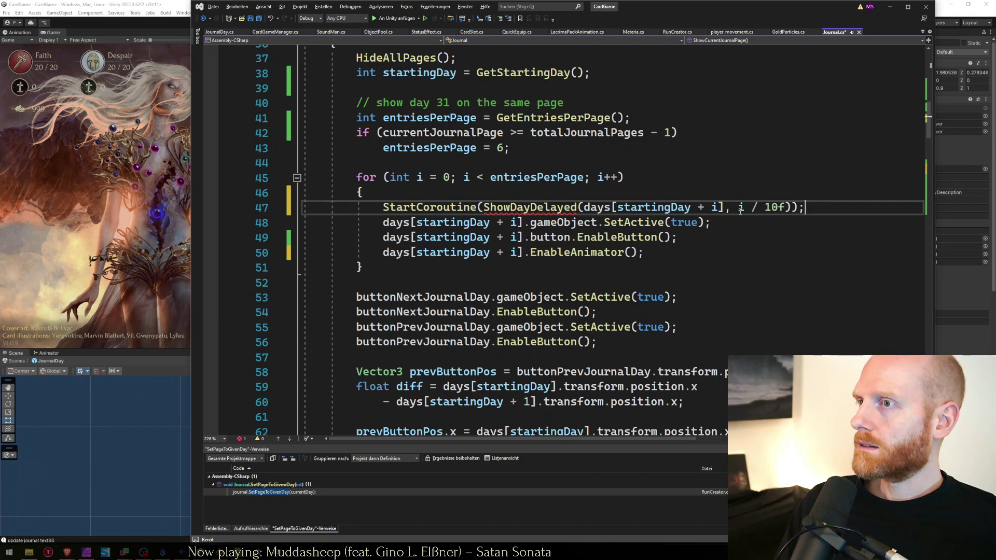
key("Down")
key("Down")
key("Down")
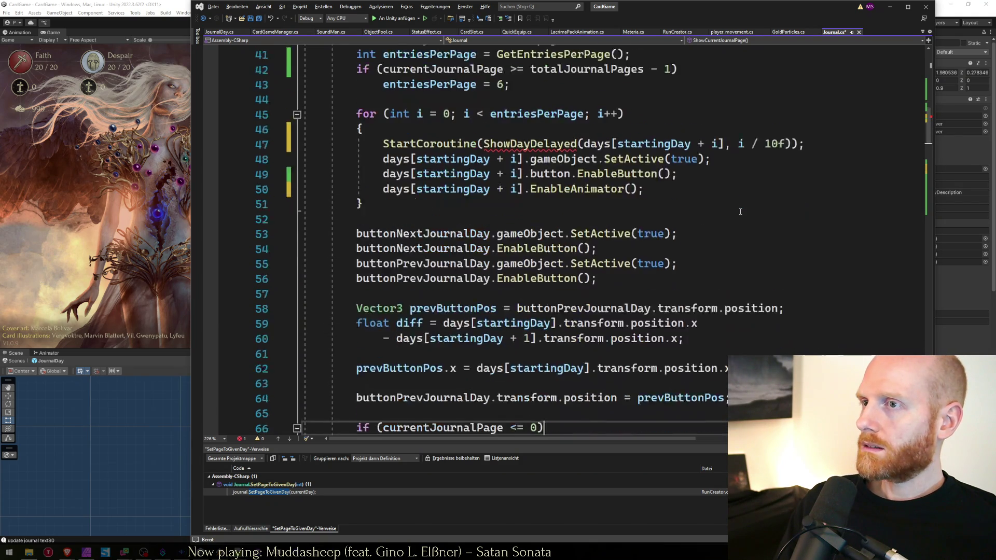
key("Up")
key("Up")
key("Up")
key("Down")
key("Down")
scroll(740, 211, "up", 9)
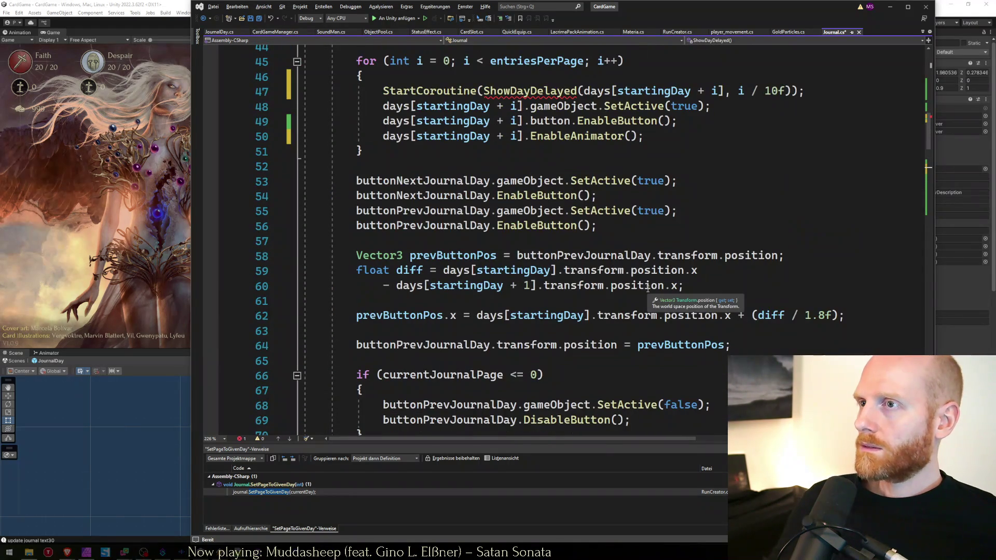
Change the signature to IEnumerator ShowDayDelayed(JournalDay day, float delay).
type("JournalDay")
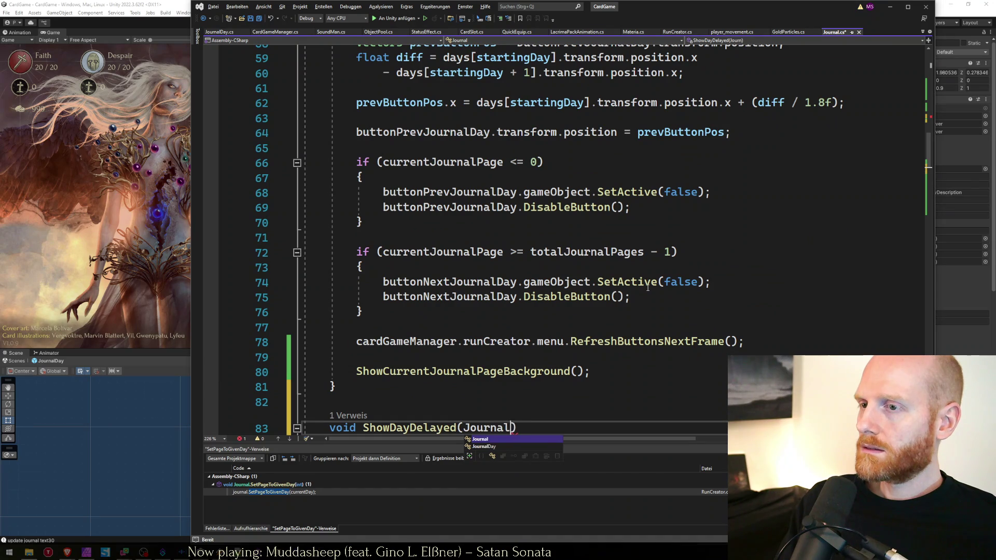
type(" day, ")
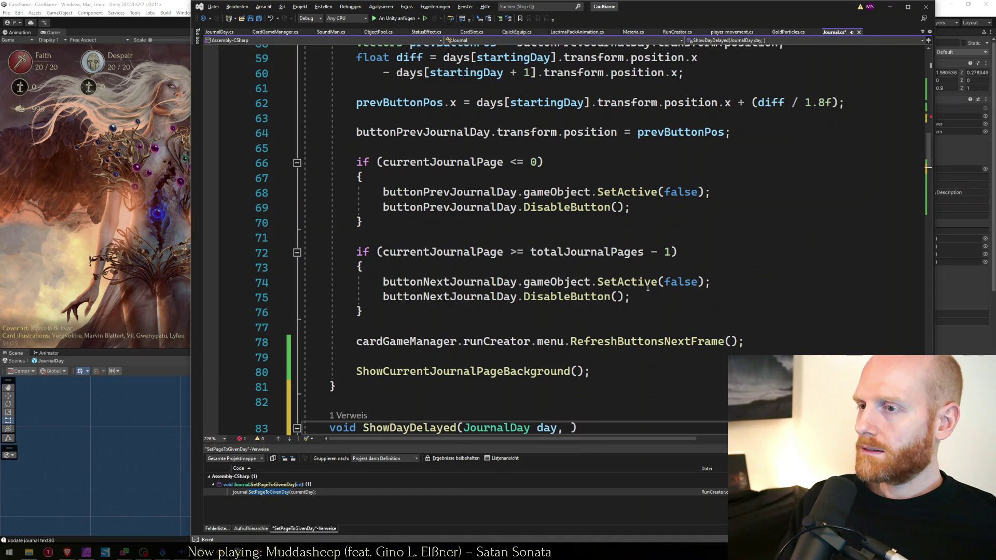
type("float delay")
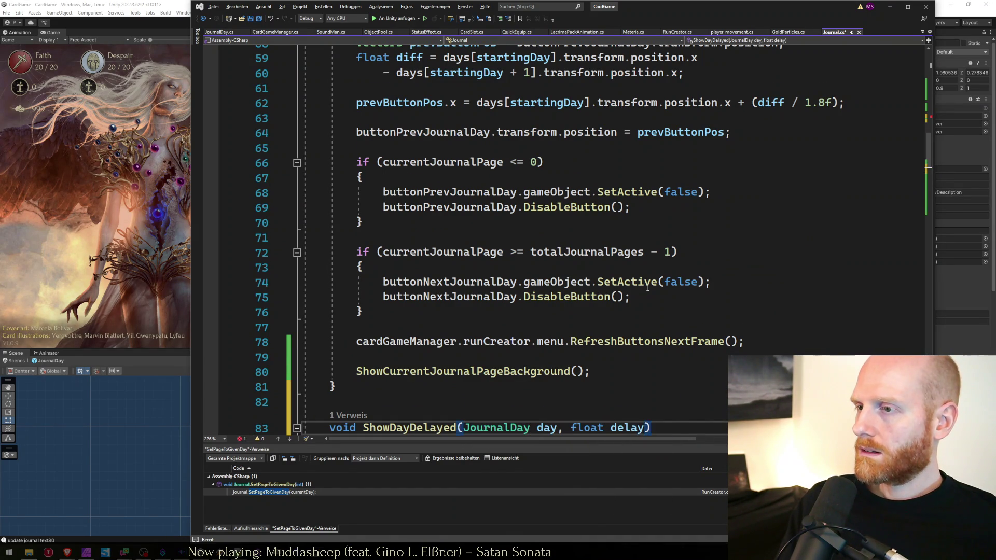
key("Return")
type("{")
key("Return")
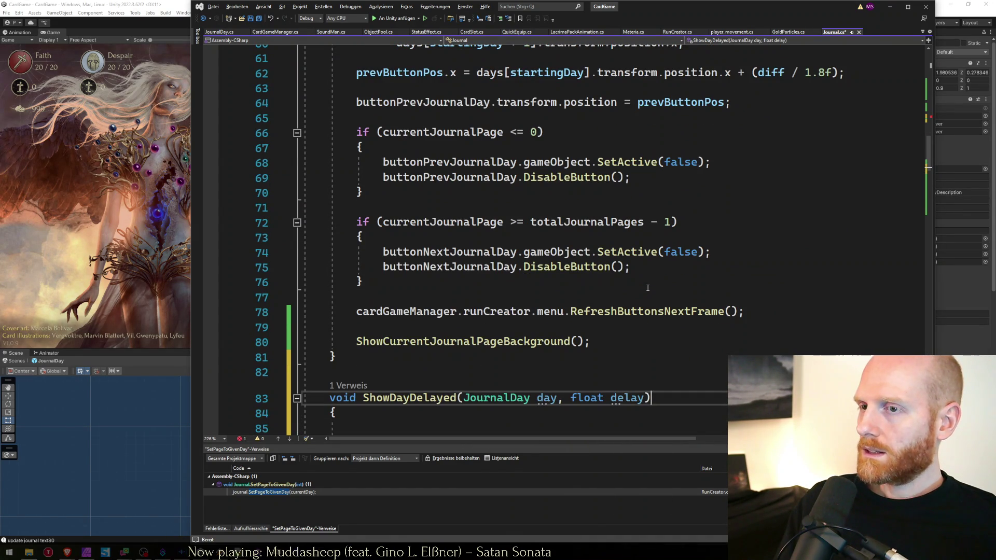
type("IEnuma")
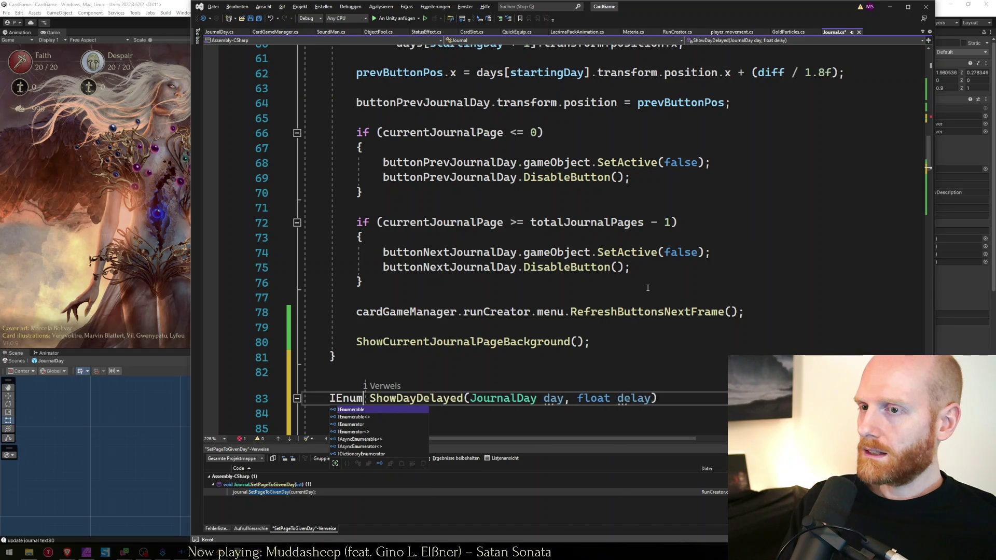
key("Down")
key("Tab")
Fill the body with yield return new WaitForSeconds(delay); and day.StartAnimation();.
key("Down")
key("Down")
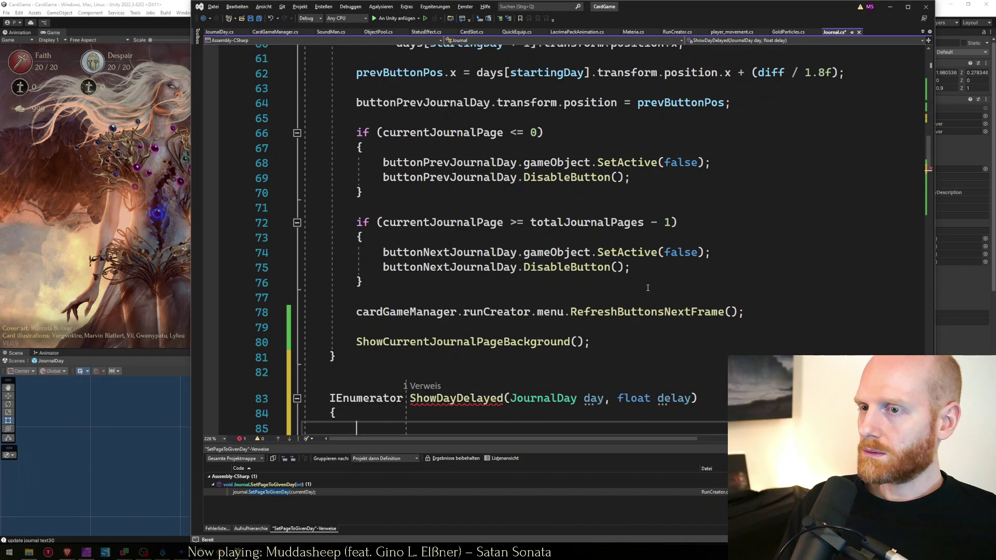
type("yield ")
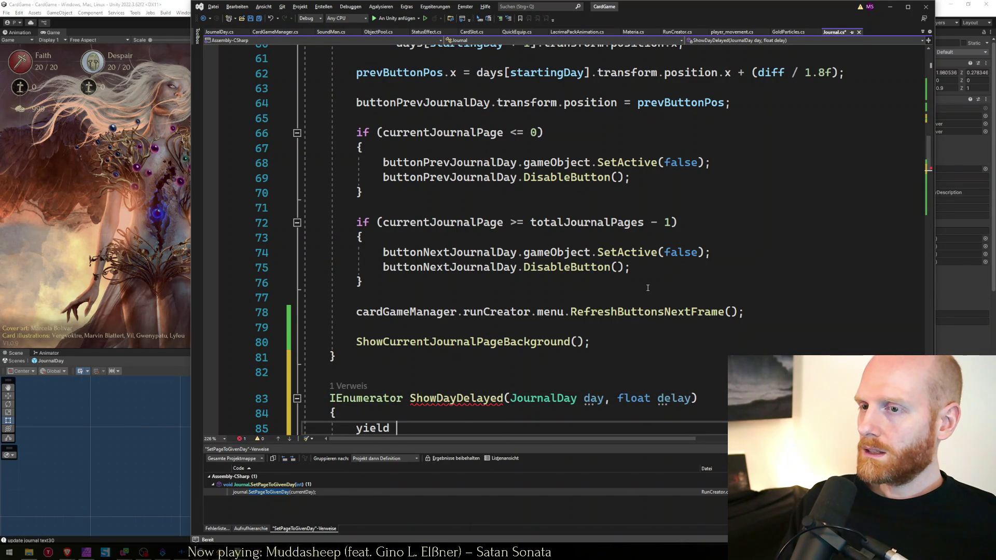
type("return new WaitForSeconds(del")
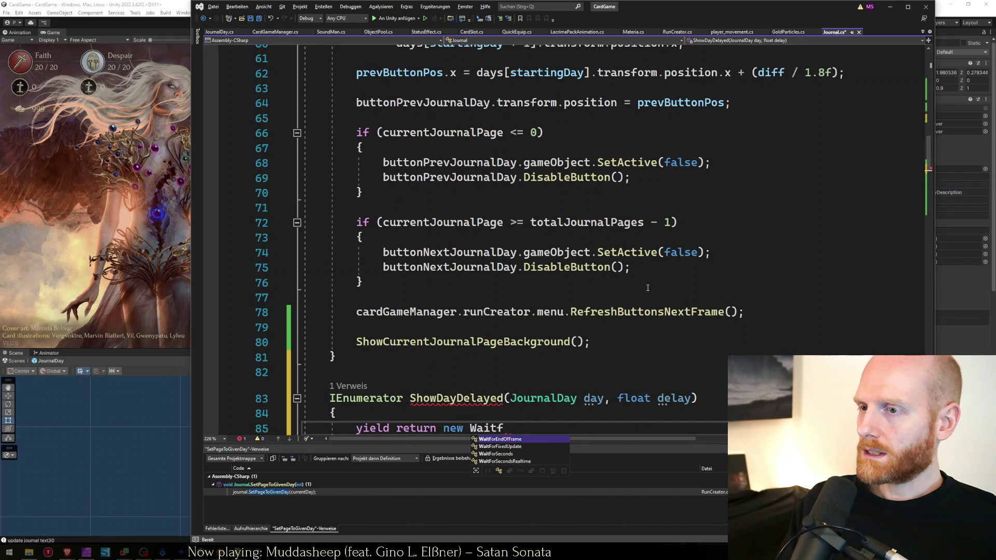
type("ay")
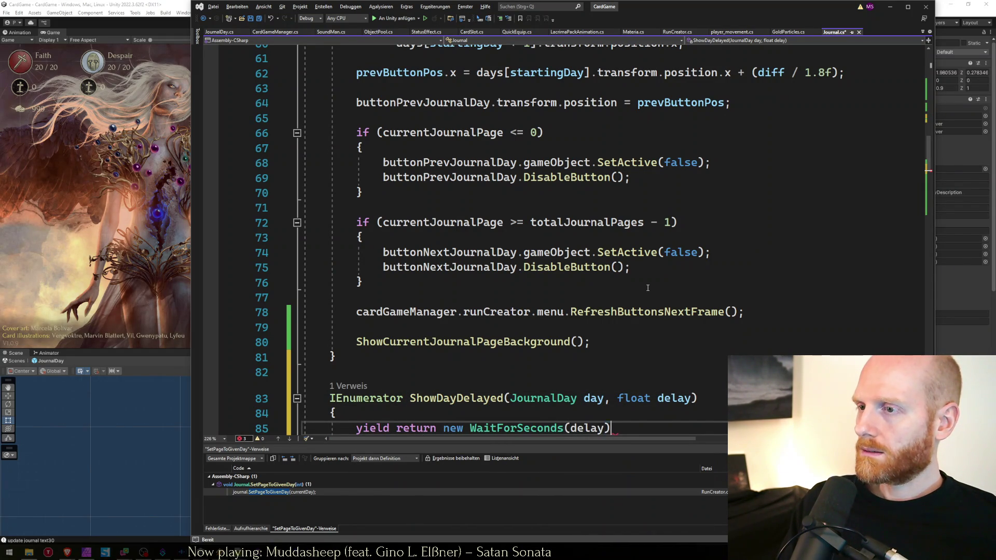
type(");")
key("Return")
key("Down")
key("Left")
key("Return")
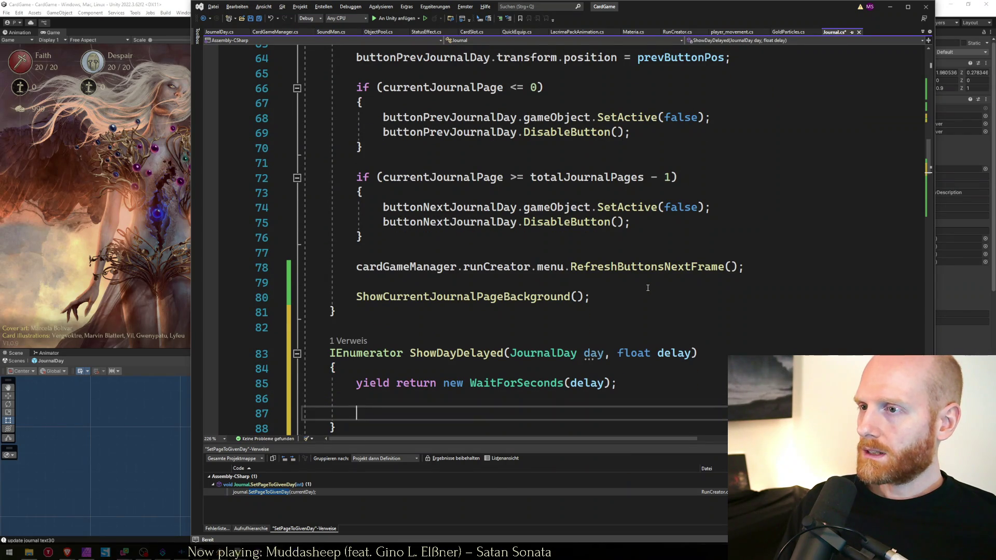
type("day.")
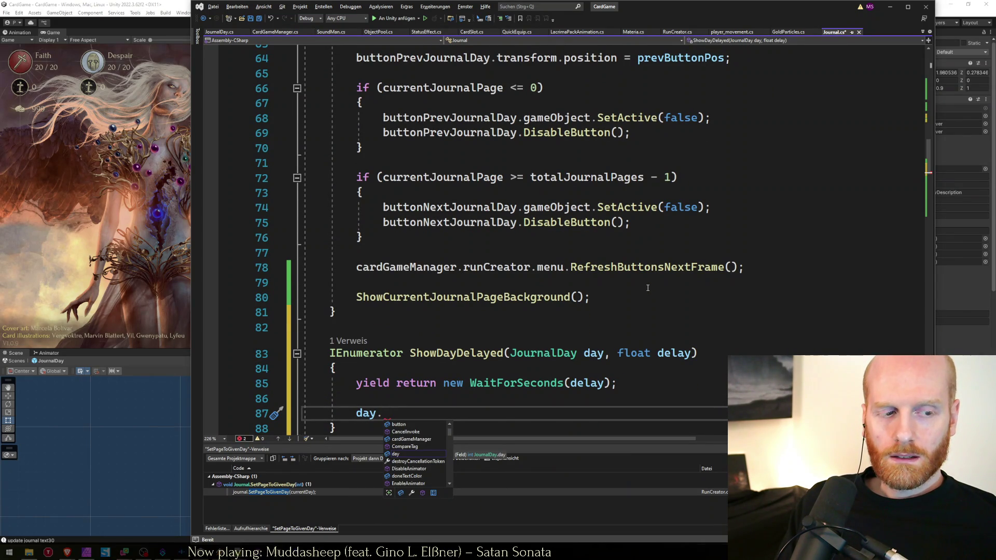
type("StartANi")
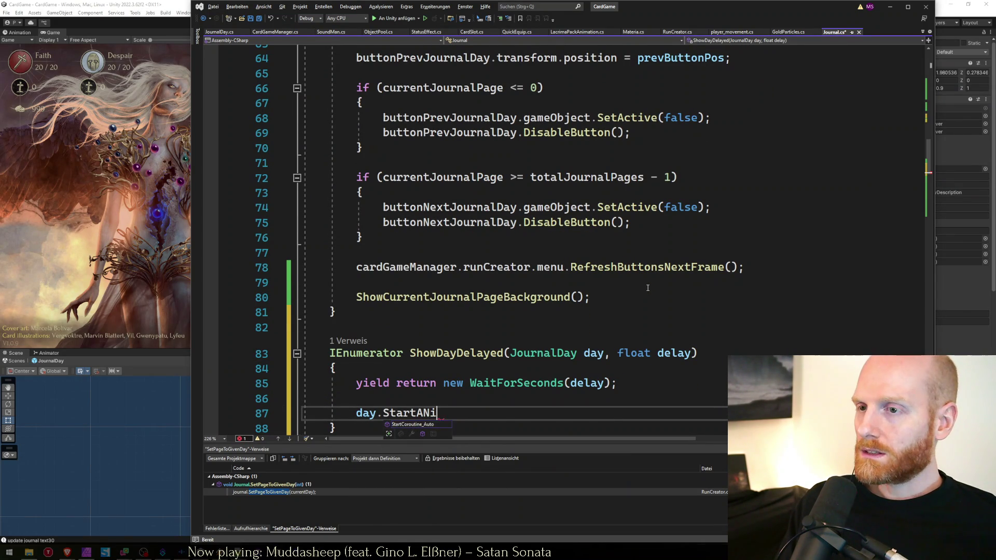
key("BackSpace")
key("BackSpace")
type("nimation();")
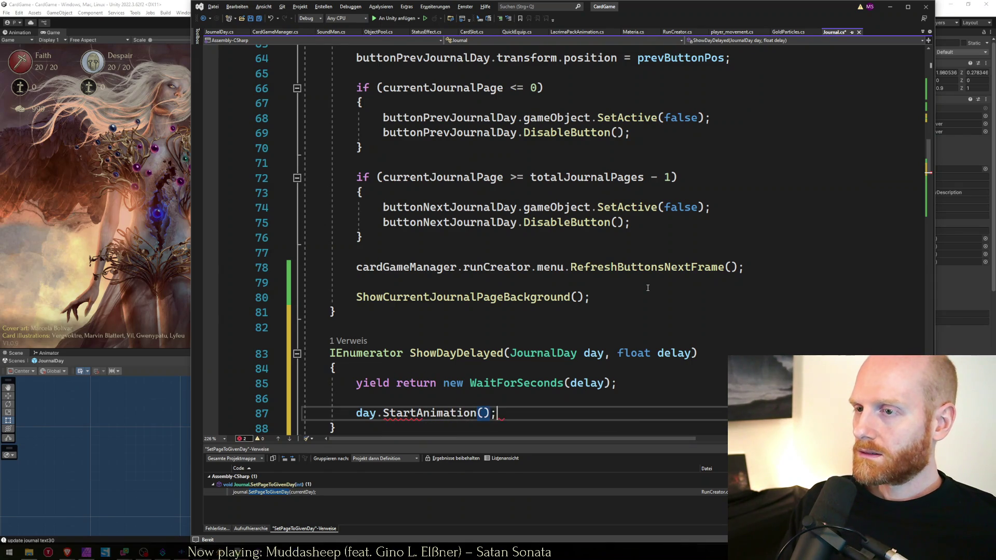
key("Down")
scroll(648, 288, "down", 2)
key("Up")
key("Up")
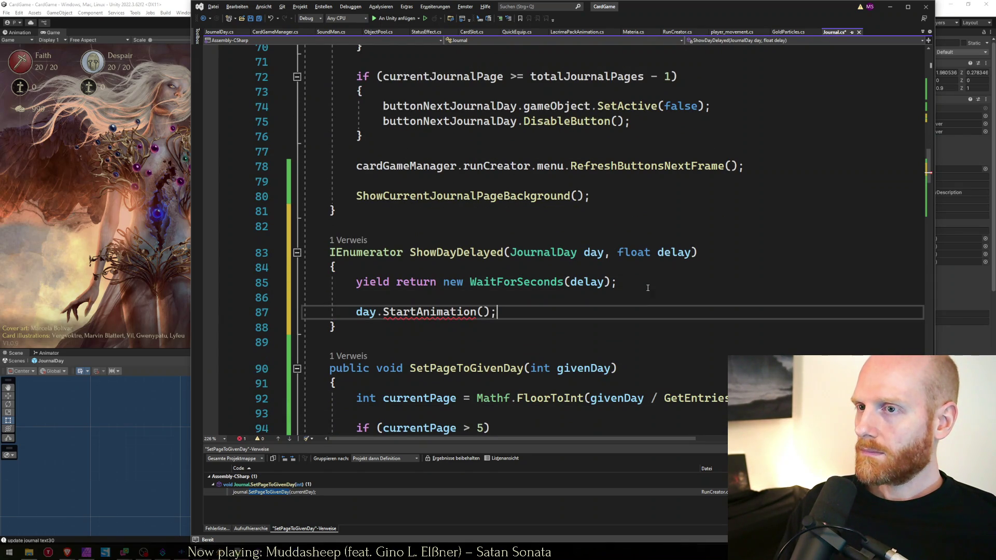
key("Up")
key("Up")
key("Up")
Add the local variable JournalDay day = days[startingDay + i]; inside the loop.
scroll(648, 288, "up", 1)
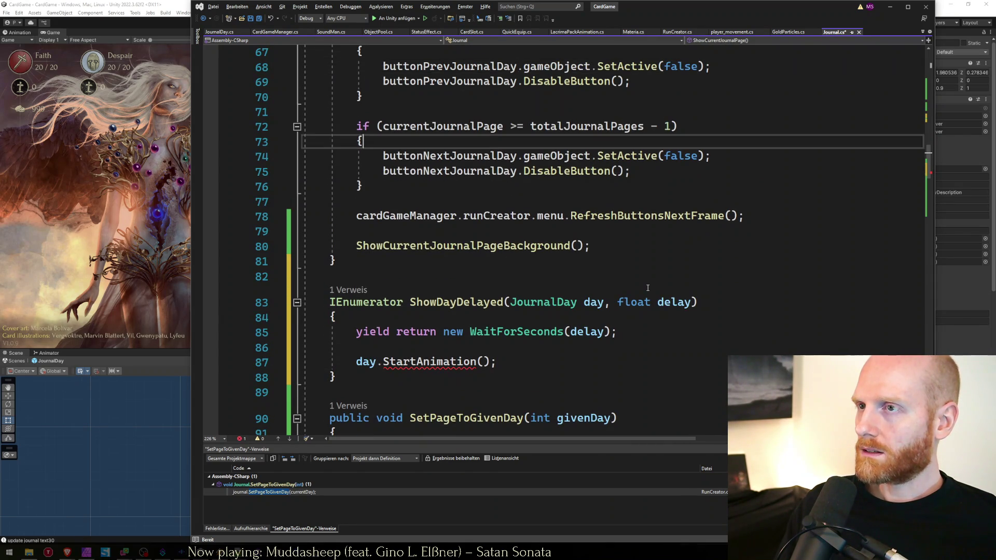
scroll(648, 288, "up", 6)
key("Up")
key("Up")
key("Up")
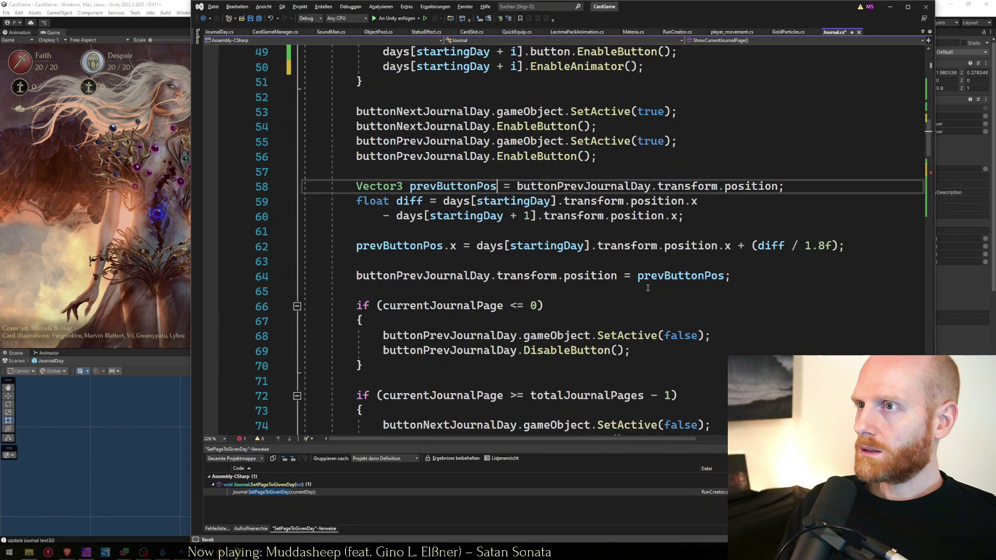
key("Up")
key("Up")
key("Up")
scroll(648, 288, "up", 4)
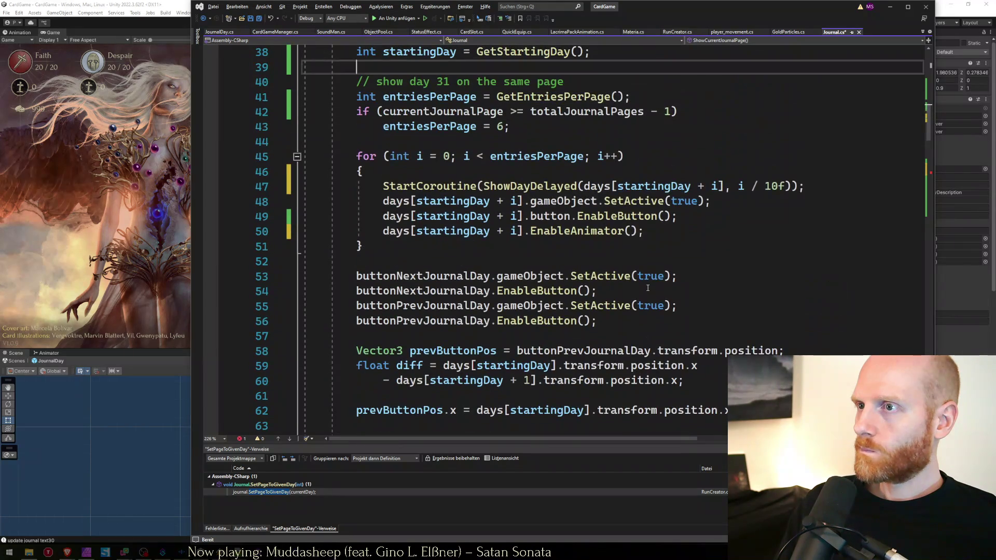
key("Up")
key("Down")
key("Return")
key("ctrl+shift+Right")
key("ctrl+shift+Right")
key("ctrl+shift+Right")
key("Up")
key("Up")
key("Up")
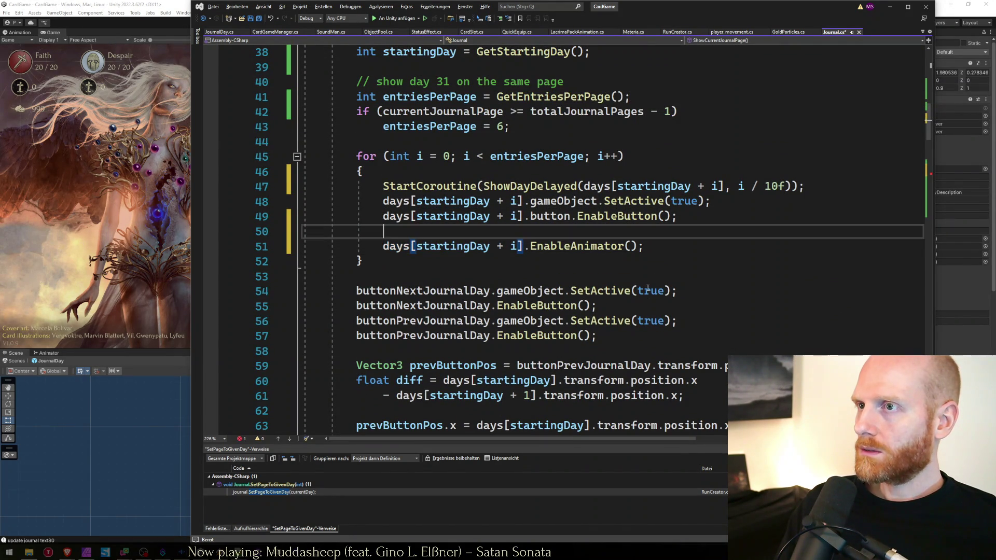
key("End")
key("Return")
type("Journal")
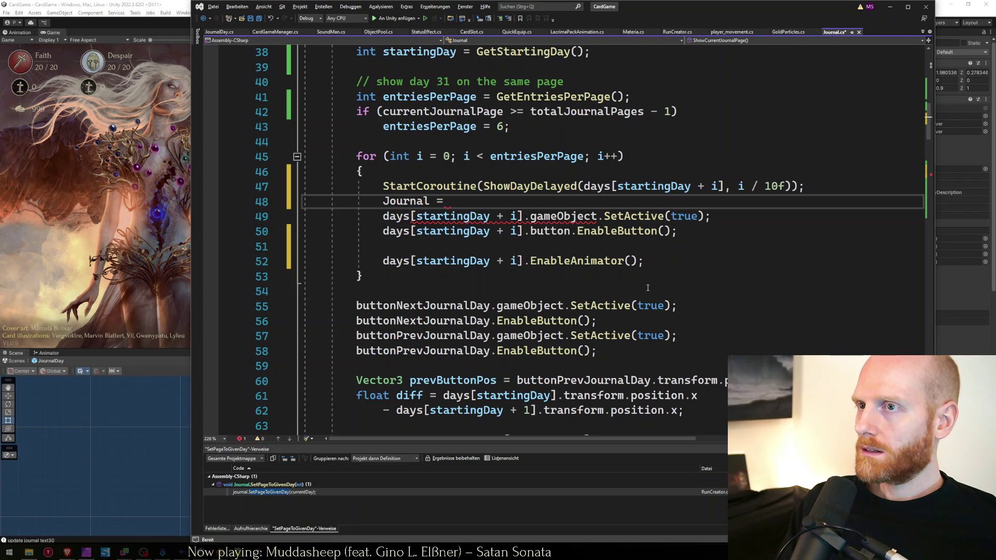
type("Day day = days[startingDay + i];")
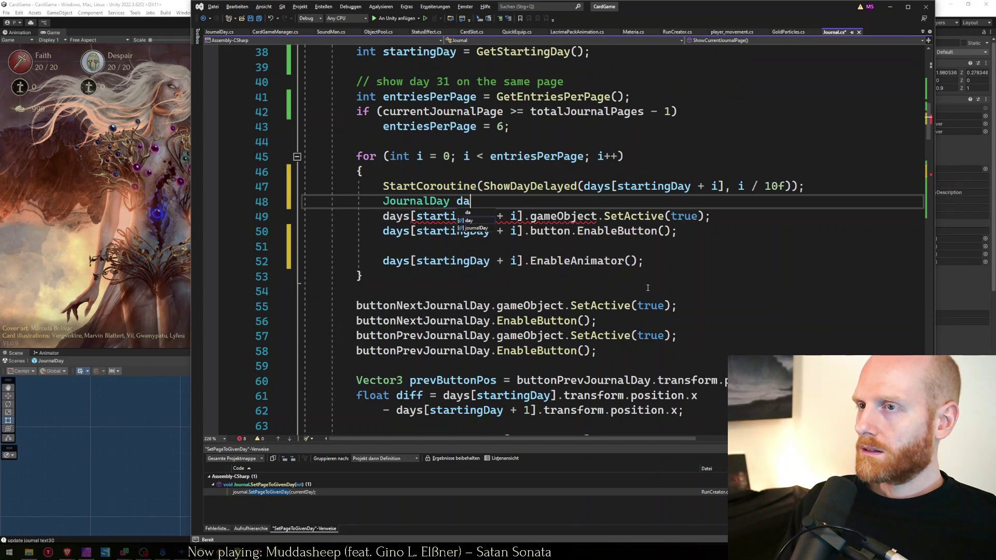
key("Down")
Replace the days index expressions on lines 49, 50 and 52 with day.
key("Home")
key("ctrl+shift+Right")
key("ctrl+shift+Right")
key("ctrl+shift+Right")
type("day")
key("Escape")
key("Down")
key("Home")
key("ctrl+shift+Right")
key("ctrl+shift+Right")
key("ctrl+shift+Right")
type("day")
key("Escape")
key("Down")
key("Down")
key("Home")
key("ctrl+shift+Right")
key("ctrl+shift+Right")
key("ctrl+shift+Right")
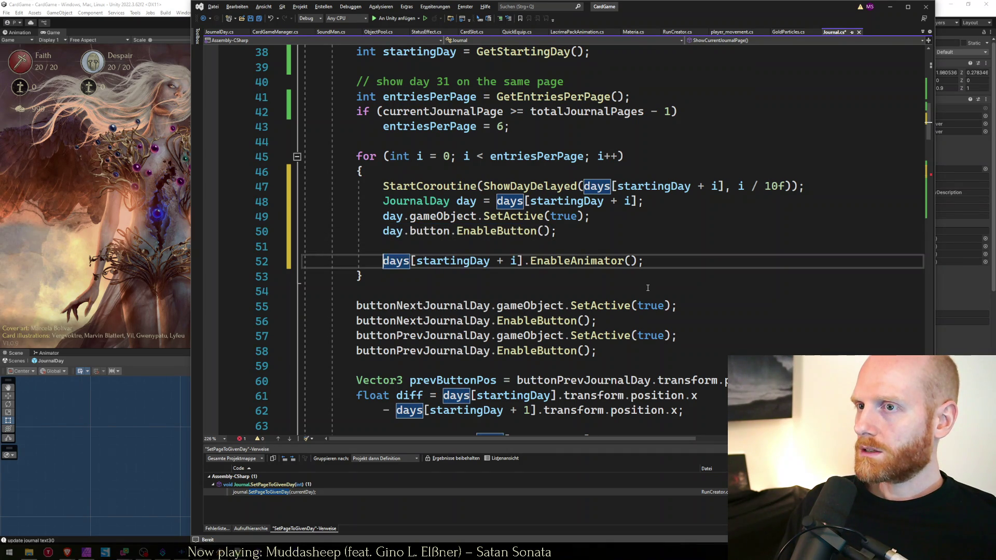
type("day")
key("Escape")
Add a day.PrepareAnimation(); call in the loop and save Journal.cs.
key("Up")
type("day.")
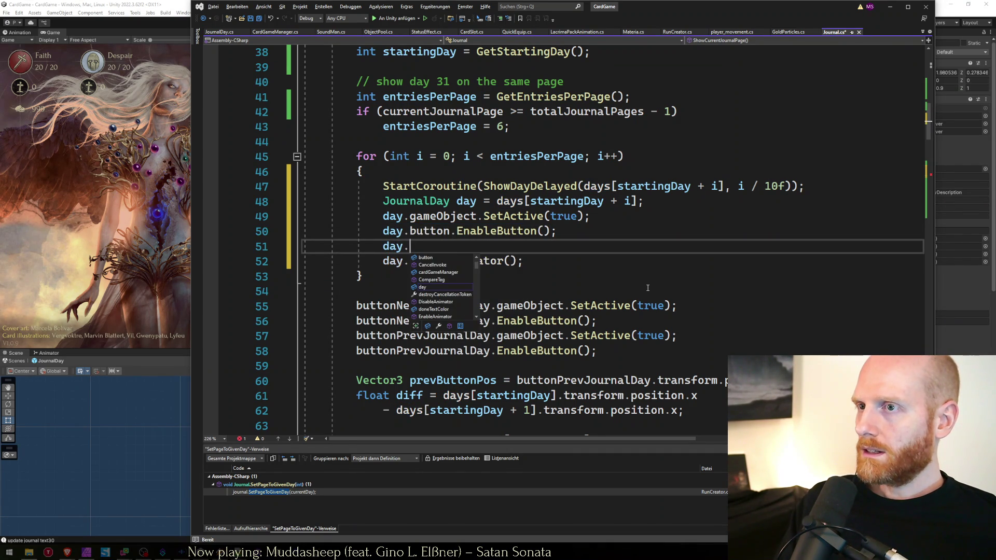
key("Escape")
type("ideSprites();")
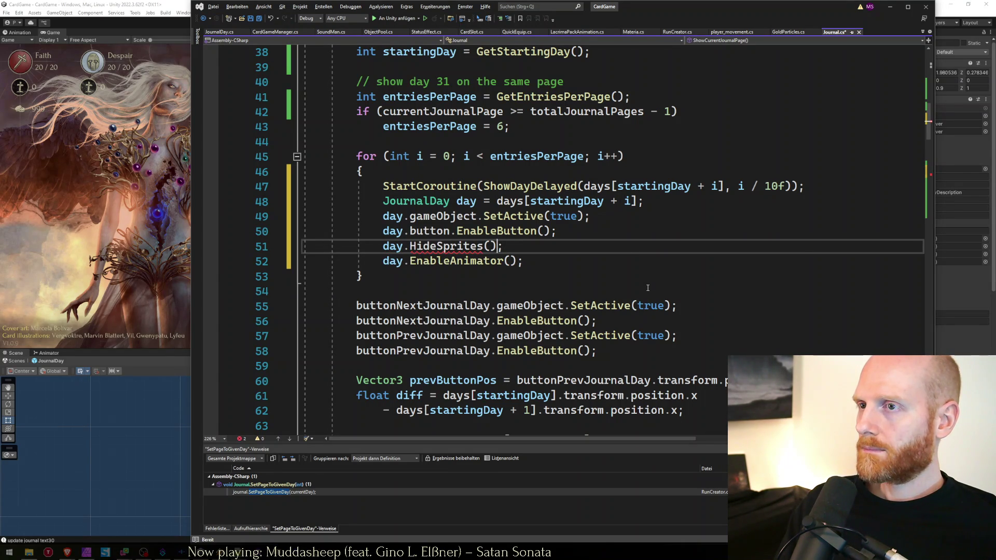
key("End")
key("ctrl+Left")
key("ctrl+shift+Left")
type("Pre")
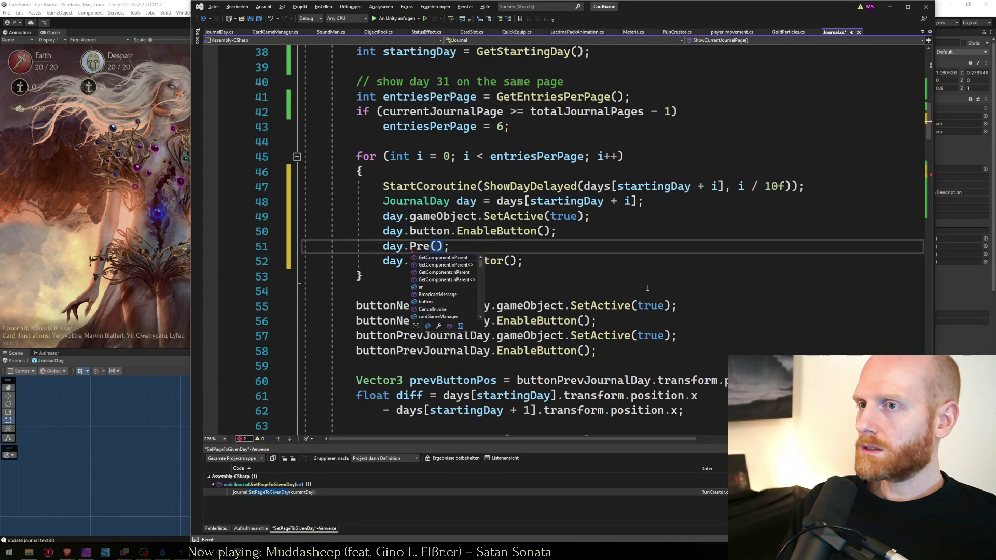
type("pareAnimation")
key("Escape")
key("ctrl+s")
Go to EnableAnimator in JournalDay.cs and add an empty public void PrepareAnimation() method.
left_click(467, 261)
key("F12")
key("ctrl+Return")
key("ctrl+Return")
type("public void PrepareAnimation(){")
Create PrepareAnimation() in JournalDay containing 'button.sr.enabled = false;'.
key("Return")
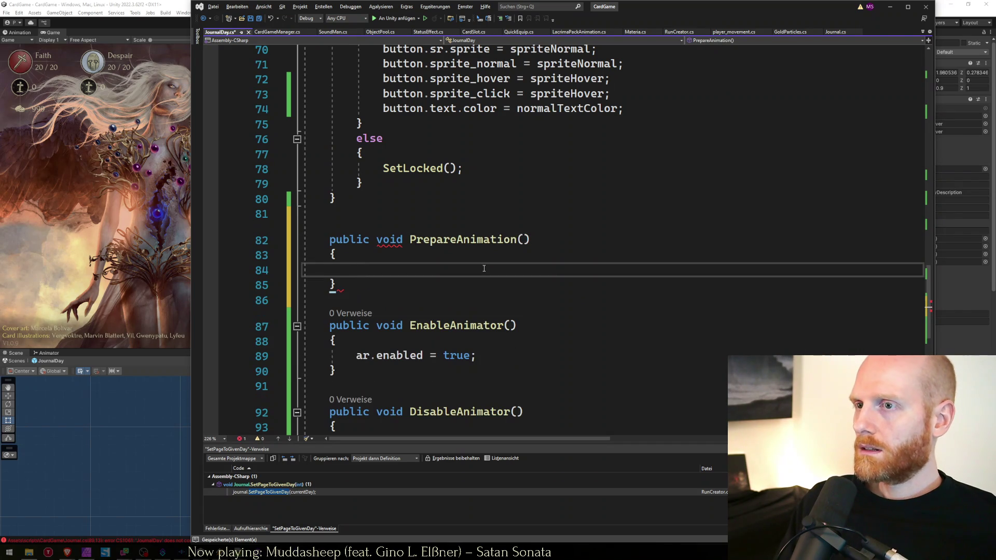
type("sp")
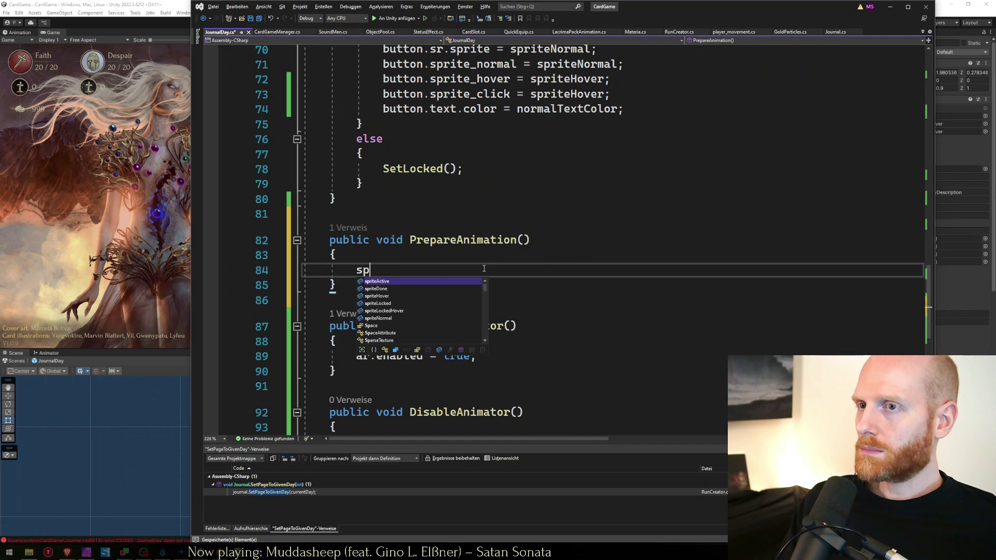
key("BackSpace")
key("BackSpace")
type("butt")
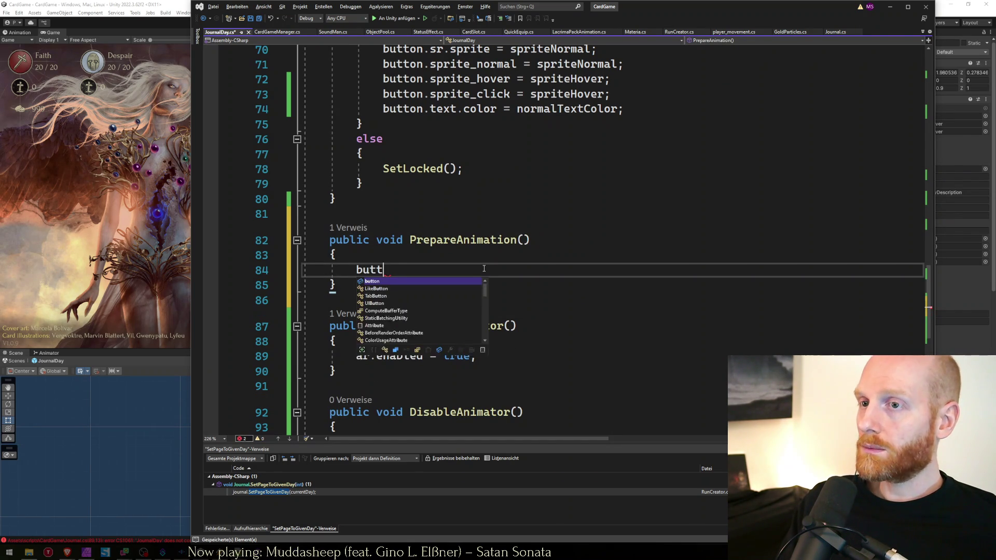
type("on.sr")
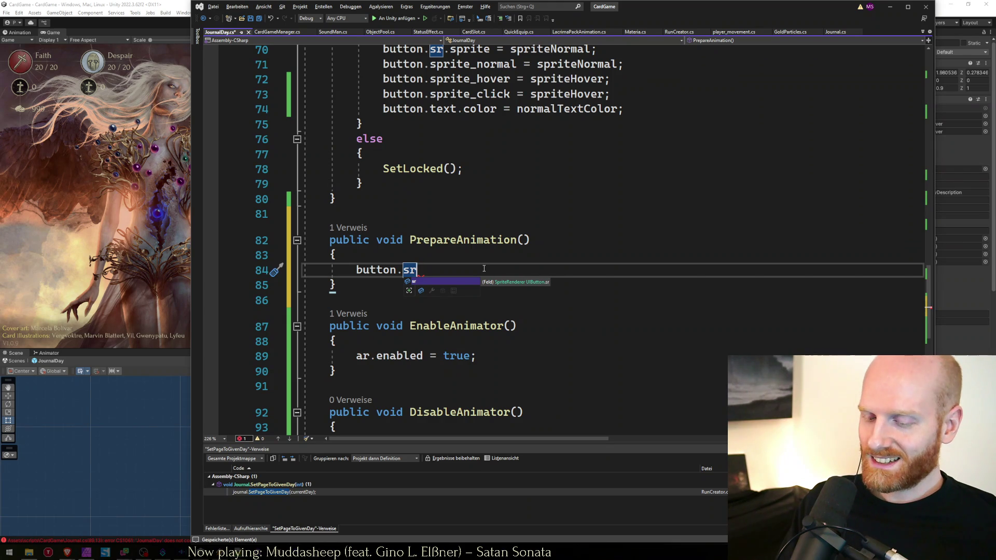
type(".ena")
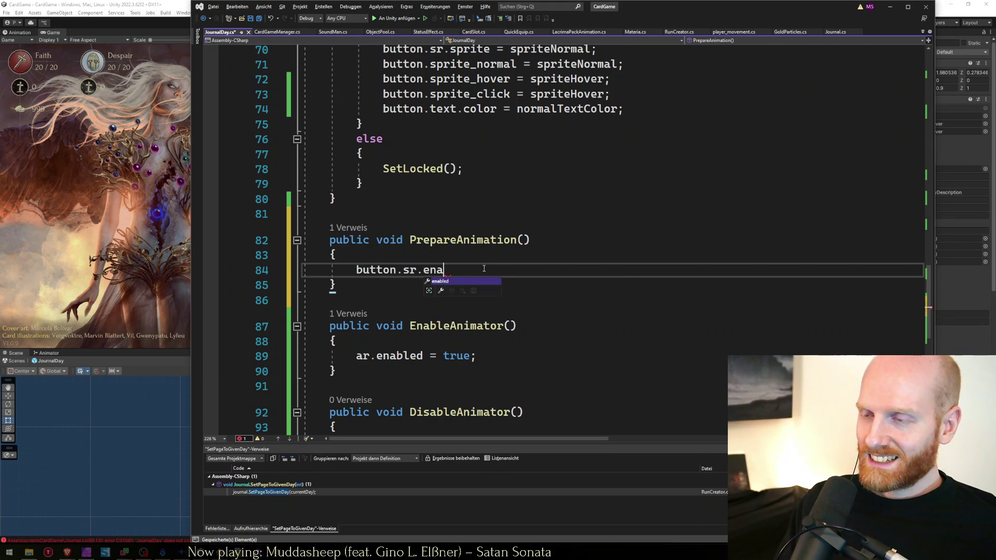
key("space")
type("= false;")
Add 'button.sr.enabled = true;' at the start of EnableAnimator().
key("Up")
key("Down")
key("Down")
key("Down")
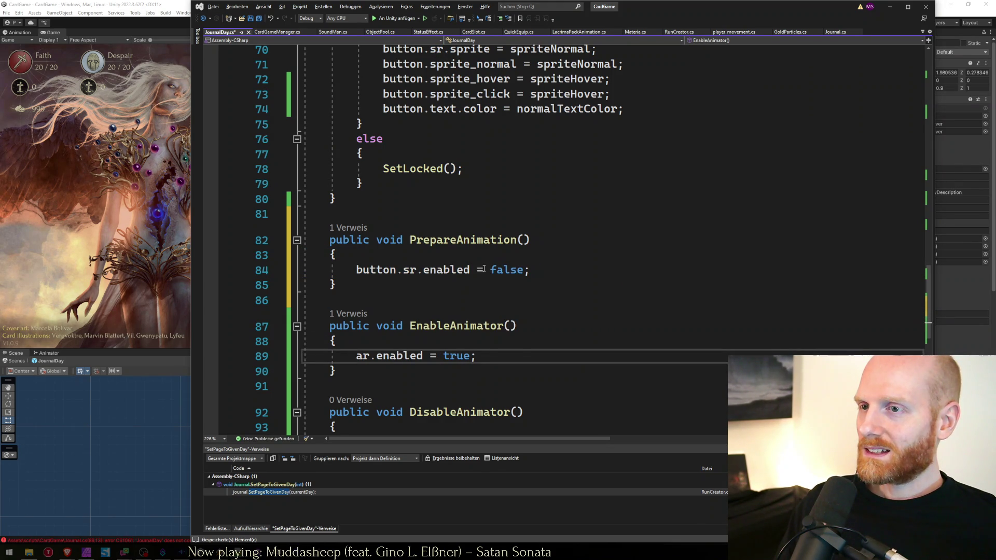
type("button.sr.enabled = false;")
key("Left")
key("ctrl+shift+Left")
type("true")
key("Down")
key("Down")
key("Down")
key("Up")
key("Up")
key("Up")
key("Up")
key("End")
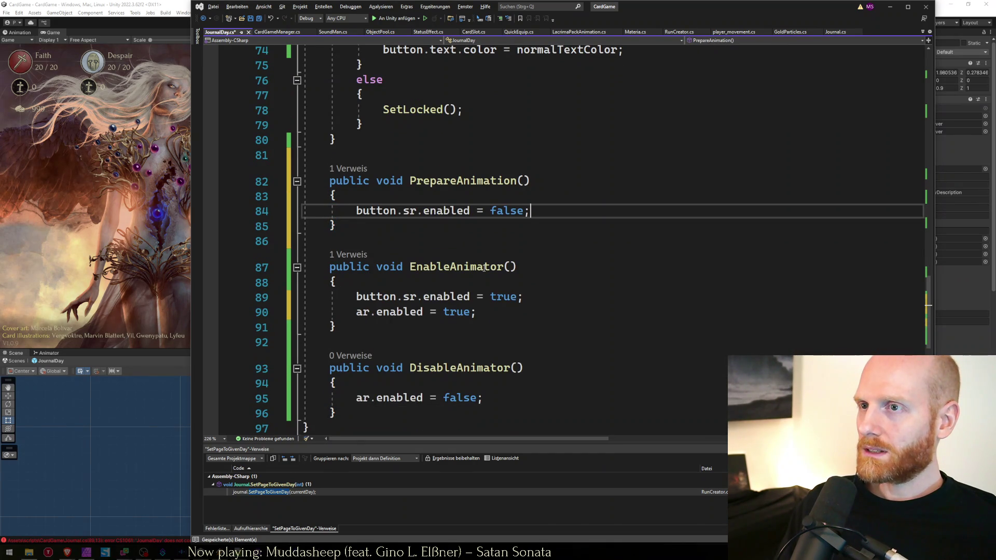
key("Return")
type("text")
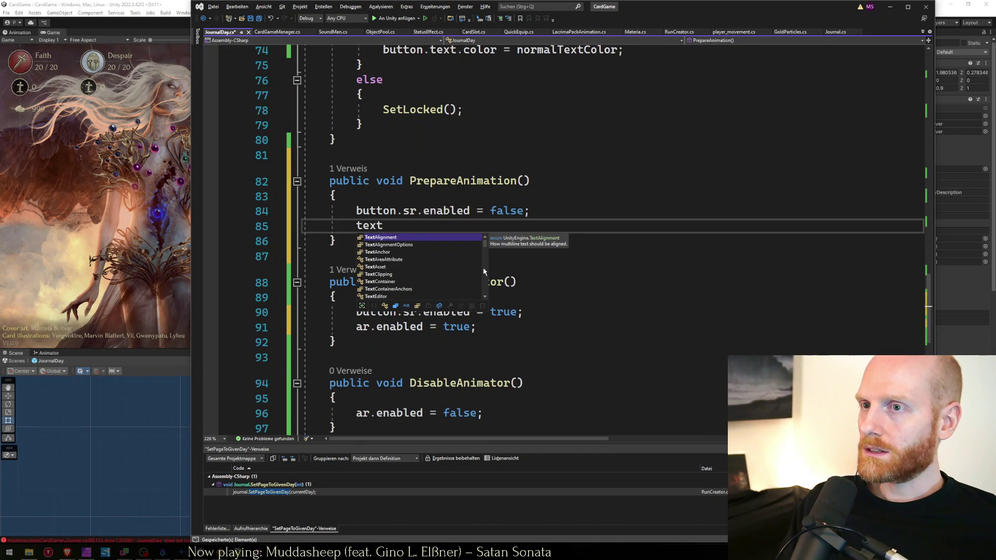
key("Escape")
key("ctrl+Home")
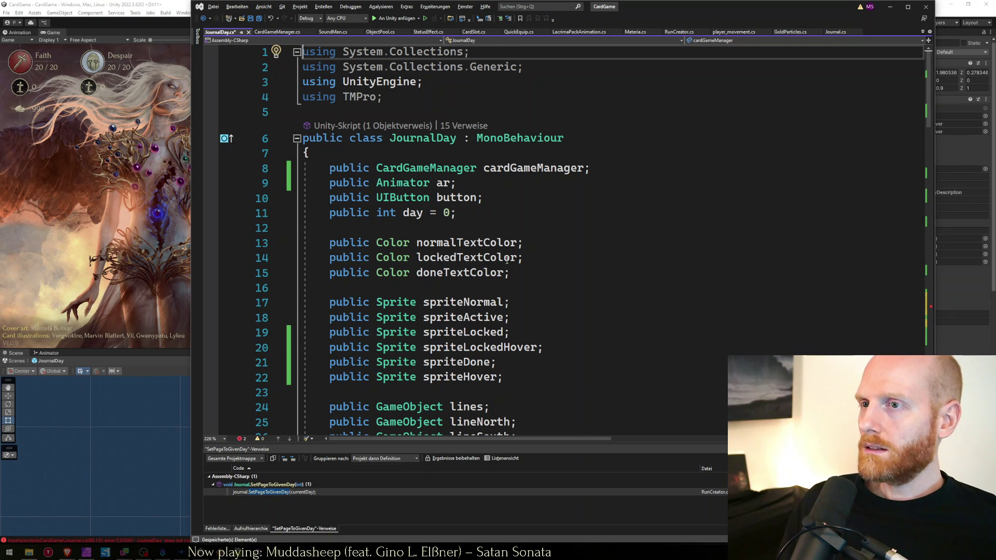
Declare a 'public TextMeshPro text;' field below the button field in JournalDay.
scroll(507, 264, "down", 2)
scroll(506, 254, "down", 2)
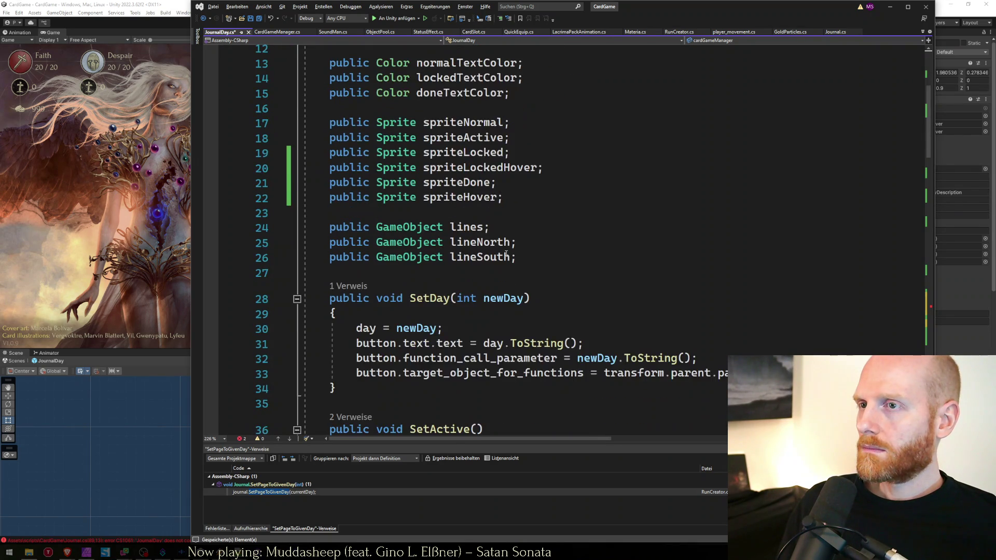
scroll(506, 254, "up", 4)
left_click(489, 205)
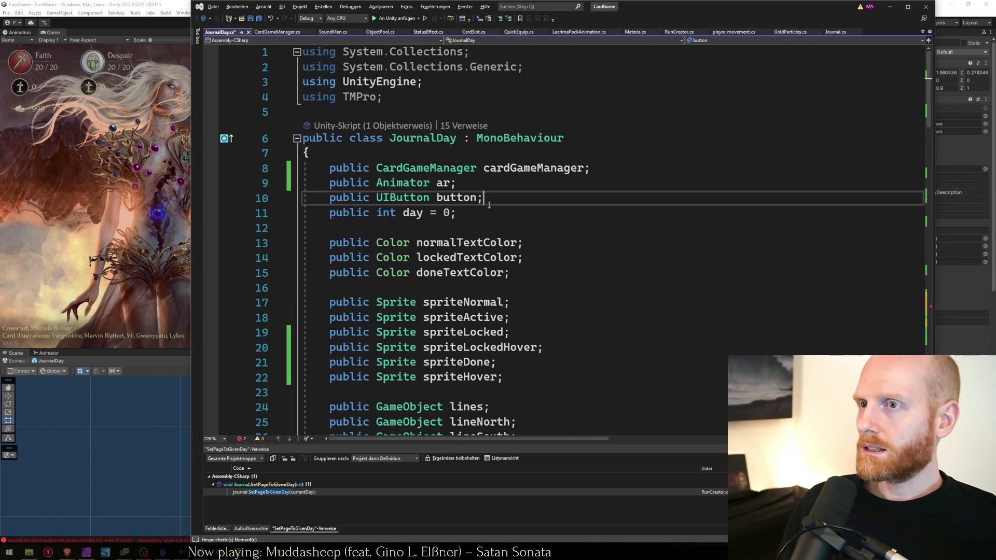
key("ctrl+f")
type("textmesh")
key("Escape")
key("Up")
key("Up")
key("Up")
key("Return")
type("public ")
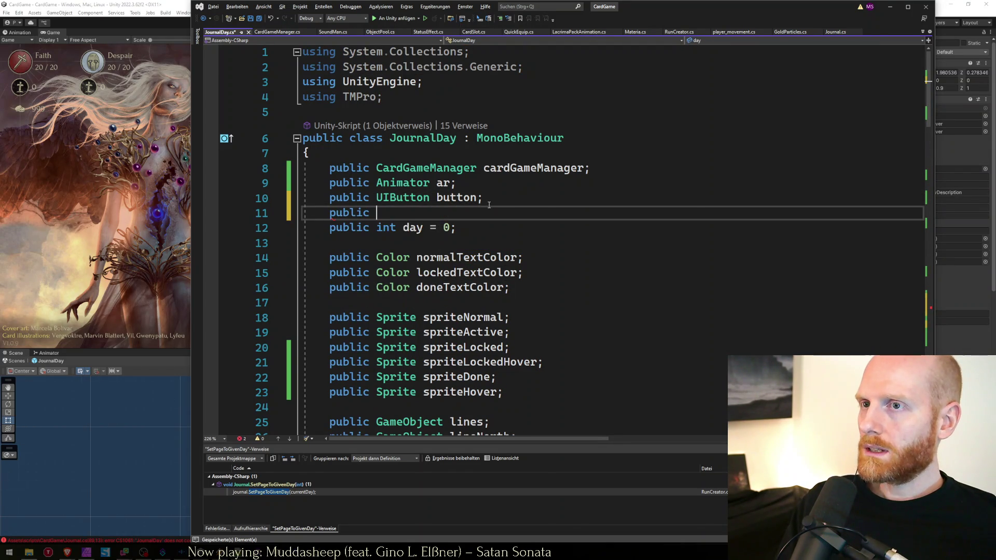
type("extmhpro#")
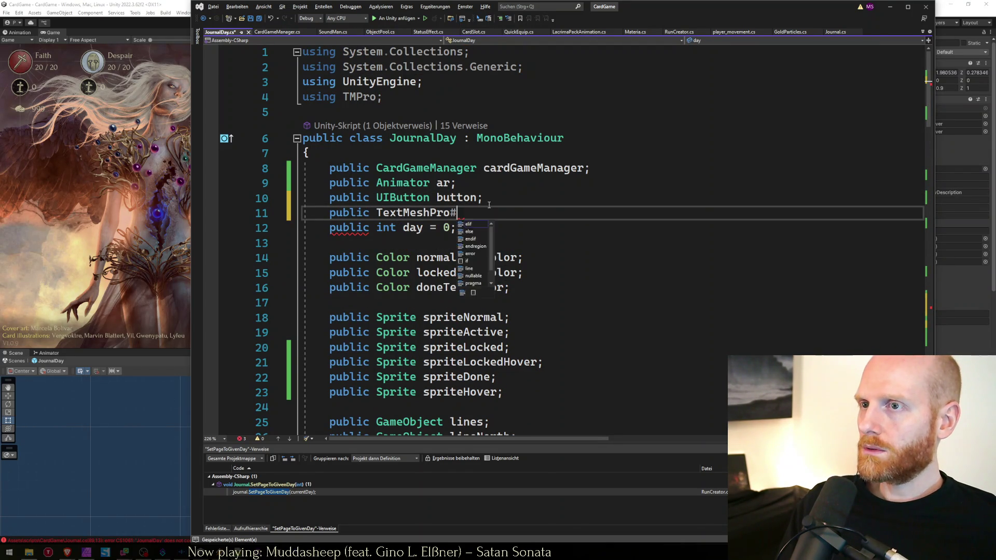
key("BackSpace")
type("text;")
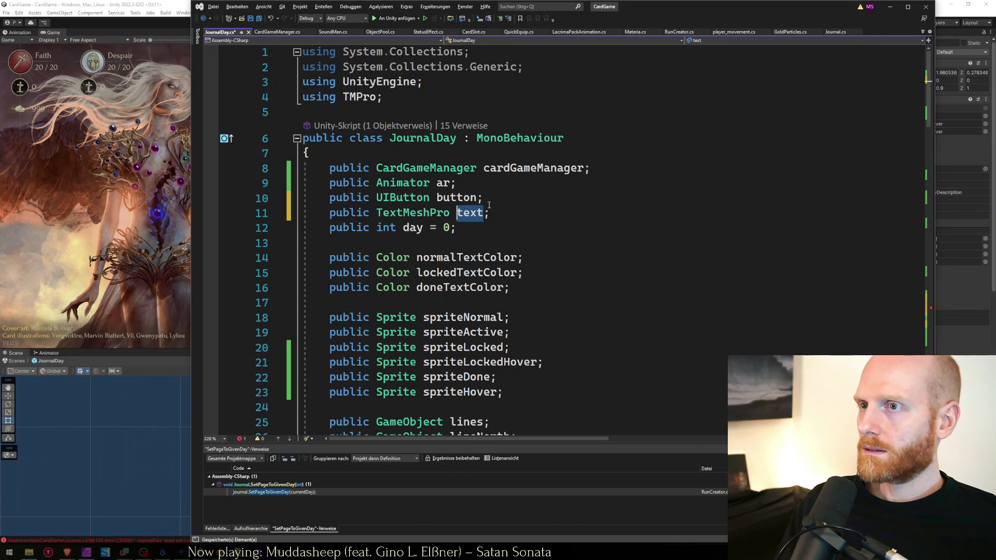
Add 'text.enabled = false;' to PrepareAnimation and 'text.enabled = true;' to EnableAnimator, then save.
key("ctrl+c")
key("ctrl+minus")
key("ctrl+v")
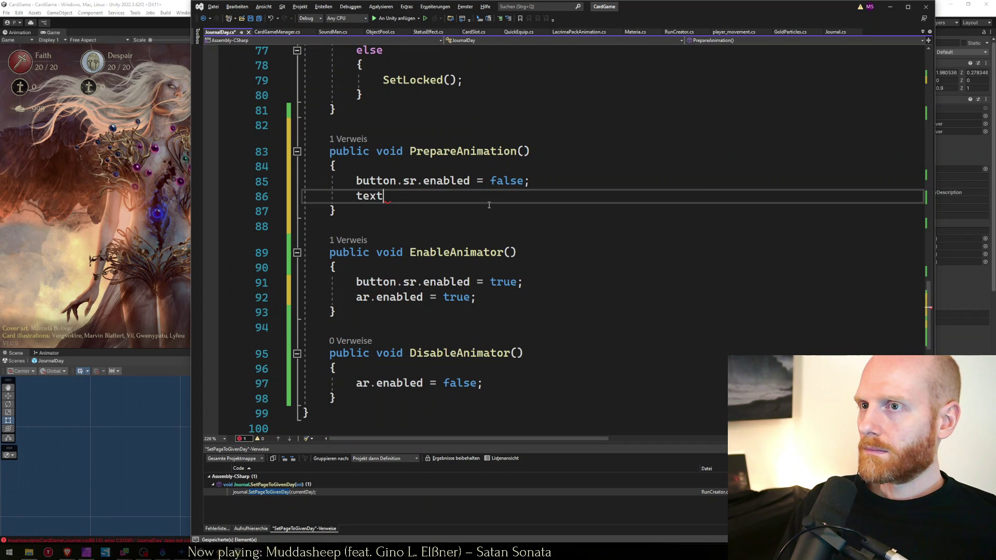
type(".enabled =")
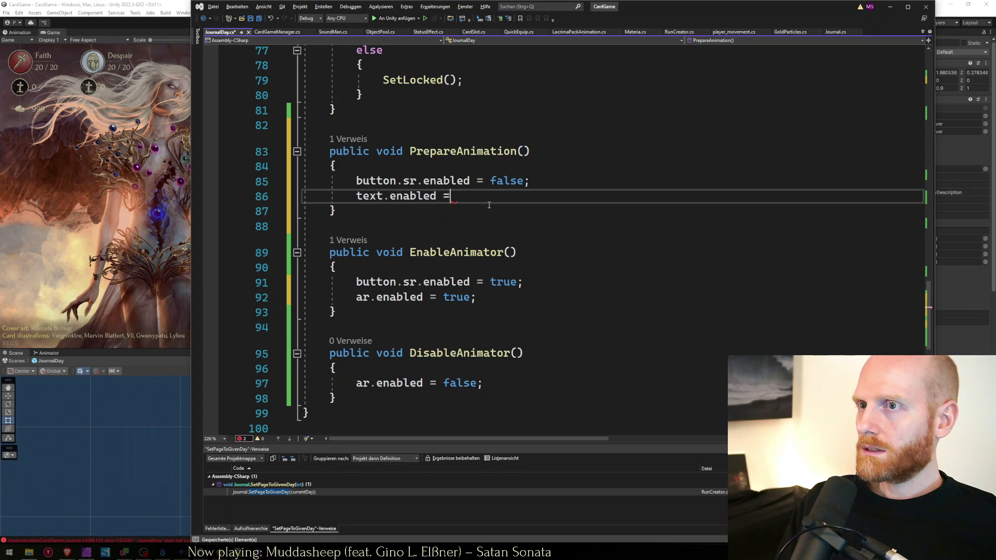
type(" false;")
key("Down")
key("Down")
key("Down")
key("Up")
key("Return")
type("text.enabled ")
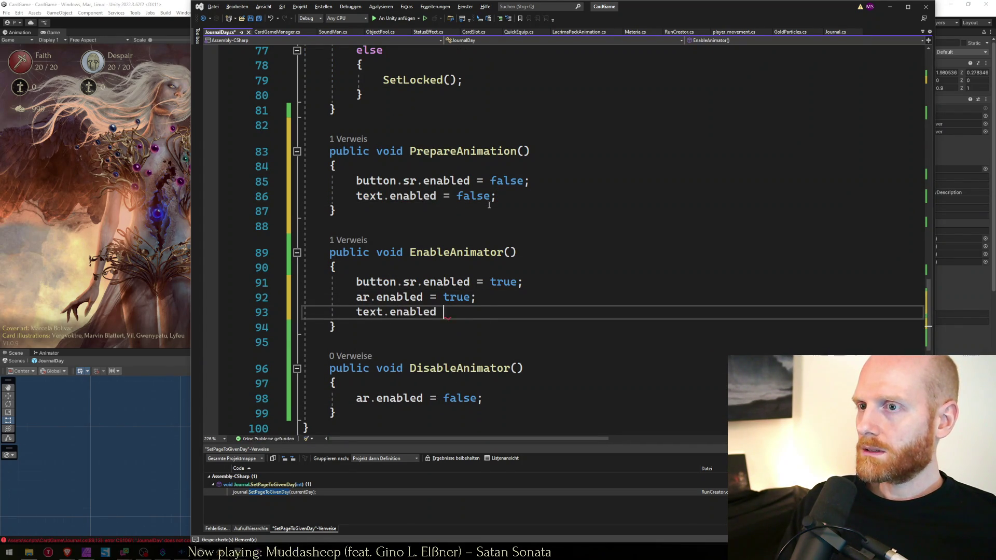
type("= true;")
key("Return")
key("Delete")
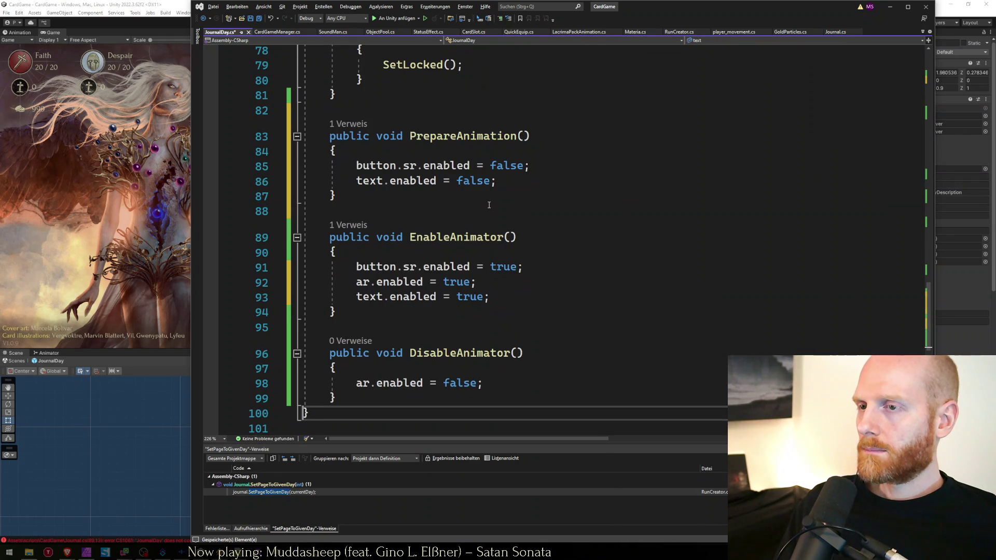
key("ctrl+s")
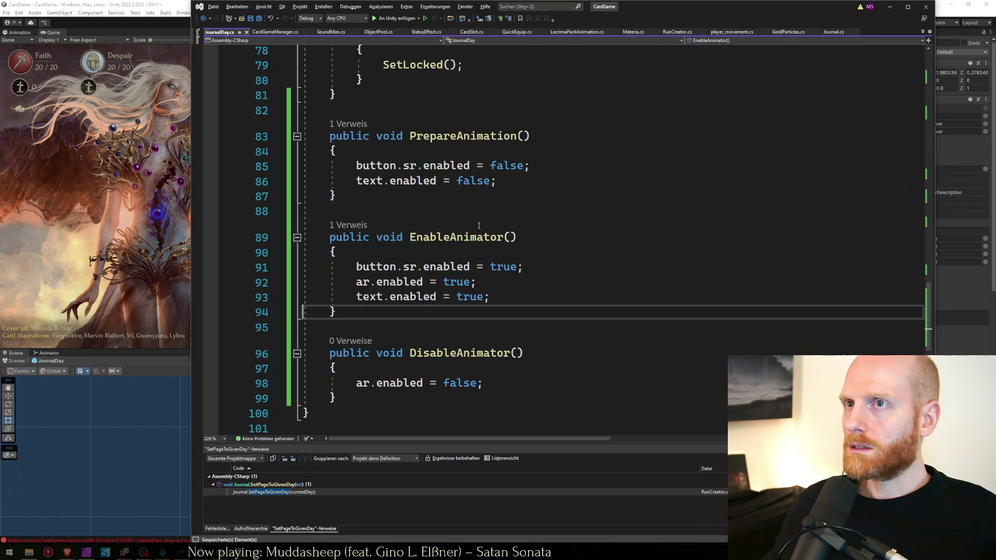
Open Journal.cs at the StartAnimation() call from the CS1061 error in Unity's Console.
left_click(118, 4)
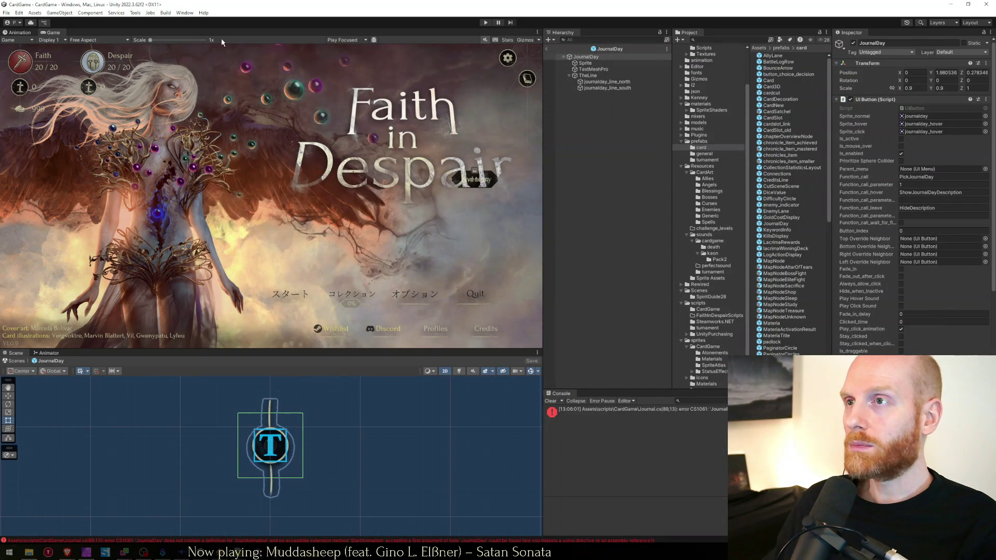
double_click(633, 413)
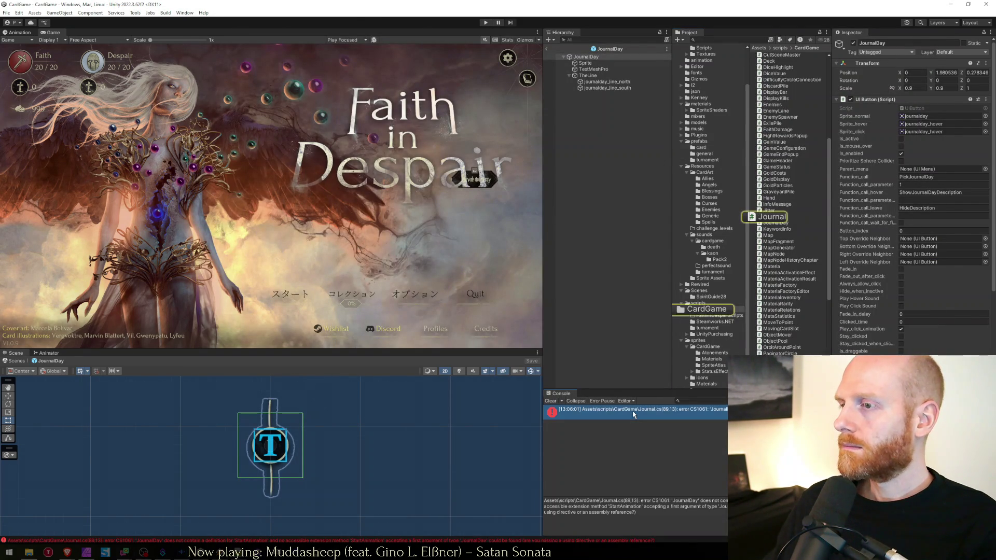
left_click(545, 227)
key("Down")
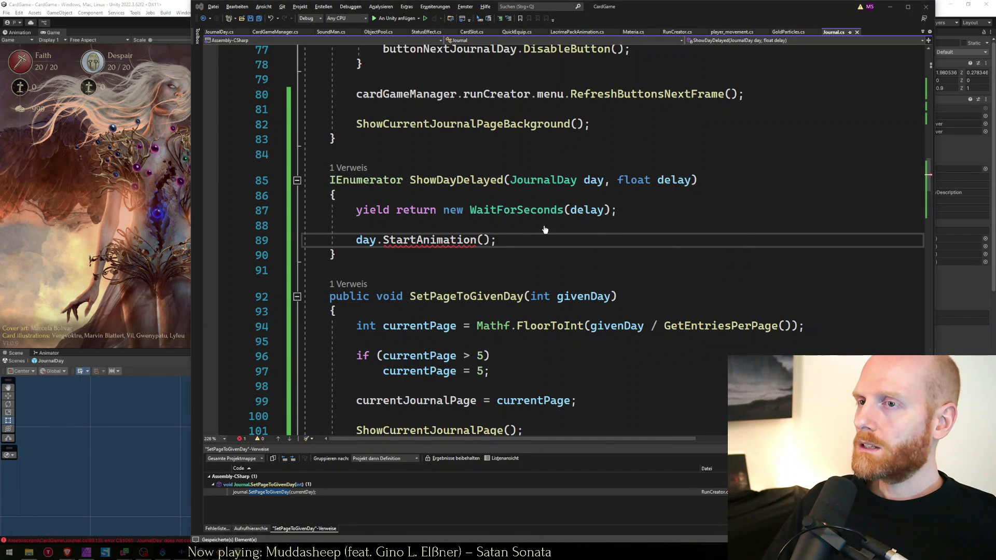
Cut the animator and text enable lines out of EnableAnimator() in JournalDay.cs.
key("ctrl+Tab")
key("Down")
key("Down")
key("Up")
key("Up")
key("Up")
key("Up")
key("Up")
key("Up")
key("Down")
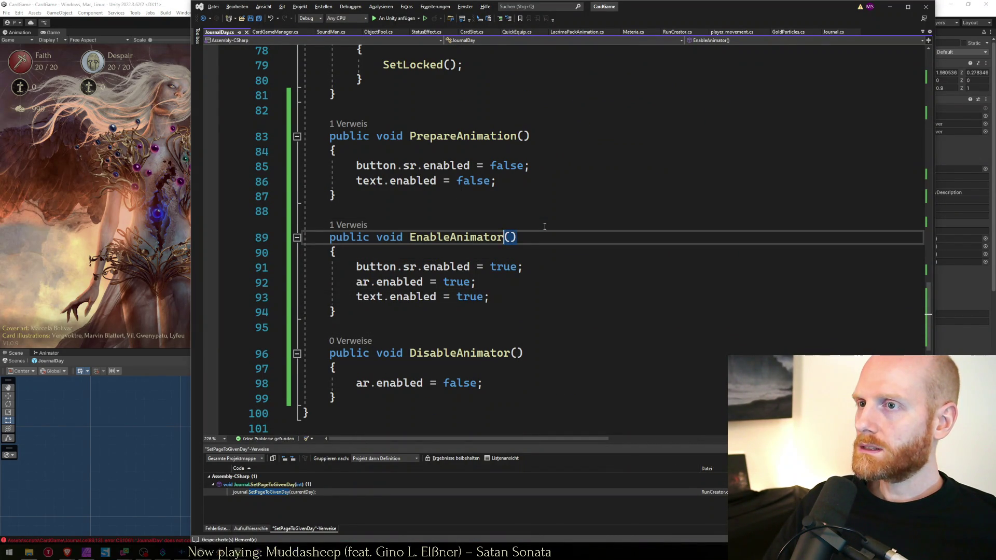
key("ctrl+r")
key("ctrl+r")
key("Escape")
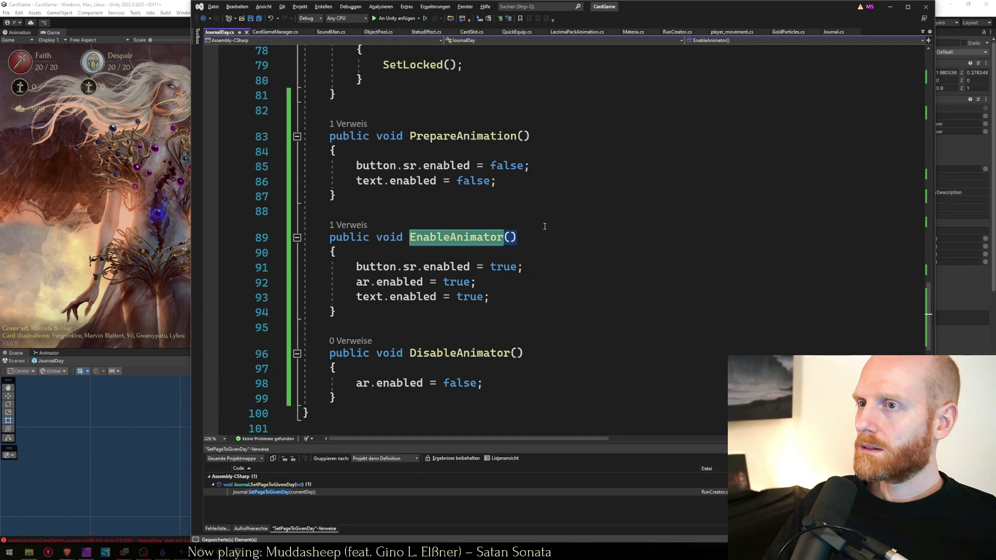
key("Down")
key("Down")
key("Down")
key("shift+Down")
key("shift+Down")
key("Delete")
key("Down")
key("Down")
key("Down")
Write public void StartAnimation() with the cut enable lines plus an EnableAnimator(); call.
key("End")
key("Return")
key("Return")
type("public void Sar")
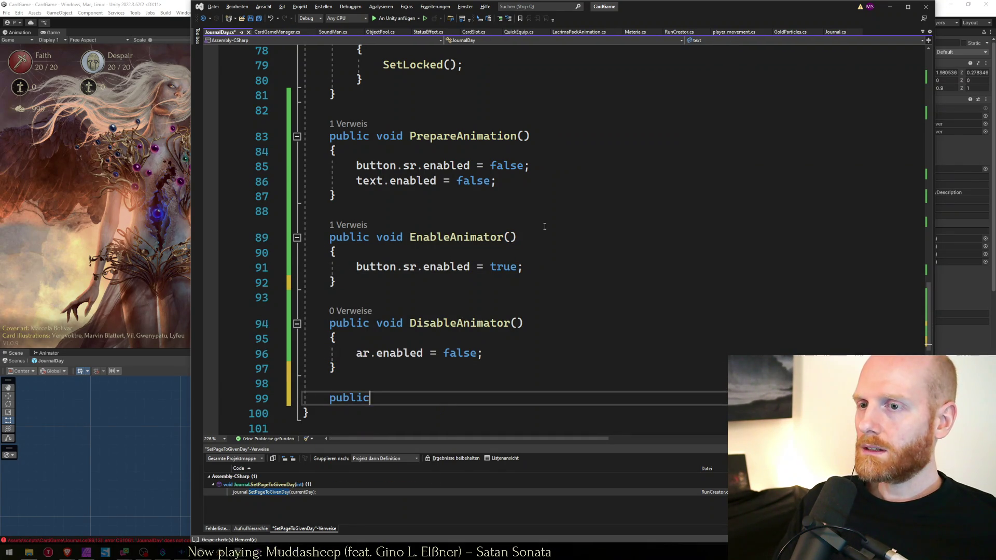
key("BackSpace")
key("BackSpace")
type("t")
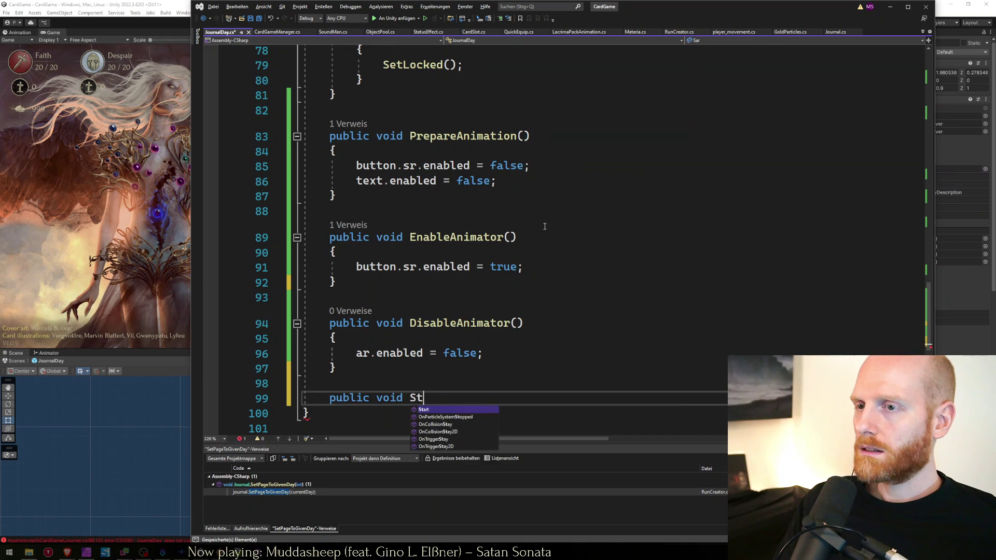
type("artAnimation() {")
key("Return")
key("ctrl+v")
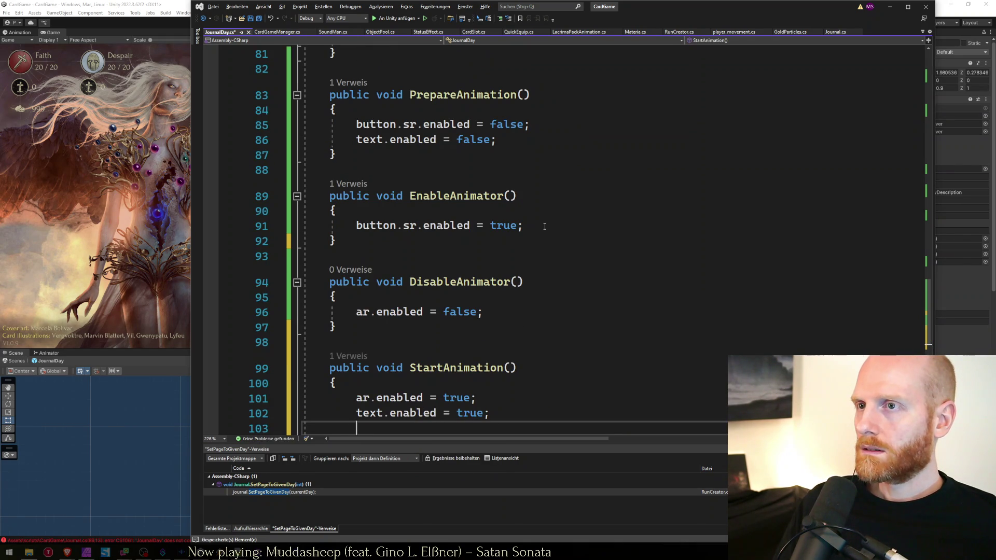
type("EnableA")
key("Tab")
type("();")
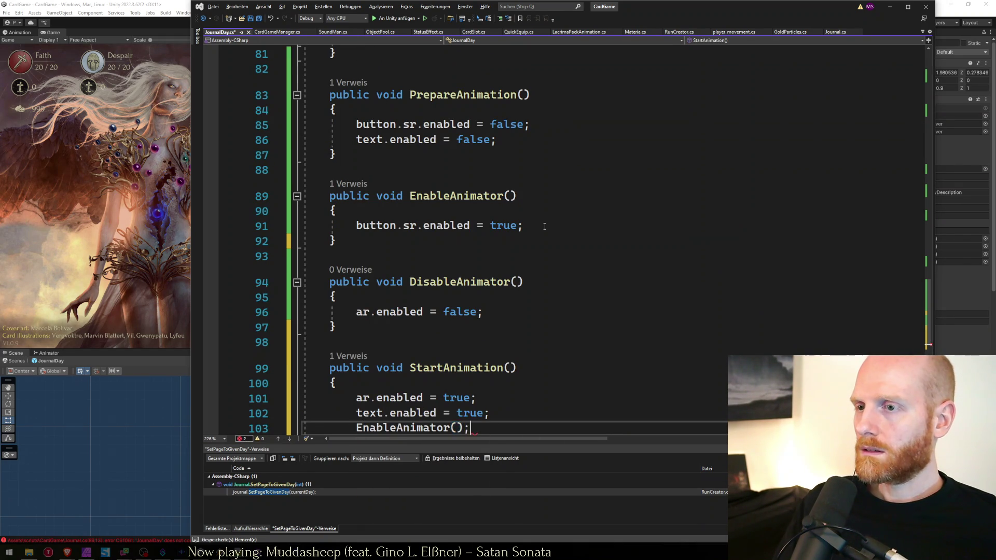
Move the StartAnimation method above EnableAnimator.
key("Down")
key("shift+Up")
key("shift+Up")
key("shift+Up")
key("Delete")
key("Up")
key("Up")
key("Up")
key("ctrl+v")
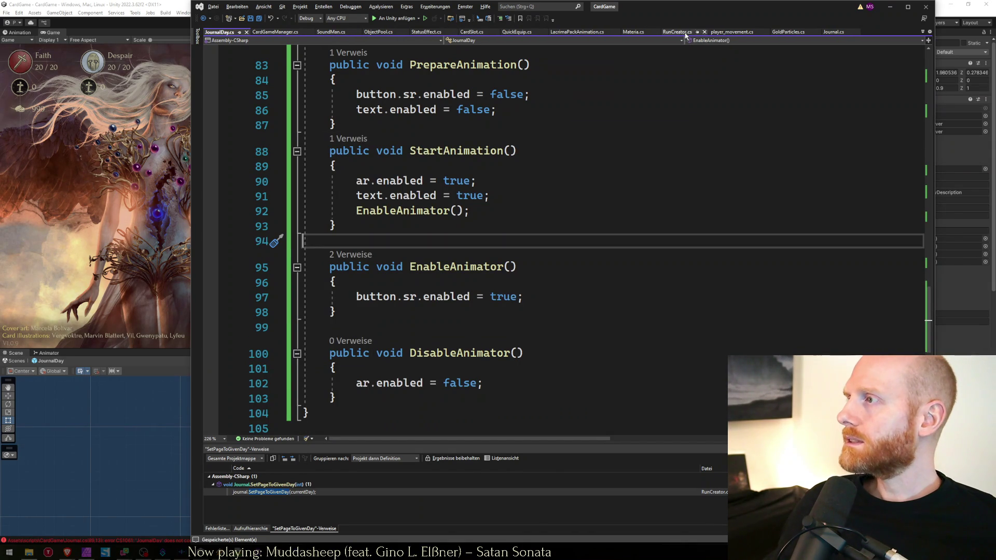
Select JournalDay, play the game, and inspect the NullReferenceException in PrepareAnimation.
left_click(123, 4)
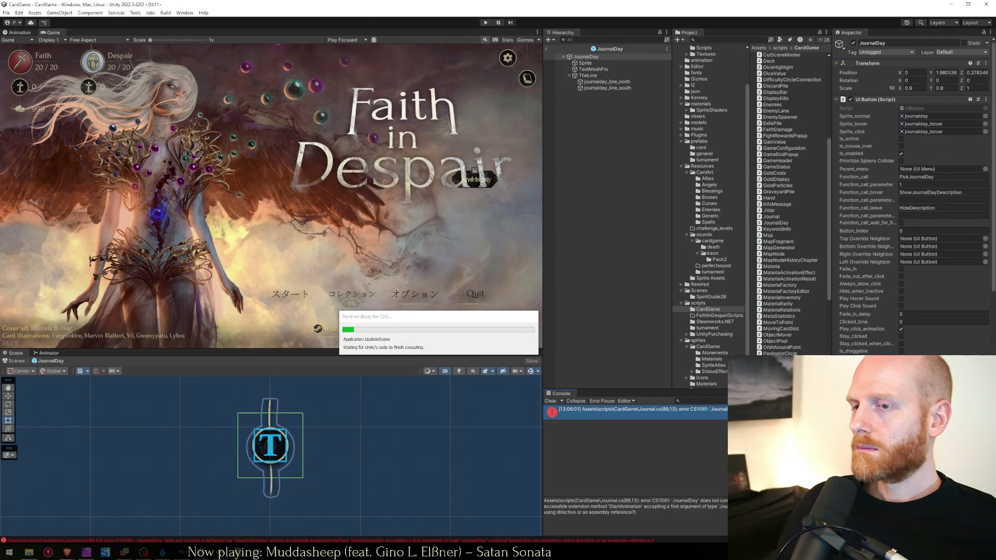
key("alt+Tab")
key("alt+Tab")
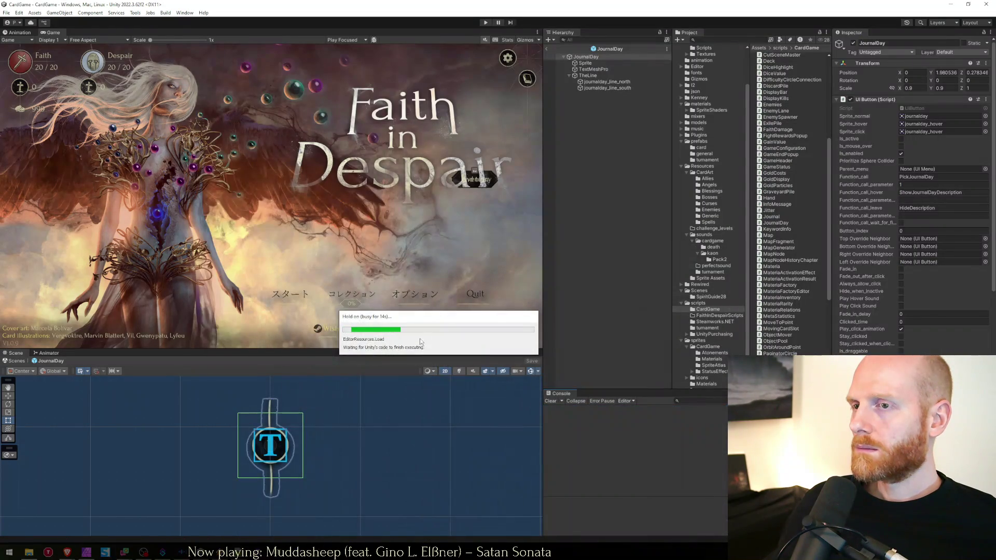
left_click(586, 56)
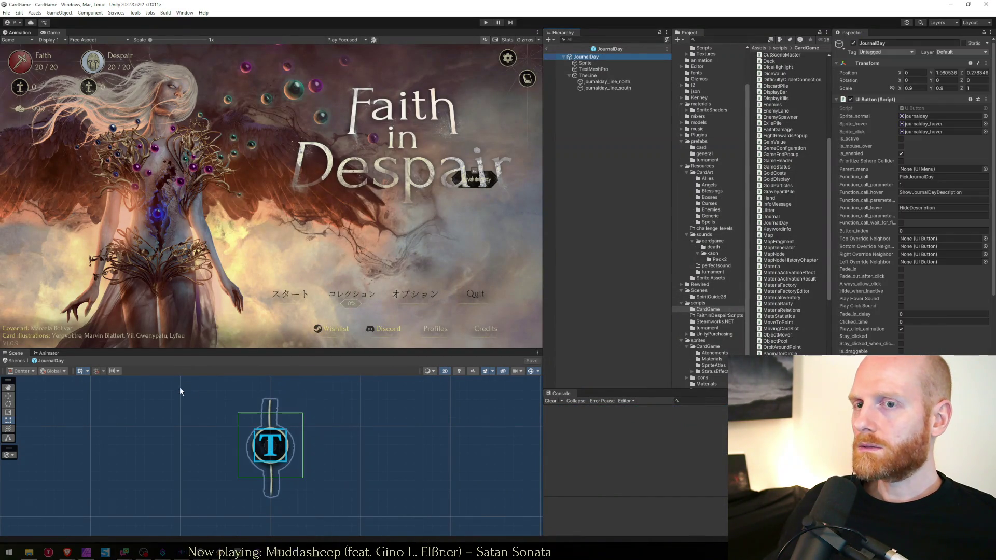
left_click(486, 22)
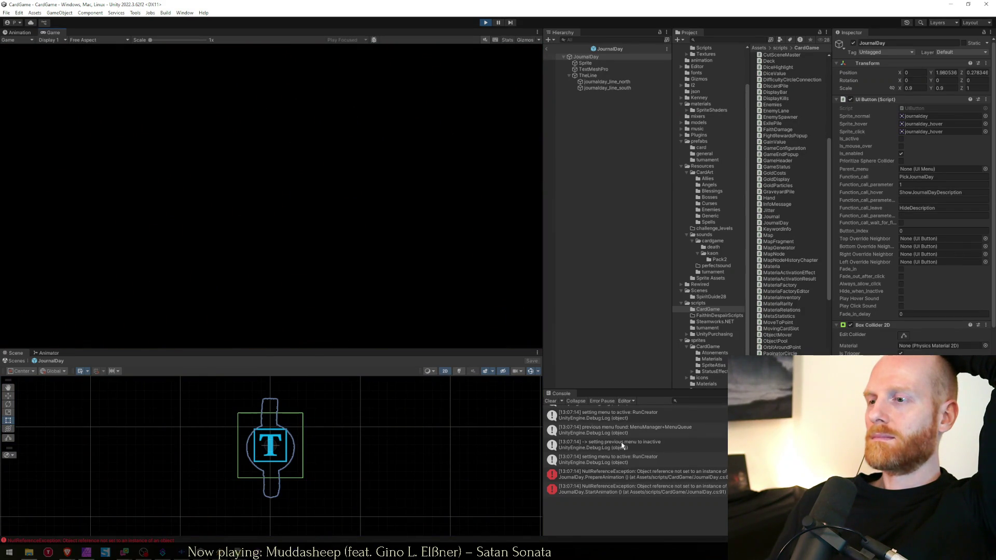
left_click(630, 474)
Stop play, drag the TextMeshPro child into Journal Day's Text field, and play again.
left_click(484, 23)
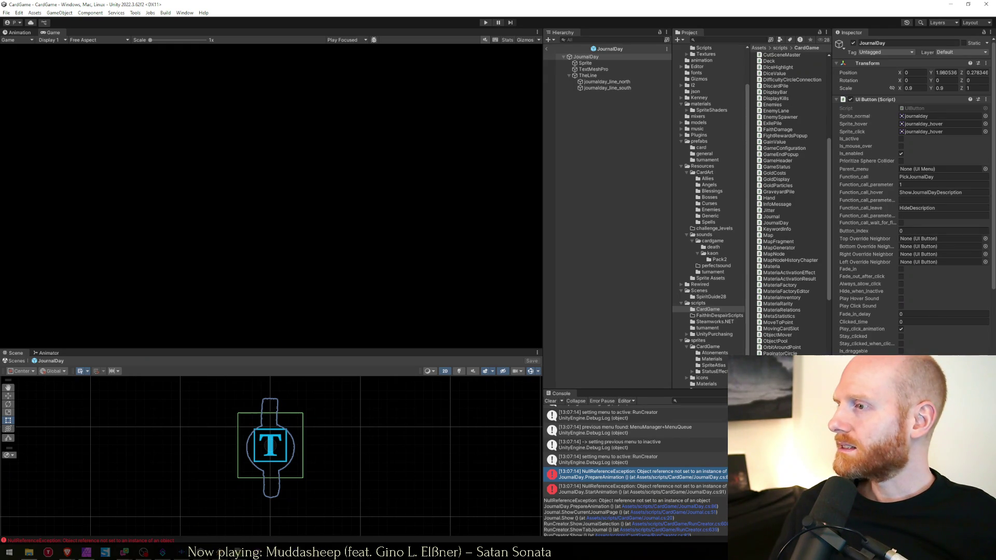
left_click(585, 63)
left_click(588, 57)
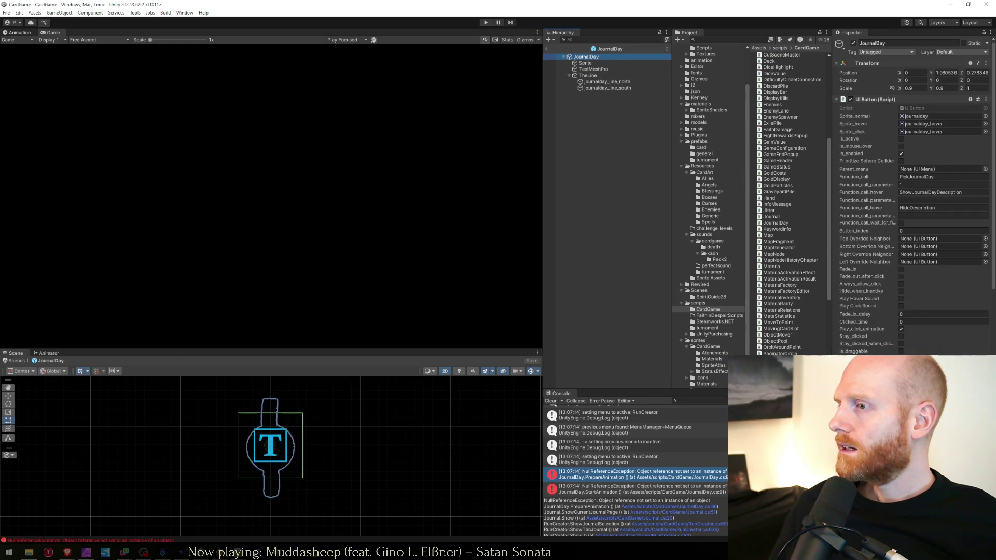
scroll(914, 197, "down", 15)
scroll(913, 197, "down", 2)
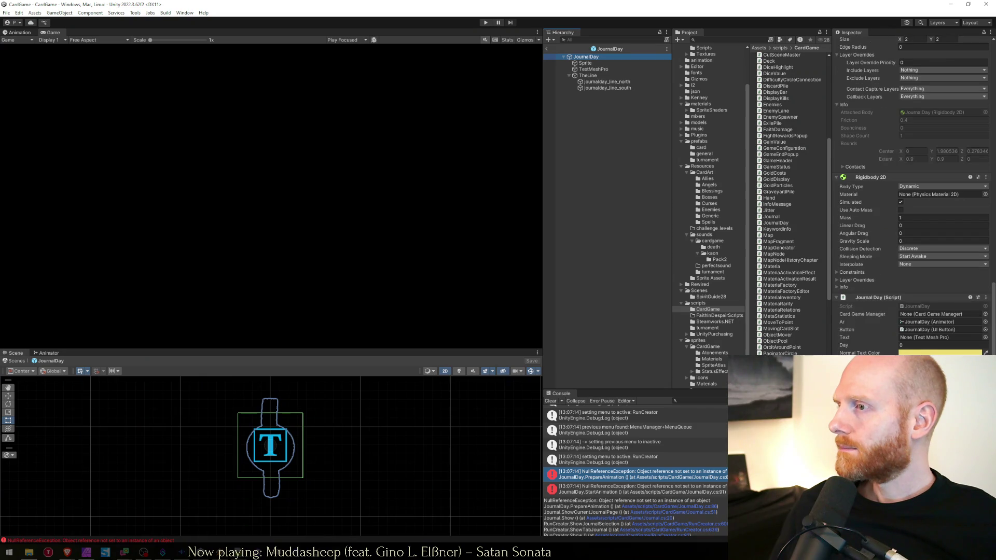
mouse_move(593, 69)
left_mouse_down()
mouse_move(905, 322)
mouse_move(917, 342)
left_mouse_up()
left_click(486, 23)
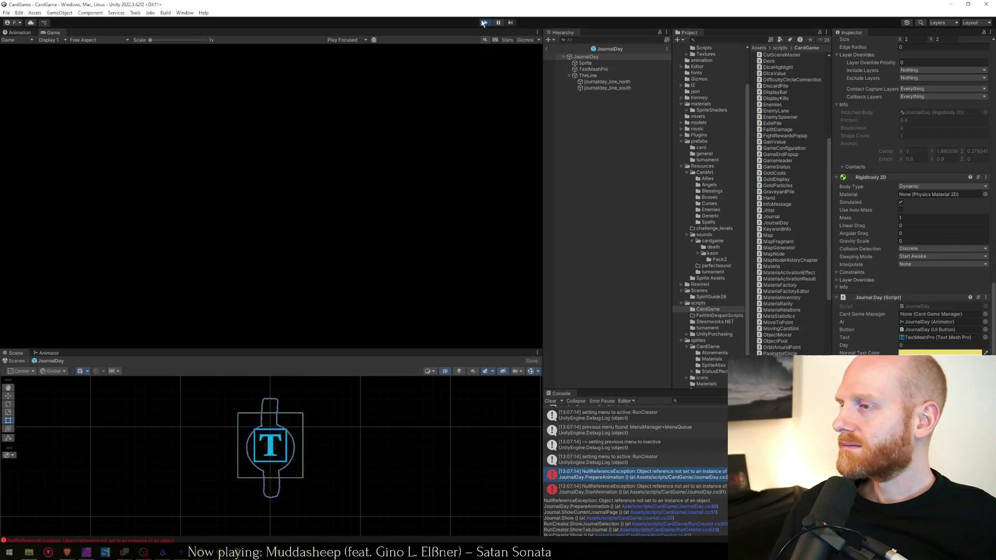
key("alt+Tab")
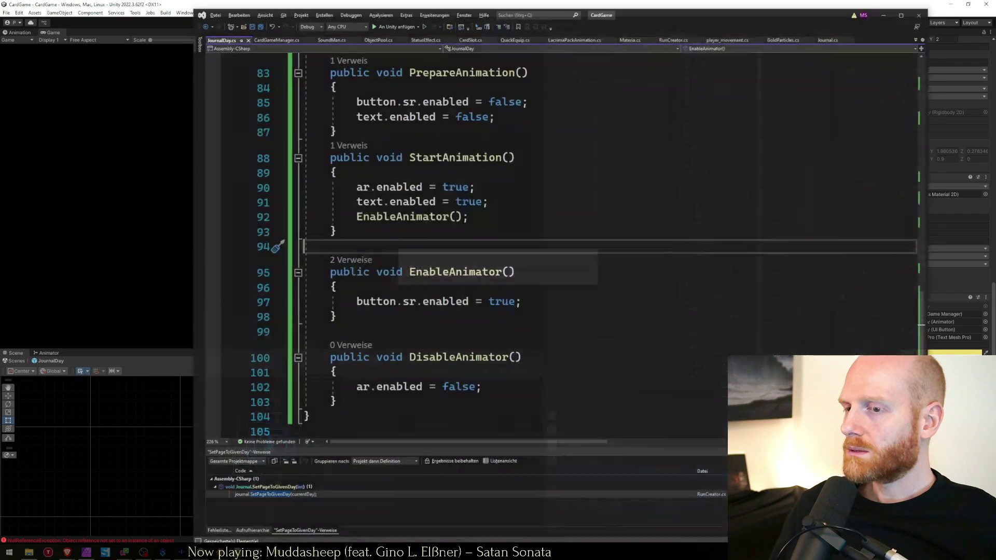
left_click(449, 297)
left_click(387, 336)
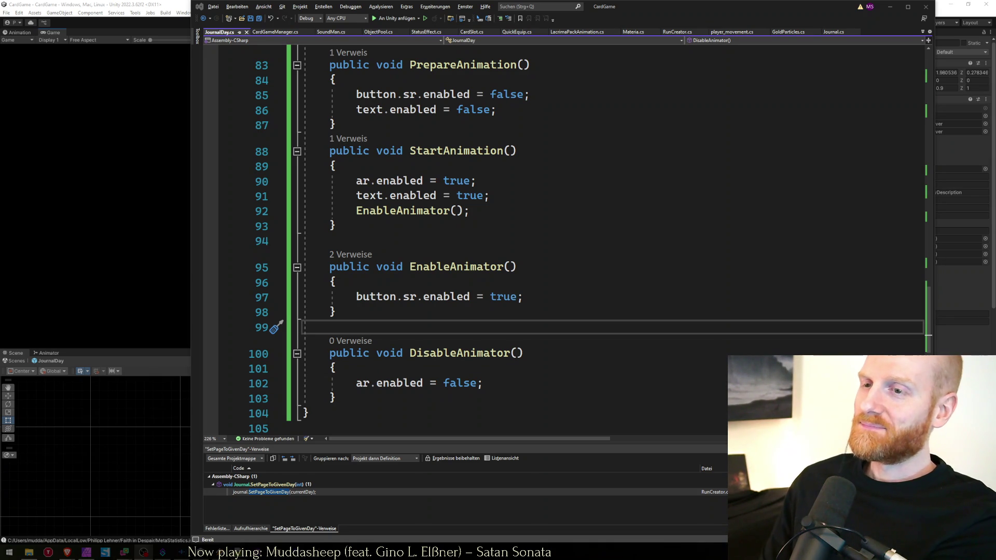
left_click(144, 552)
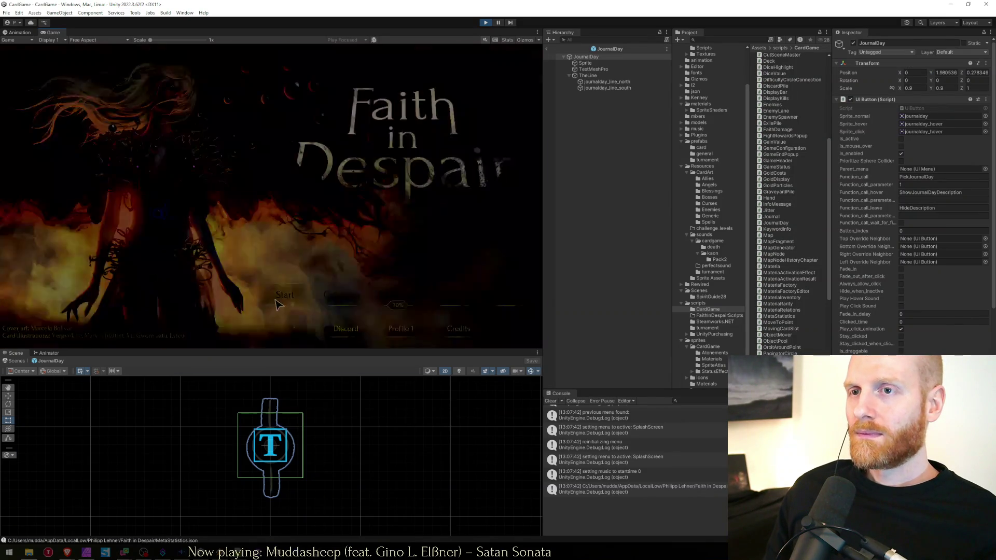
Page the journal back to day 1 and forward, watching days animate in, then stop play.
left_click(293, 99)
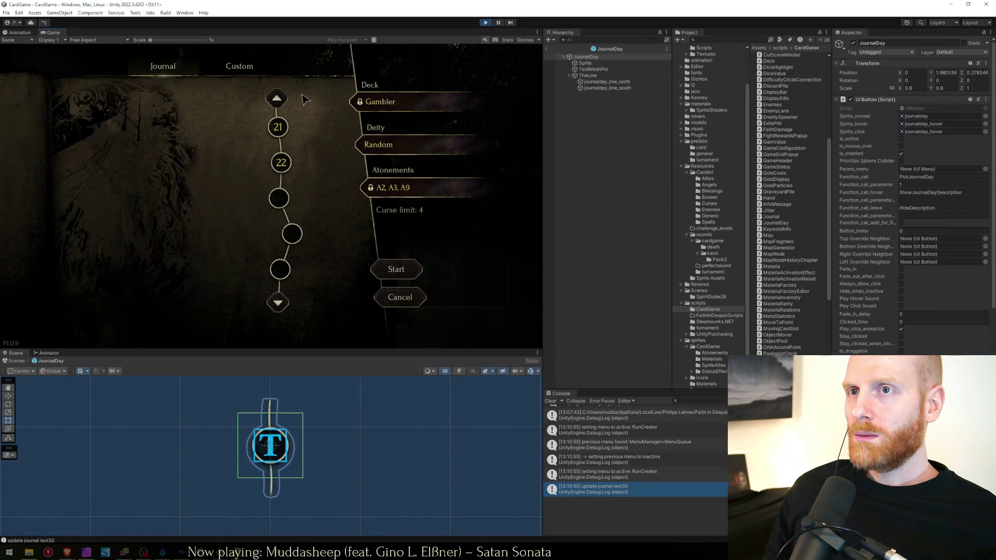
left_click(271, 99)
left_click(271, 99)
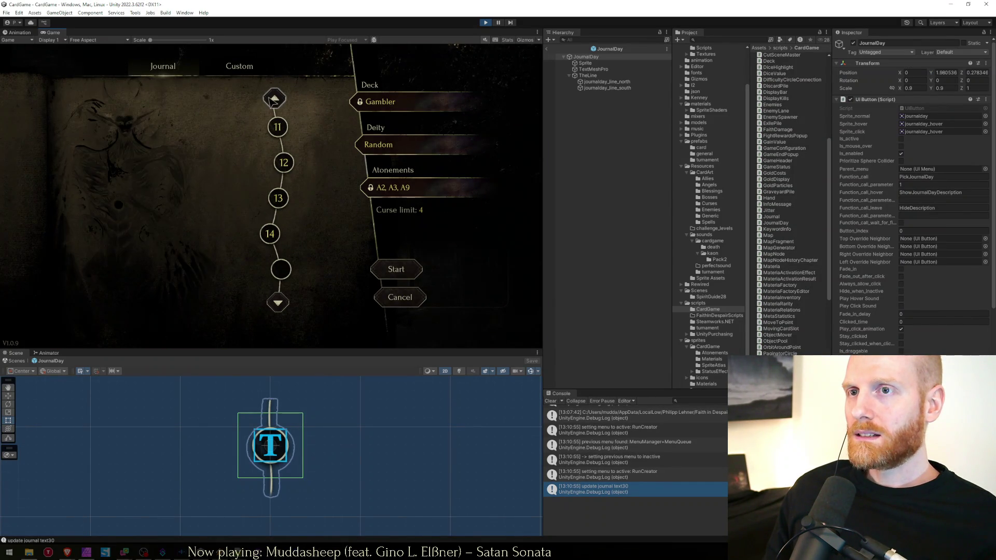
left_click(270, 98)
left_click(271, 99)
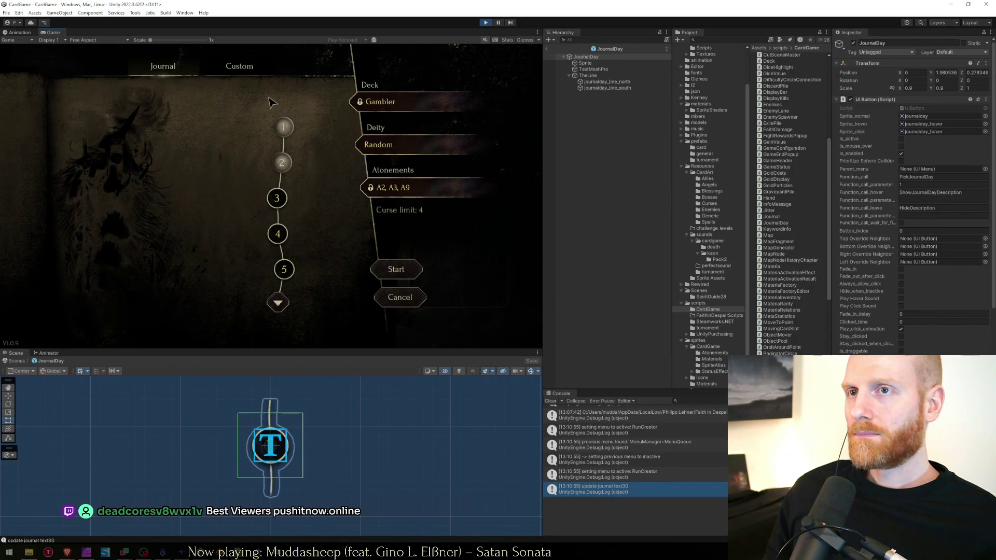
left_click(278, 303)
key("ctrl+p")
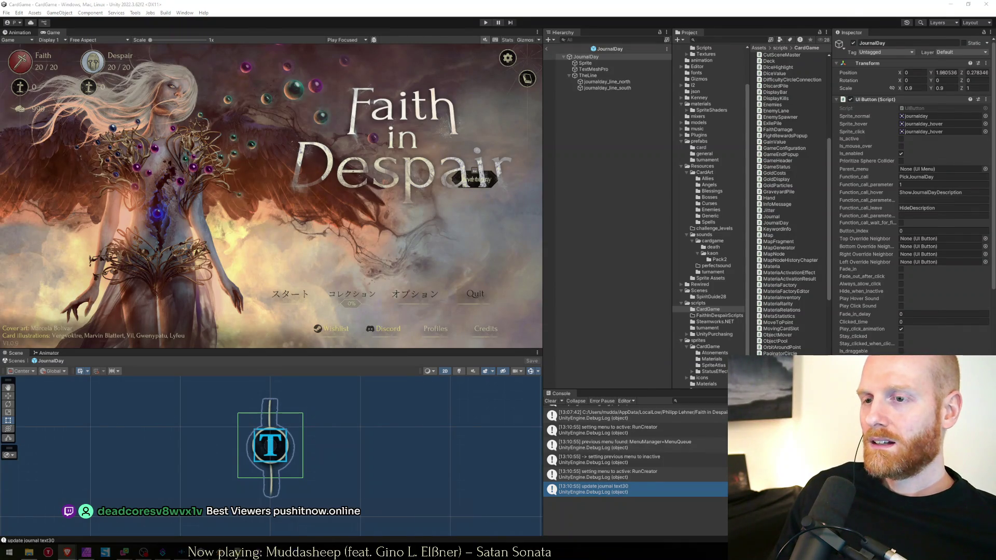
key("alt+Tab")
left_click(430, 297)
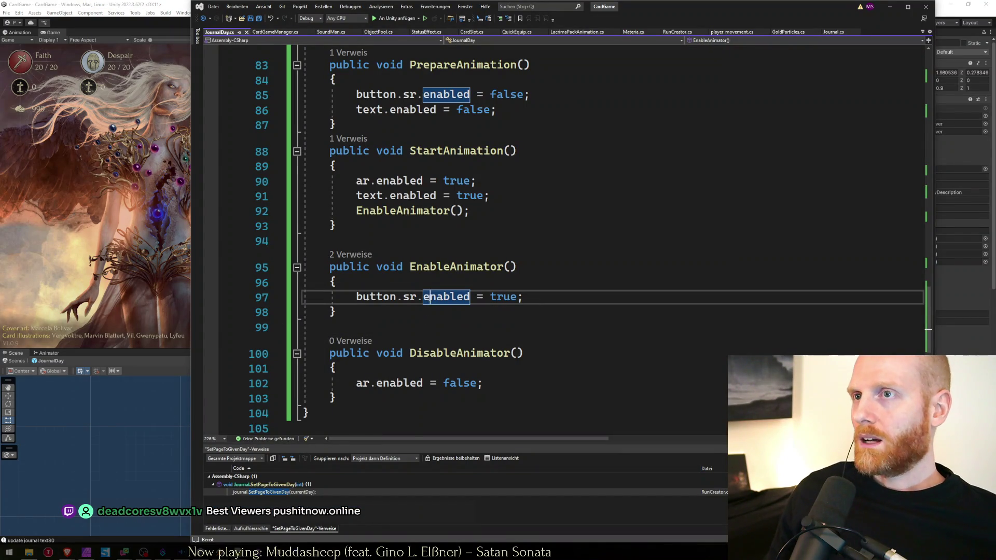
Review SetPageToGivenDay and the ShowCurrentJournalPage call in Journal.cs.
left_click(479, 214)
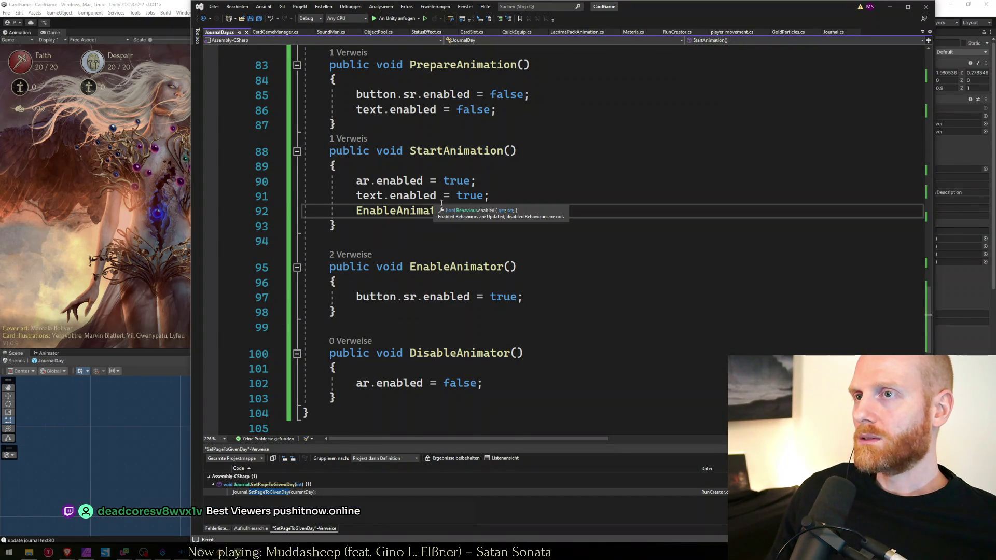
key("ctrl+minus")
left_click(592, 296)
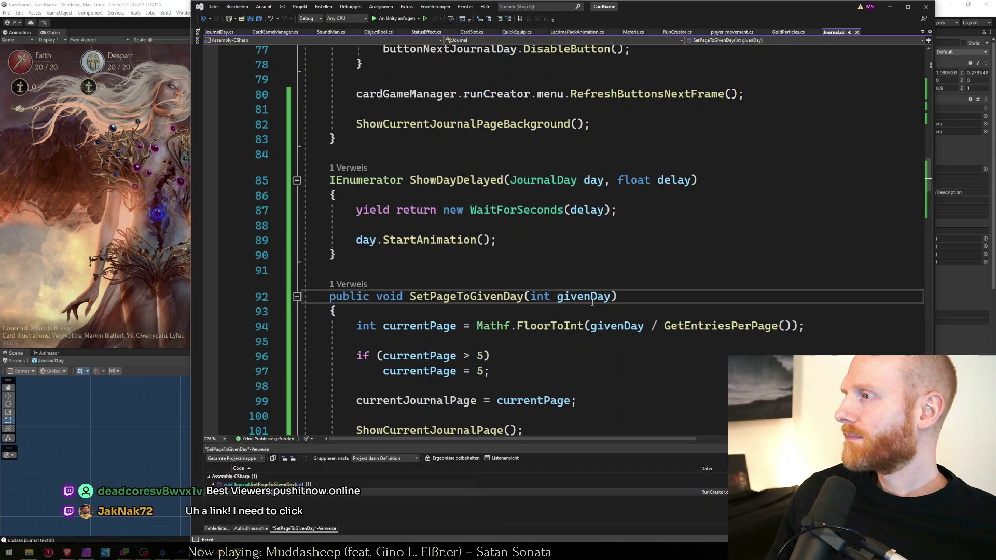
left_click(526, 372)
scroll(526, 371, "down", 3)
left_click(525, 373)
left_click(545, 288)
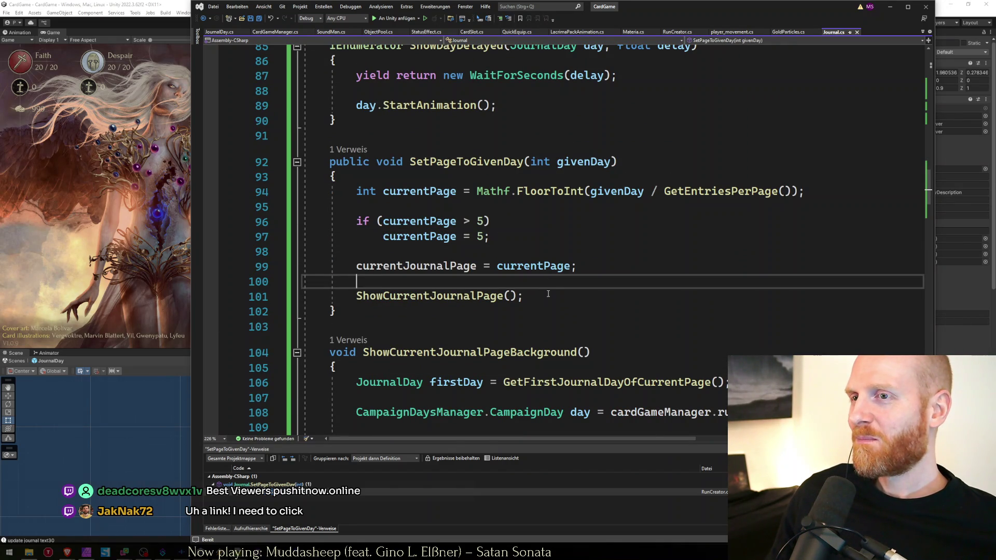
left_click(547, 295)
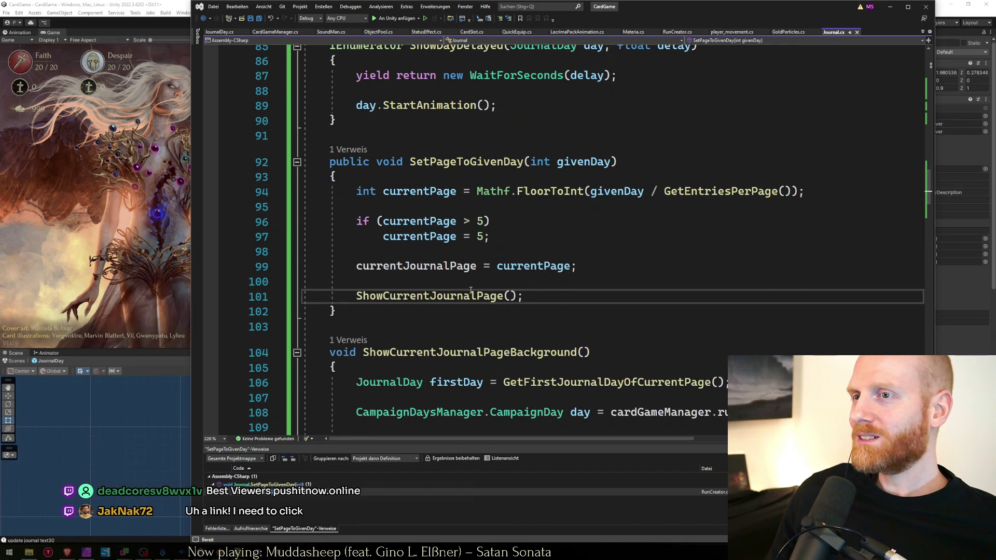
left_click(538, 286)
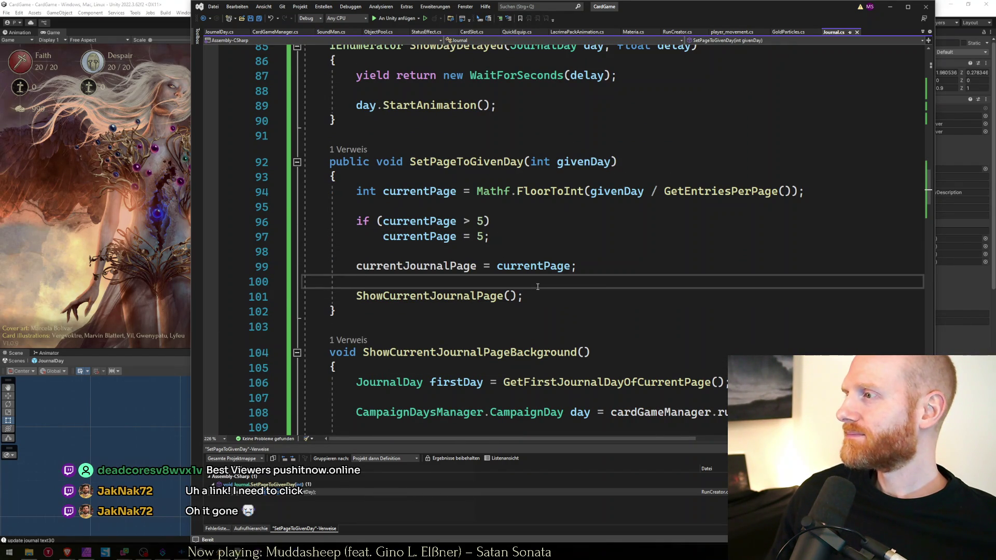
Look over JournalDay's StartAnimation, EnableAnimator and PrepareAnimation, then search Journal.cs for 'delay'.
key("ctrl+Tab")
left_click(510, 238)
left_click(476, 319)
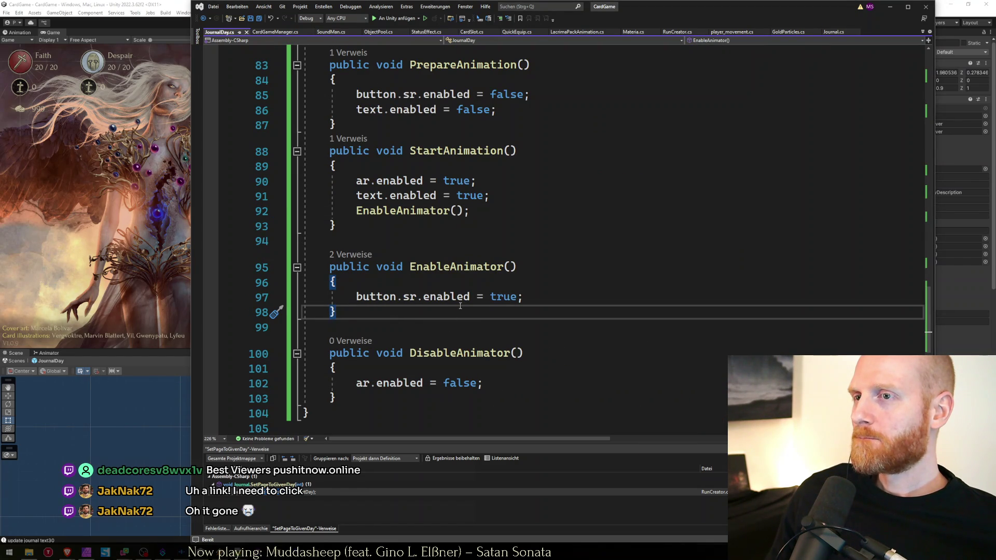
left_click(551, 299)
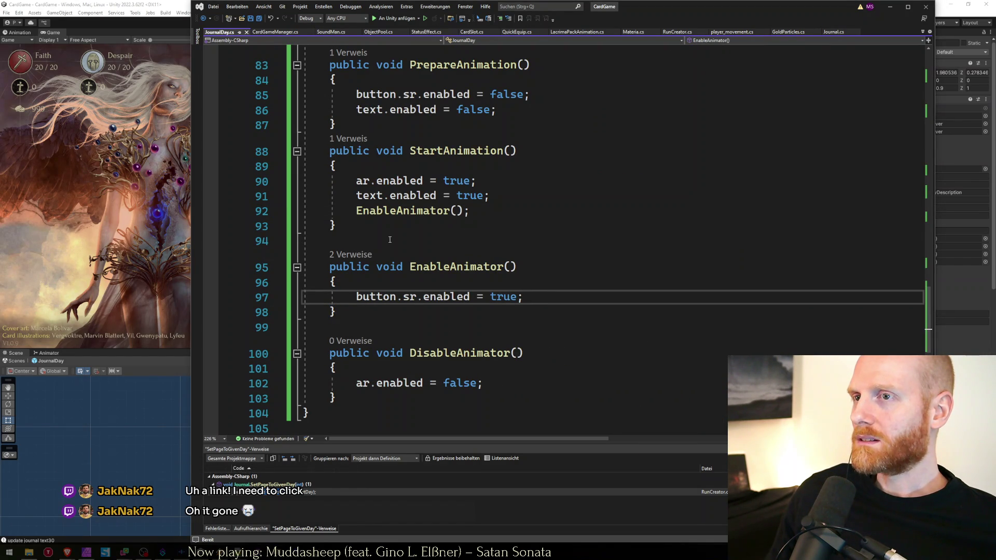
double_click(470, 151)
scroll(450, 206, "up", 3)
left_click(450, 206)
key("ctrl+Tab")
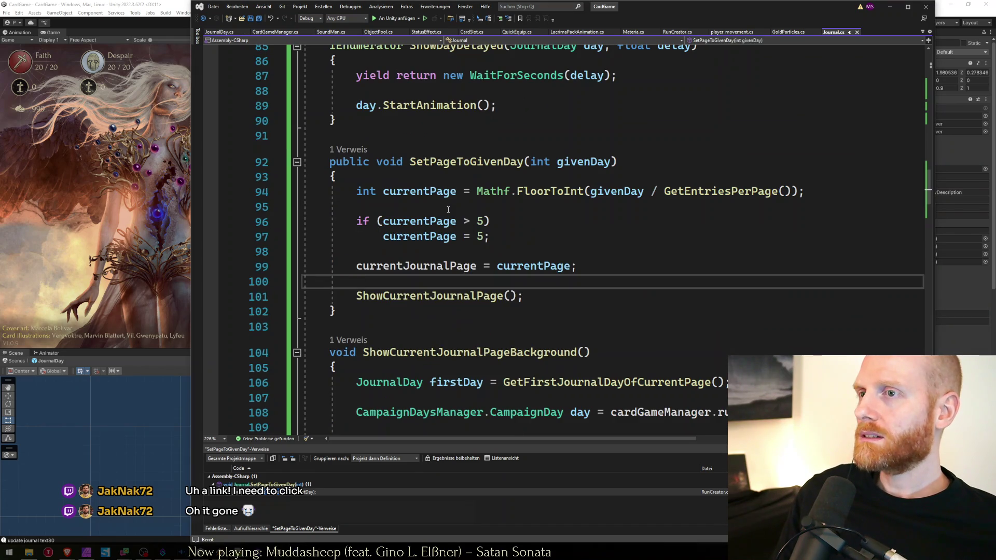
key("ctrl+f")
type("delay")
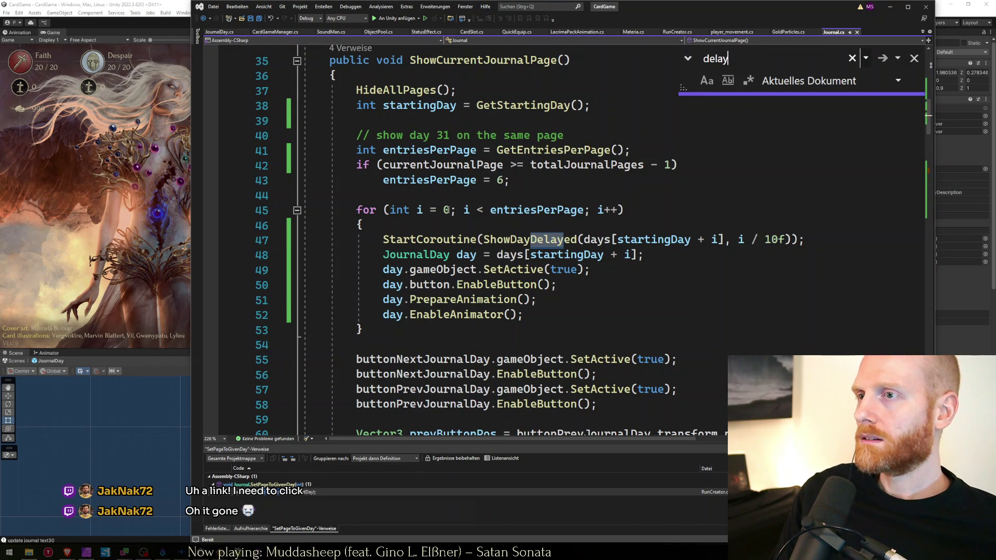
key("Escape")
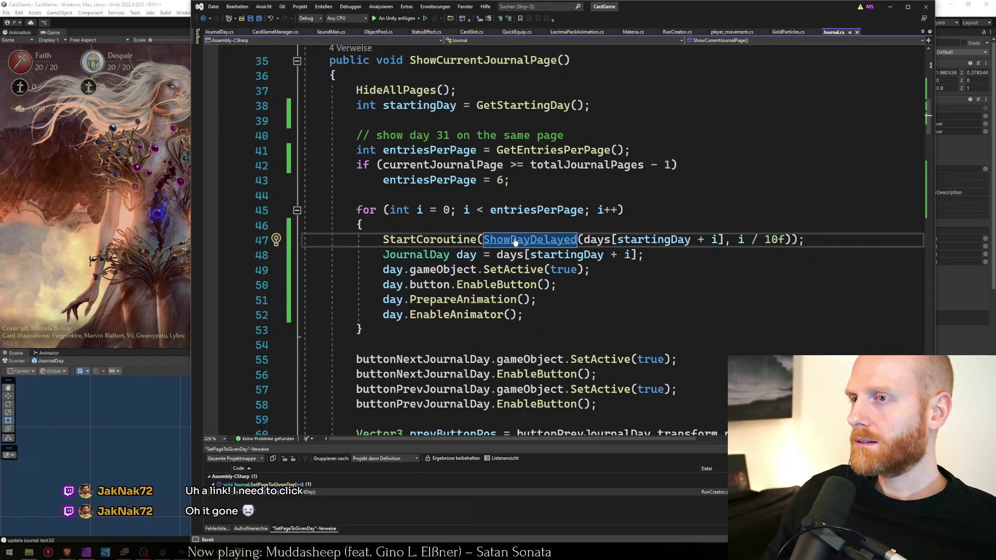
left_click(515, 242, "ctrl")
double_click(423, 300)
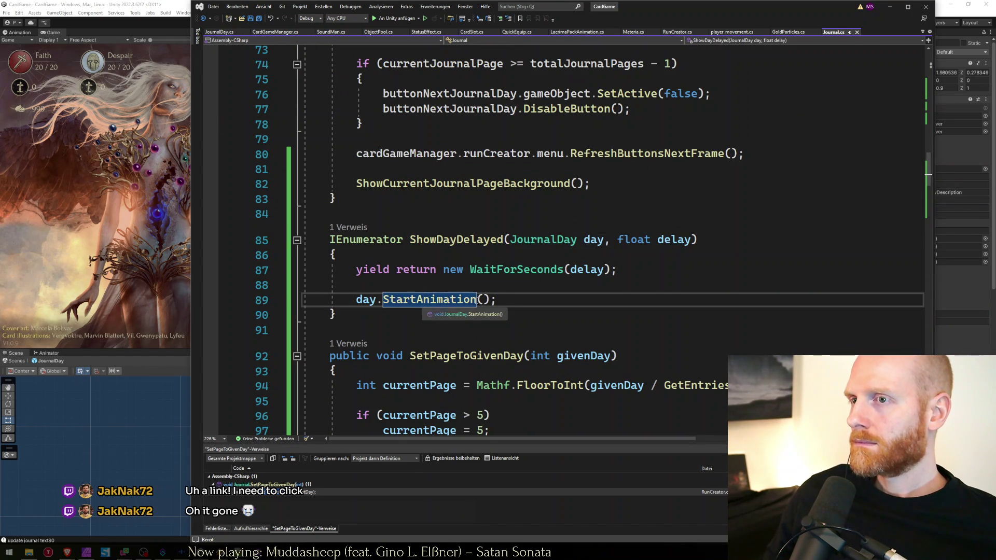
left_click(522, 297)
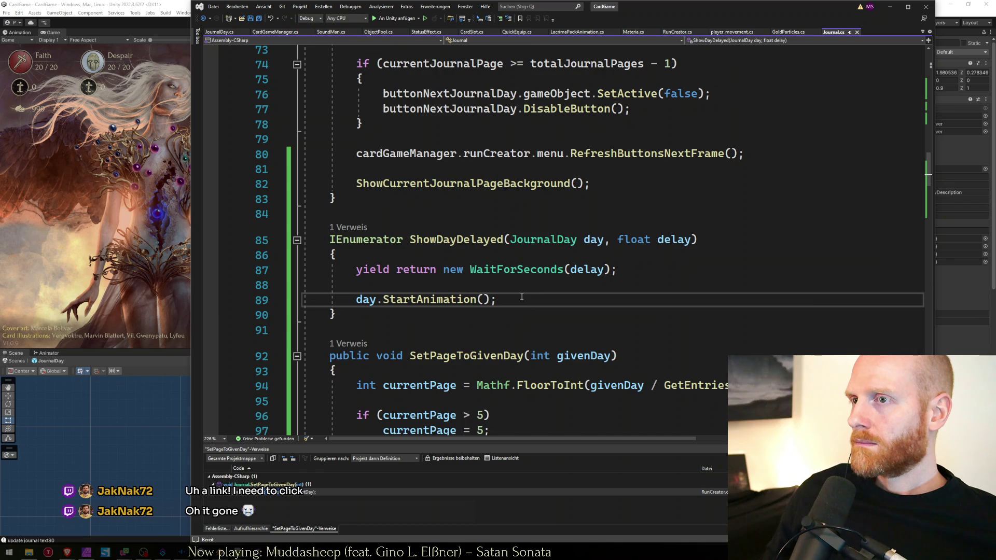
left_click(445, 300, "ctrl")
left_click(506, 287)
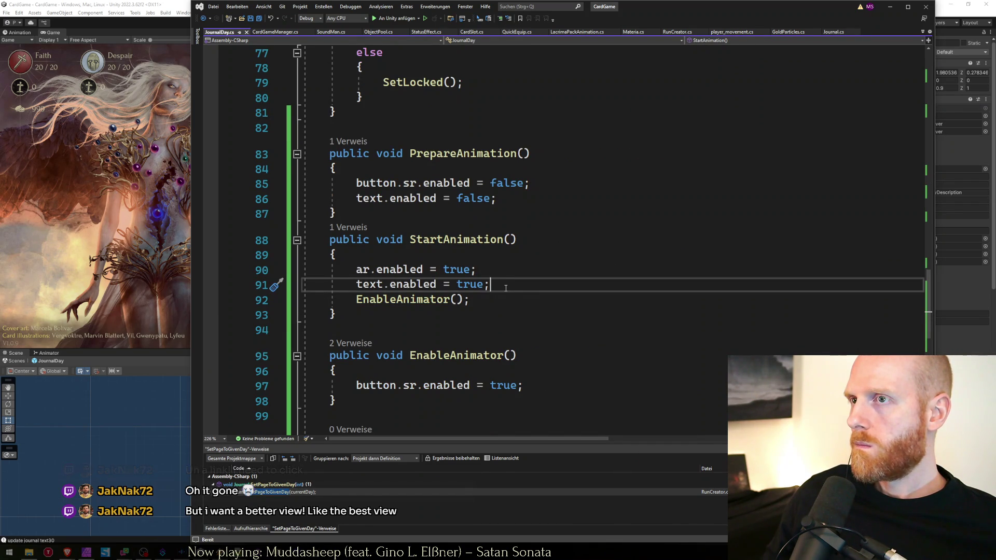
key("ctrl+minus")
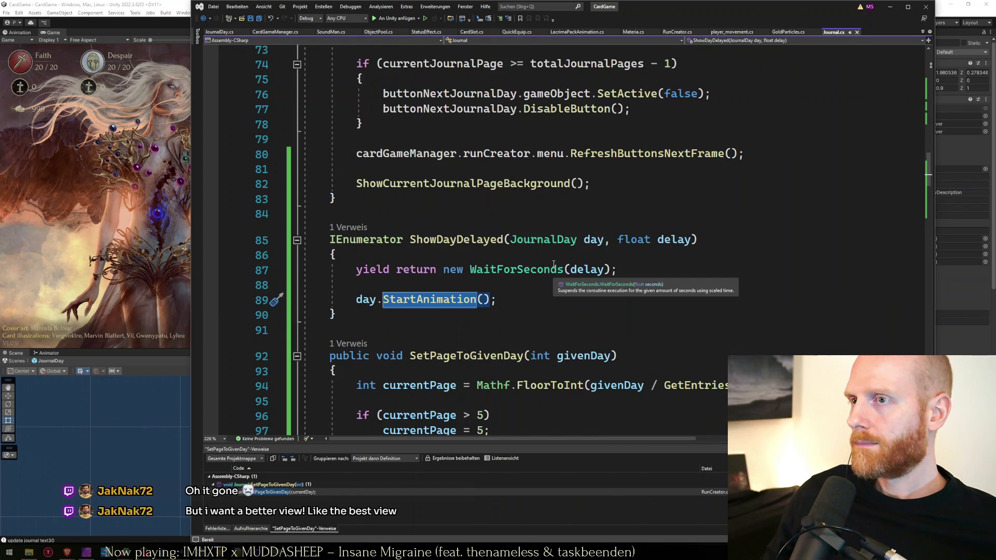
double_click(484, 249)
key("ctrl+f")
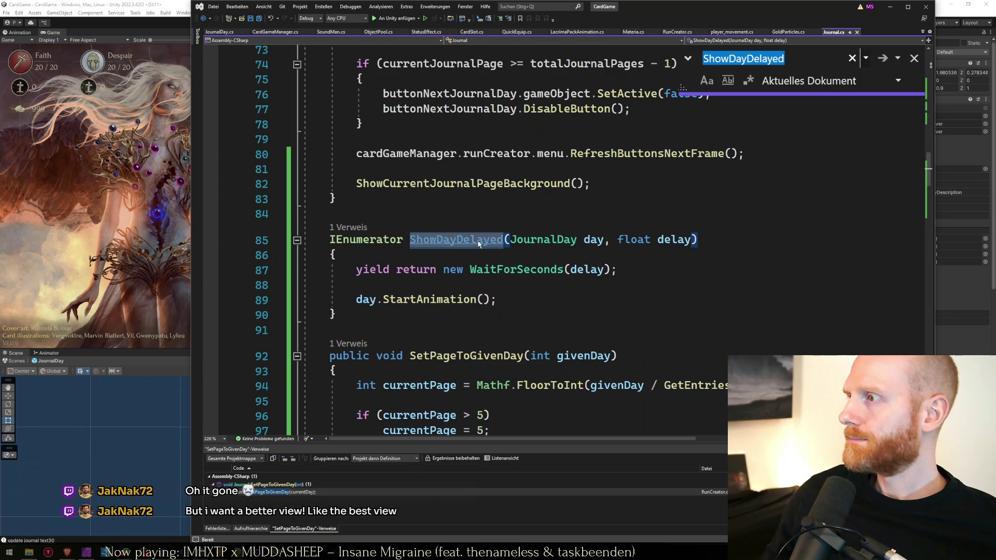
key("Return")
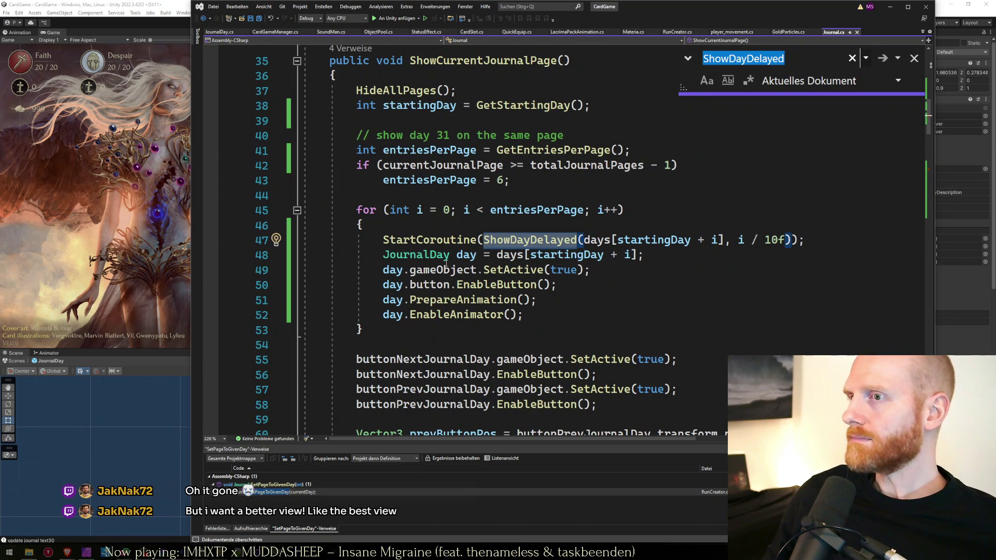
key("Escape")
left_click(519, 221)
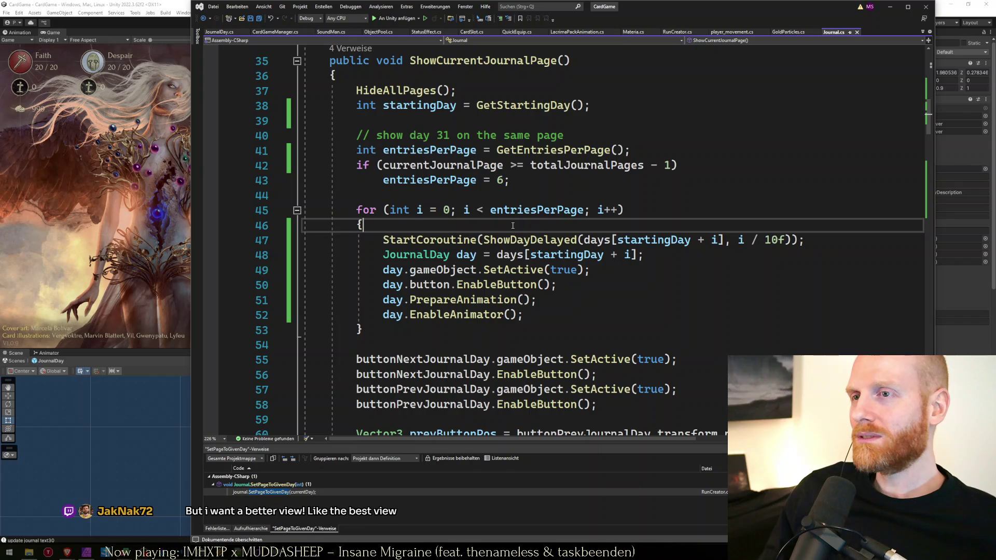
left_click(586, 284)
left_click(569, 311)
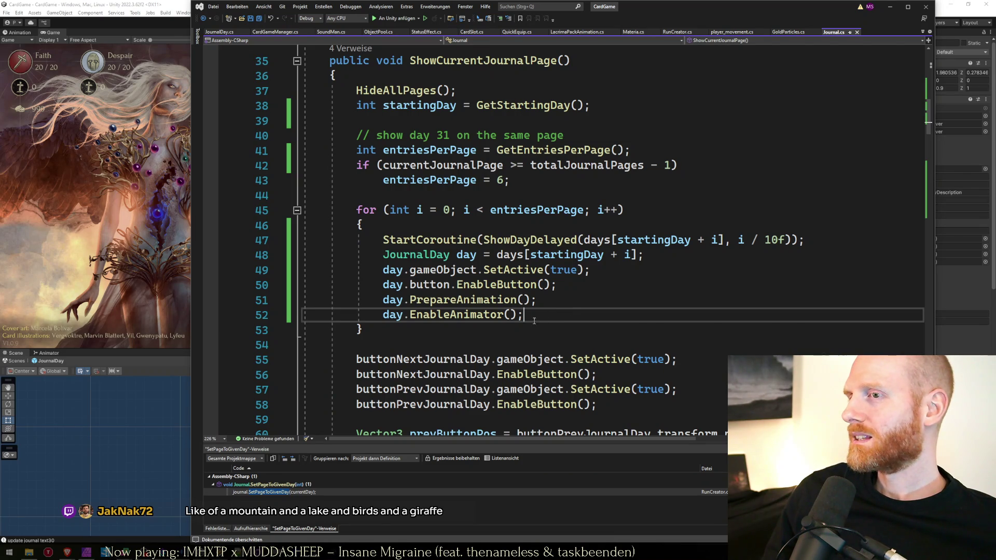
key("Up")
key("Up")
key("Up")
left_click(733, 253)
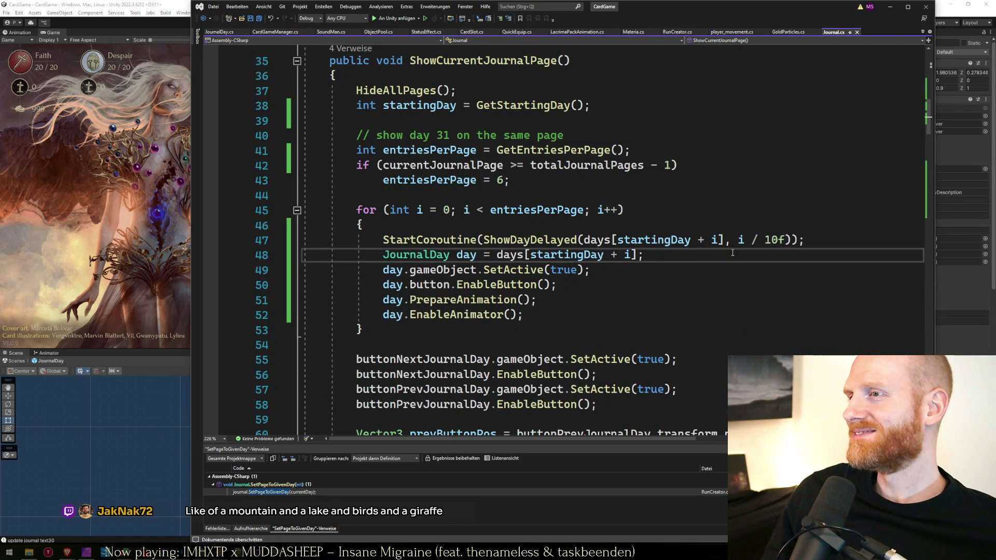
left_click(802, 242)
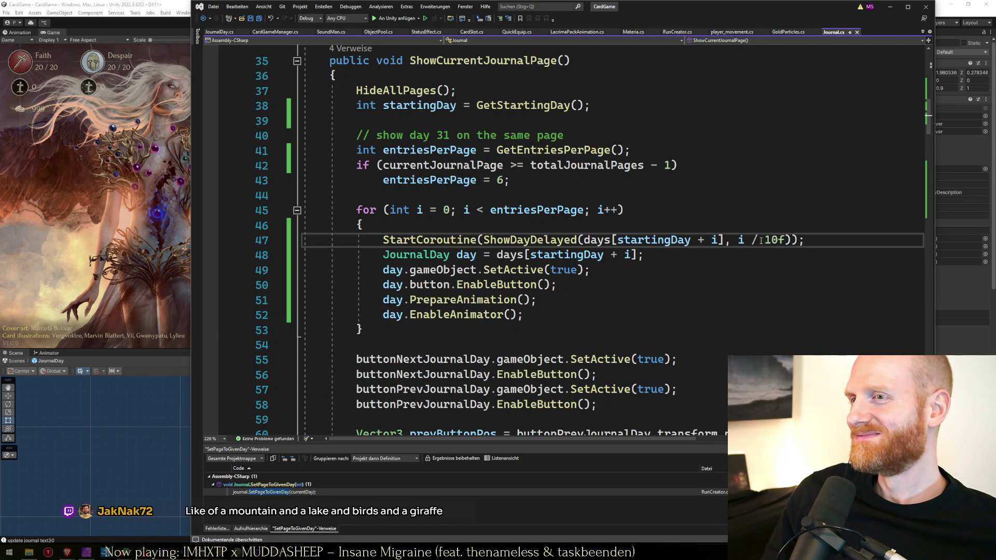
double_click(560, 243)
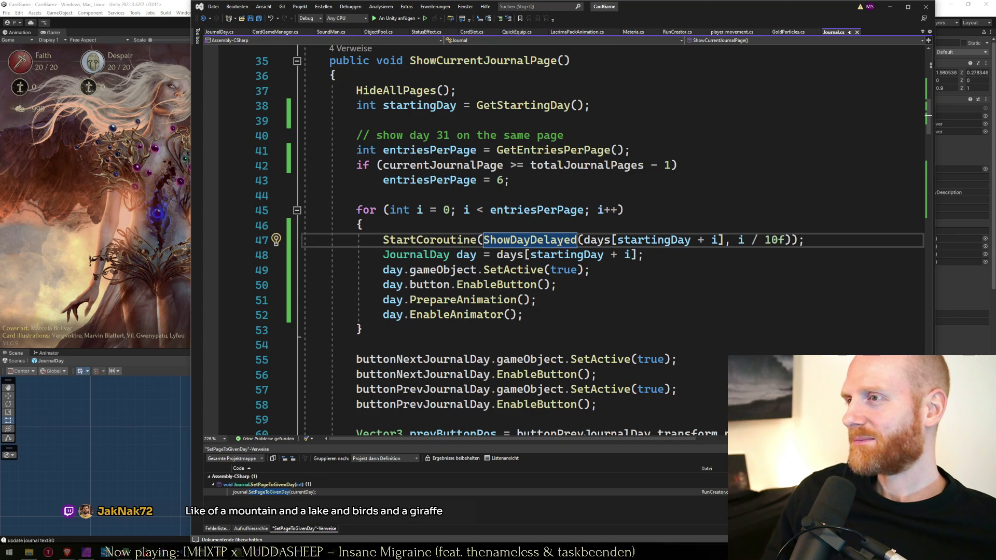
left_click(559, 242, "ctrl")
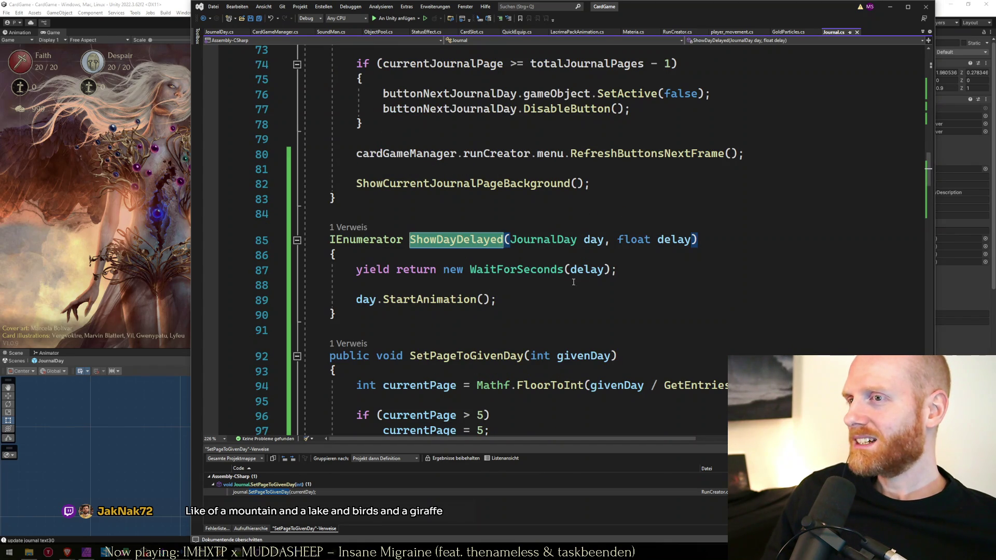
left_click(518, 256)
left_click(457, 240, "ctrl")
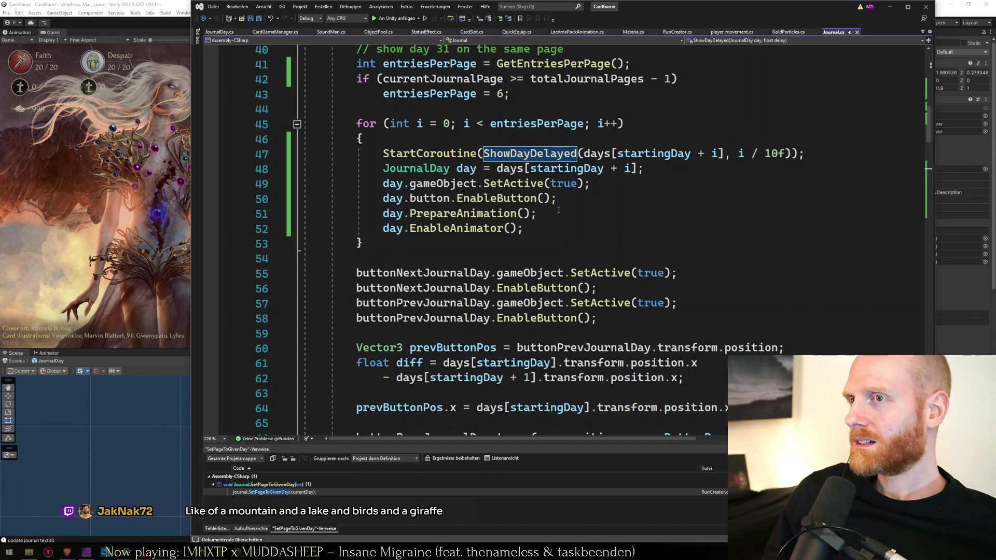
left_click(573, 226)
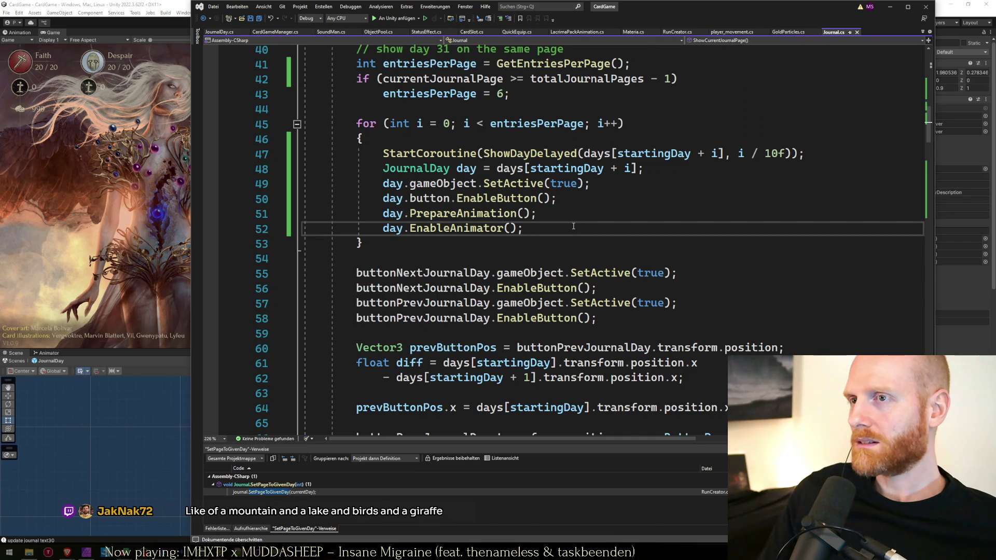
key("ctrl+x")
Check the PrepareAnimation definition and its occurrences, then save Journal.cs.
double_click(451, 215)
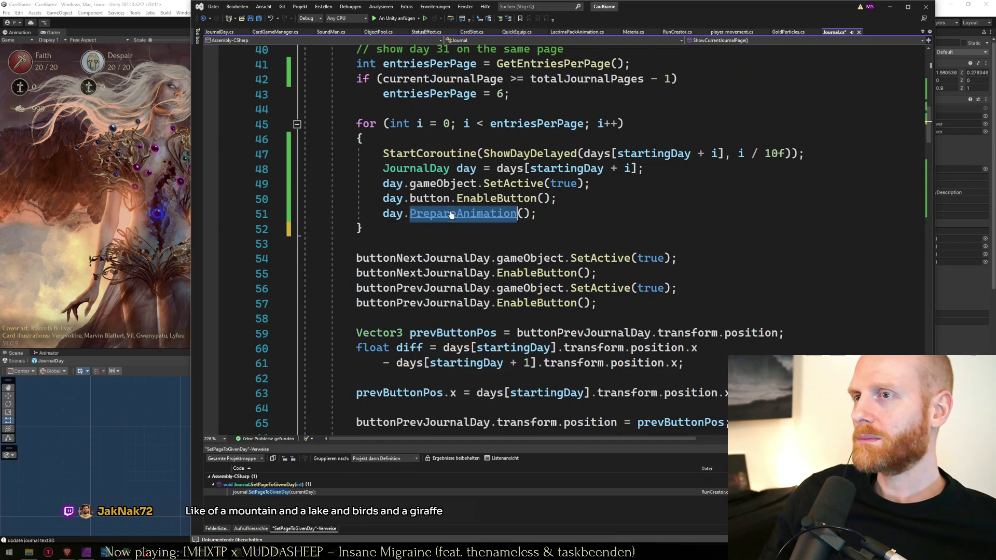
left_click(452, 215, "ctrl")
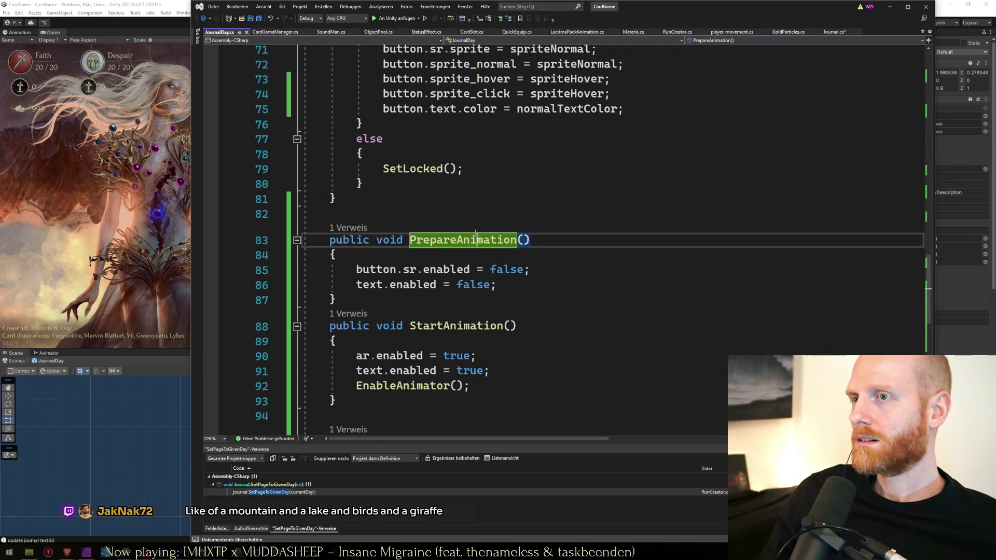
key("ctrl+f")
key("Return")
key("Escape")
key("Escape")
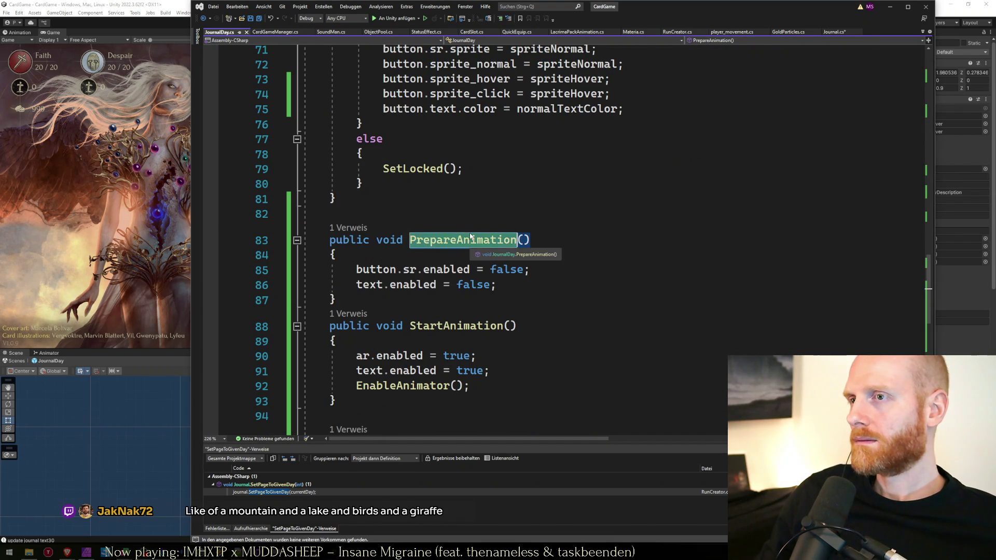
key("ctrl+minus")
key("ctrl+s")
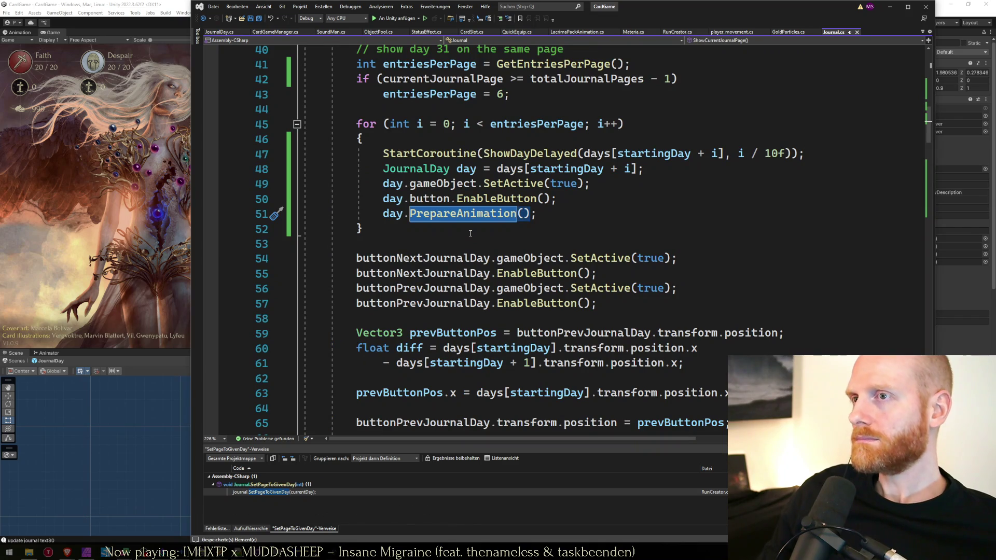
Move the StartCoroutine(ShowDayDelayed) line below day.PrepareAnimation(), then review ShowDayDelayed and StartAnimation.
left_click(602, 213)
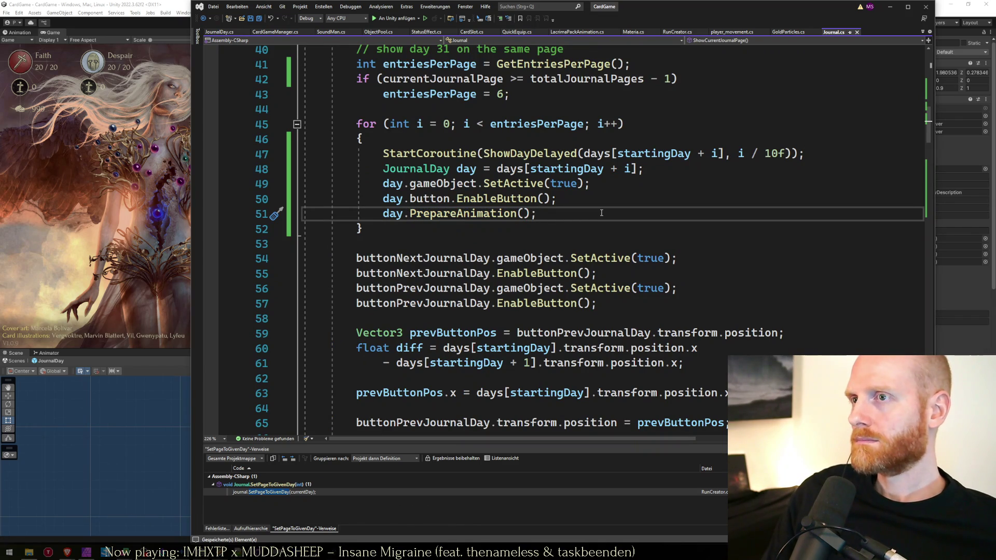
left_click(570, 154)
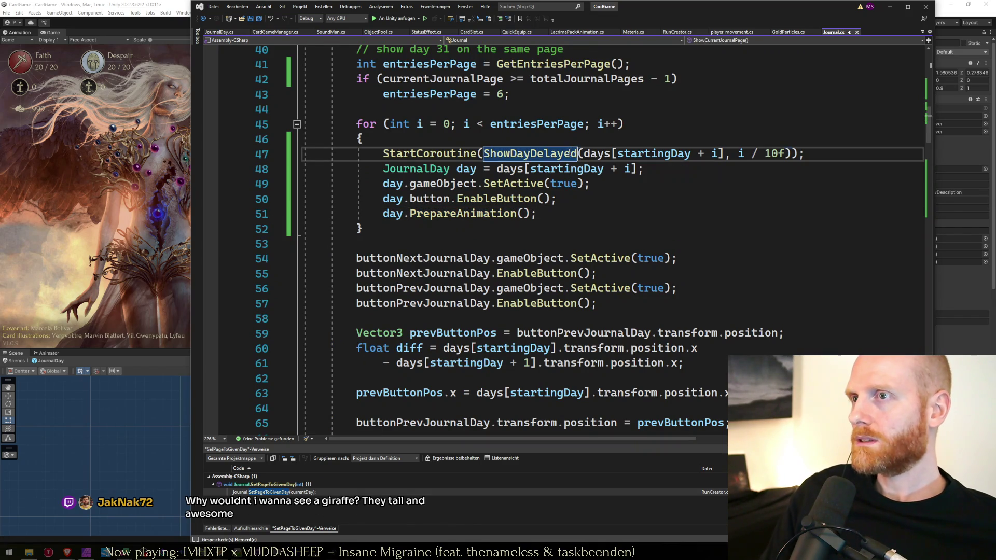
triple_click(570, 155)
key("ctrl+x")
key("Down")
key("Down")
key("Down")
key("ctrl+v")
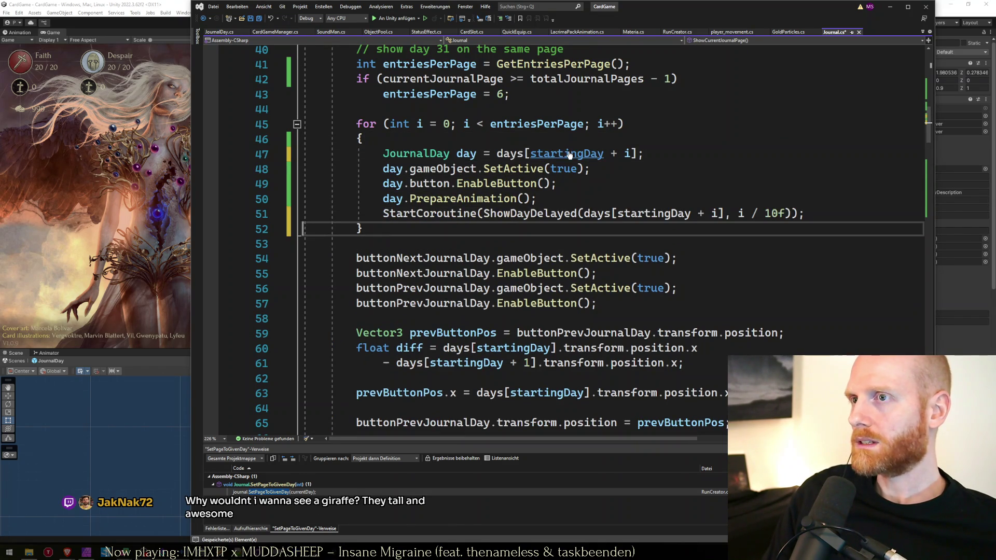
left_click(484, 199)
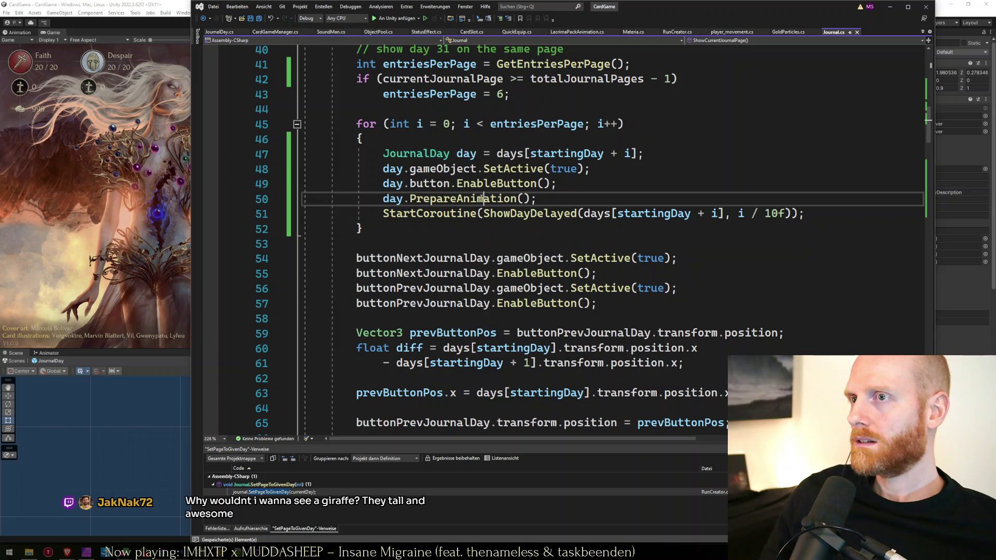
scroll(476, 205, "down", 1)
left_click(524, 169, "ctrl")
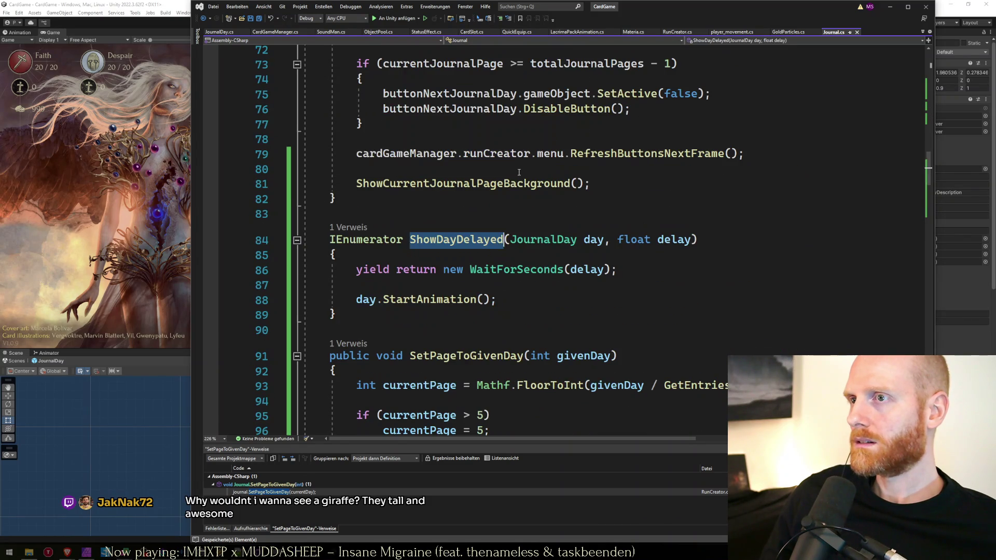
left_click(434, 299, "ctrl")
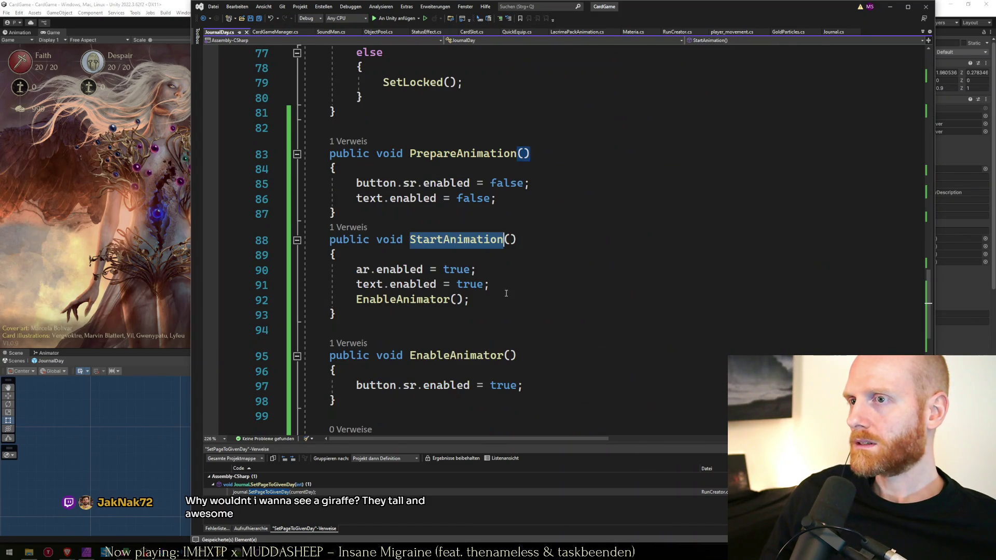
Start play mode and open the new run setup screen with the Game view maximized.
left_click(130, 210)
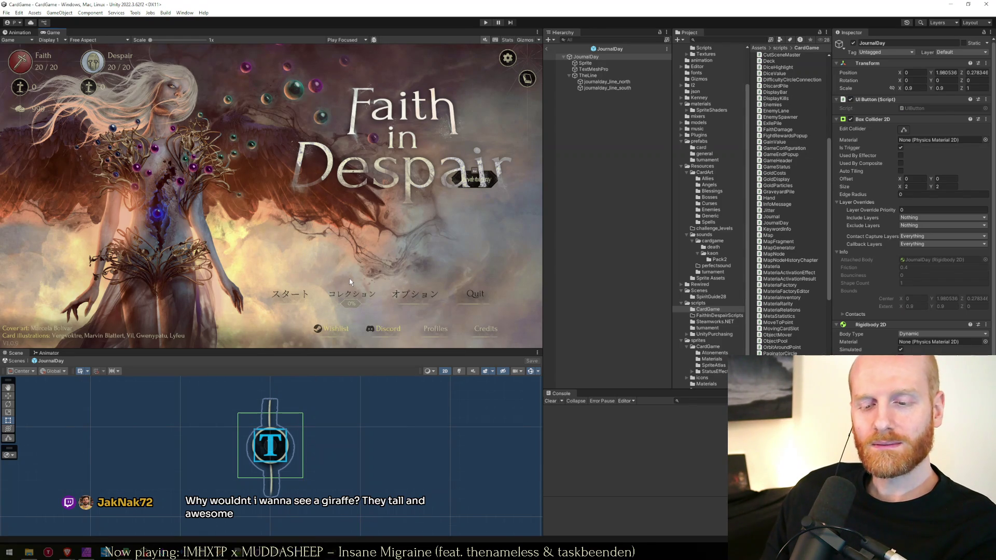
left_click(485, 23)
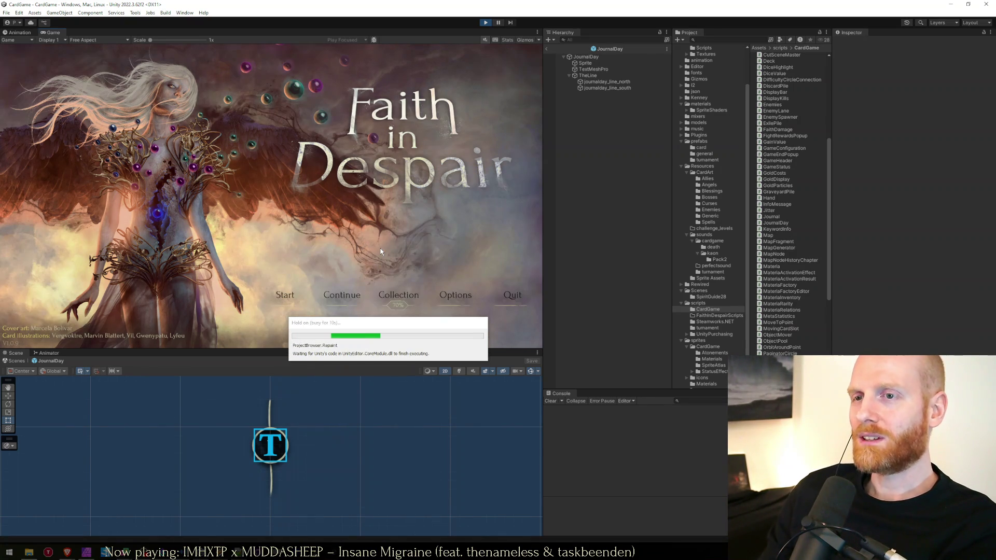
left_click(285, 295)
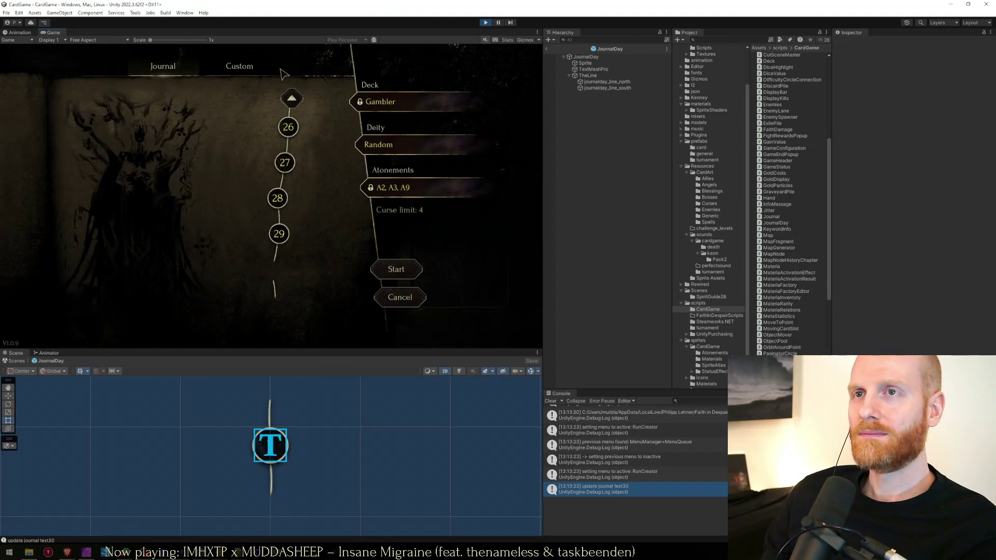
key("shift+space")
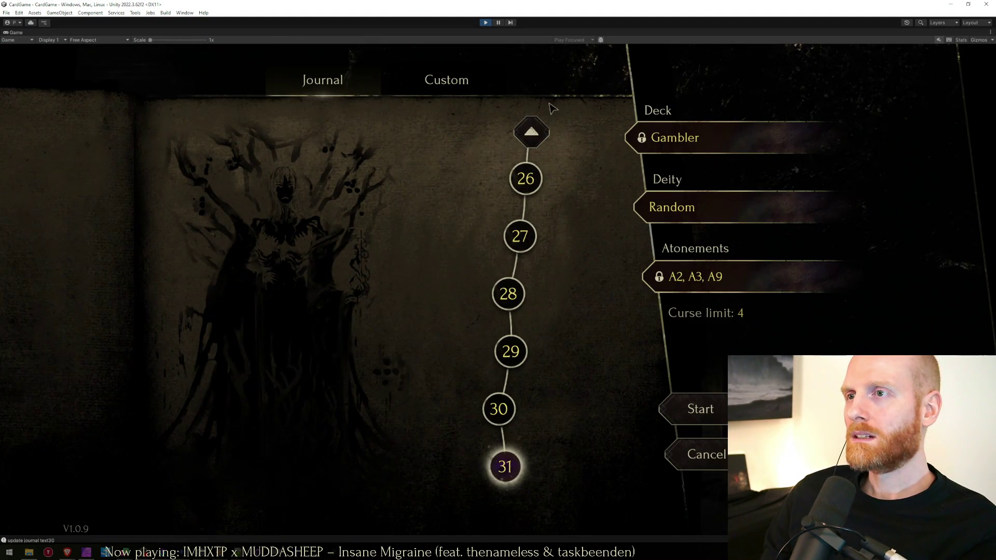
Page the journal back to the first days, then forward to the last days, 26–31.
scroll(553, 125, "up", 3)
left_click(497, 133)
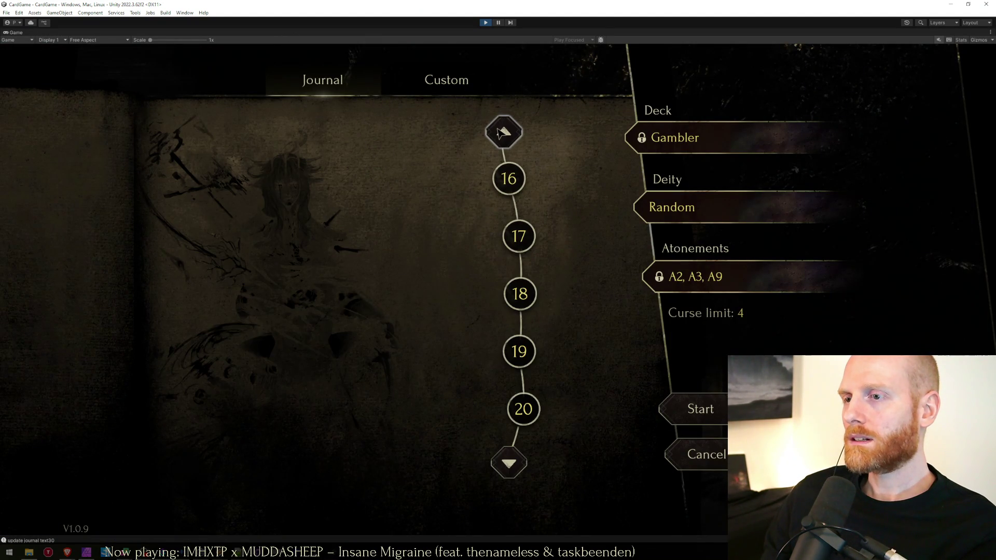
left_click(507, 132)
left_click(516, 133)
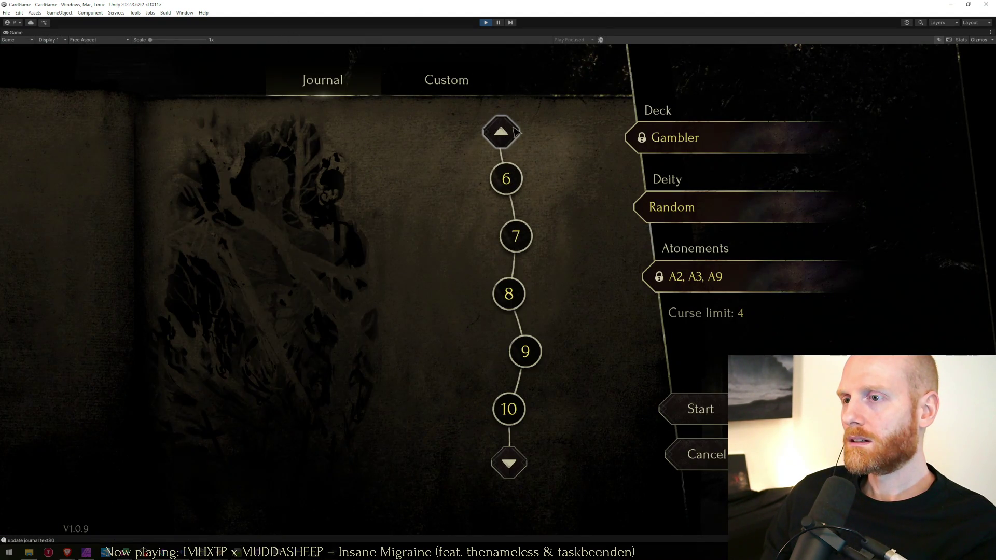
left_click(516, 132)
left_click(504, 462)
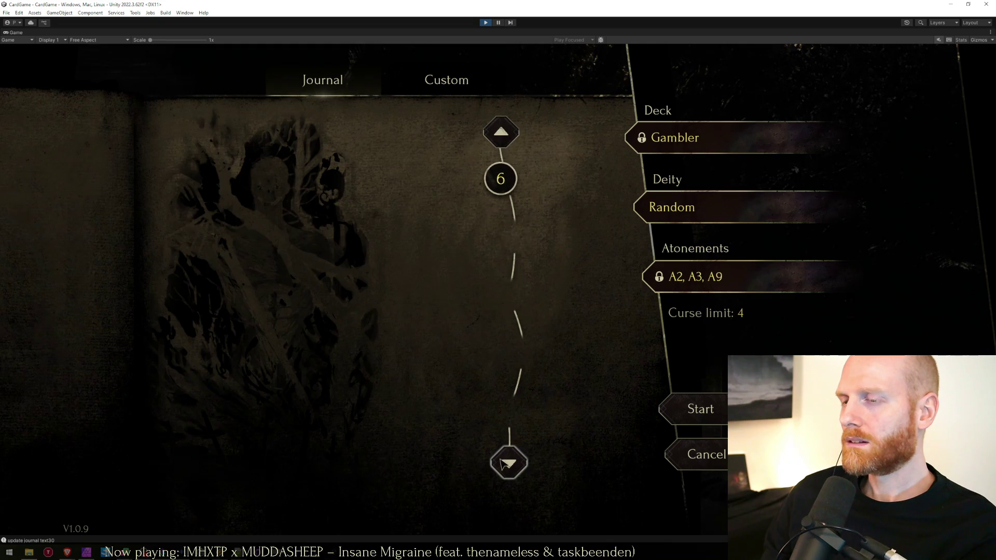
left_click(509, 464)
left_click(515, 469)
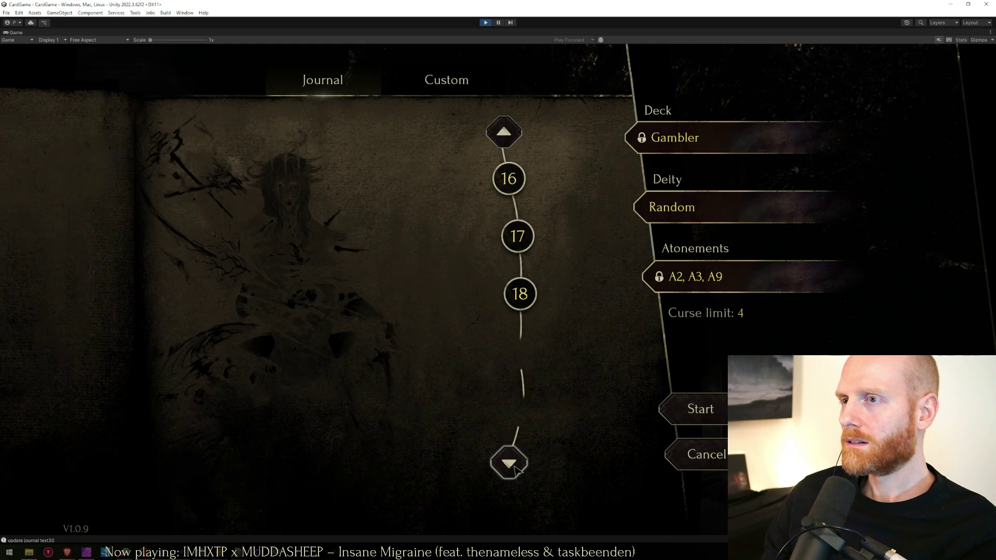
left_click(511, 472)
left_click(510, 469)
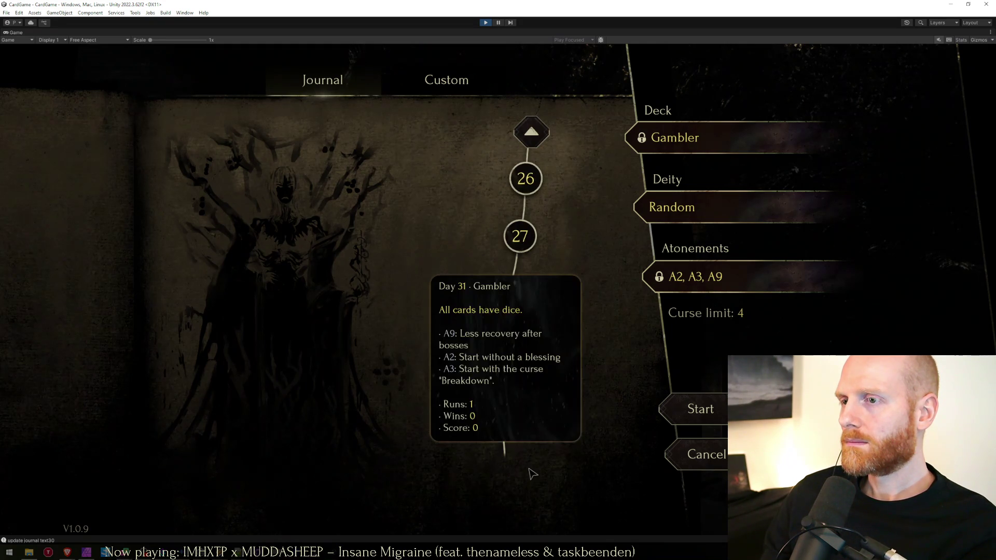
Page back toward days 6–10, restore the editor layout, then page forward to days 16–20.
left_click(530, 136)
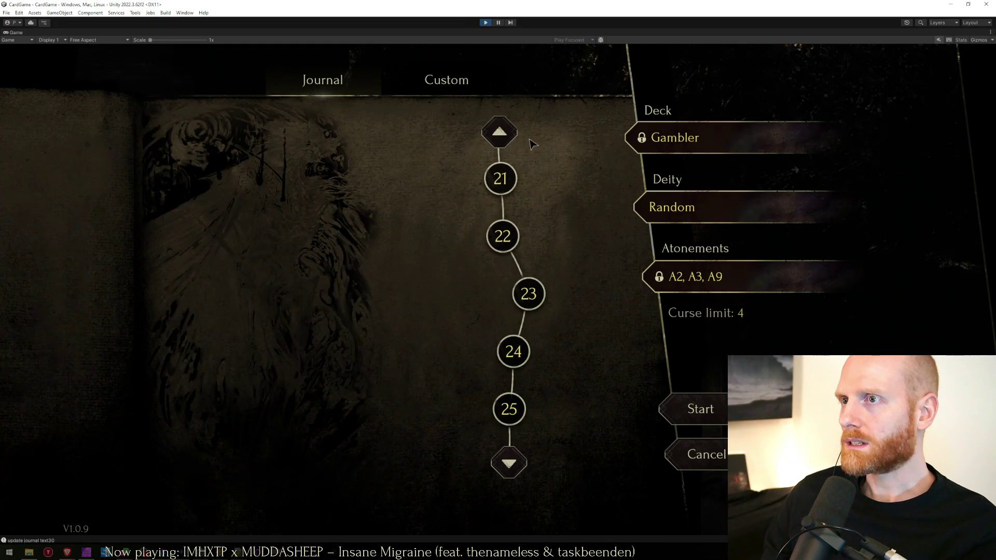
left_click(516, 143)
left_click(515, 142)
left_click(513, 139)
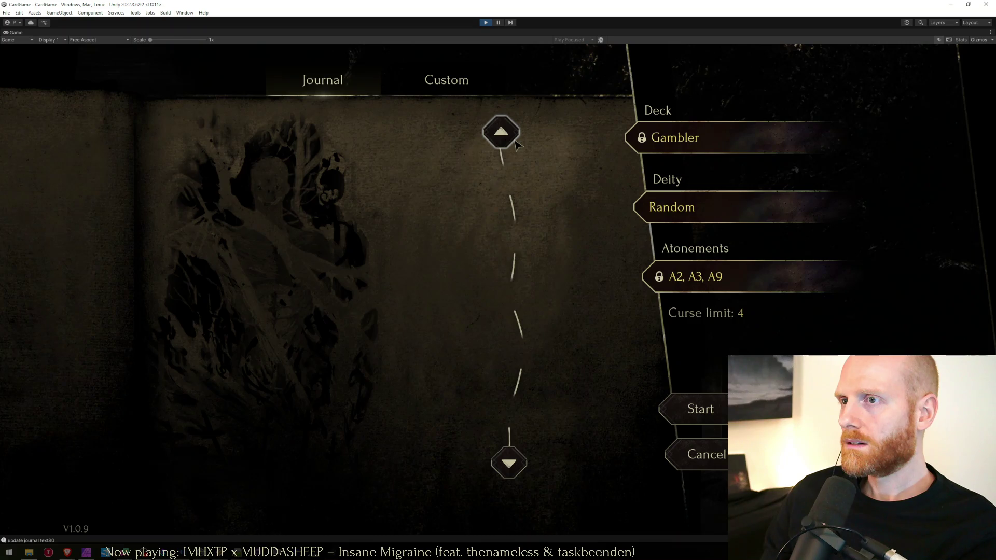
double_click(479, 31)
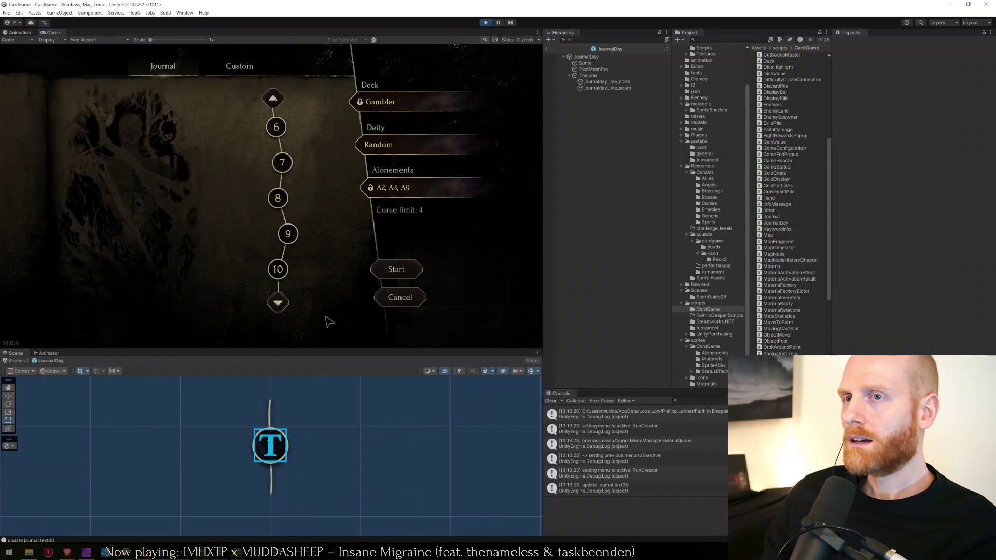
left_click(275, 303)
left_click(278, 303)
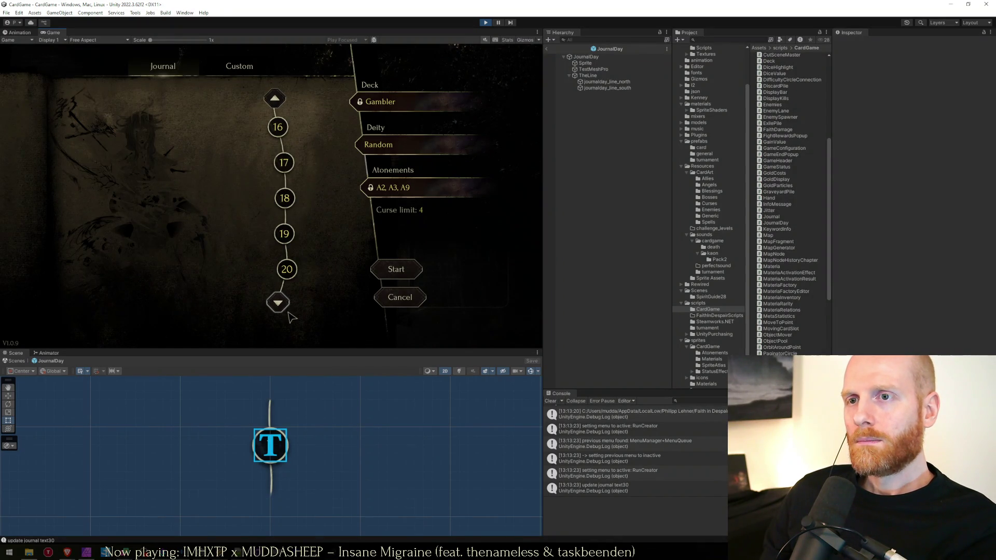
Stop play mode and go to the StartAnimation method in Visual Studio.
left_click(483, 23)
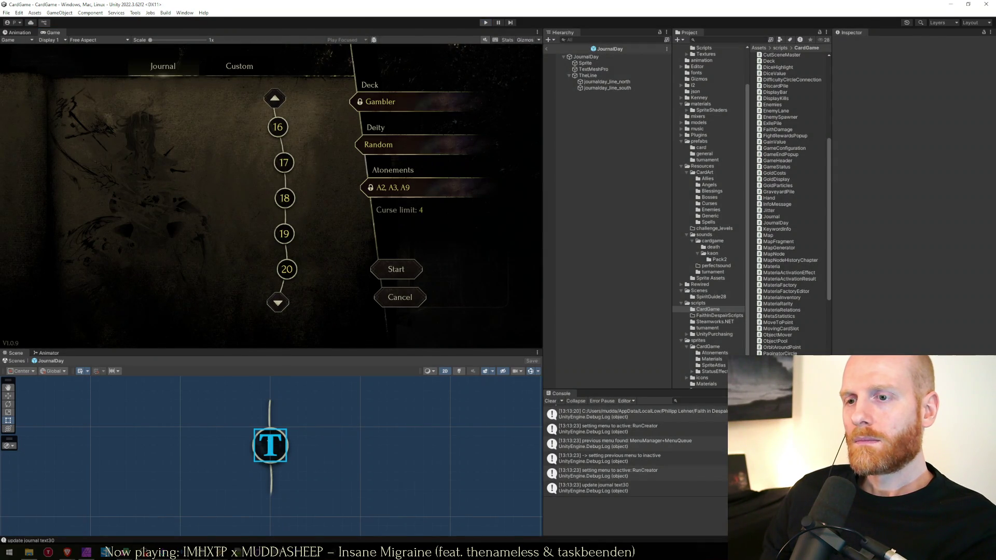
key("alt+Tab")
left_click(467, 330)
Copy the ar.enabled line into PrepareAnimation as ar.enabled = false.
left_click(494, 274)
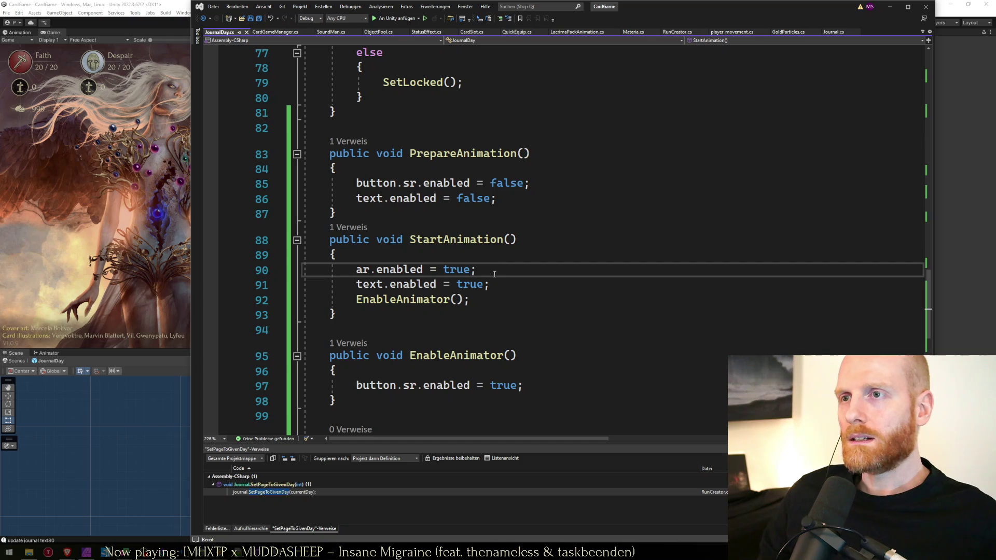
key("shift+Home")
key("Up")
key("Up")
key("Up")
key("Up")
key("Up")
key("Down")
key("Down")
key("ctrl+v")
Replace that line with DisableAnimator();, save JournalDay.cs, and return to Unity.
key("Up")
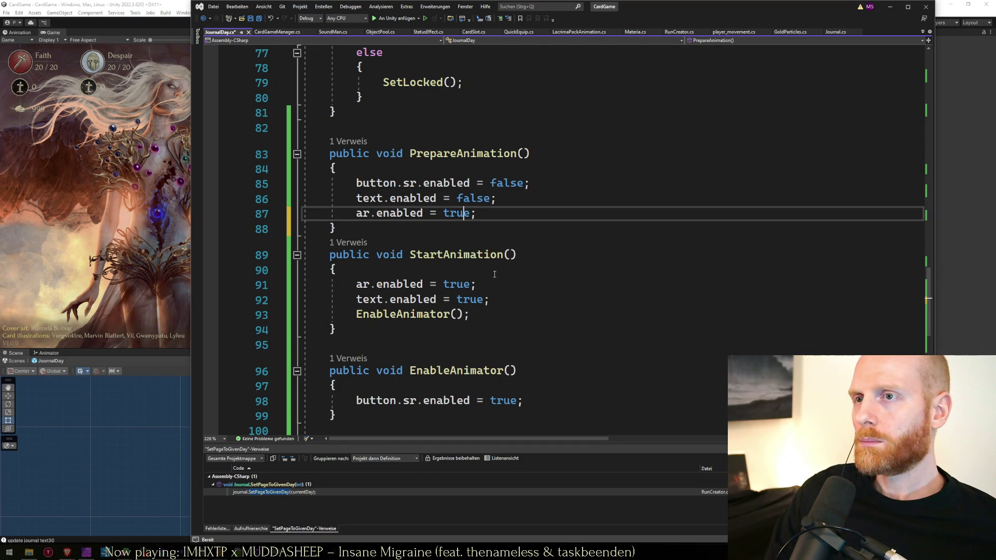
key("ctrl+shift+Right")
type("false")
key("Down")
key("Down")
key("Down")
key("Down")
key("Up")
key("Up")
key("Up")
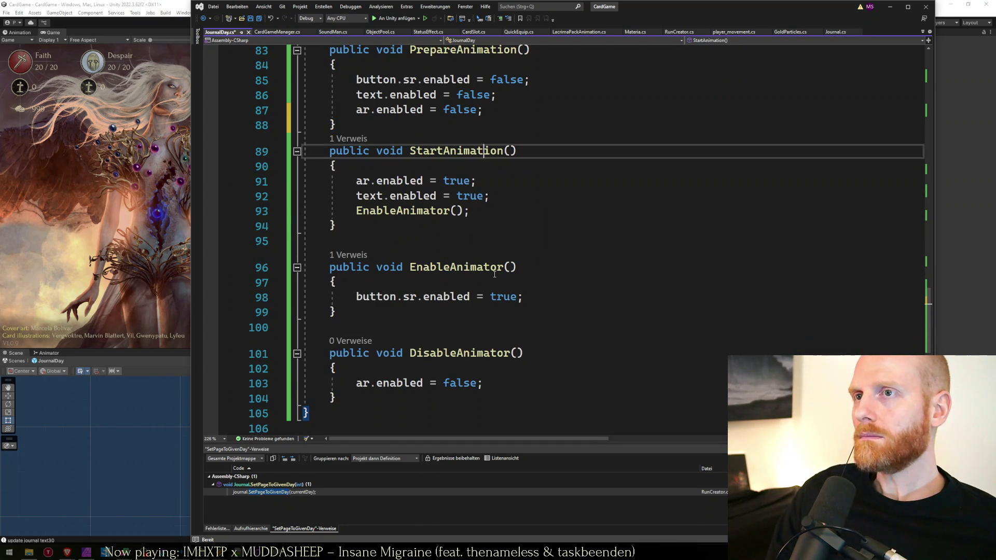
key("Down")
key("Home")
key("shift+End")
type("DisableAnimator")
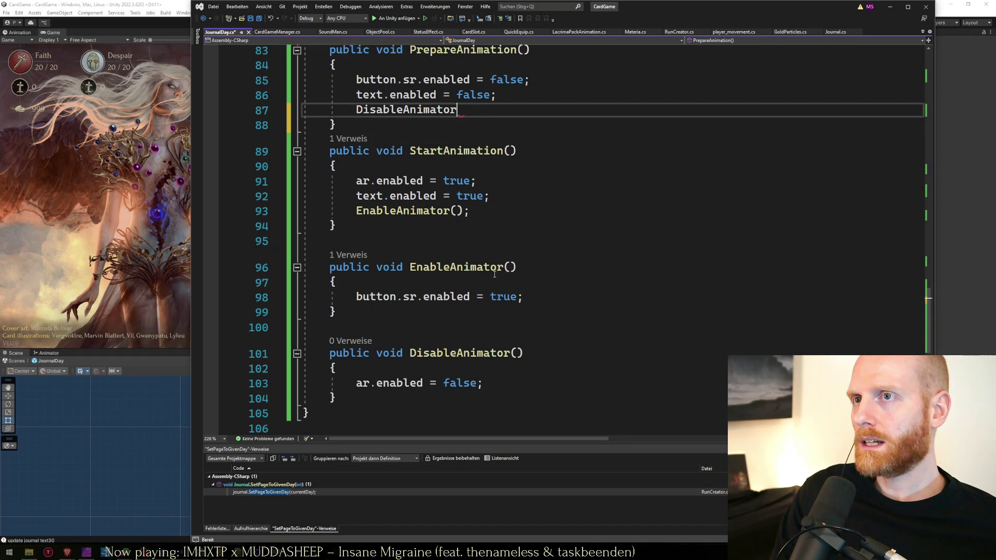
type("();")
key("ctrl+s")
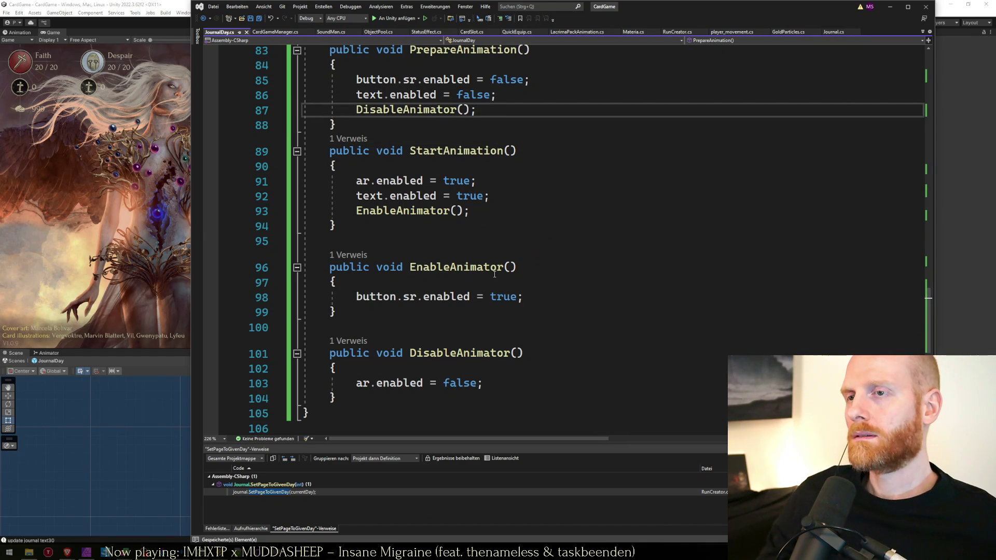
left_click(170, 234)
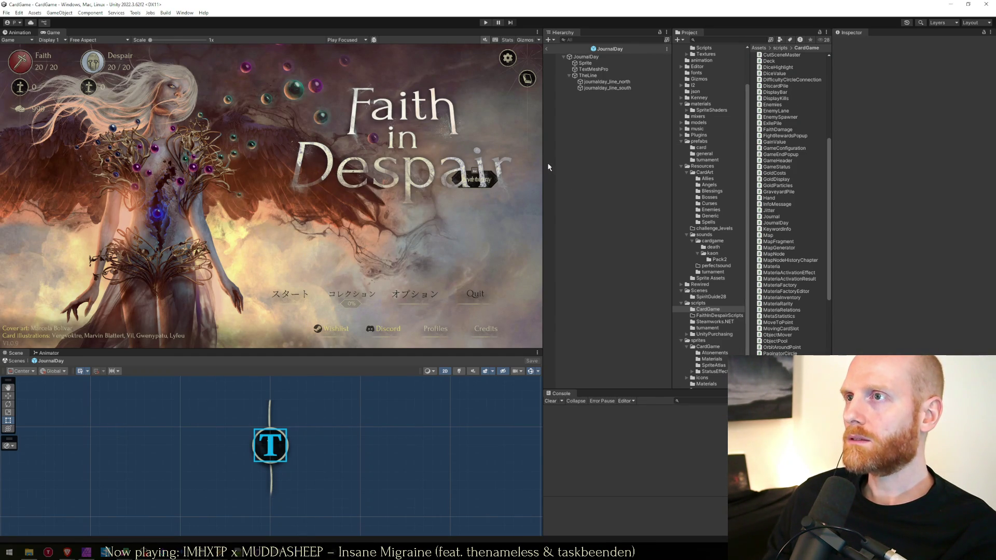
Run the game again and open the journal run setup with the Game view maximized.
left_click(486, 23)
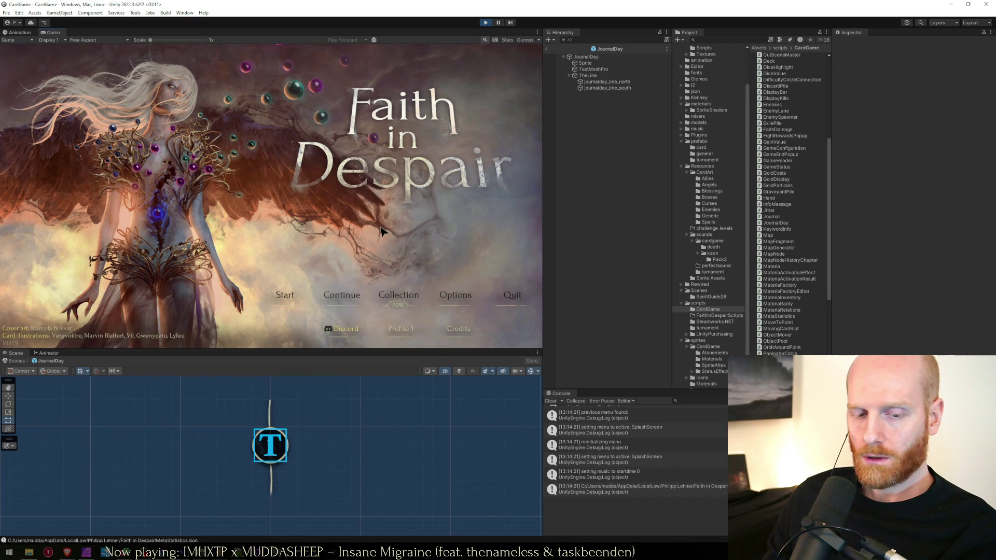
left_click(285, 294)
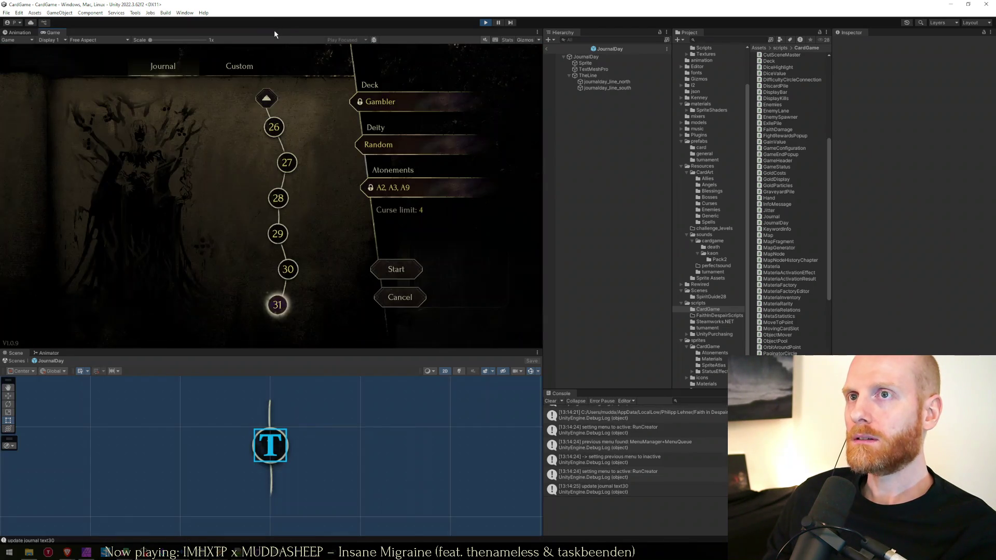
key("shift+space")
Page the journal back to the first days and forward to days 11–15, then stop playing.
left_click(478, 126)
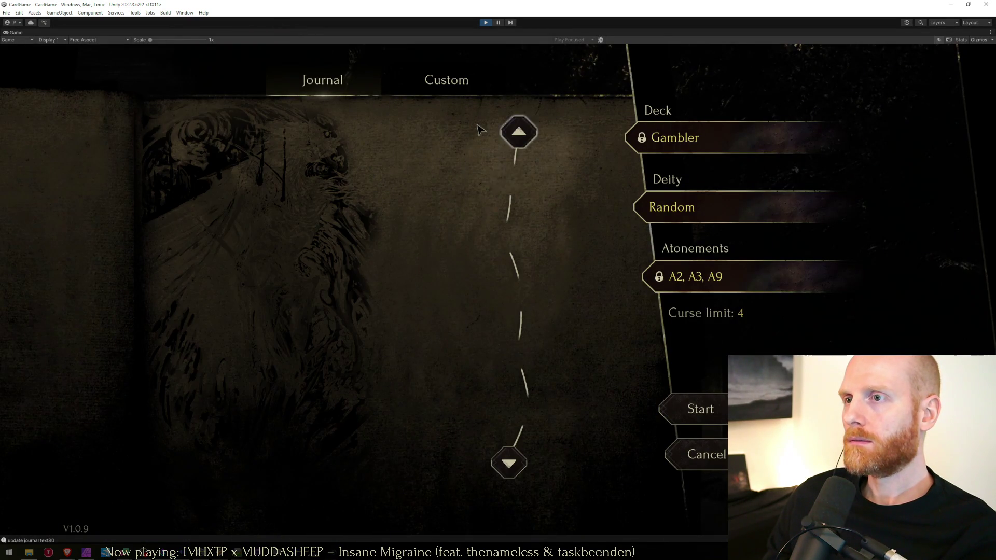
left_click(511, 134)
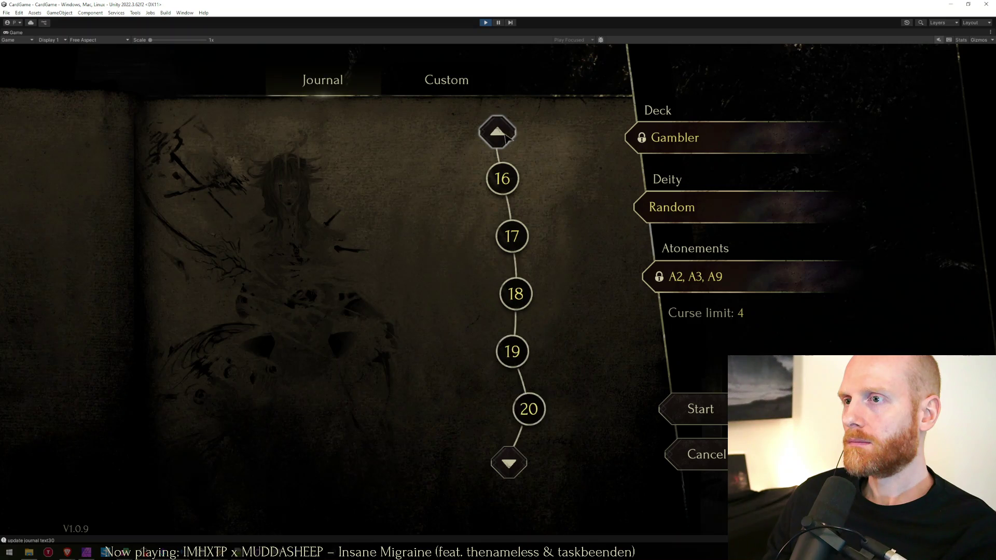
left_click(506, 133)
left_click(532, 133)
left_click(481, 136)
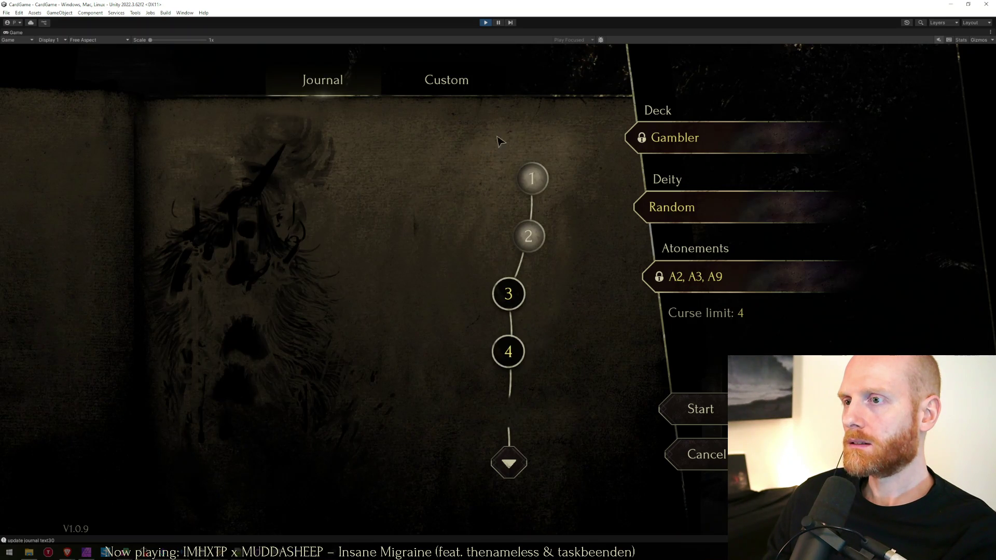
left_click(516, 469)
left_click(515, 470)
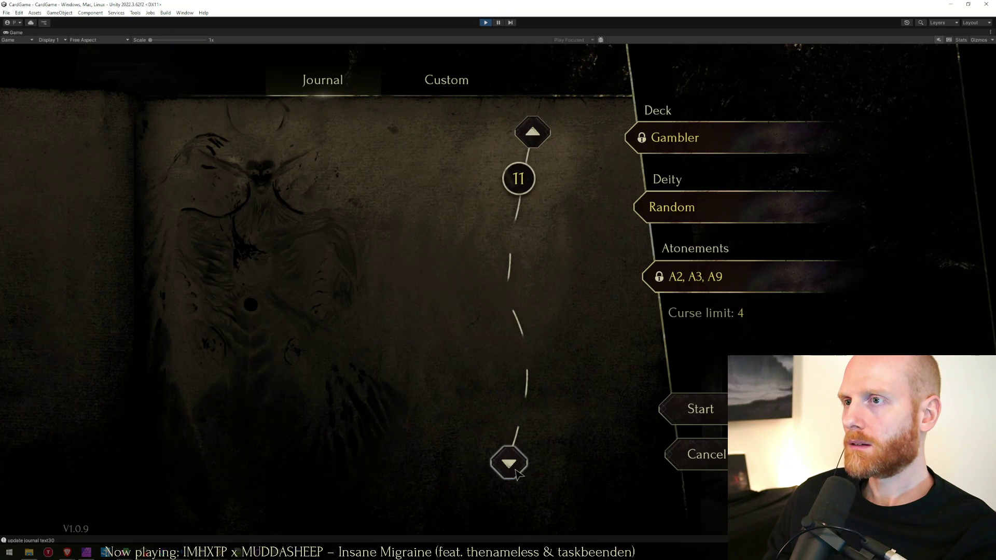
left_click(485, 23)
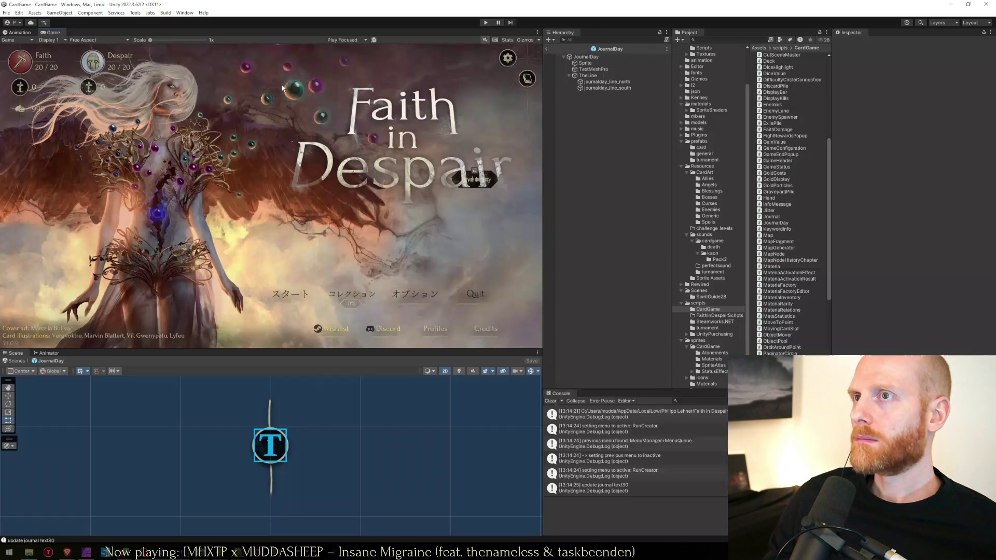
left_click(582, 58)
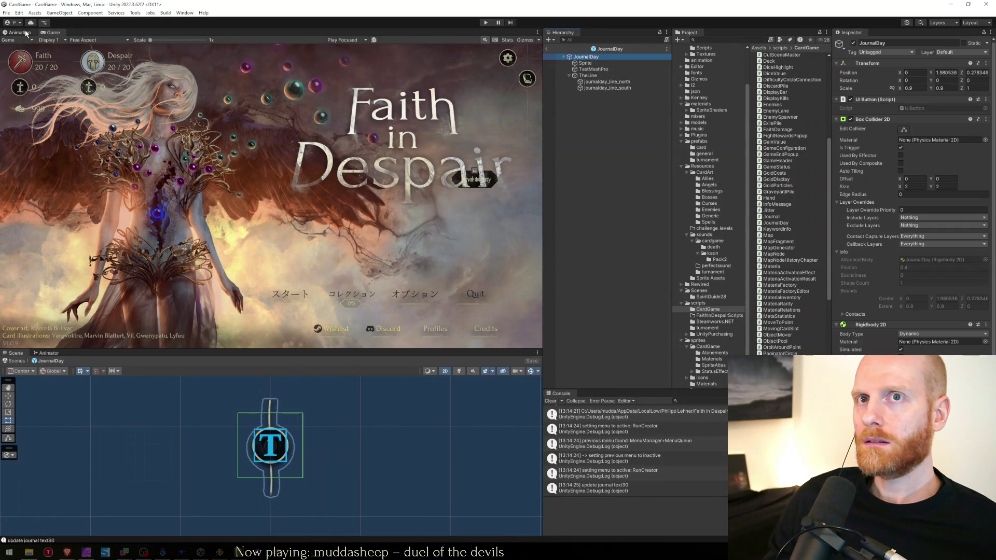
With keyframe recording on in journalday_animation, make the JournalDay Sprite fully transparent at frame 0.
left_click(19, 32)
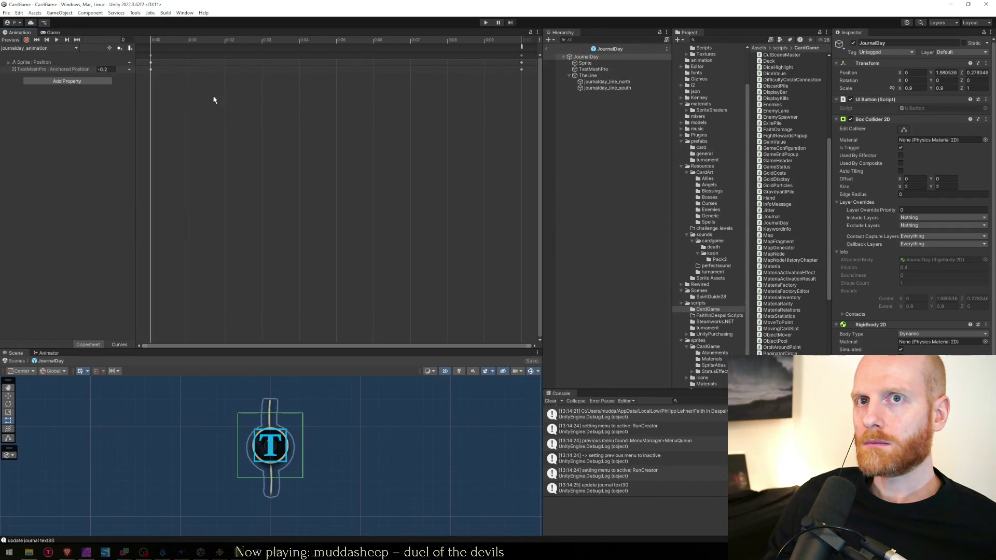
left_click(586, 63)
left_click(26, 40)
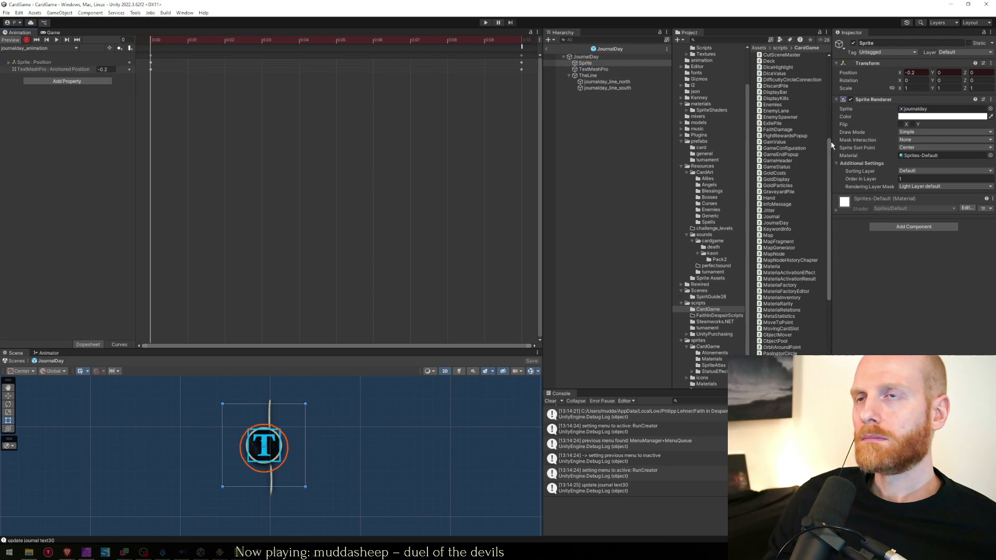
left_click(934, 116)
left_click_drag(966, 266, 823, 285)
left_click(988, 110)
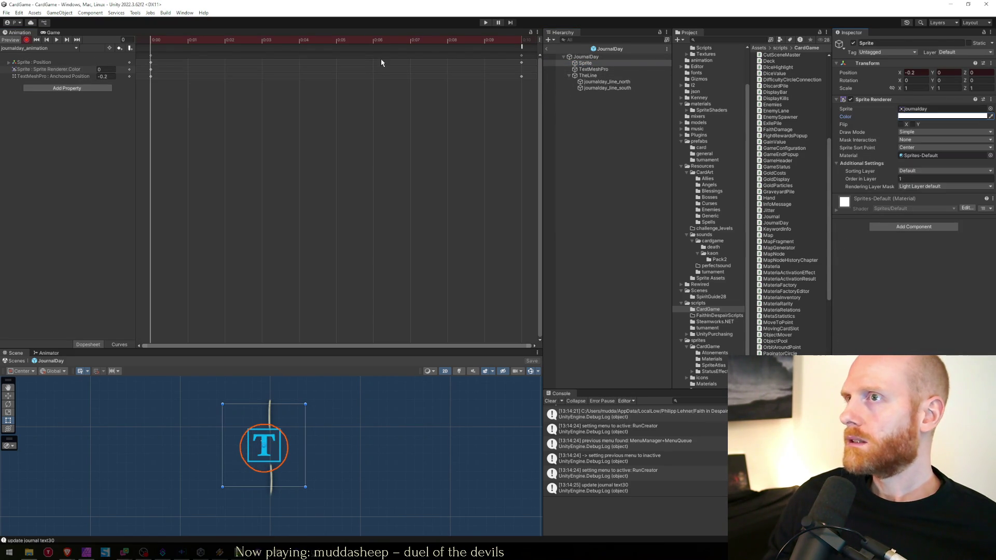
Make the Sprite fully opaque at frame 10.
left_click(522, 40)
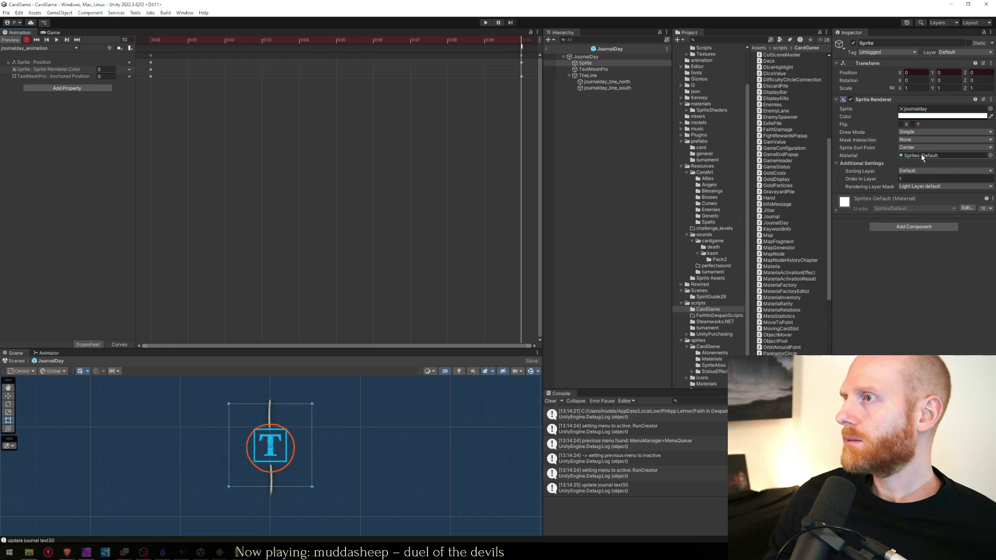
left_click(942, 116)
left_click_drag(927, 273, 970, 270)
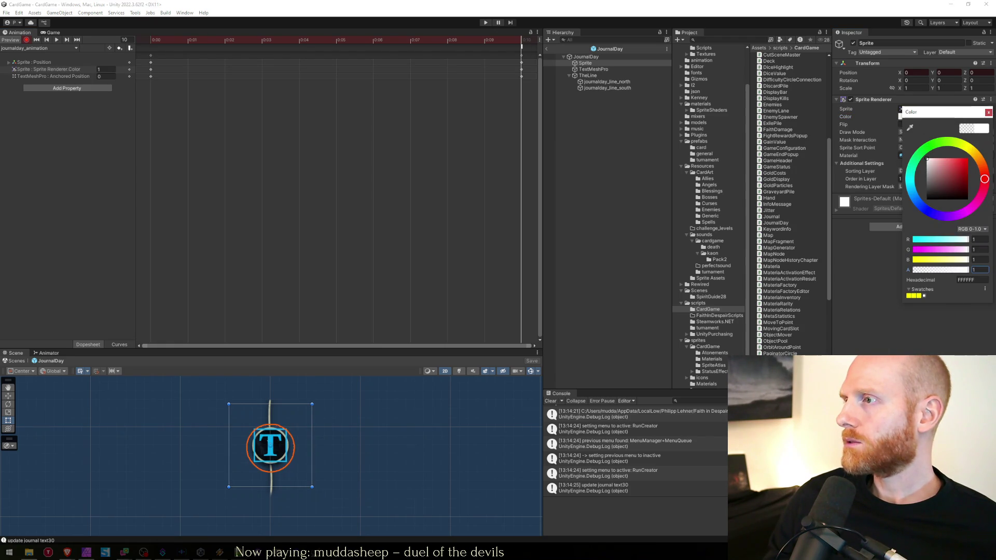
left_click(989, 113)
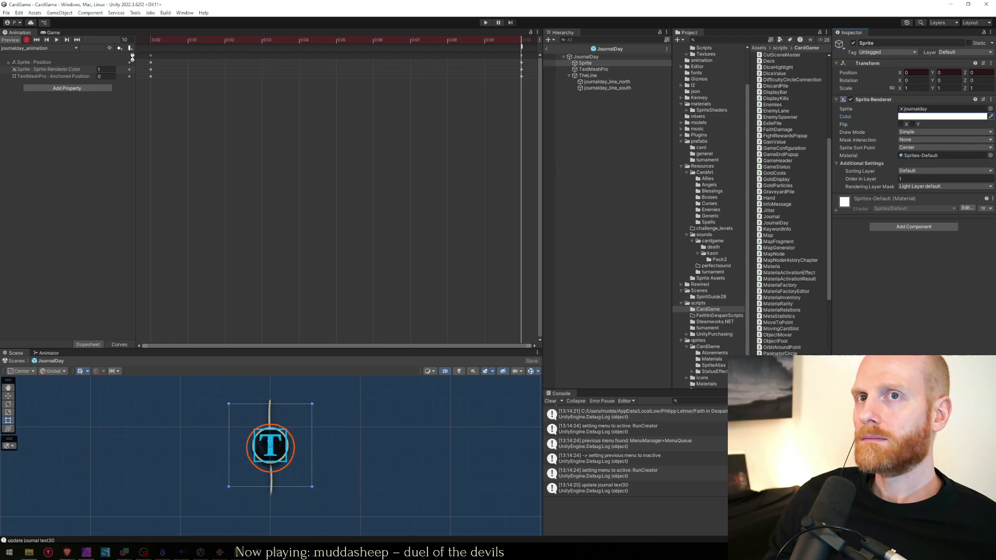
Set the TextMeshPro text colour alpha to 1 at frame 10.
left_click(591, 69)
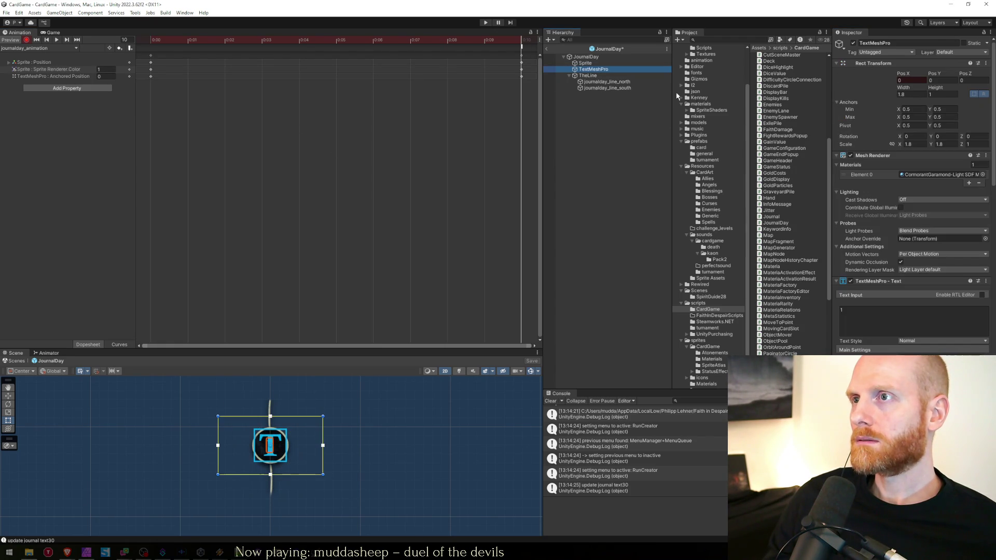
left_click(153, 40)
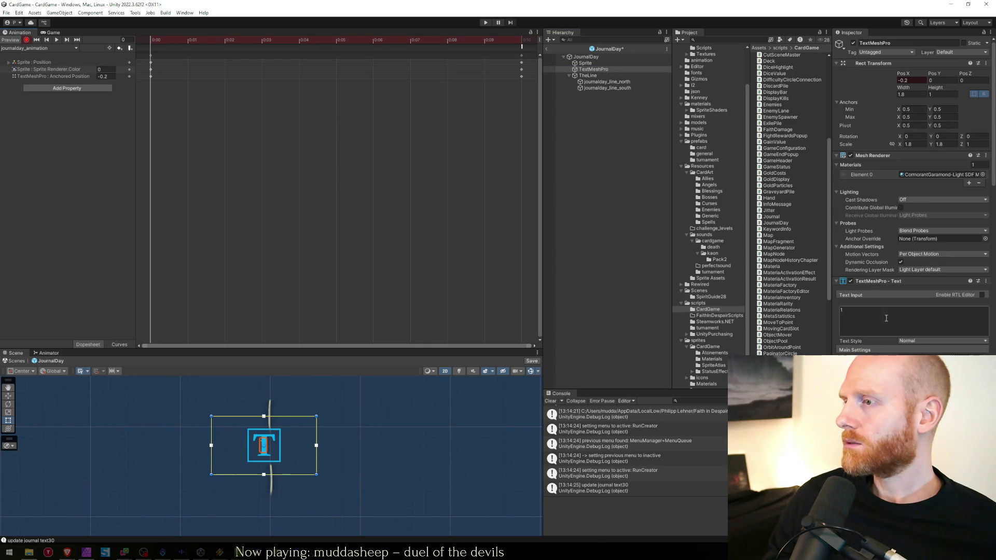
scroll(909, 351, "down", 2)
left_click(934, 363)
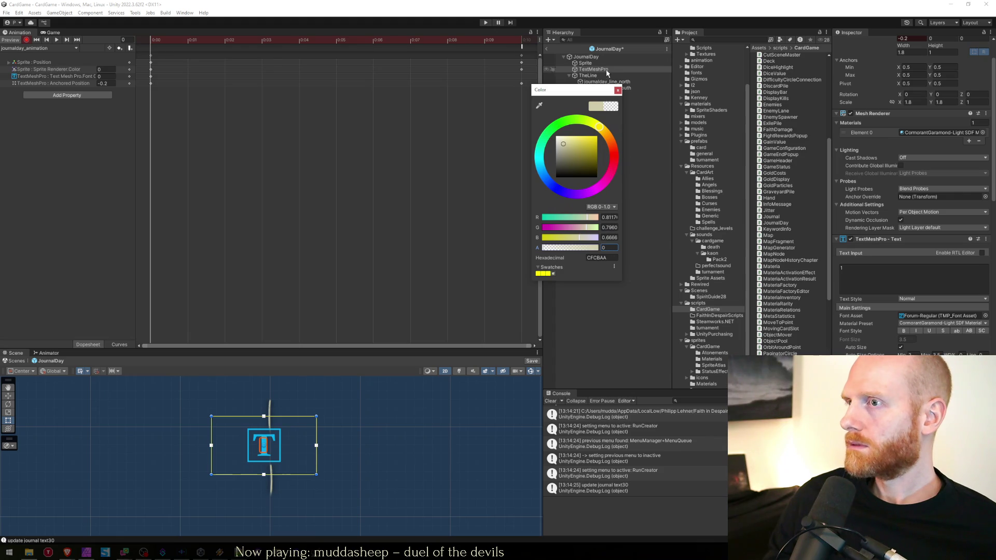
left_click(618, 83)
left_click(525, 39)
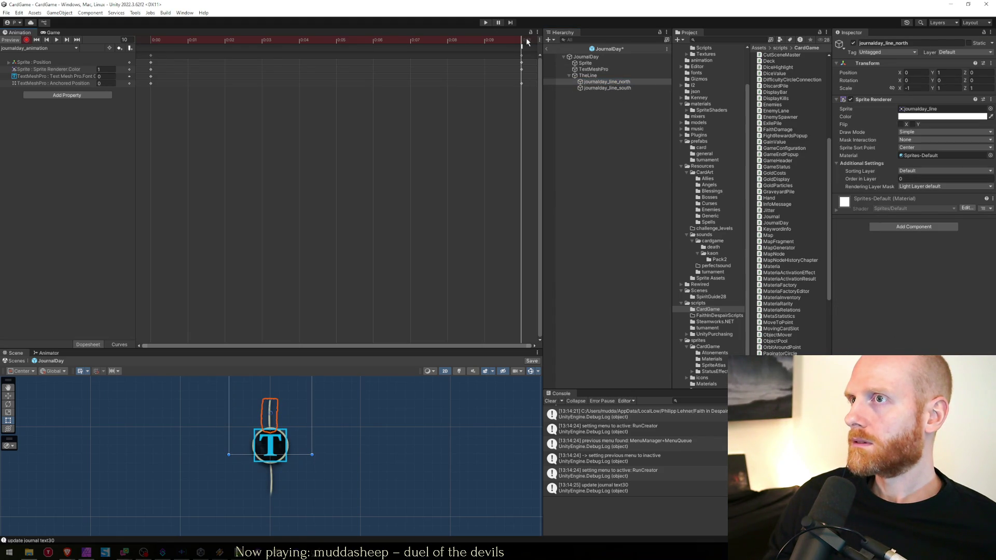
left_click(600, 70)
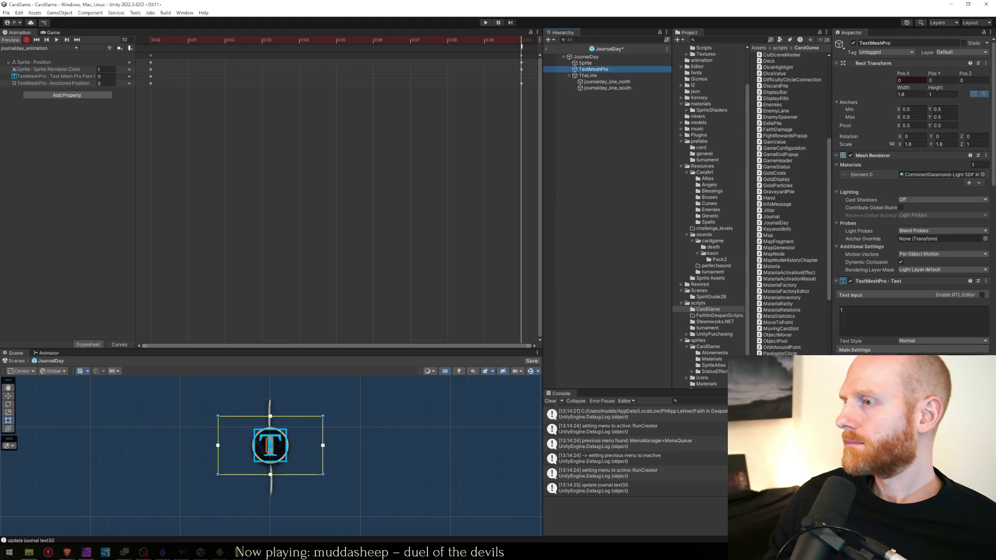
left_click(944, 407)
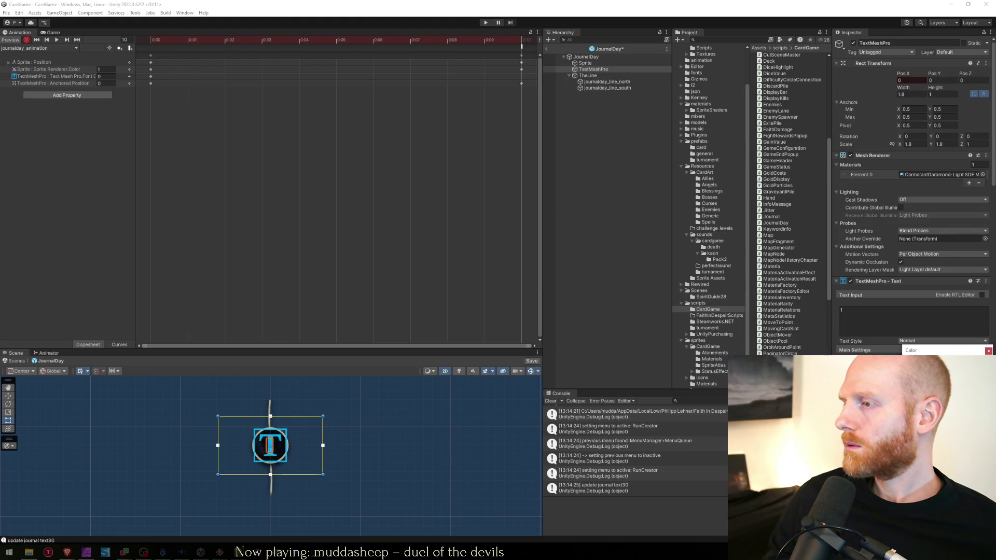
left_click_drag(940, 354, 422, 145)
left_click(466, 301)
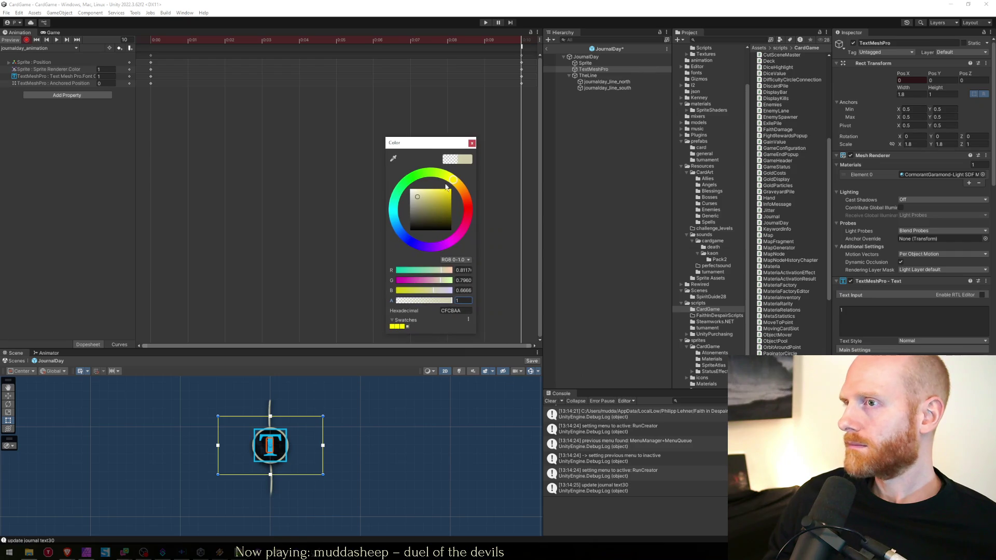
type("1")
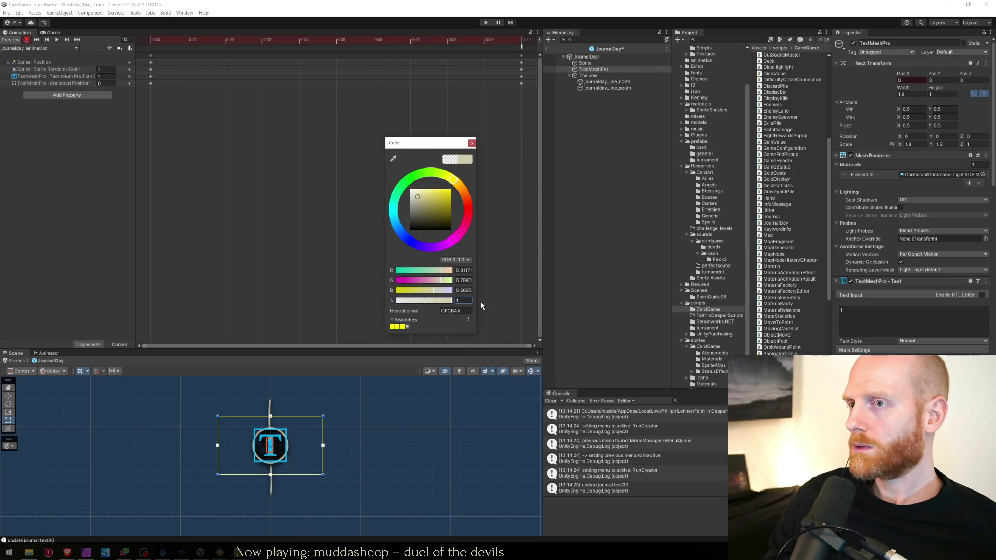
left_click(472, 143)
Preview the journalday animation in the timeline.
left_click(577, 136)
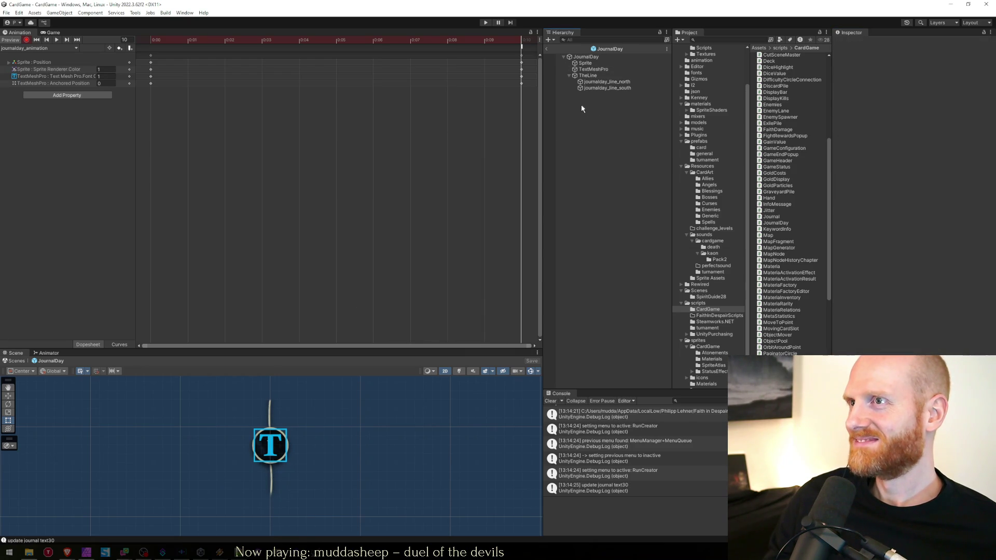
left_click(455, 185)
key("space")
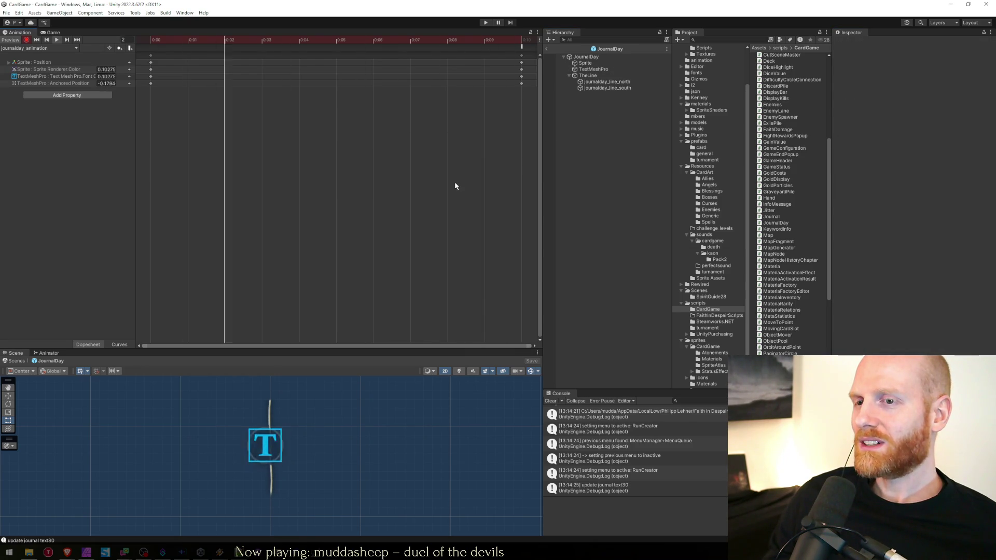
key("space")
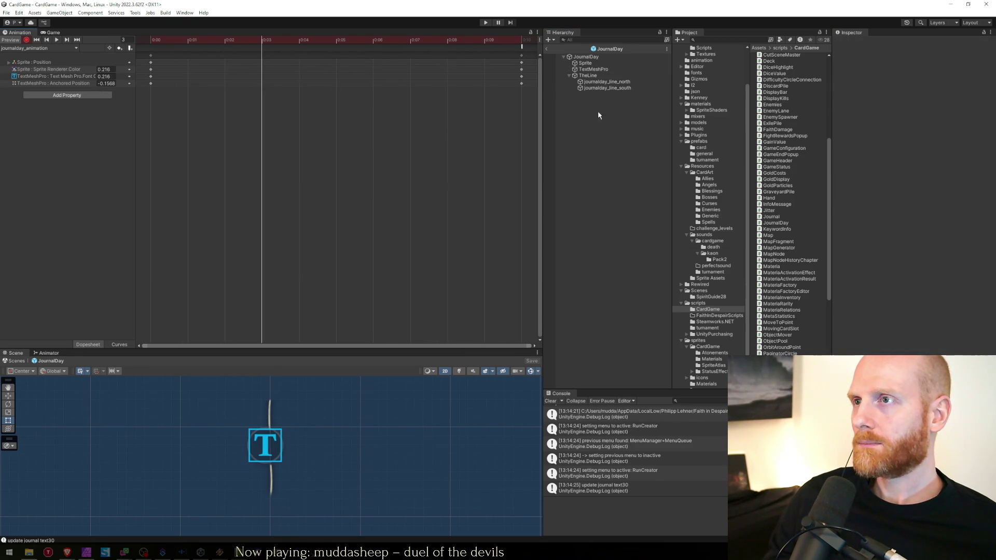
Make journalday_line_north and journalday_line_south fully transparent at frame 0.
left_click(586, 84)
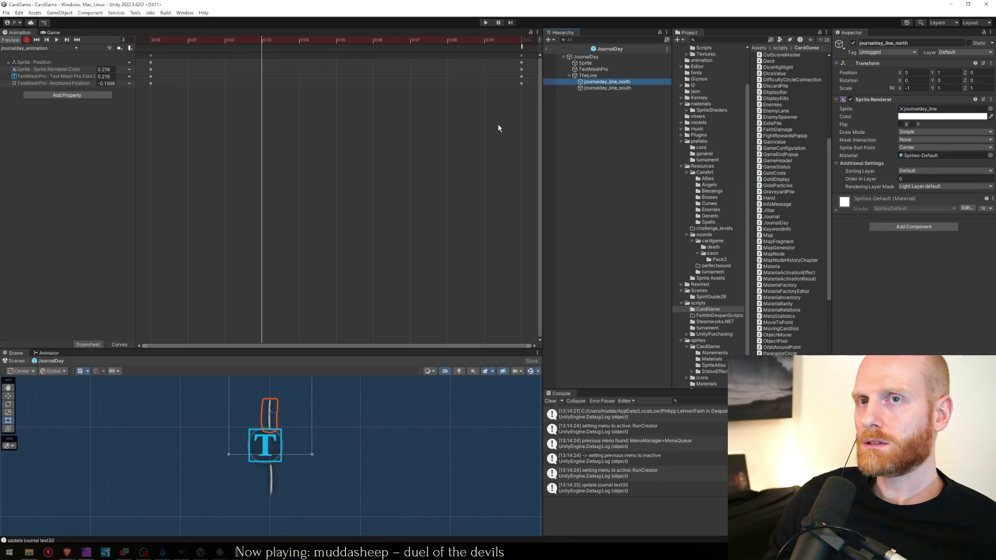
left_click_drag(521, 44, 103, 40)
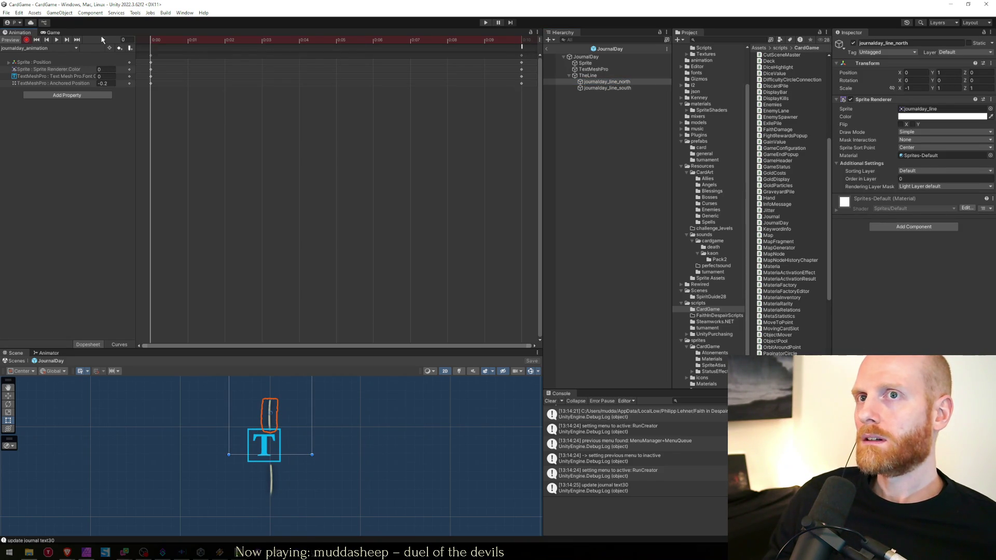
left_click(929, 116)
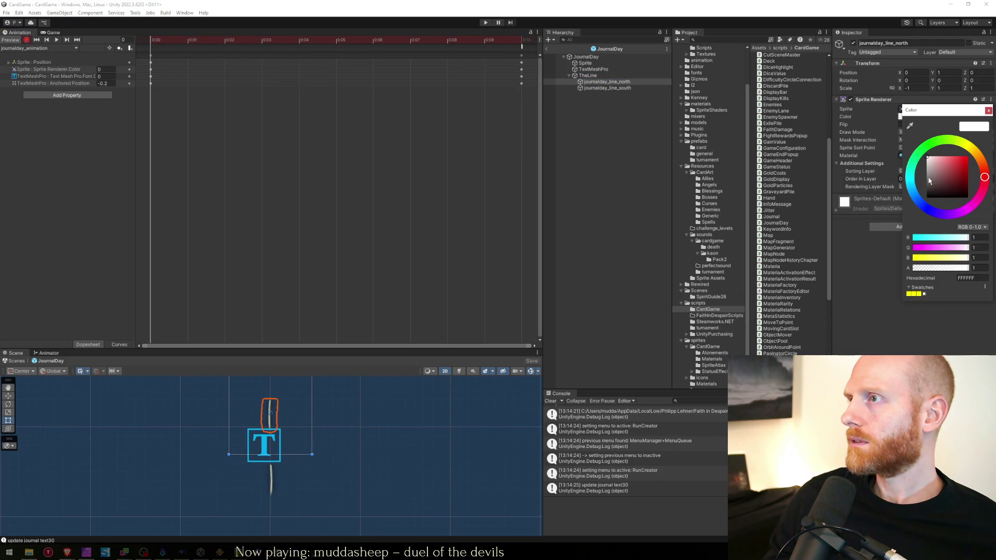
left_click_drag(941, 268, 879, 269)
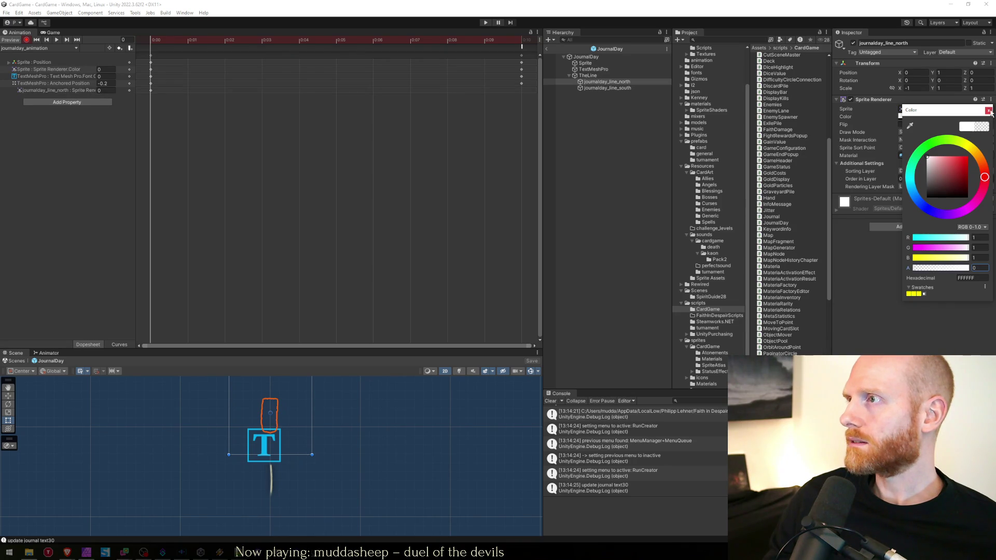
left_click(990, 110)
left_click(607, 88)
left_click(927, 117)
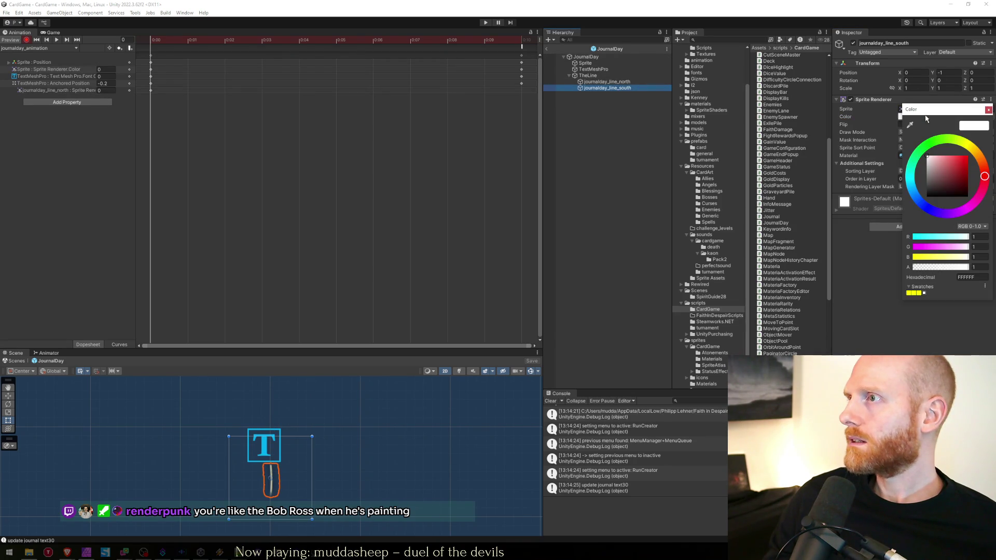
left_click_drag(940, 269, 865, 274)
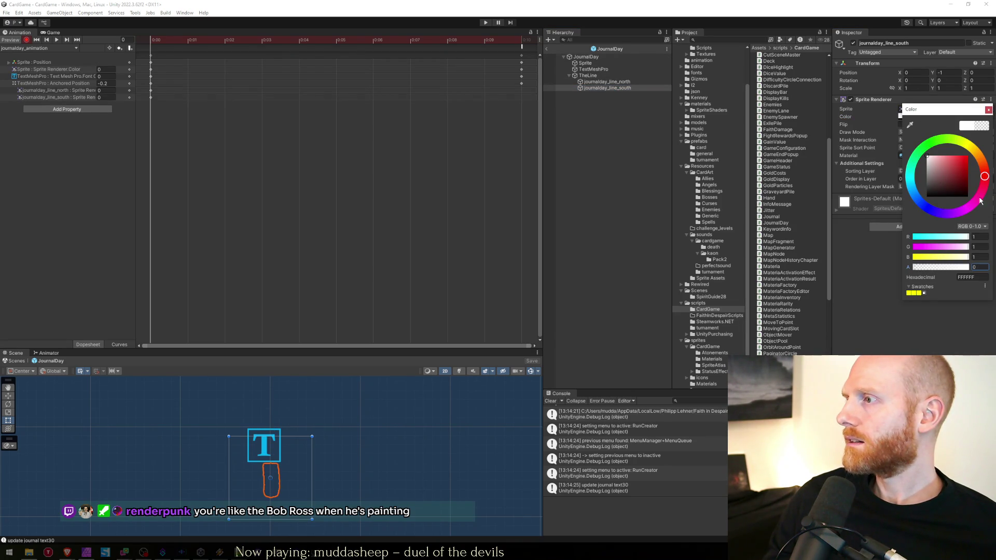
left_click(989, 110)
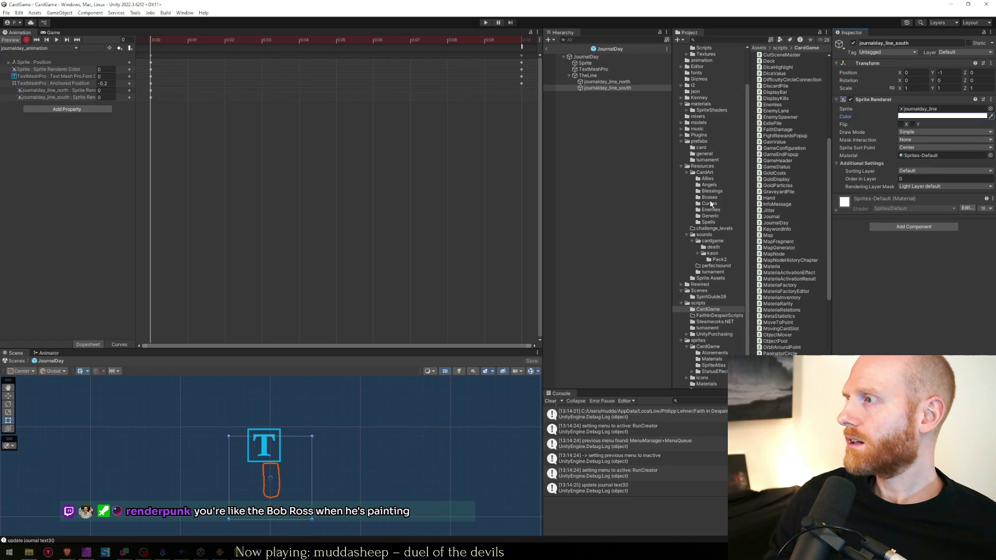
Set the north and south line colour alpha to 1 at frame 10.
left_click(596, 81)
left_click(524, 42)
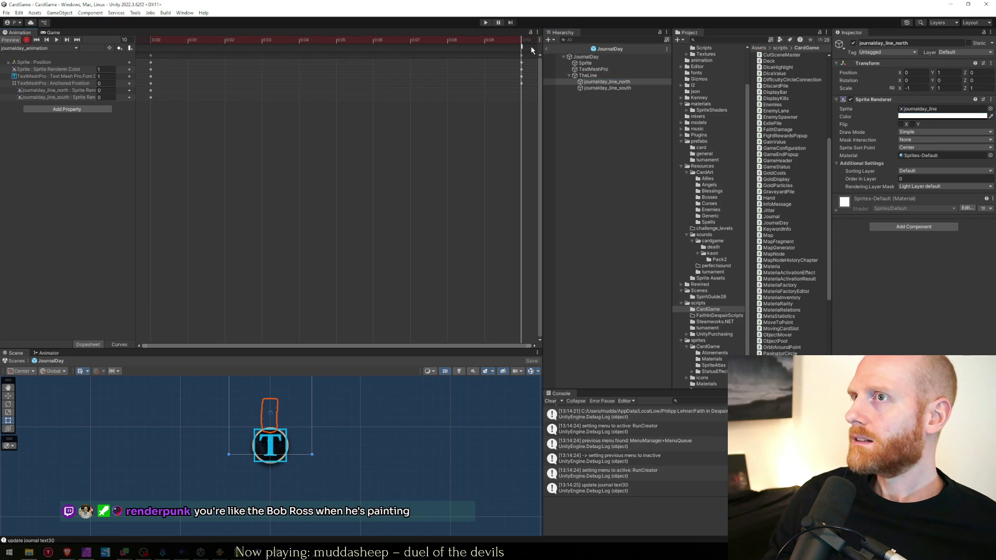
left_click(917, 117)
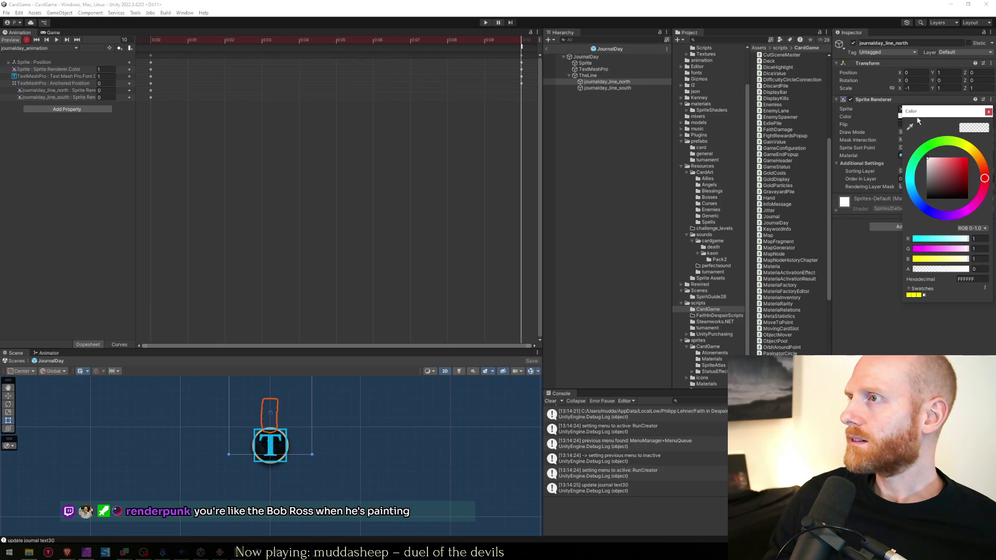
double_click(980, 269)
type("1")
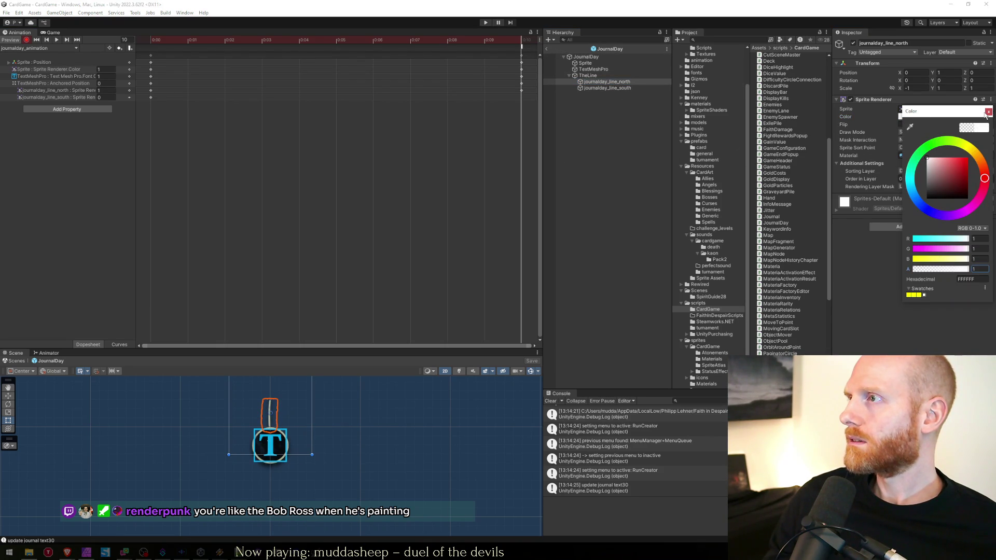
left_click(989, 112)
left_click(605, 88)
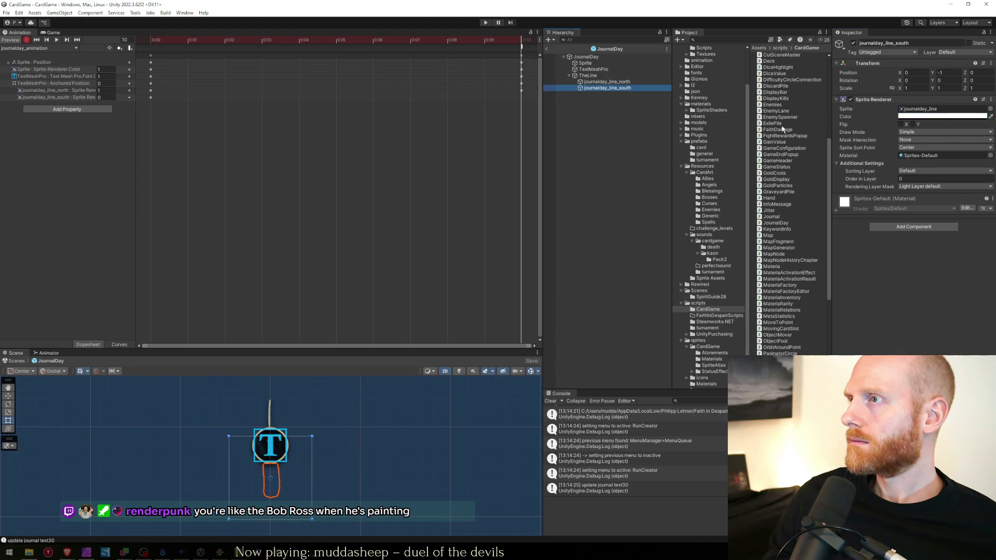
left_click(922, 117)
double_click(987, 267)
type("1")
left_click(990, 111)
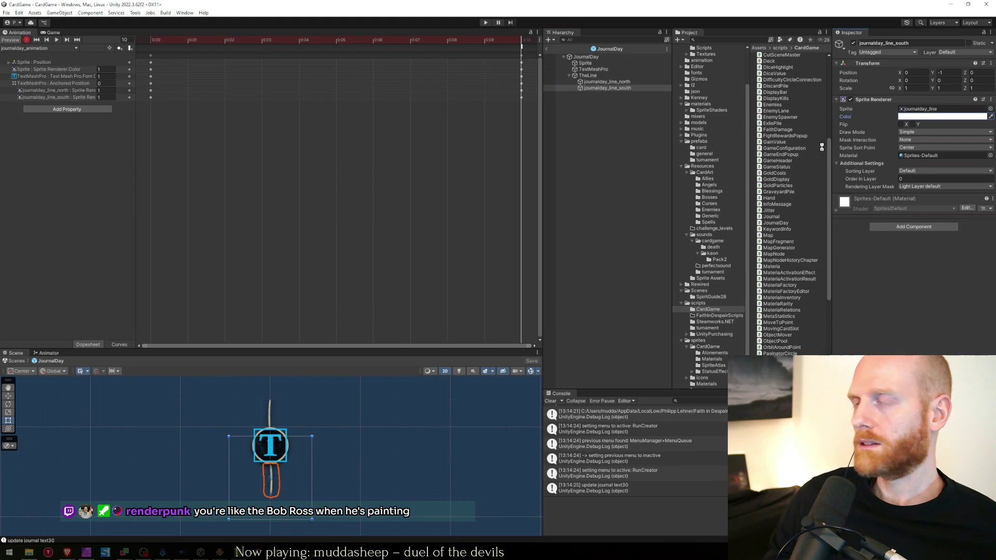
Move the line fade start keys from 0:03 to 0:07.
scroll(432, 118, "down", 2)
mouse_move(440, 136)
left_mouse_down()
mouse_move(316, 88)
mouse_move(150, 90)
mouse_move(223, 94)
mouse_move(212, 95)
left_mouse_up()
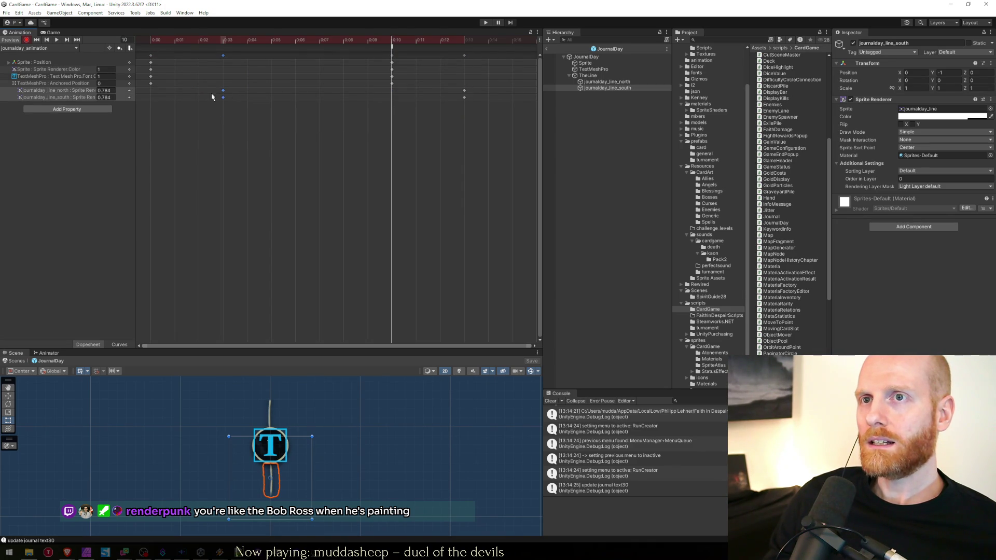
left_click(151, 40)
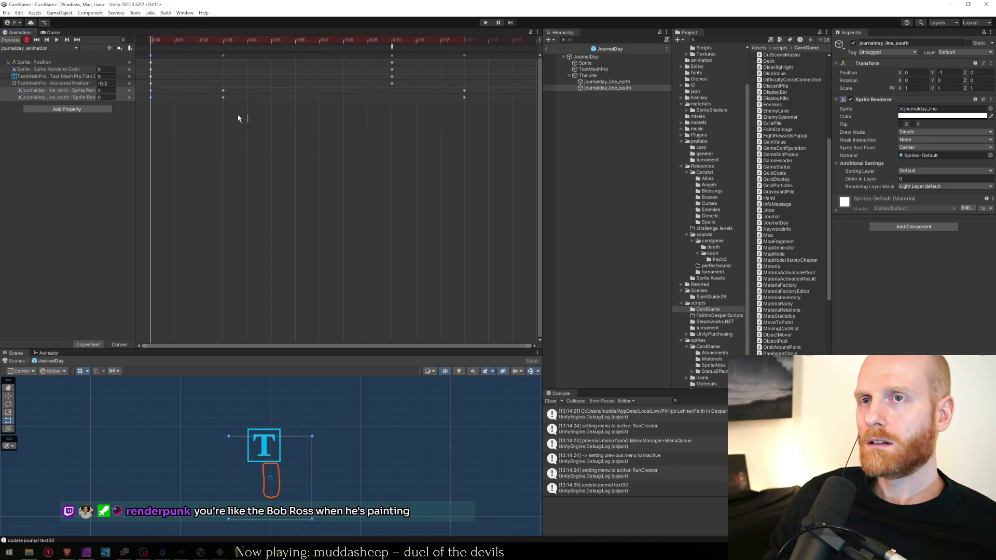
left_click_drag(224, 93, 323, 93)
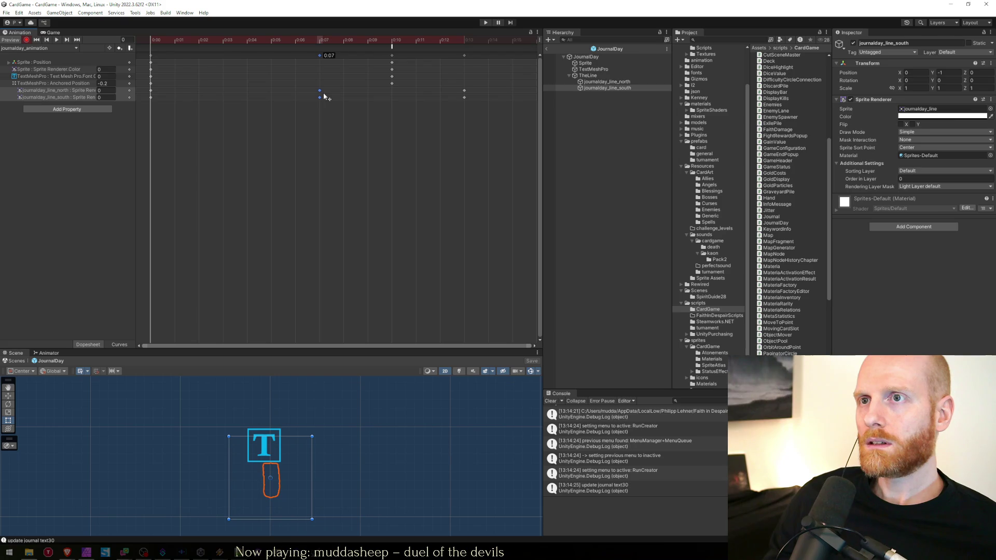
Move the line fade end keys to 0:16 and run the game.
mouse_move(488, 123)
left_mouse_down()
mouse_move(442, 87)
mouse_move(451, 98)
mouse_move(497, 98)
left_mouse_up()
scroll(384, 94, "down", 3)
left_click_drag(291, 123, 254, 86)
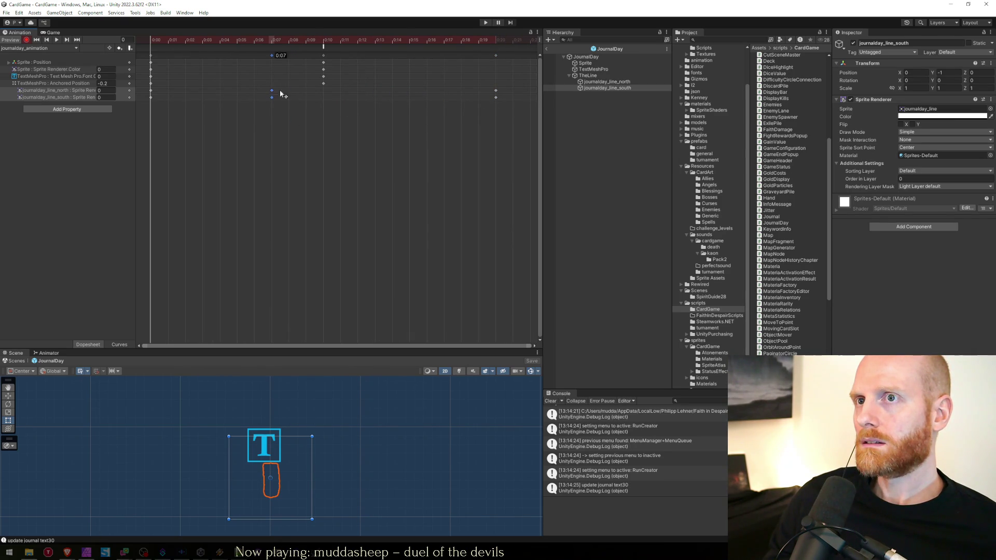
mouse_move(480, 114)
left_mouse_down()
mouse_move(503, 93)
mouse_move(435, 95)
left_mouse_up()
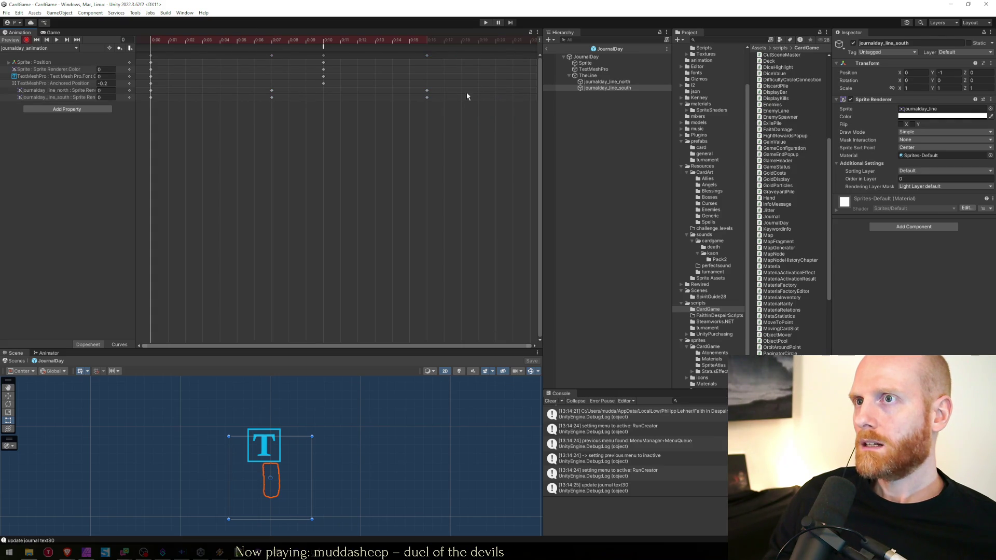
left_click(594, 138)
left_click(486, 23)
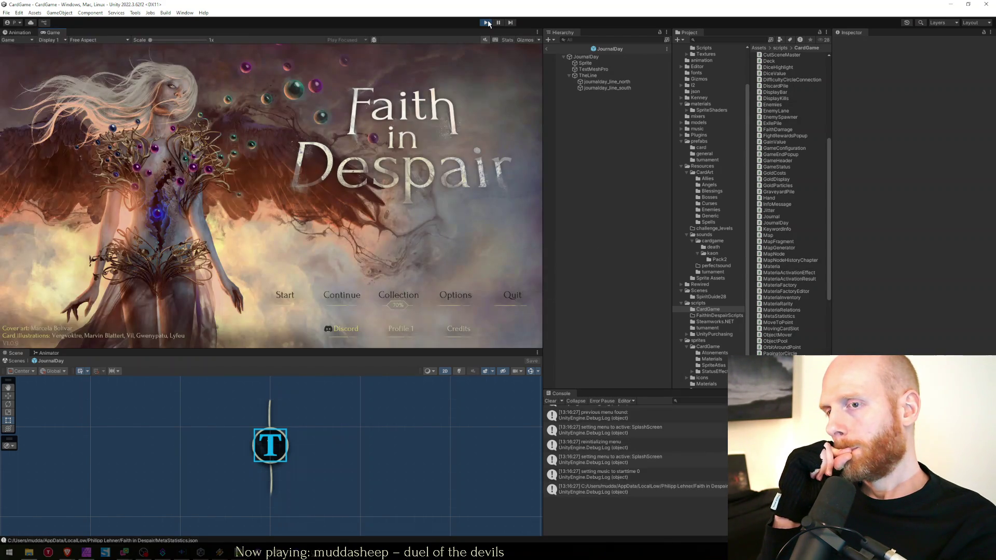
Open the run creator, page the journal to days 21–25, then stop play mode.
left_click(284, 288)
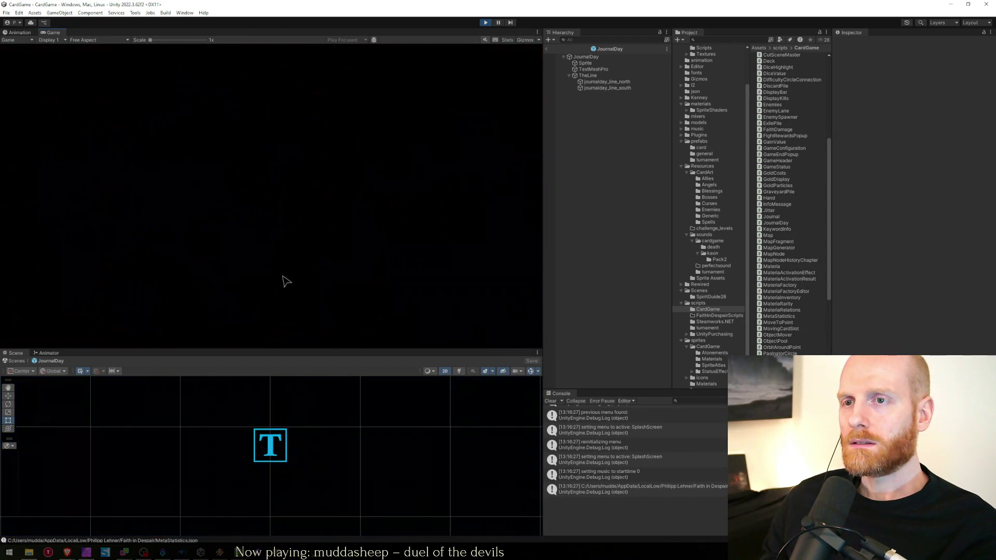
left_click(289, 98)
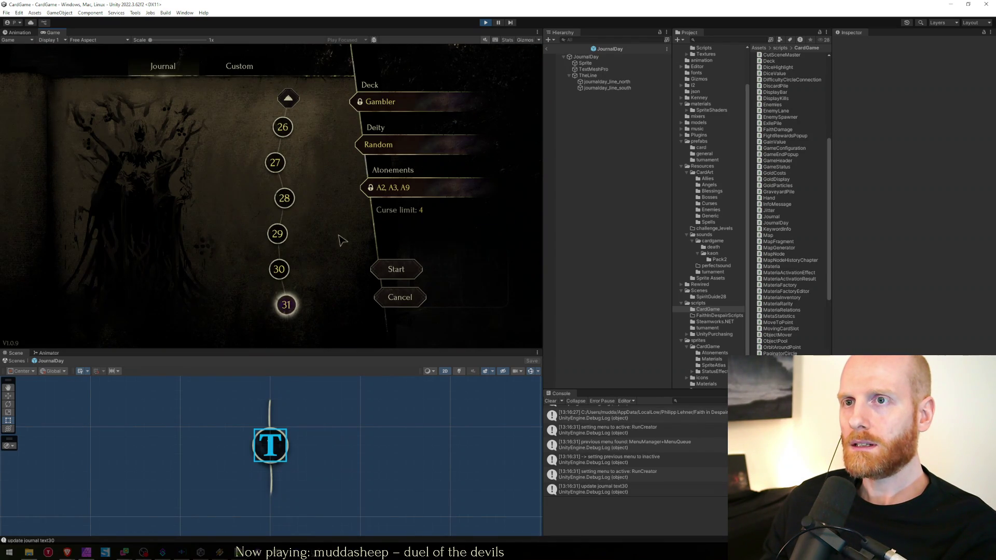
left_click(484, 24)
Scrub the journalday_animation clip from frame 7 to check the DisableAnimator event and line fade.
left_click(616, 86)
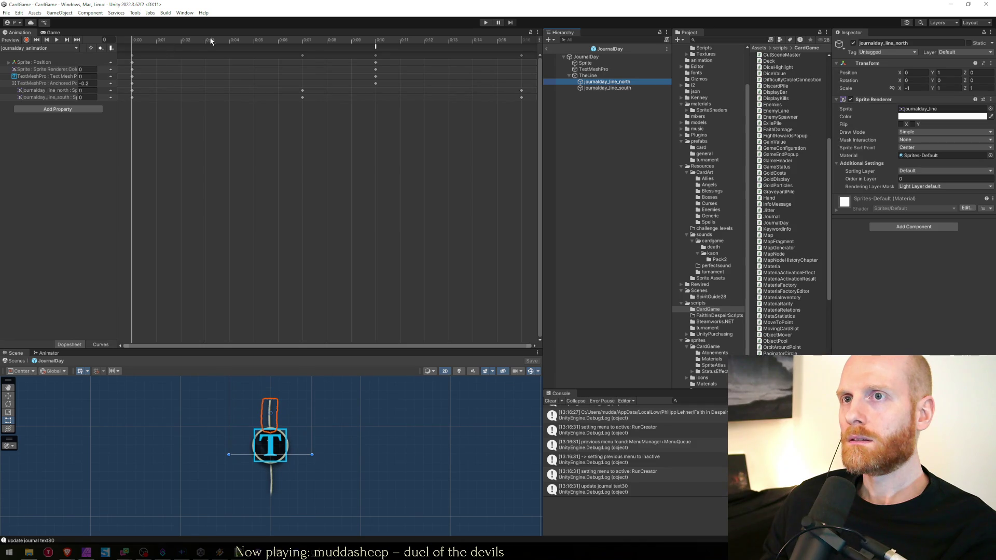
left_click(307, 41)
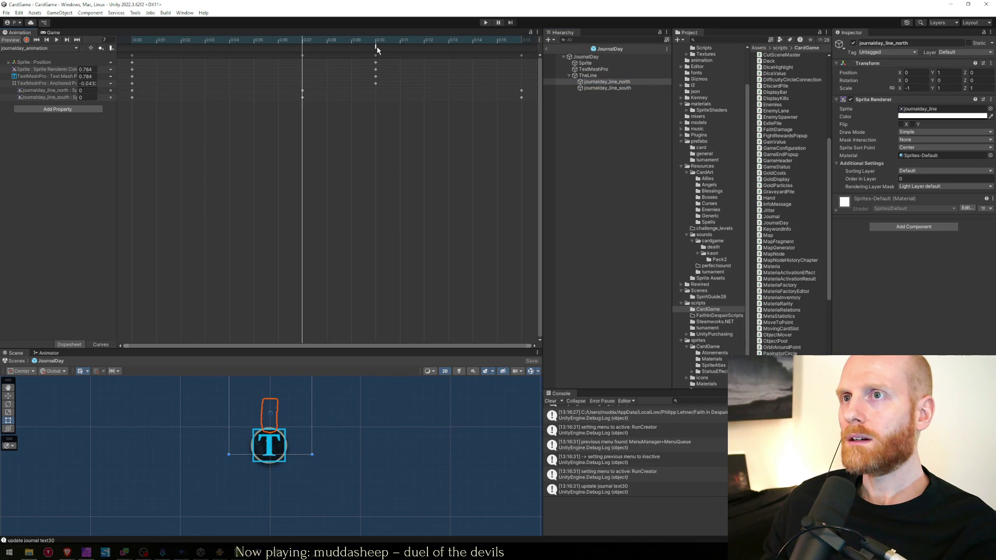
left_click(522, 47)
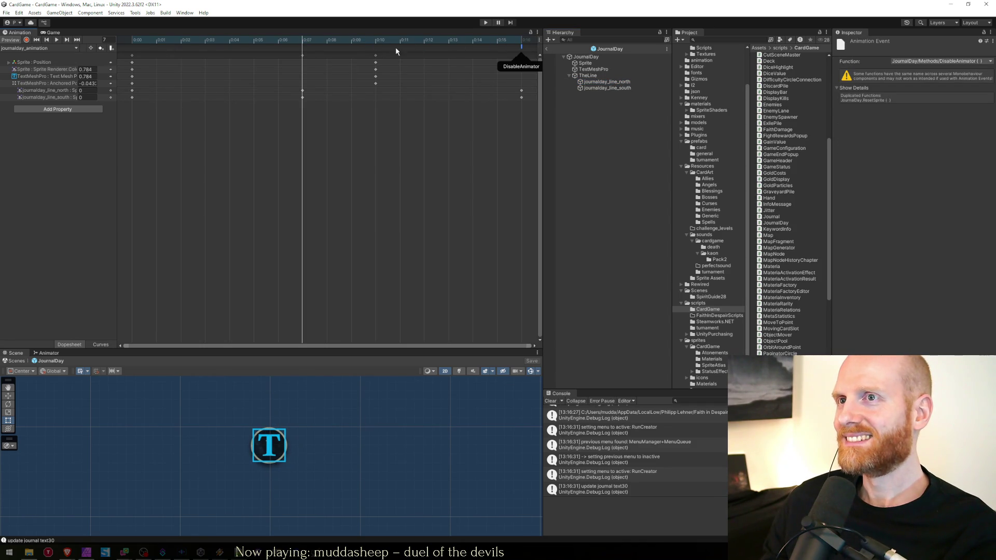
left_click_drag(400, 87, 373, 56)
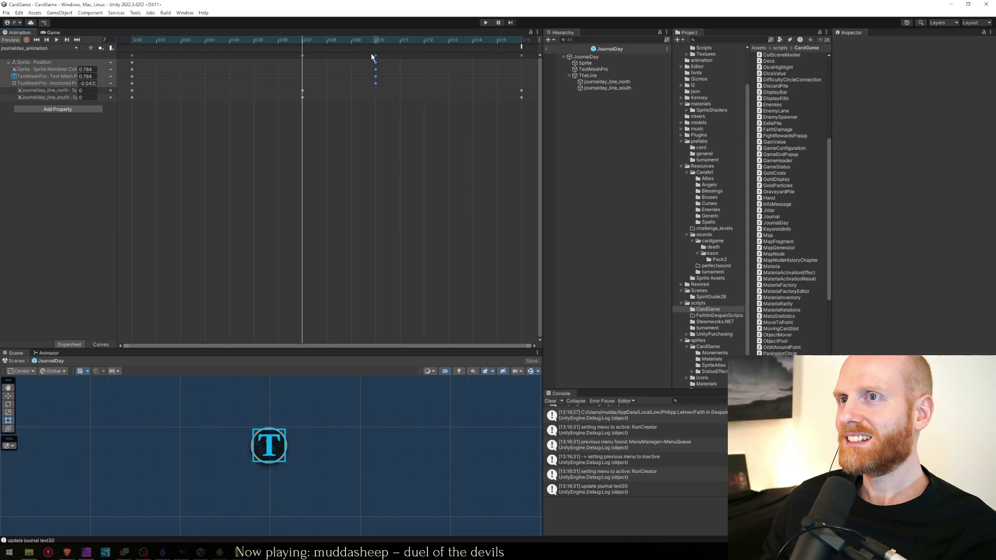
left_click(330, 41)
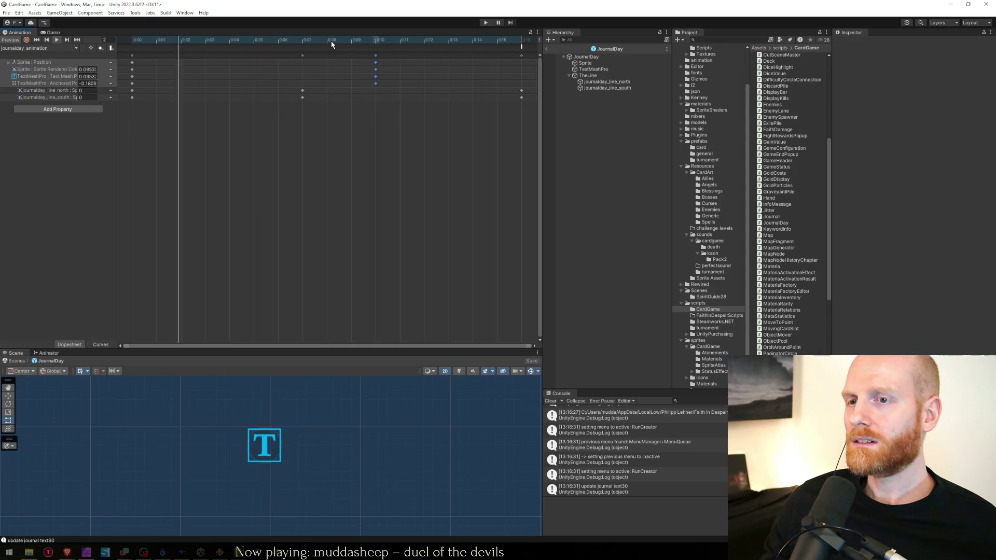
mouse_move(353, 39)
left_mouse_down()
mouse_move(523, 43)
mouse_move(234, 45)
mouse_move(530, 50)
mouse_move(76, 17)
mouse_move(184, 17)
left_mouse_up()
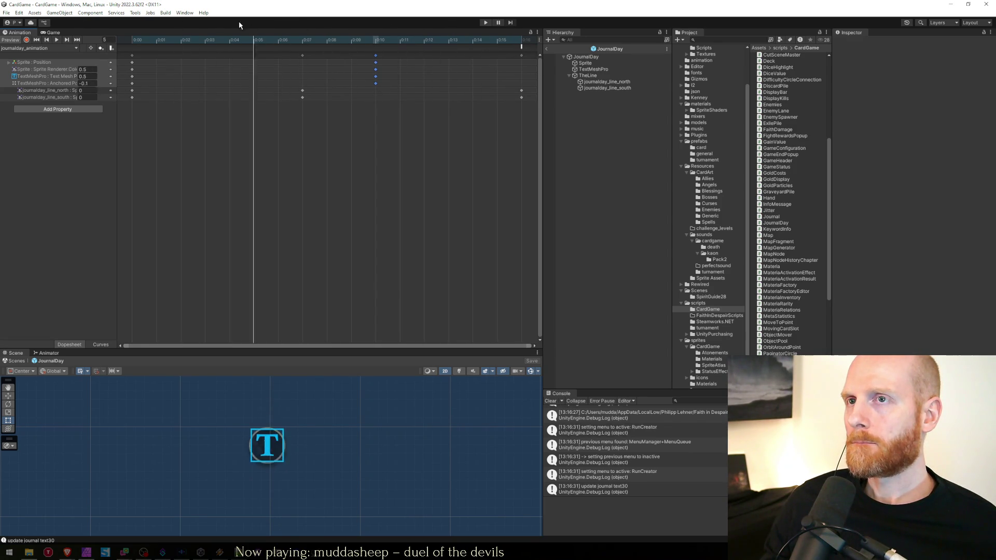
Inspect the journalday_line_north and journalday_line_south objects and their keyframes.
left_click(134, 101)
left_click(132, 91)
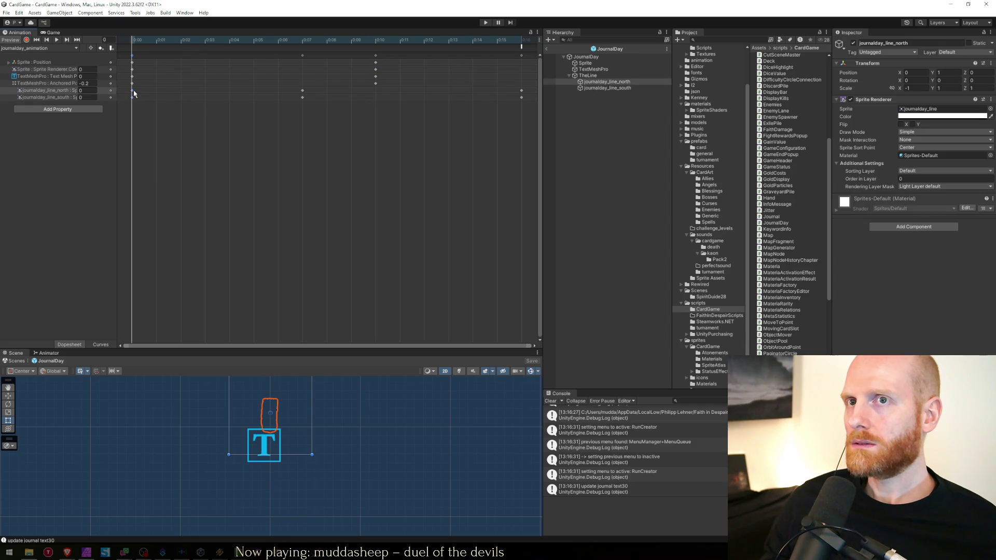
left_click(607, 88)
left_click(616, 82)
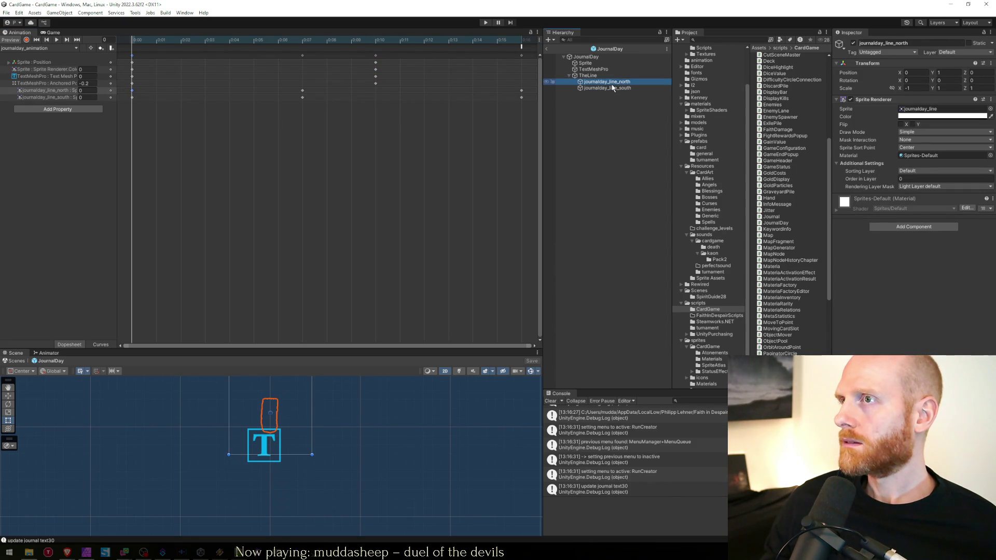
left_click(613, 88)
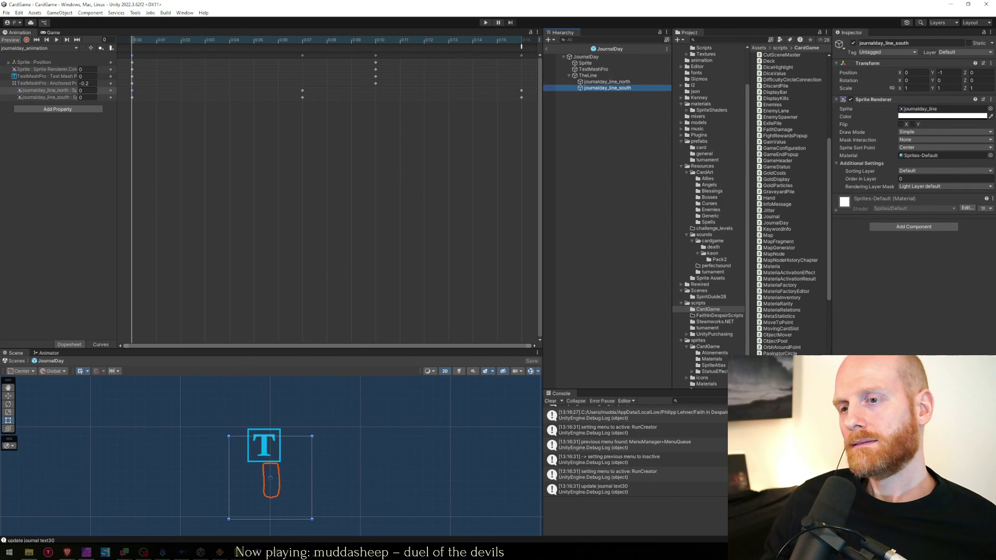
Change the lineSouth field type in JournalDay.cs from GameObject to SpriteRenderer.
key("alt+Tab")
left_click(519, 329)
key("Up")
key("Up")
key("Up")
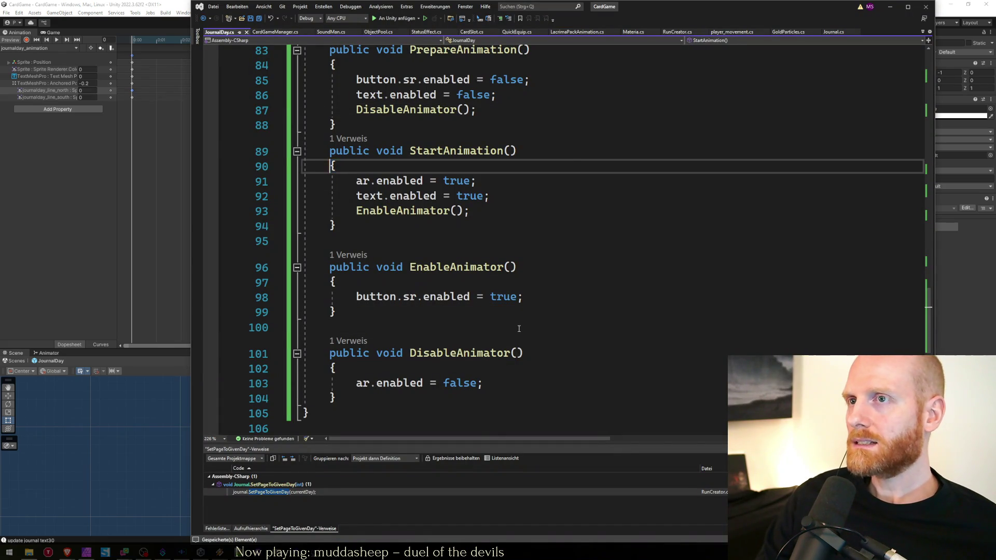
key("ctrl+Home")
key("Down")
key("Down")
key("Down")
key("Down")
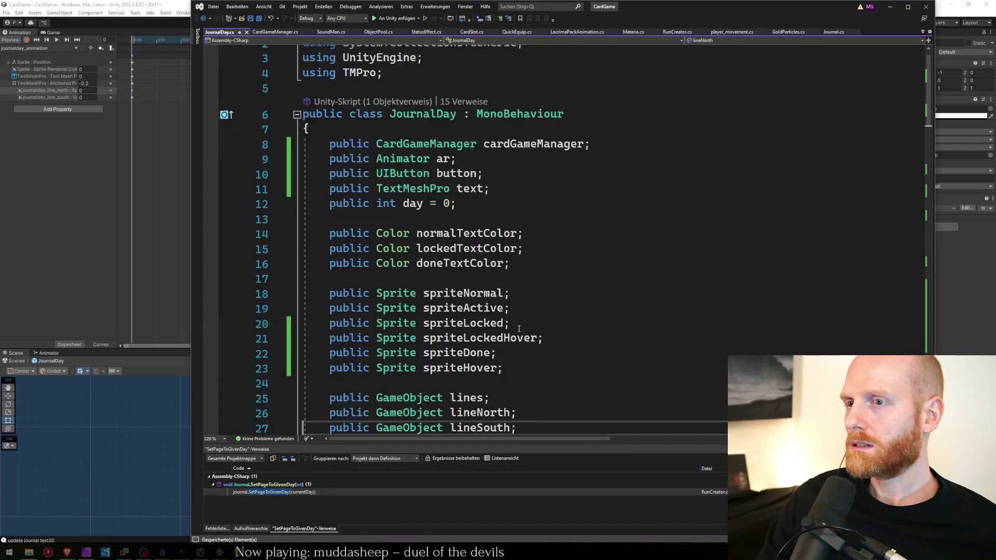
key("Up")
key("Up")
key("Up")
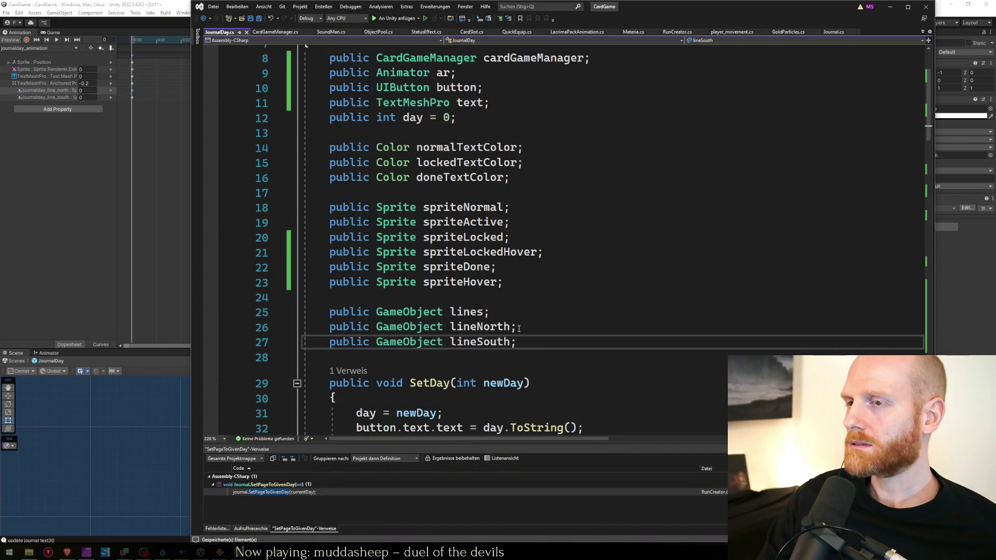
key("ctrl+shift+Right")
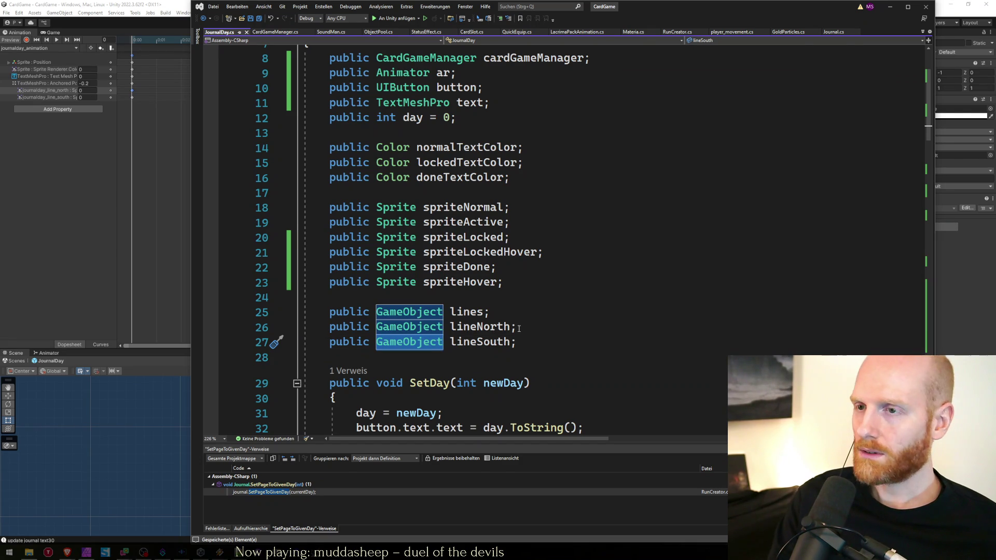
key("alt+Tab")
key("alt+Tab")
type("SpriteR")
key("Tab")
Change lineNorth to SpriteRenderer too, save the script, and return to Unity.
key("Up")
key("ctrl+shift+Left")
type("SpriteR")
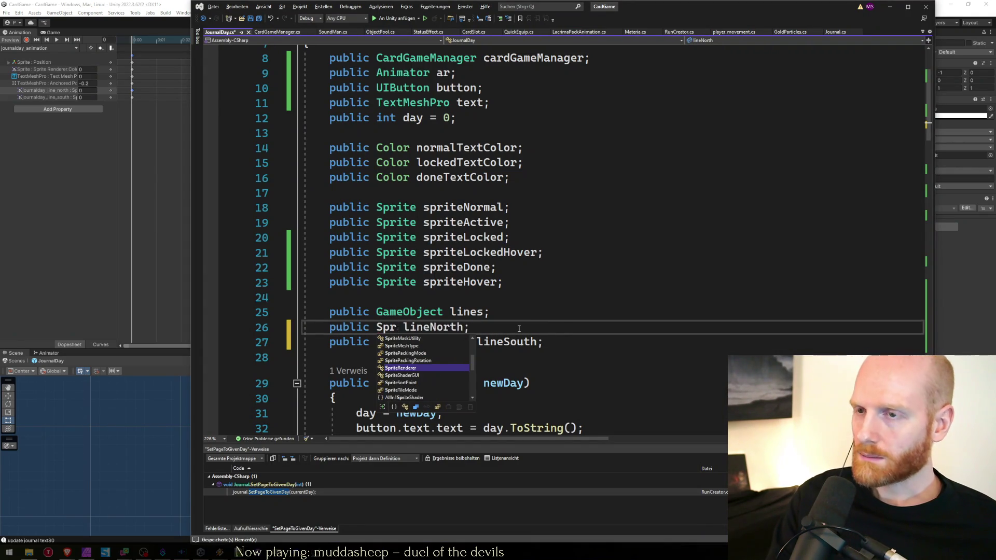
key("Tab")
key("Down")
key("Down")
key("Down")
key("ctrl+s")
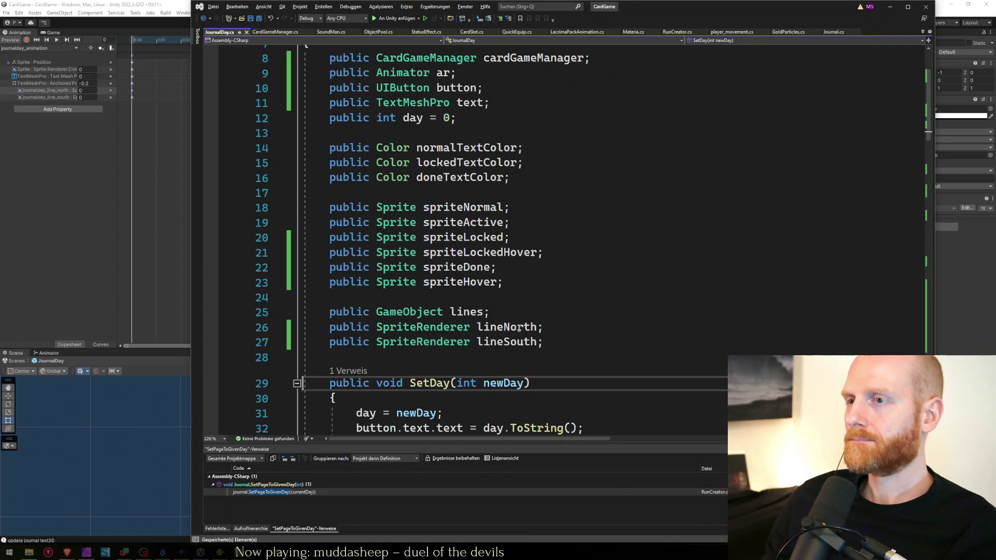
left_click(160, 4)
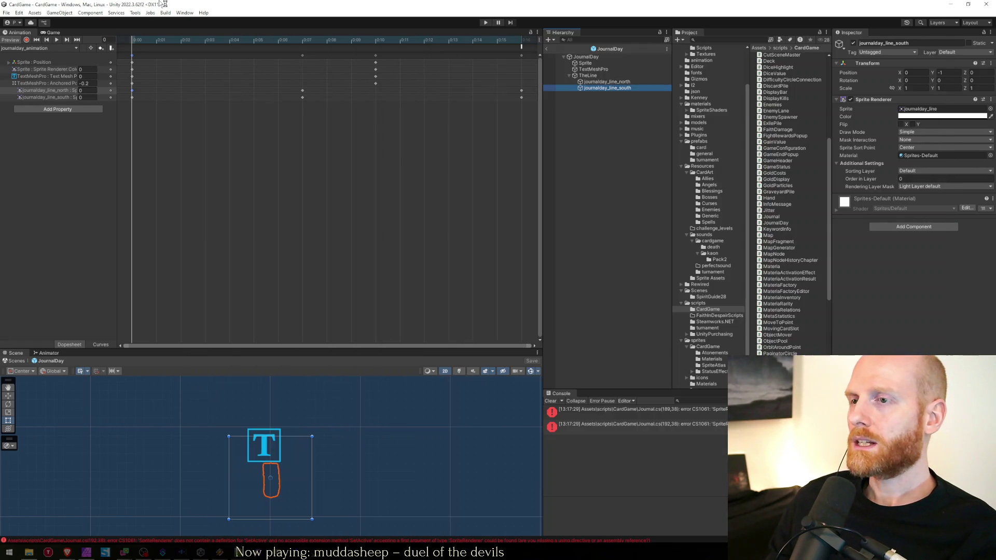
Change lineNorth and lineSouth SetActive calls on lines 189 and 192 to gameObject.SetActive, then return to Unity.
double_click(643, 414)
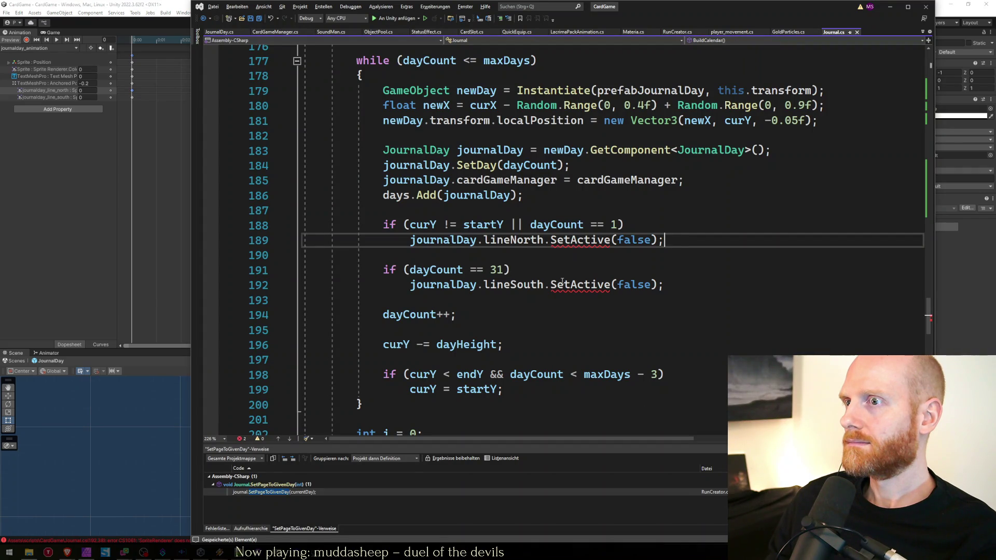
mouse_move(508, 241)
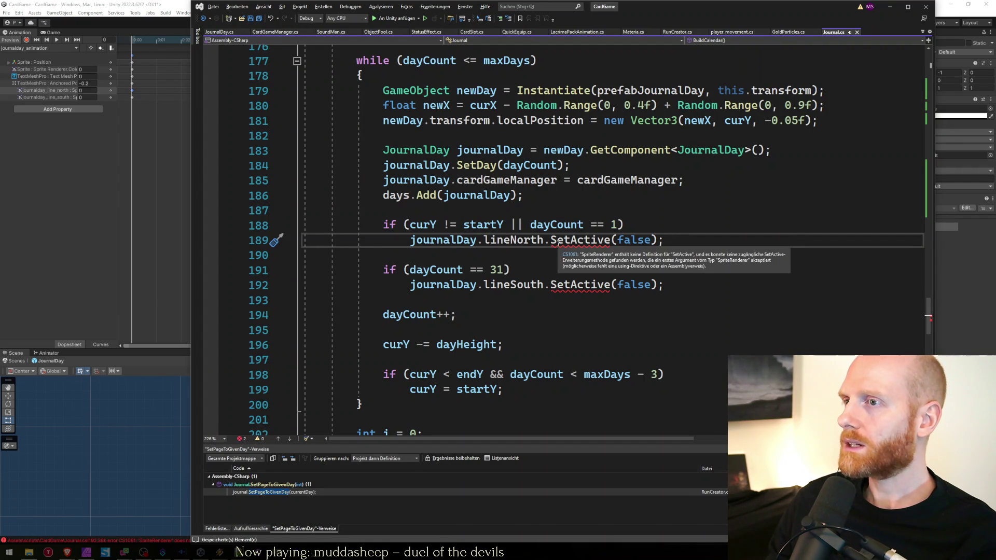
type("gameObject.")
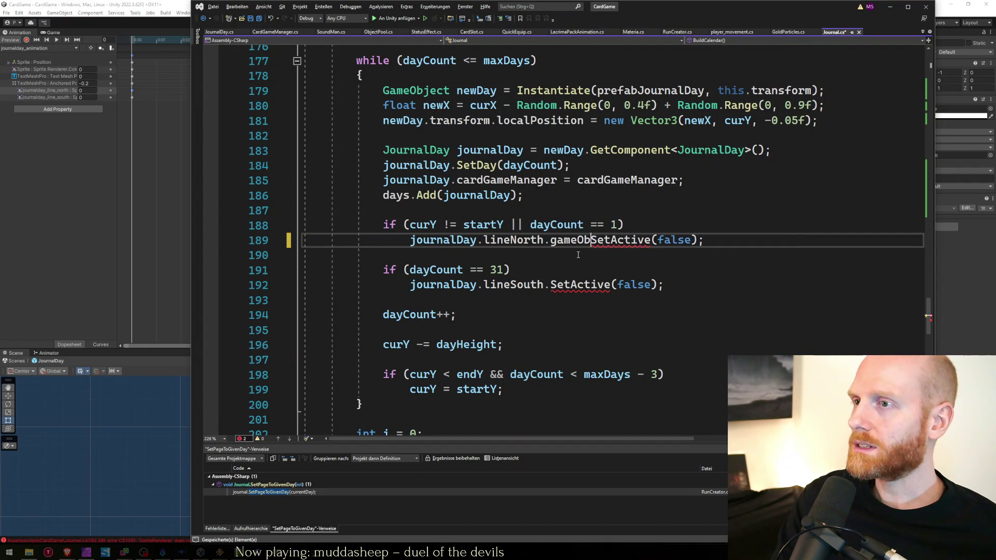
key("Escape")
key("ctrl+shift+Left")
key("ctrl+c")
key("Down")
key("Down")
key("Down")
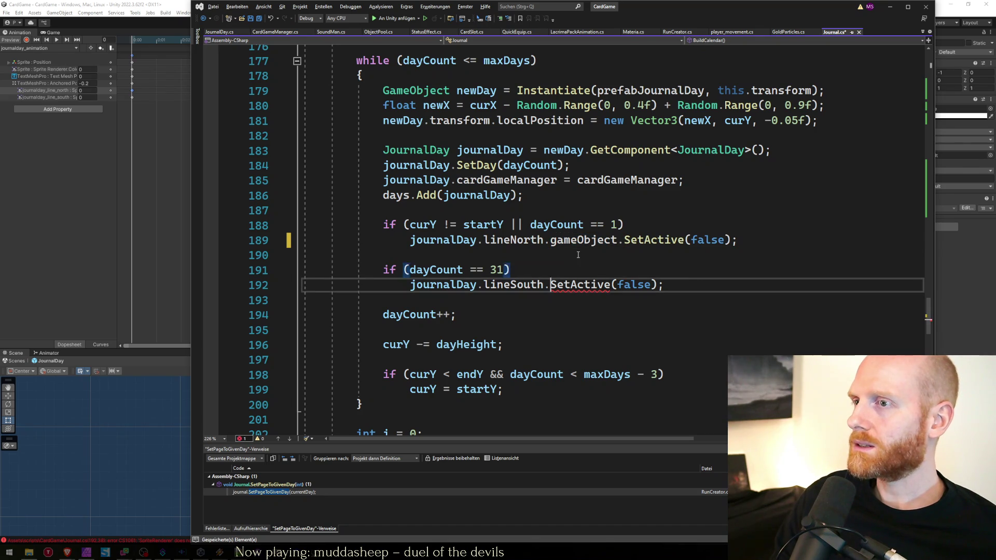
key("ctrl+v")
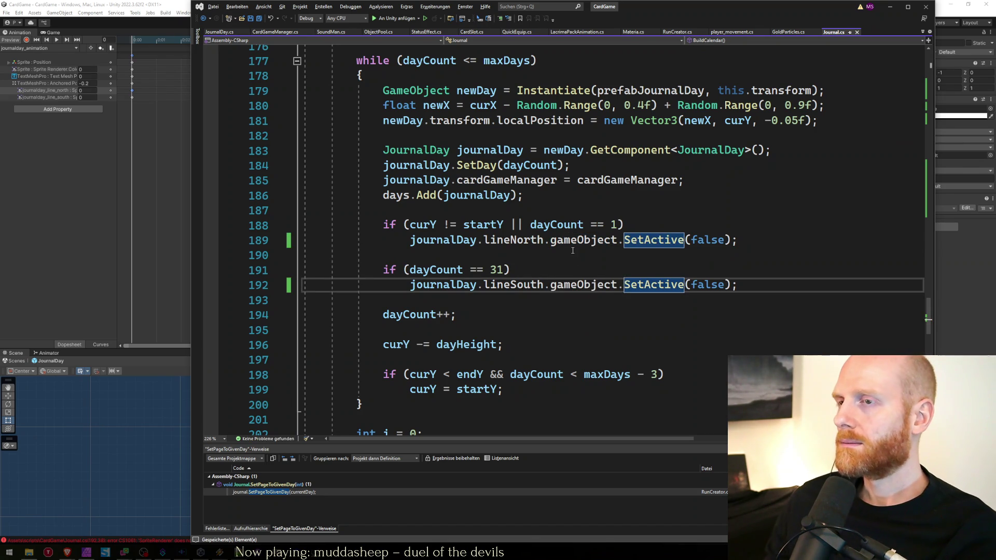
left_click(947, 314)
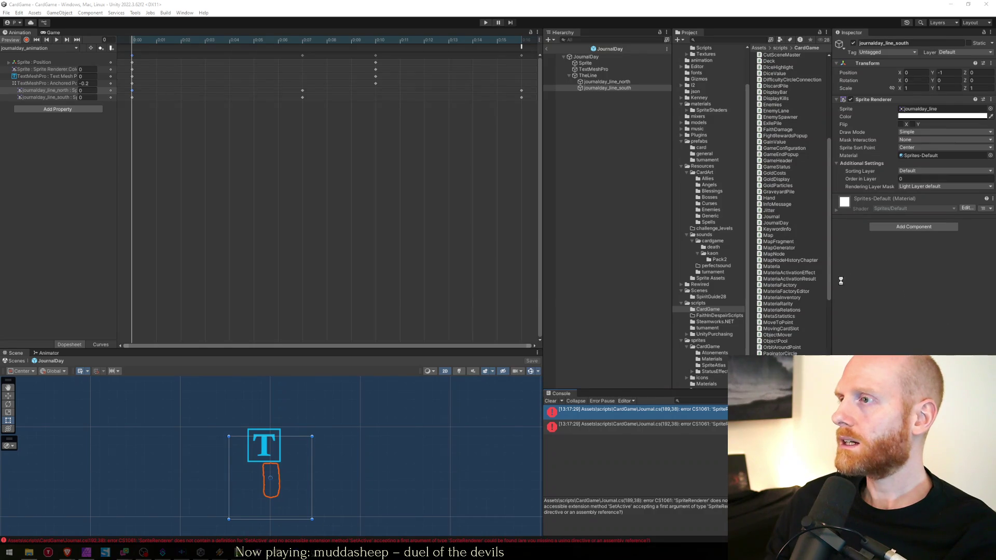
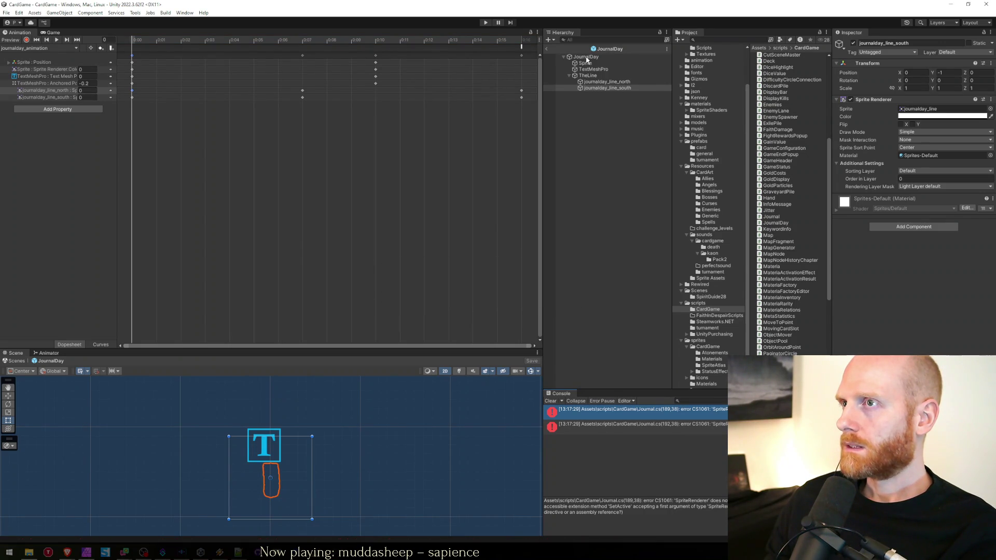
Inspect the JournalDay object and its TheLine container in the Hierarchy.
left_click(586, 57)
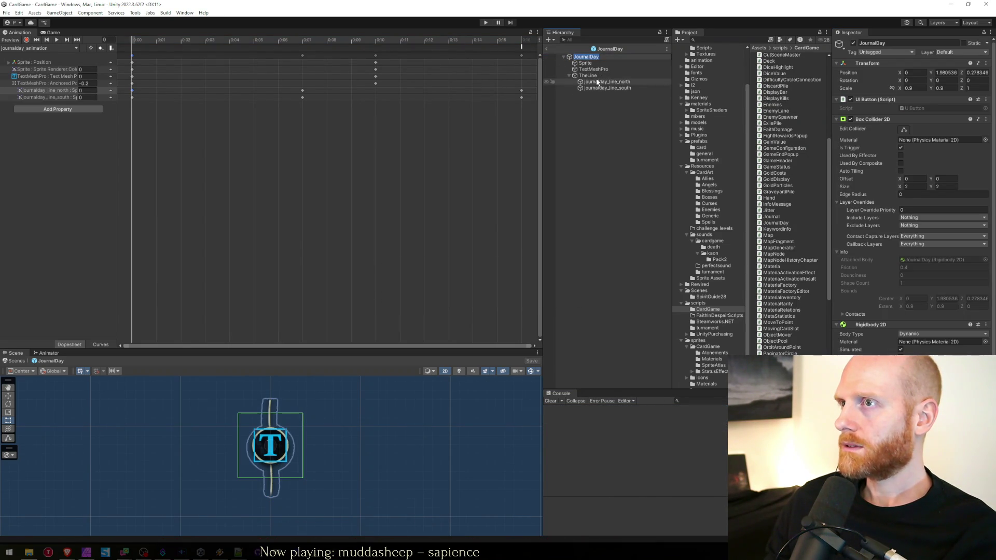
scroll(913, 207, "down", 3)
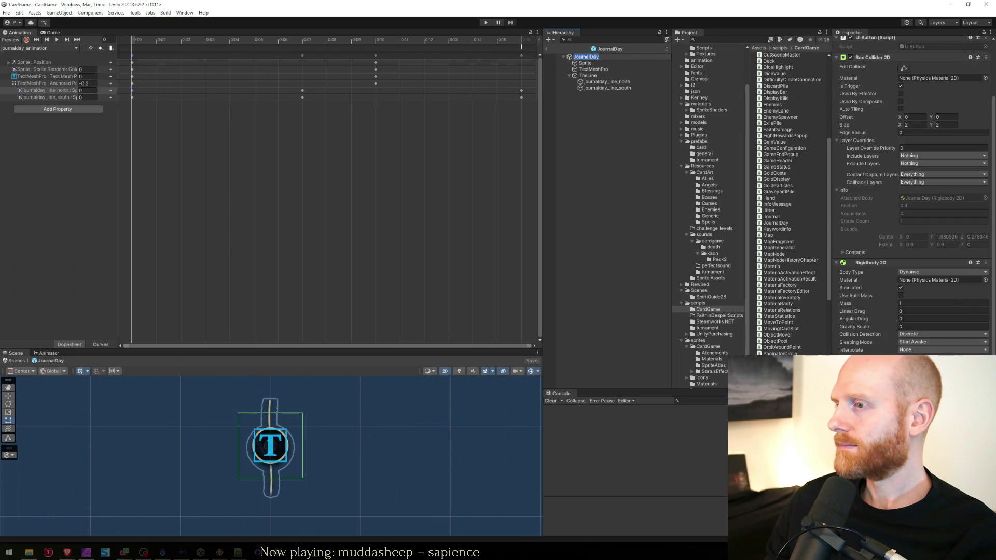
left_click(591, 75)
left_click(587, 57)
scroll(913, 208, "down", 5)
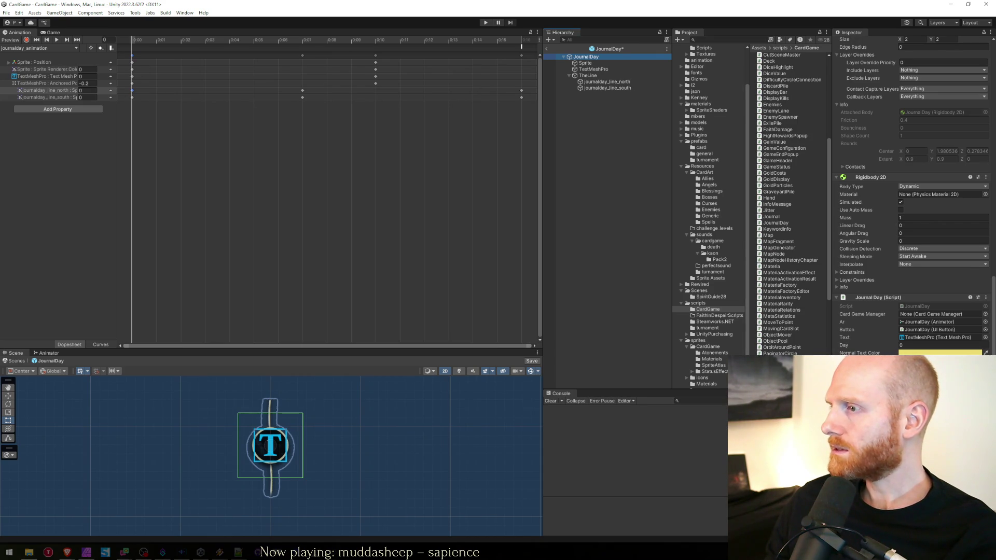
Ping JournalDay's Line North and Line South references, then bring up Journal.cs in Visual Studio.
left_click(47, 90)
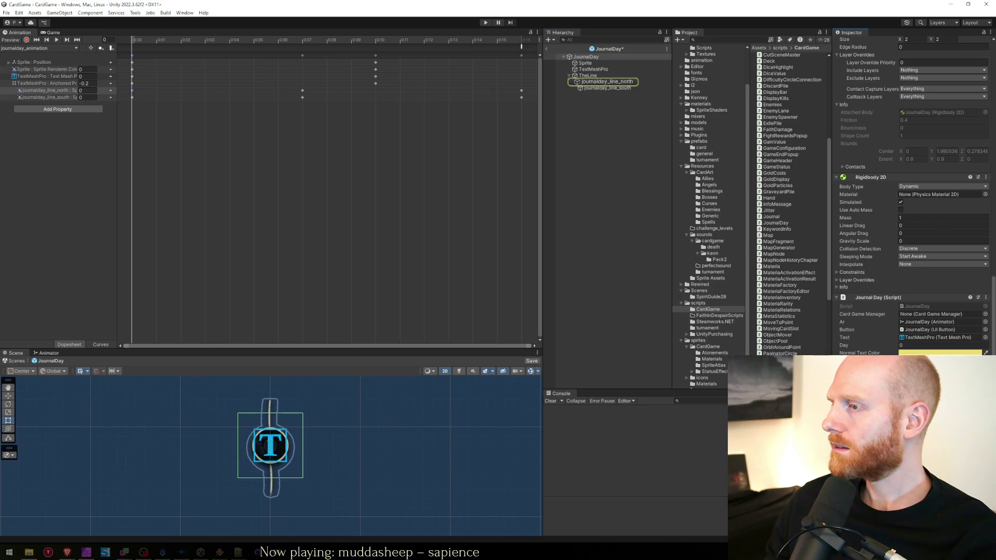
left_click(47, 97)
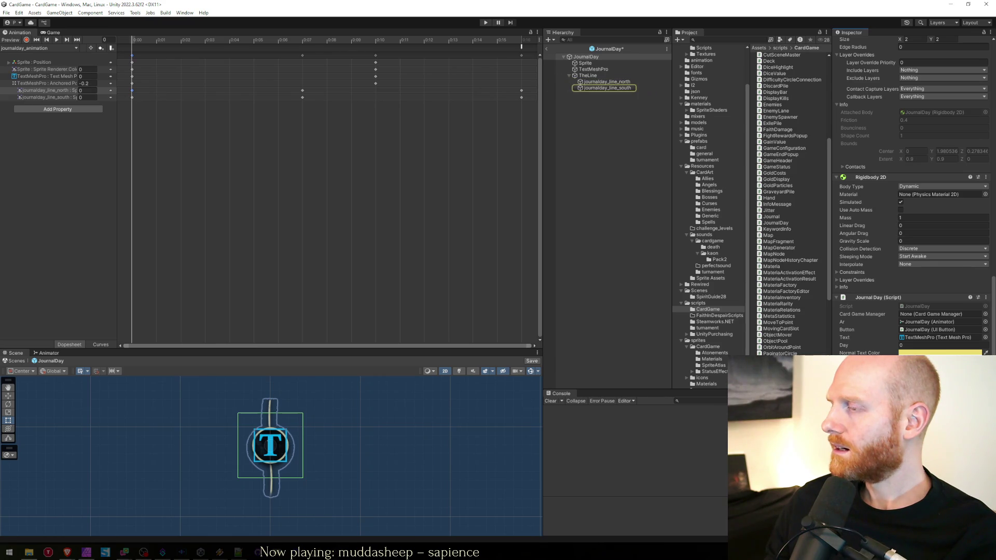
left_click(47, 90)
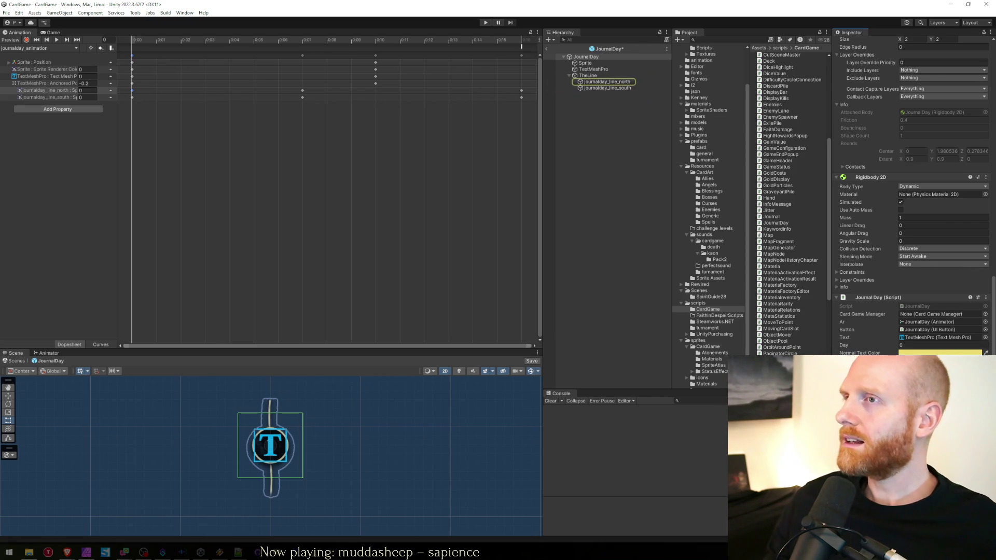
key("alt+Tab")
key("ctrl+Home")
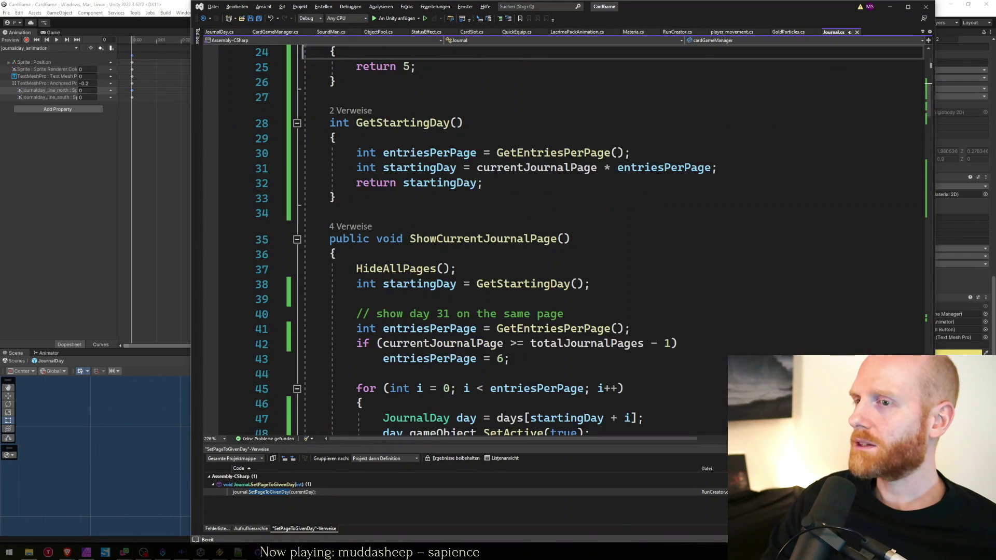
Revert lineNorth and lineSouth in JournalDay.cs to GameObject fields and save the file.
key("Down")
key("Down")
key("Down")
key("Down")
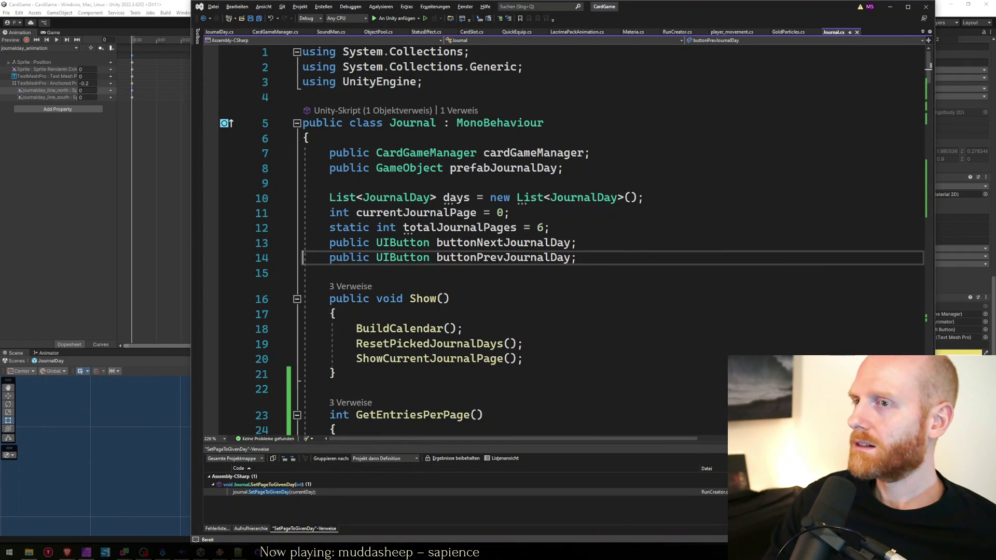
key("ctrl+minus")
key("ctrl+Tab")
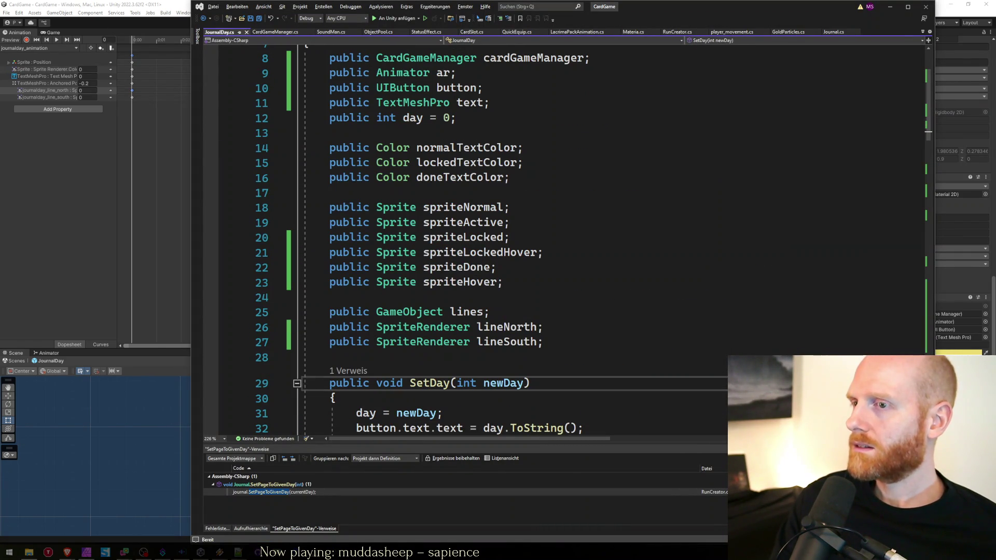
double_click(423, 327)
type("GameObject")
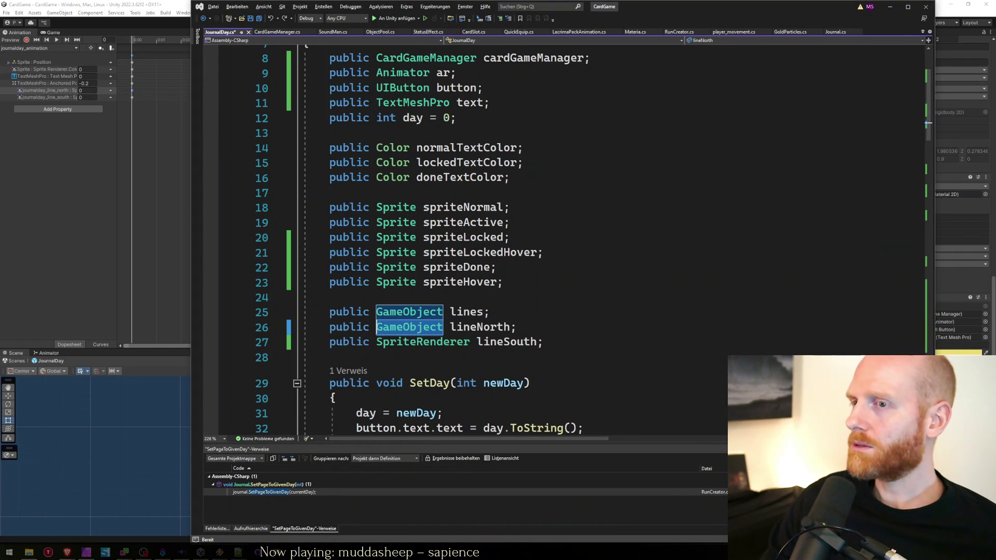
type("Spriter")
key("Tab")
key("ctrl+s")
key("alt+Tab")
key("alt+Tab")
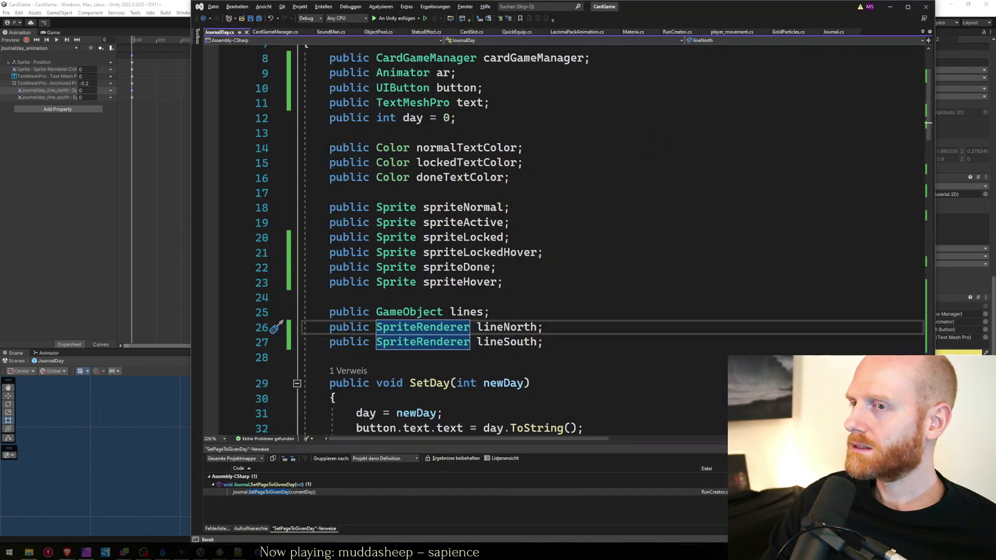
key("ctrl+z")
key("ctrl+z")
key("ctrl+z")
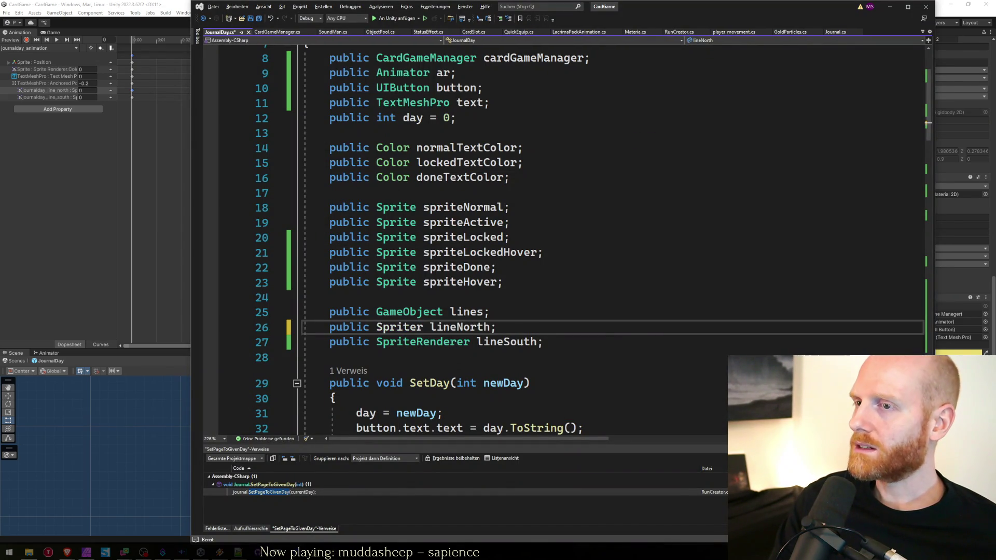
key("ctrl+s")
Undo the .gameObject additions on the SetActive calls in Journal.cs, save, and return to Unity.
key("ctrl+Tab")
key("ctrl+z")
key("ctrl+z")
key("ctrl+z")
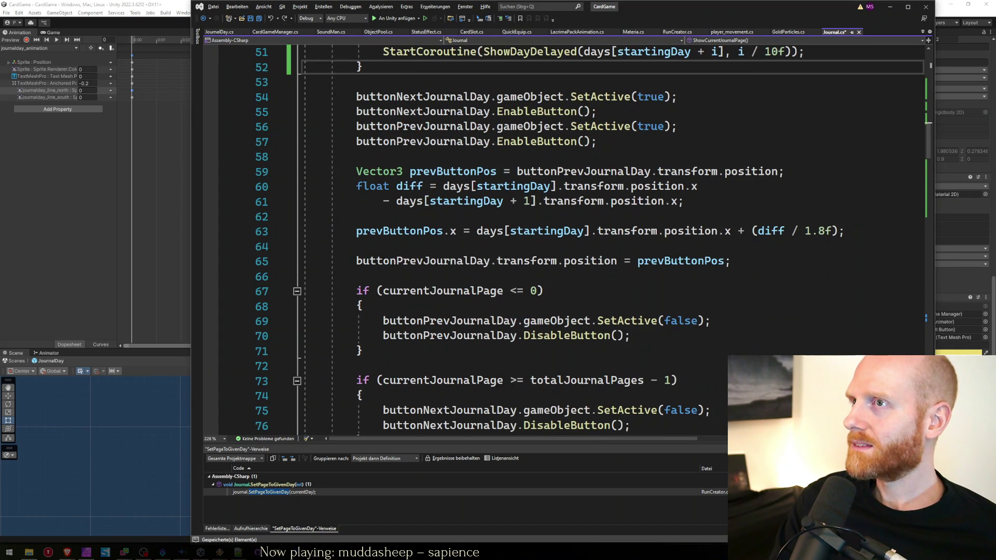
key("ctrl+z")
key("ctrl+z")
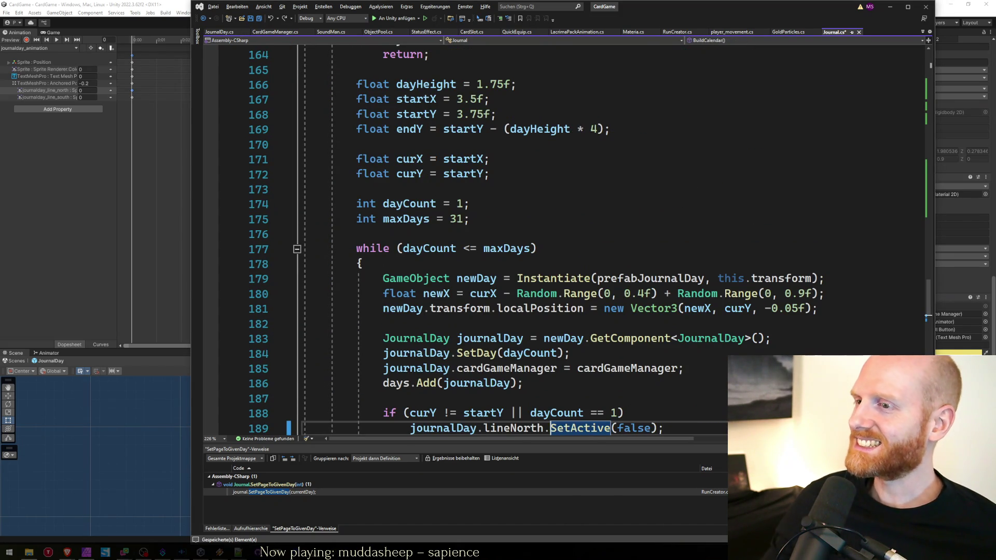
scroll(560, 238, "down", 2)
key("ctrl+s")
left_click_drag(803, 2, 712, 2)
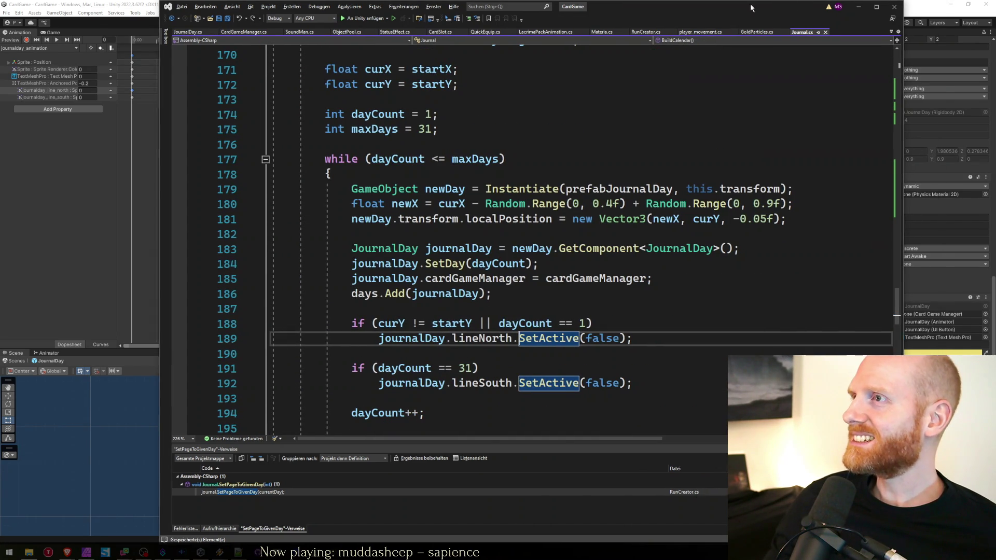
key("alt+Tab")
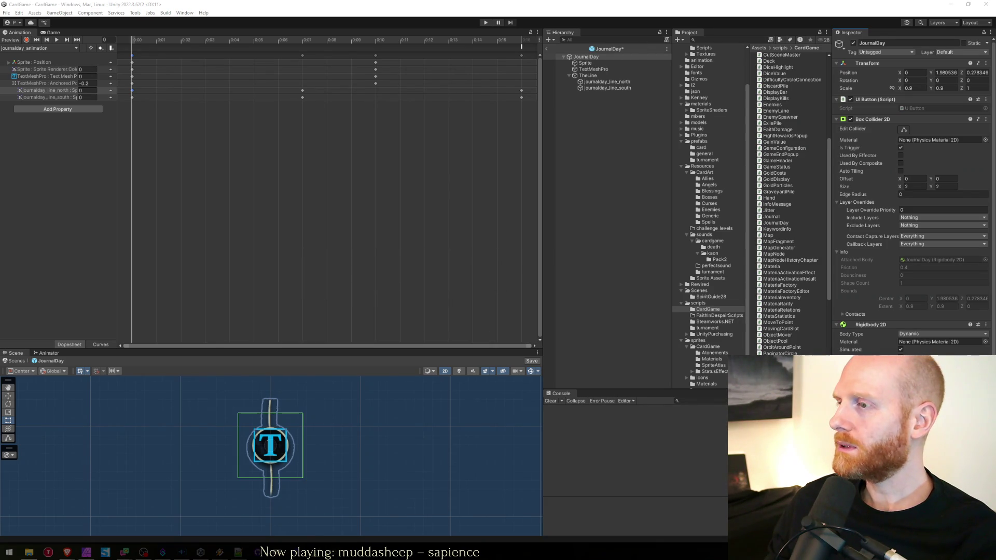
Open a floating Properties window for JournalDay, scrolled to its Journal Day script.
scroll(913, 197, "down", 5)
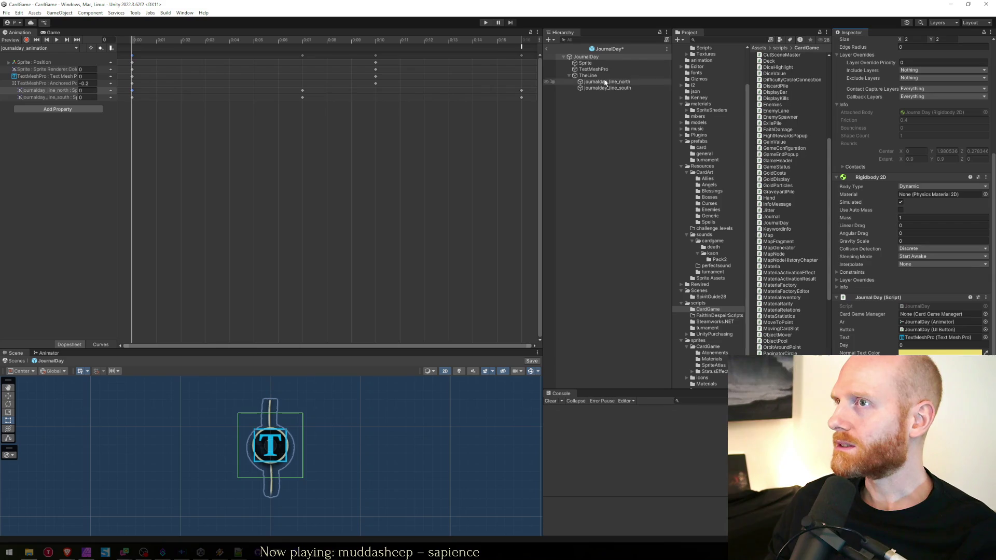
right_click(591, 57)
left_click(614, 349)
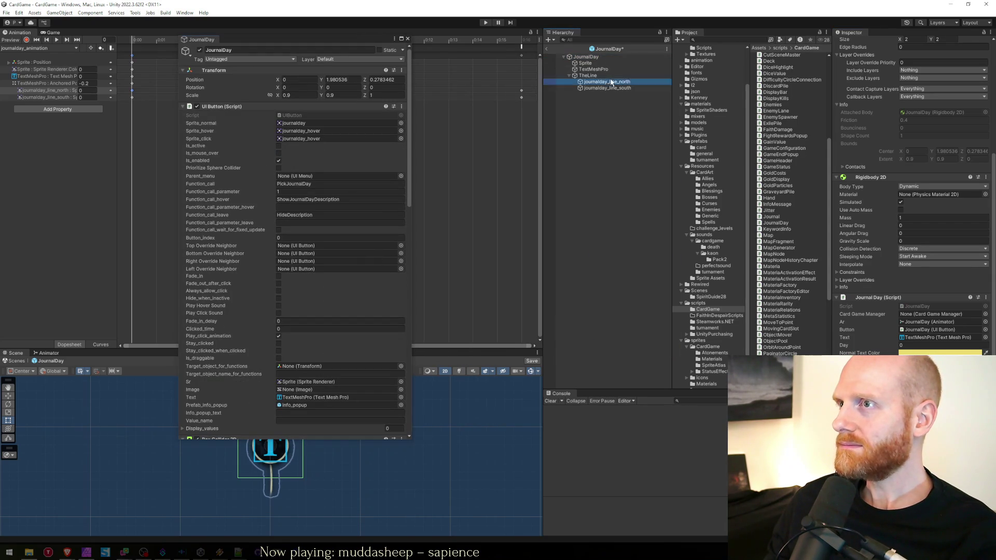
scroll(307, 436, "down", 5)
scroll(306, 439, "down", 2)
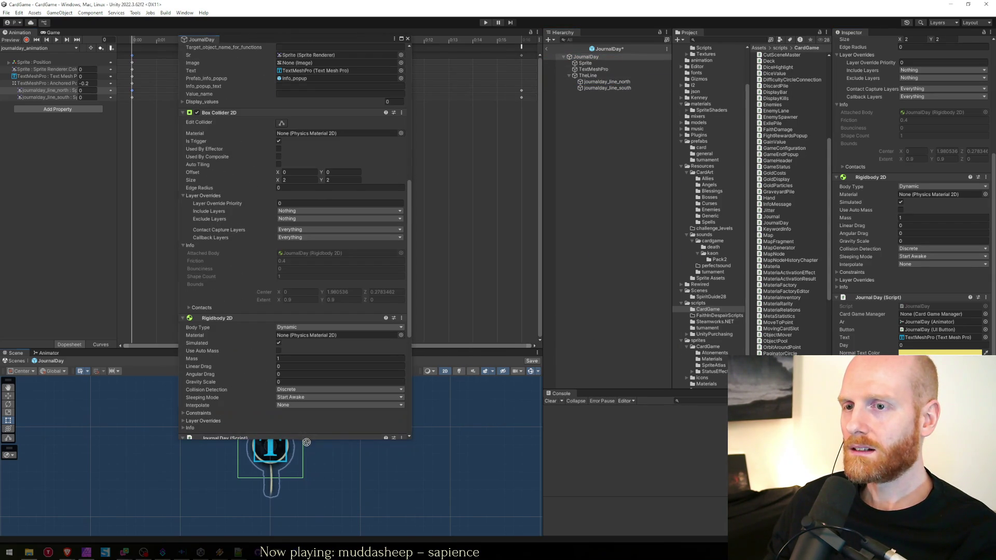
scroll(342, 441, "down", 5)
Drag journalday_line_north and journalday_line_south into the Line North and Line South slots.
left_click_drag(314, 377, 300, 337)
mouse_move(606, 90)
left_mouse_down()
mouse_move(441, 234)
mouse_move(340, 345)
left_mouse_up()
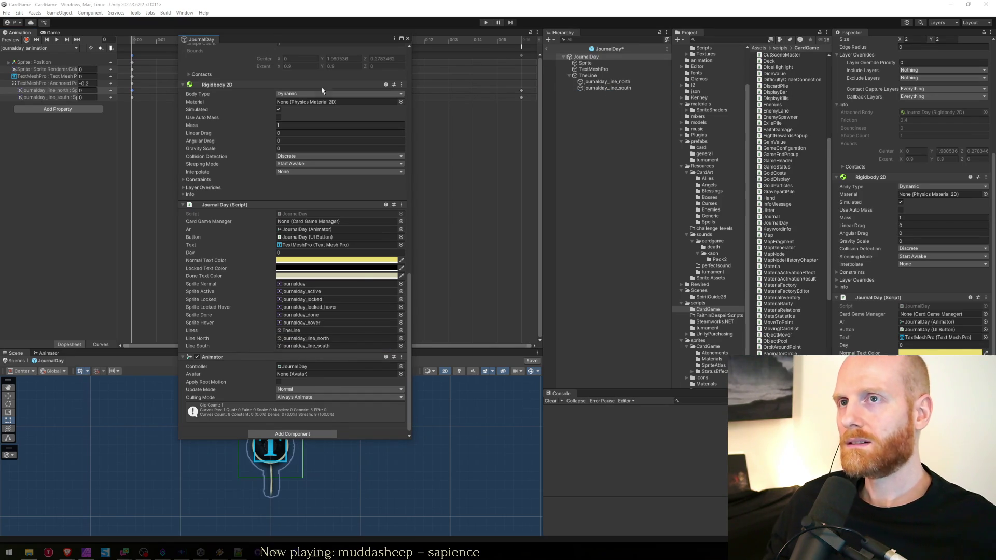
left_click_drag(300, 38, 293, 38)
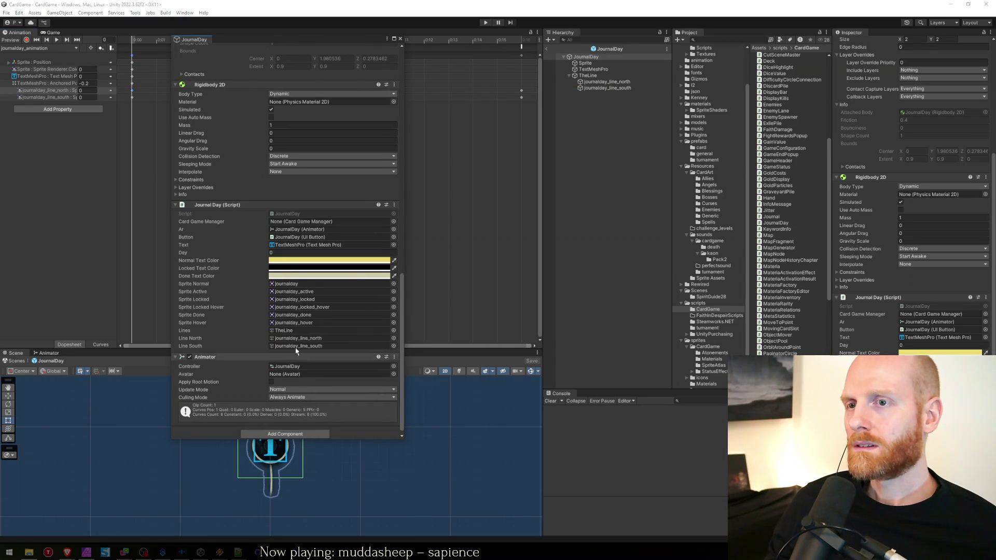
left_click(607, 81)
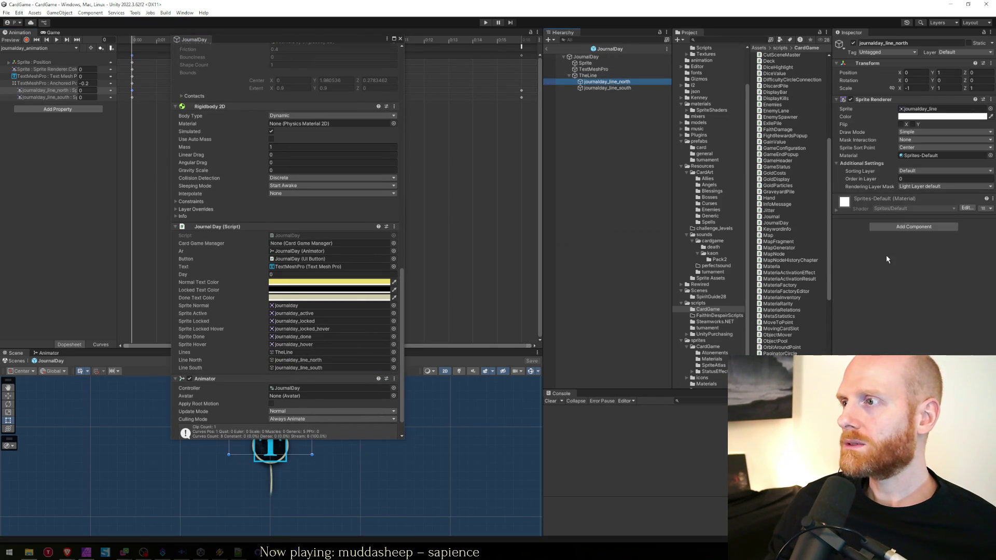
left_click(589, 58)
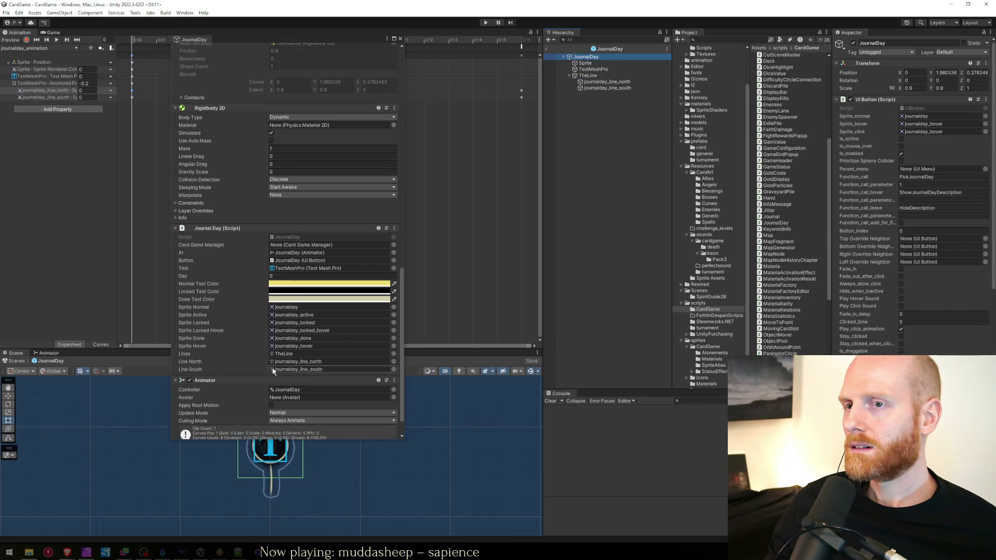
key("alt+Tab")
key("alt+Tab")
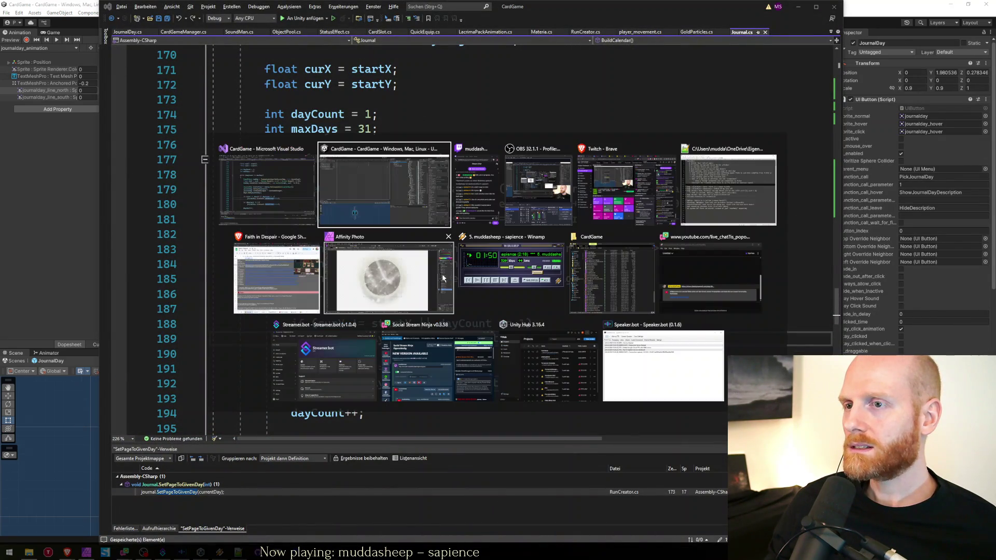
Change both line fields in JournalDay.cs to type SpriteRenderer.
key("Escape")
key("ctrl+Tab")
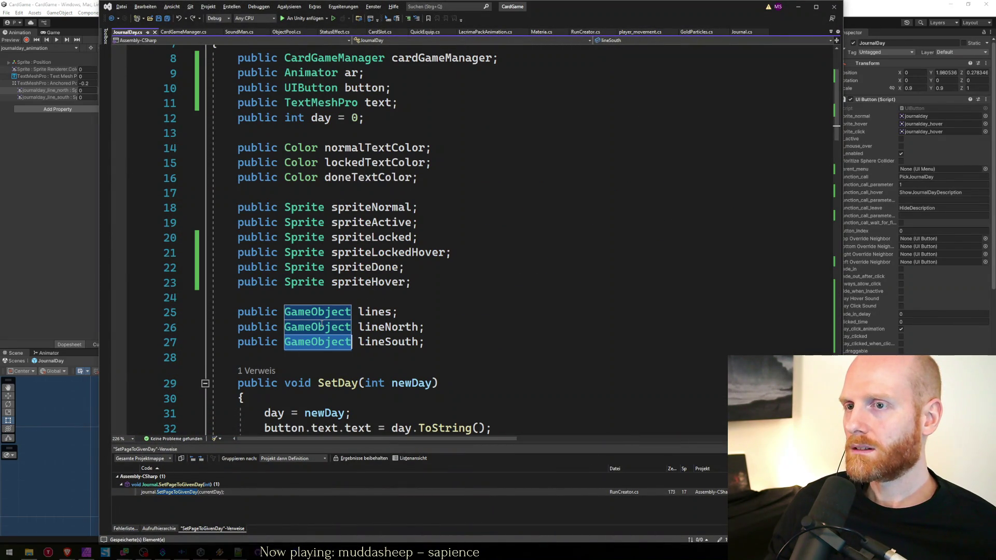
type("SpriteRenderer")
double_click(318, 327)
type("SpriteRenderer")
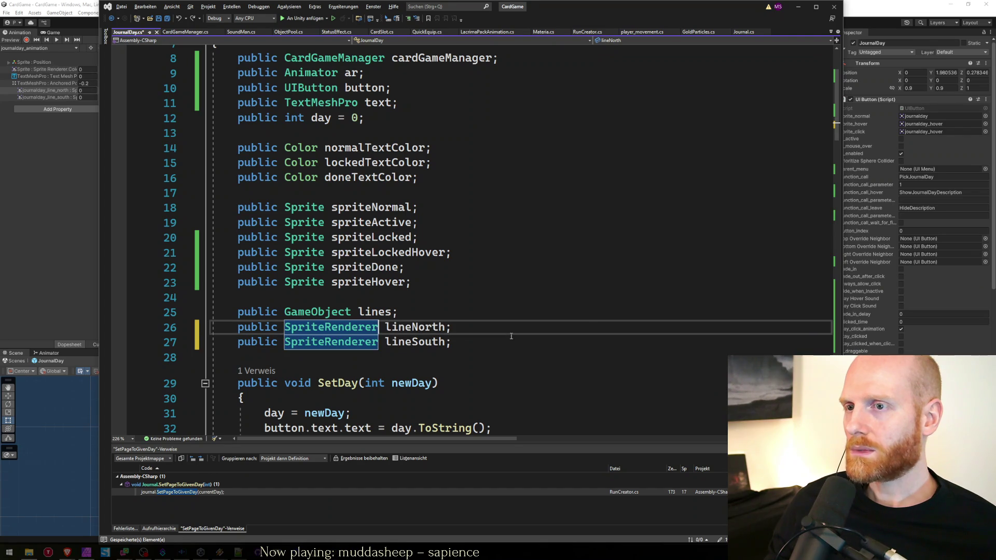
Prefix the SetActive calls in Journal.cs with gameObject. and return to Unity to recompile.
key("ctrl+Tab")
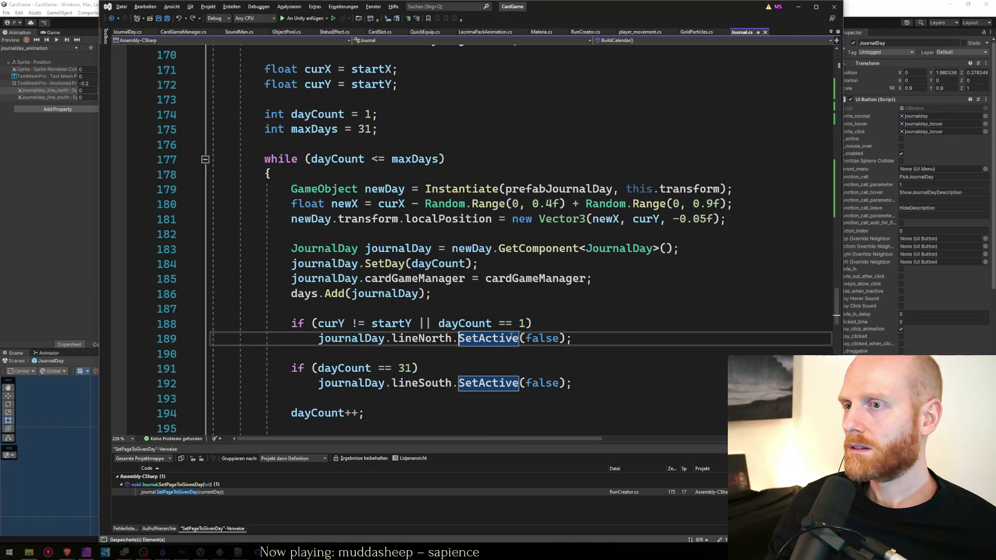
type("gameObject.")
key("alt+Tab")
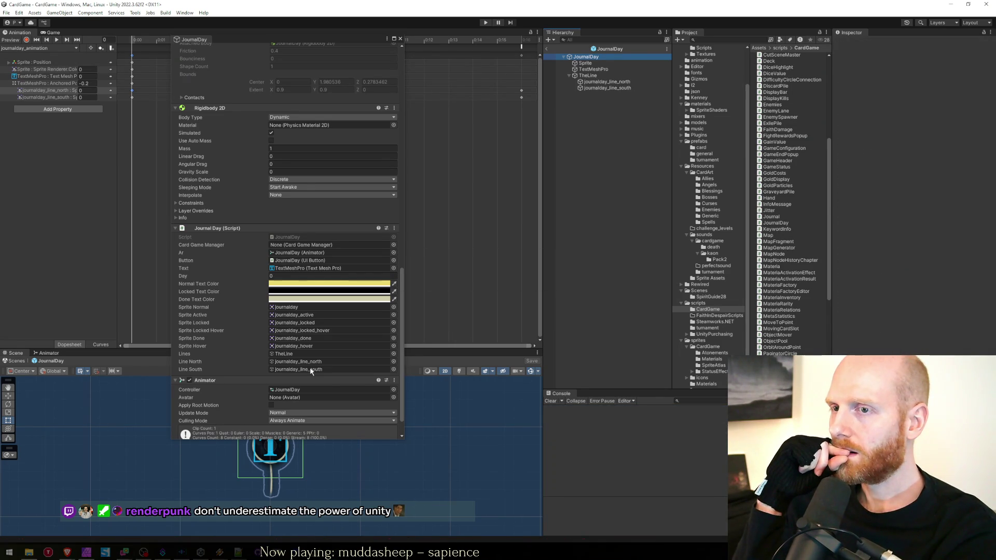
Verify the Line North and Line South references point to the journalday_line objects.
scroll(310, 367, "down", 20)
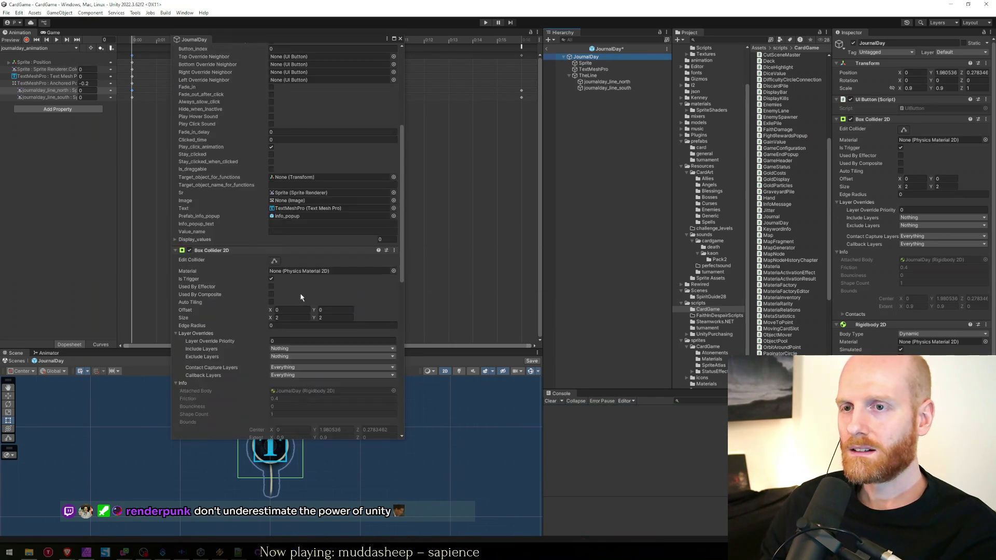
left_click(326, 342)
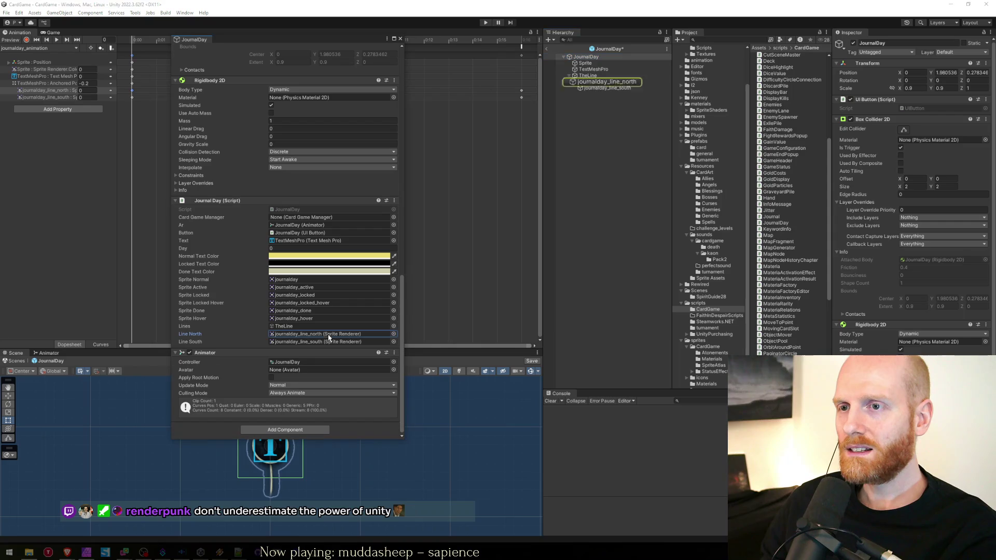
left_click(317, 334)
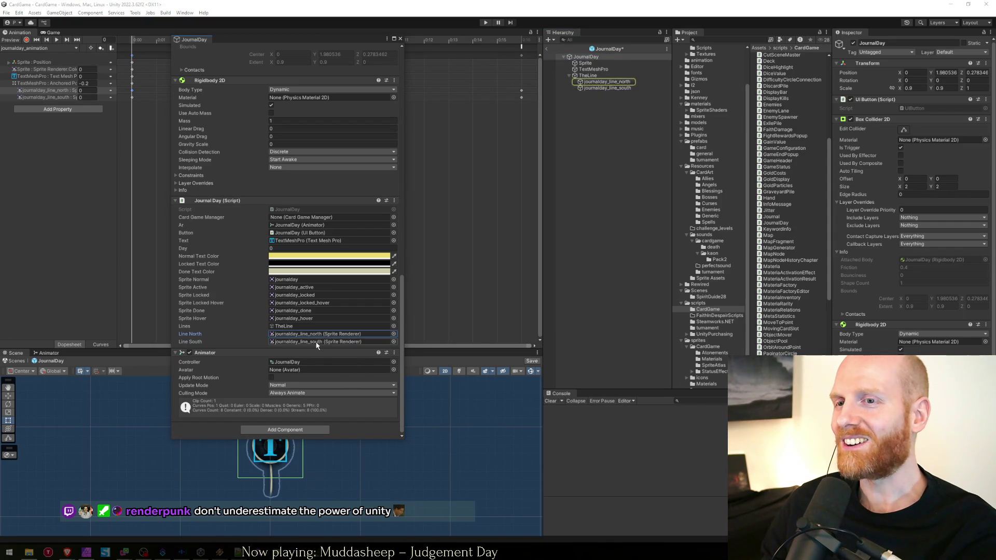
left_click(315, 344)
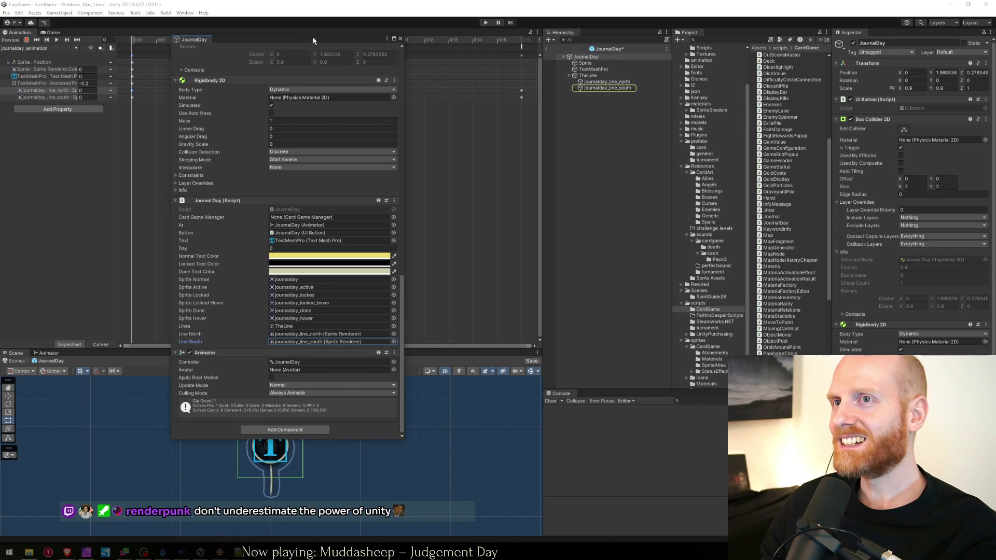
left_click_drag(313, 41, 352, 35)
left_click(345, 328)
left_click(347, 333)
left_click(348, 328)
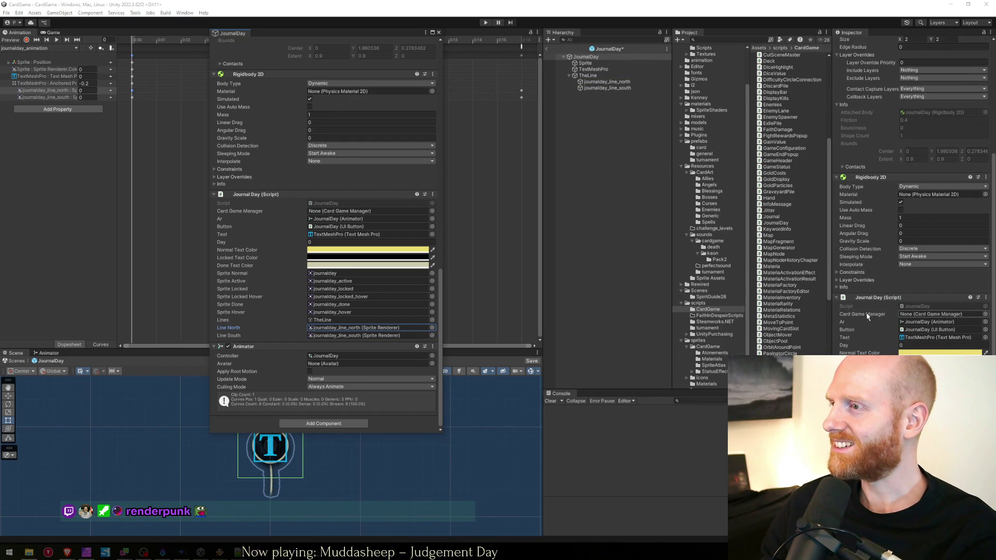
left_click(594, 82)
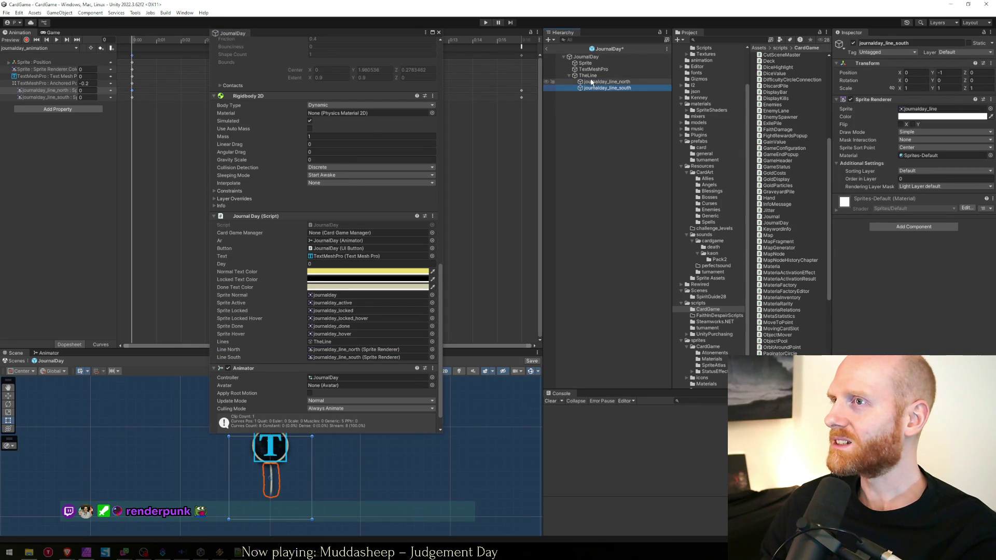
scroll(261, 338, "down", 2)
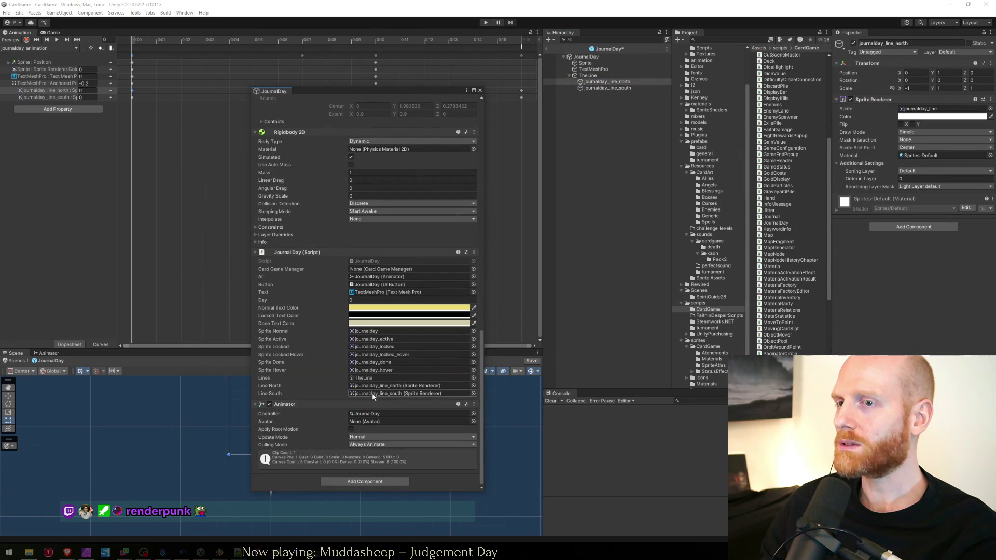
Close the floating inspector, save the JournalDay prefab, and start Play mode.
left_click(480, 92)
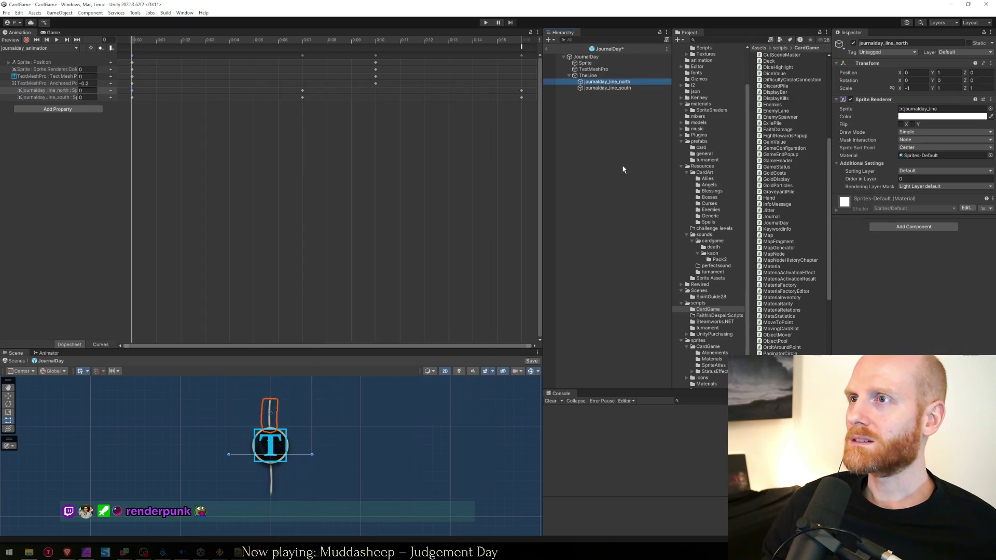
left_click(623, 166)
key("ctrl+s")
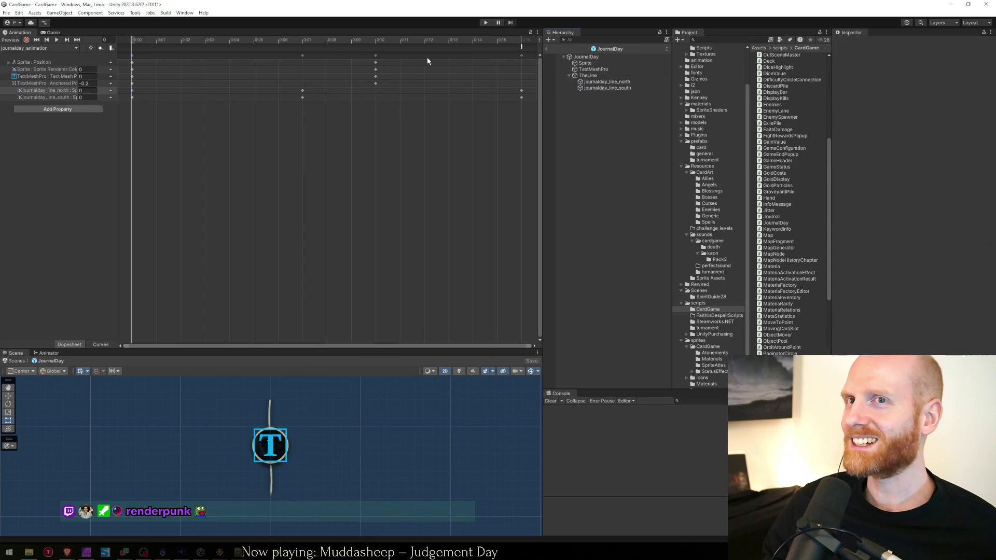
key("space")
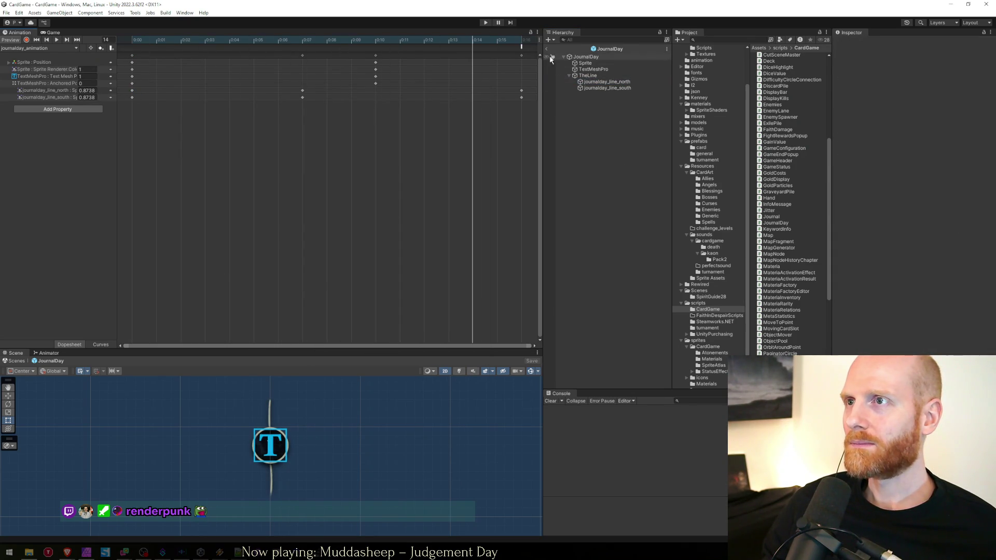
left_click(485, 24)
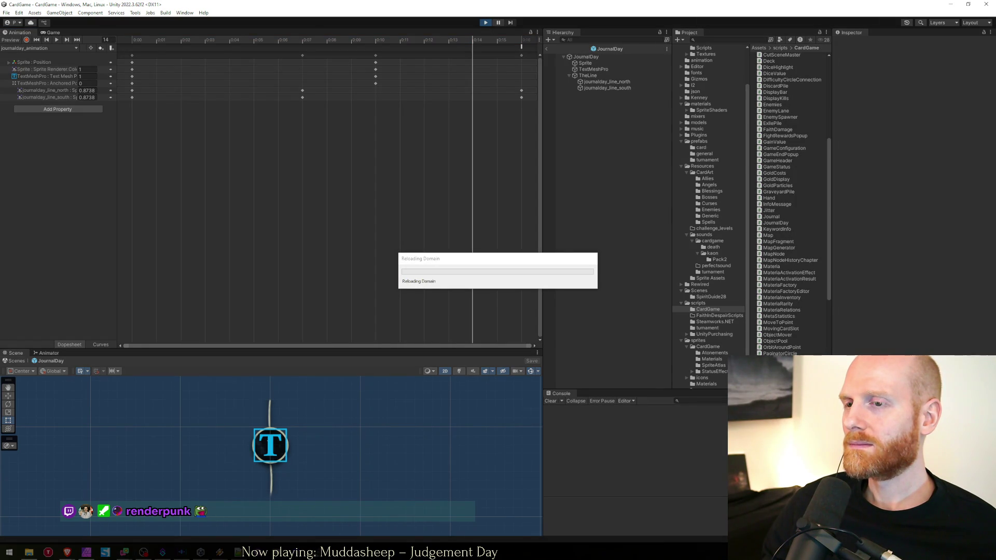
Review the BuildCalendar day loop in Journal.cs and the JournalDay line fields.
key("alt+Tab")
left_click(377, 314)
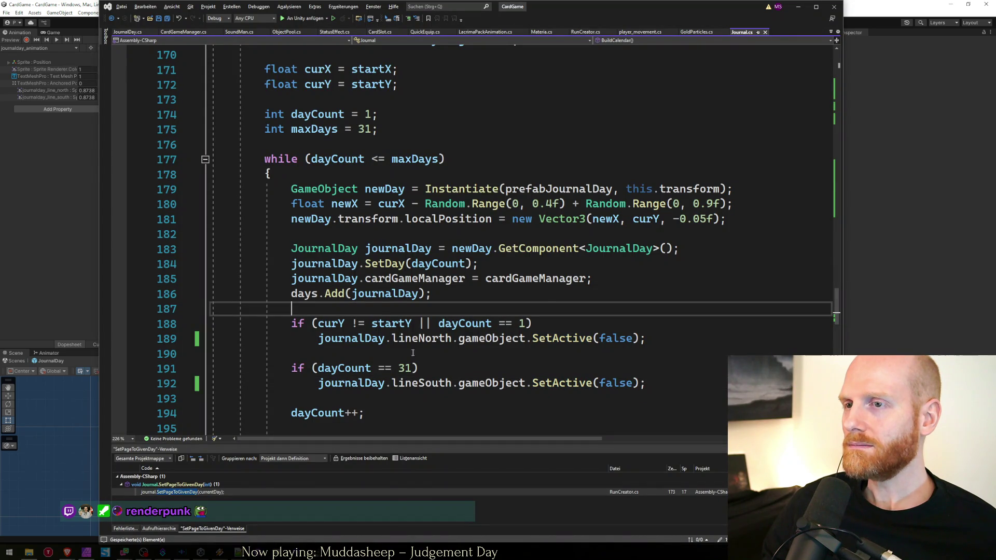
left_click(425, 408)
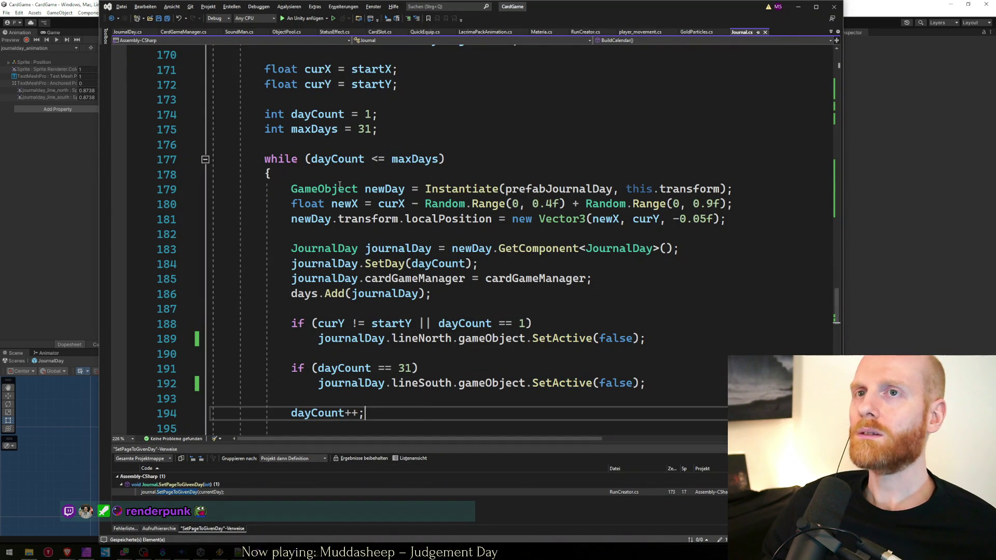
key("ctrl+Tab")
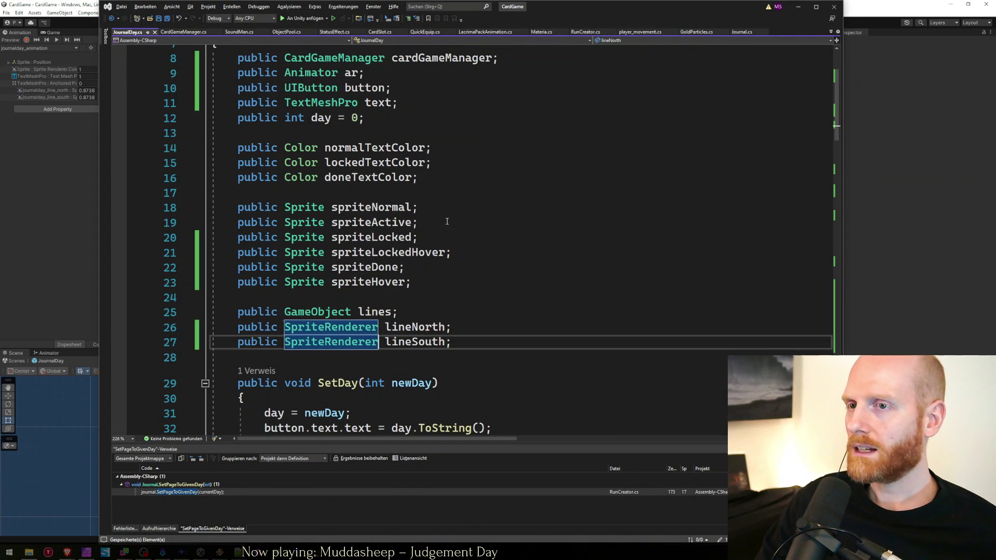
key("End")
key("ctrl+Tab")
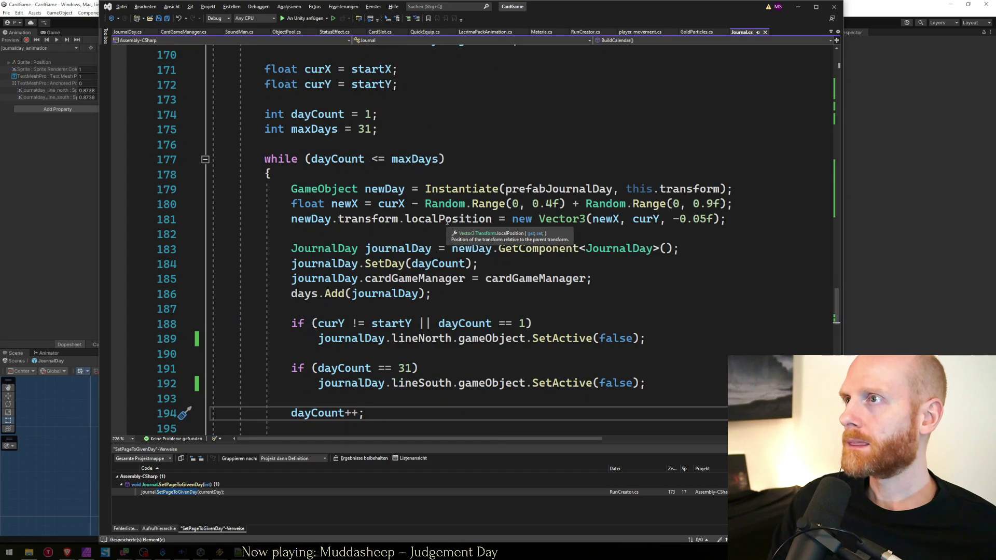
Go to the PrepareAnimation definition and add a new first line in it.
key("ctrl+f")
type("prepare")
key("Escape")
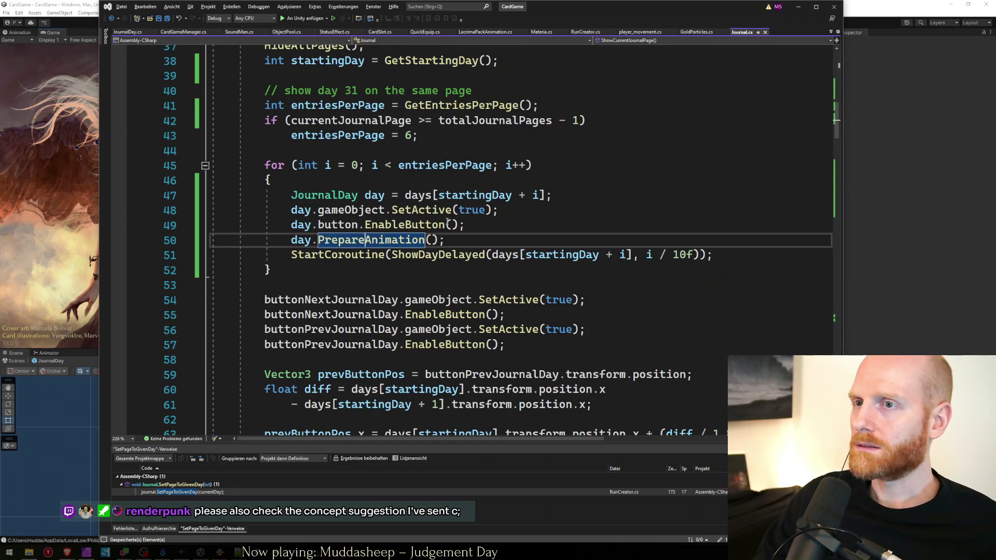
key("F12")
left_click(506, 279)
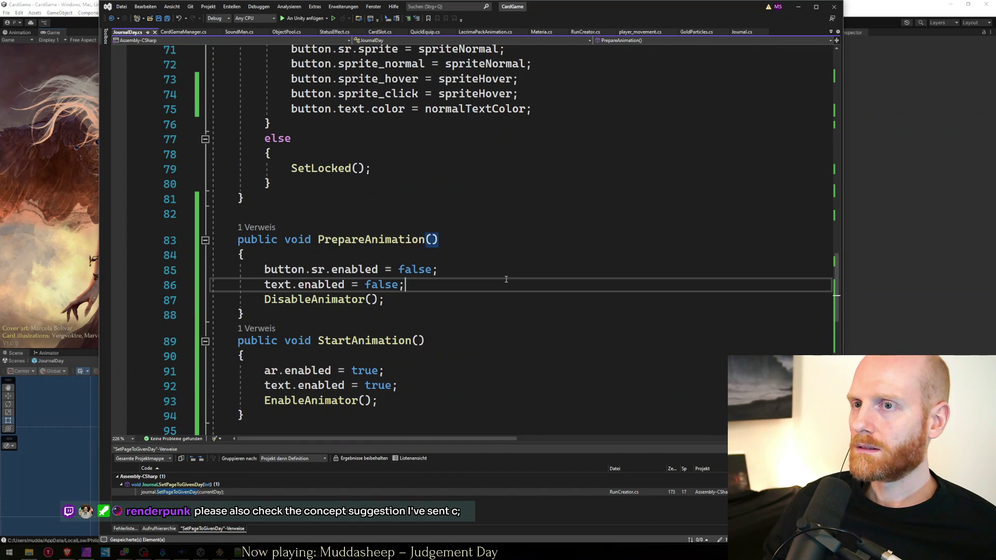
key("Up")
key("Up")
key("Return")
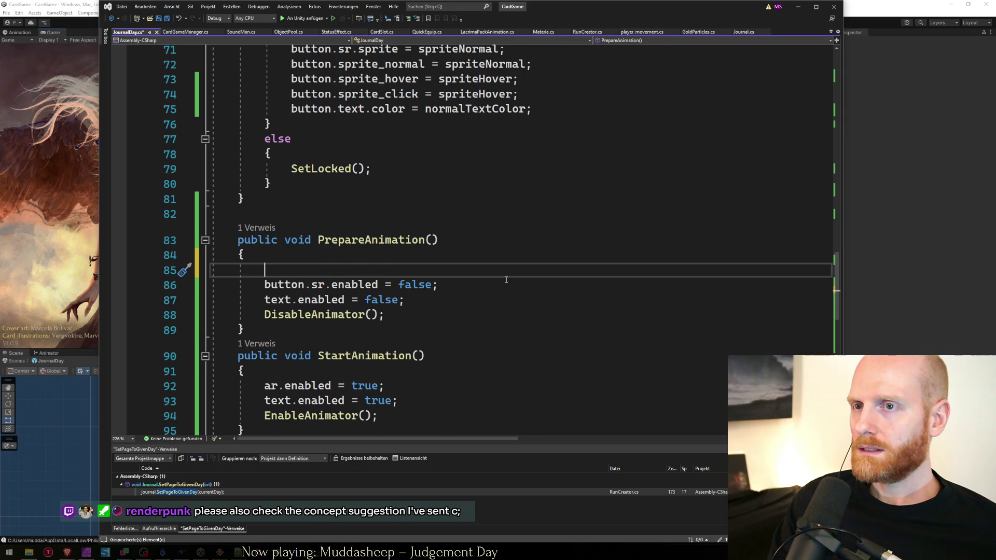
Copy the lineNorth field name from its declaration and paste it onto the new line.
key("ctrl+Home")
key("Page_Down")
key("Page_Up")
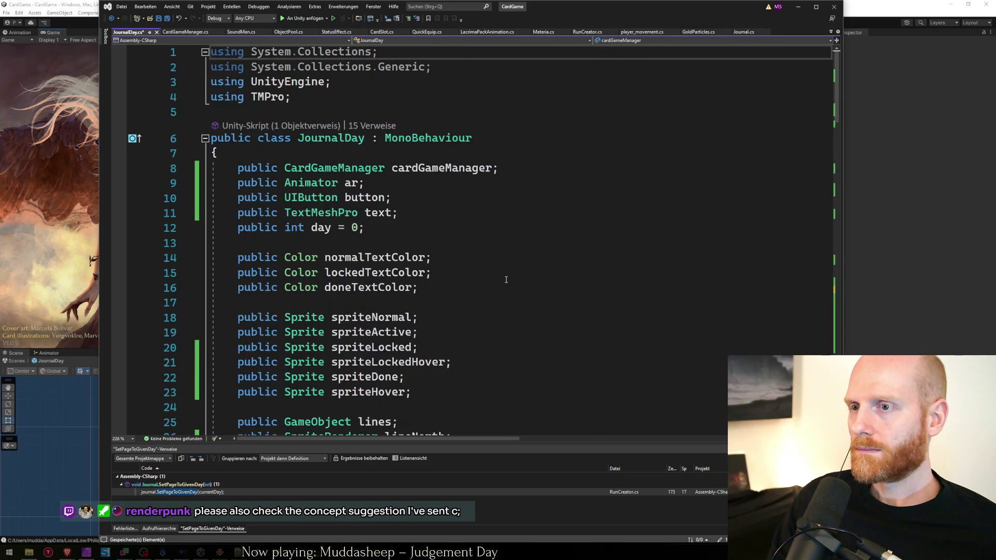
scroll(438, 256, "down", 5)
double_click(413, 213)
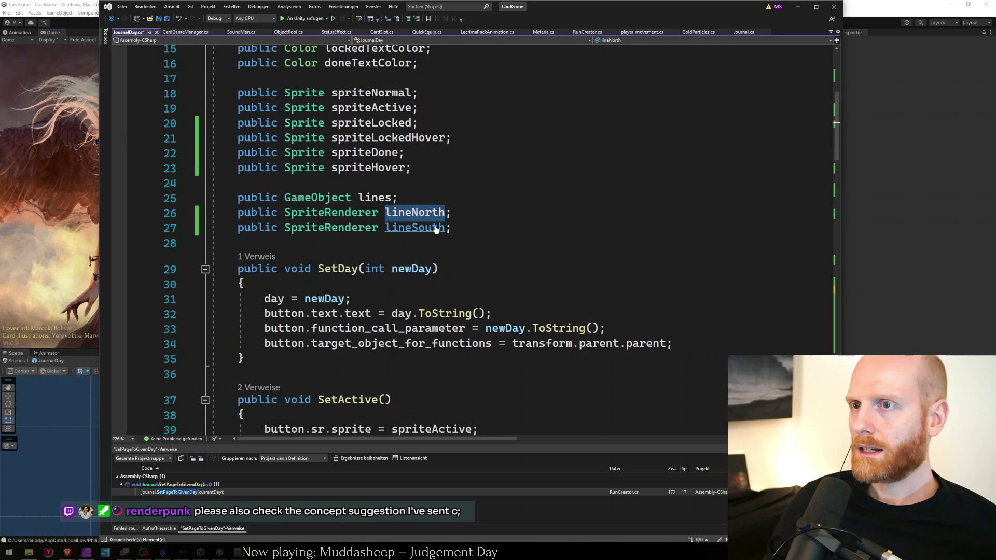
key("ctrl+c")
key("ctrl+minus")
key("ctrl+v")
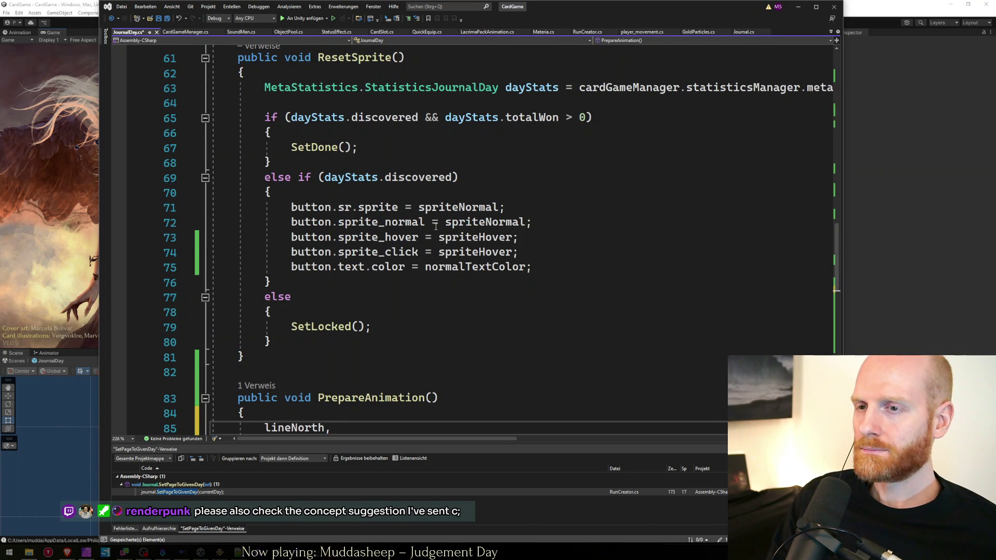
Complete the statement as lineNorth.enabled = false, then switch to the running Unity game.
scroll(435, 226, "down", 3)
key("BackSpace")
type(".sr.en")
key("BackSpace")
key("BackSpace")
key("BackSpace")
key("BackSpace")
key("BackSpace")
type("en")
key("Tab")
type("= false")
key("alt+Tab")
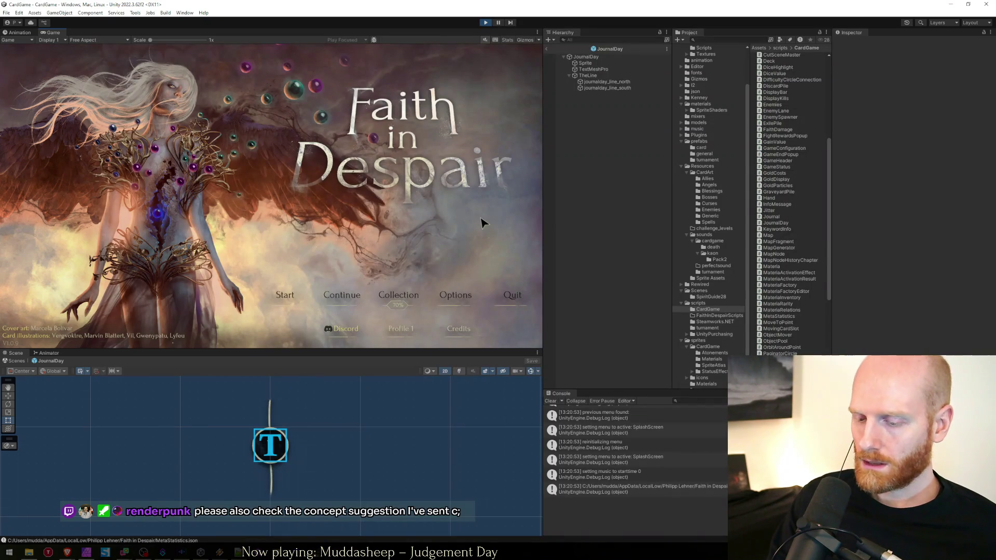
Switch from the running Unity game back to JournalDay.cs in Visual Studio.
key("alt+Tab")
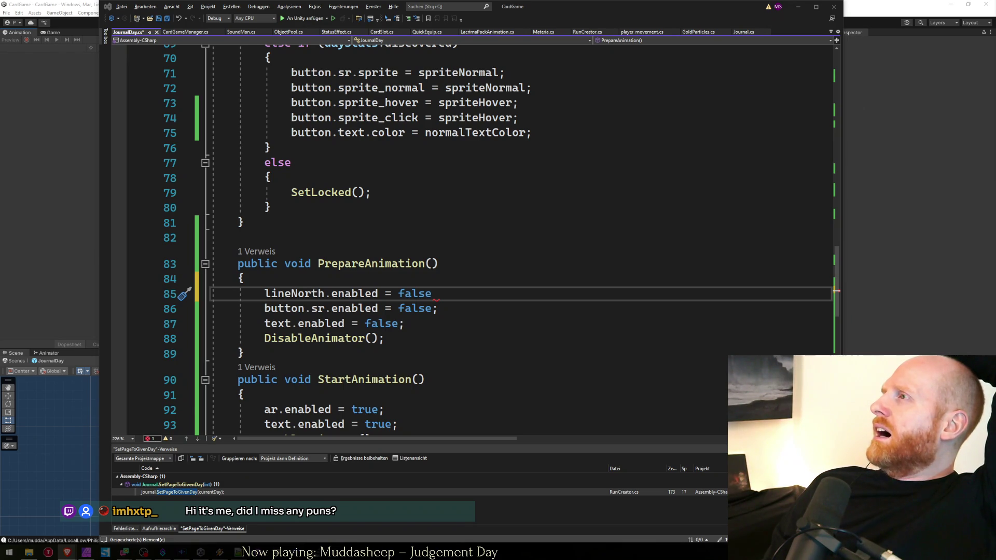
key("alt+Tab")
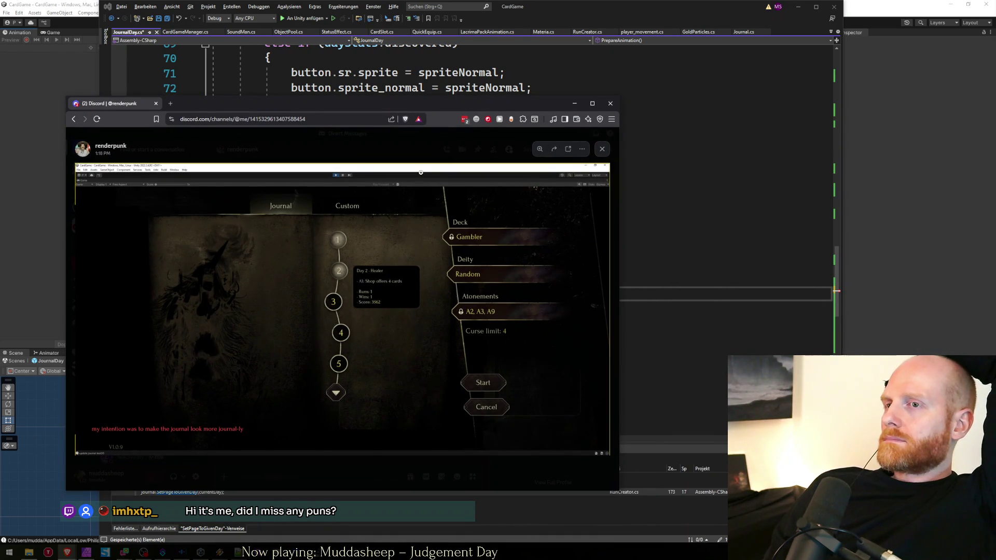
mouse_move(392, 111)
left_mouse_down()
mouse_move(500, 87)
mouse_move(509, 76)
mouse_move(991, 13)
mouse_move(947, 135)
mouse_move(995, 130)
left_mouse_up()
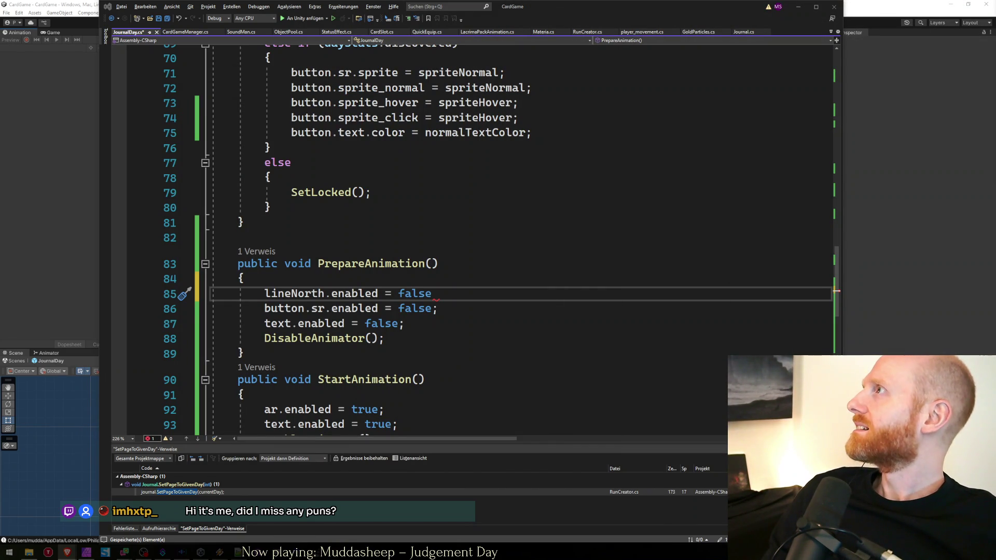
left_click(363, 294)
In PrepareAnimation, duplicate the lineNorth.enabled = false statement as lineSouth.enabled = false.
left_click(364, 264)
left_click(467, 296)
type(";")
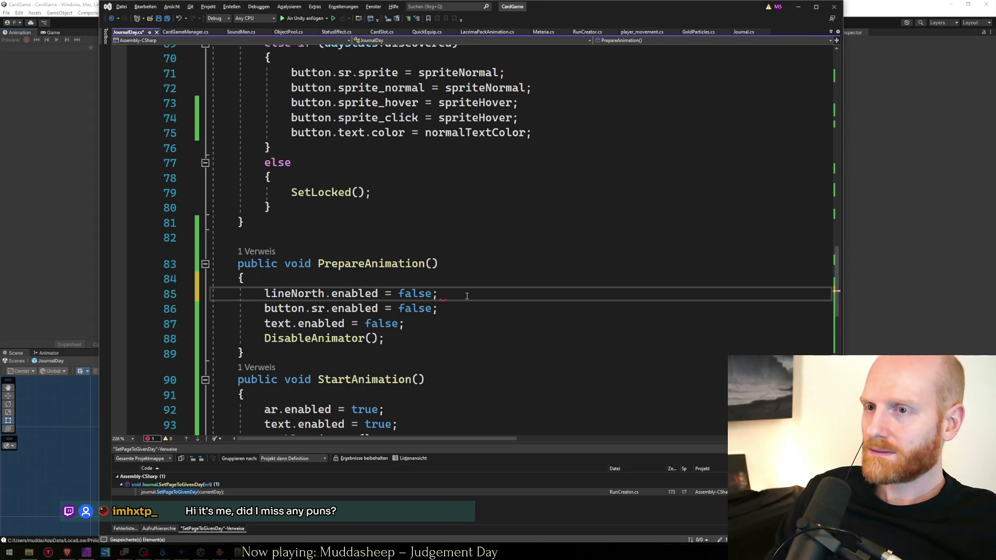
key("Return")
key("Up")
key("End")
key("shift+Home")
key("ctrl+c")
key("Down")
key("ctrl+v")
key("ctrl+shift+Right")
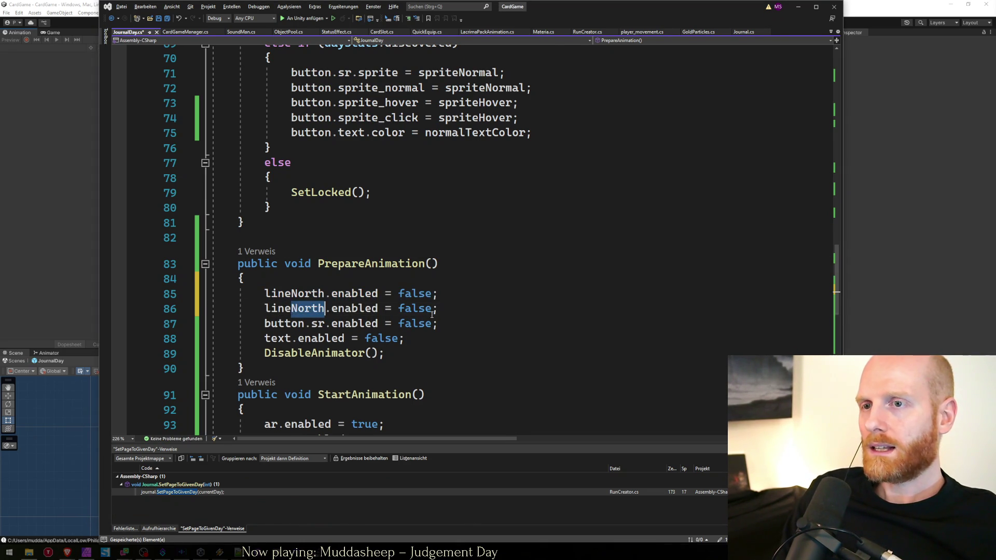
type("South")
Move the button.sr.enabled line from EnableAnimator up into StartAnimation.
key("Down")
key("Down")
key("Down")
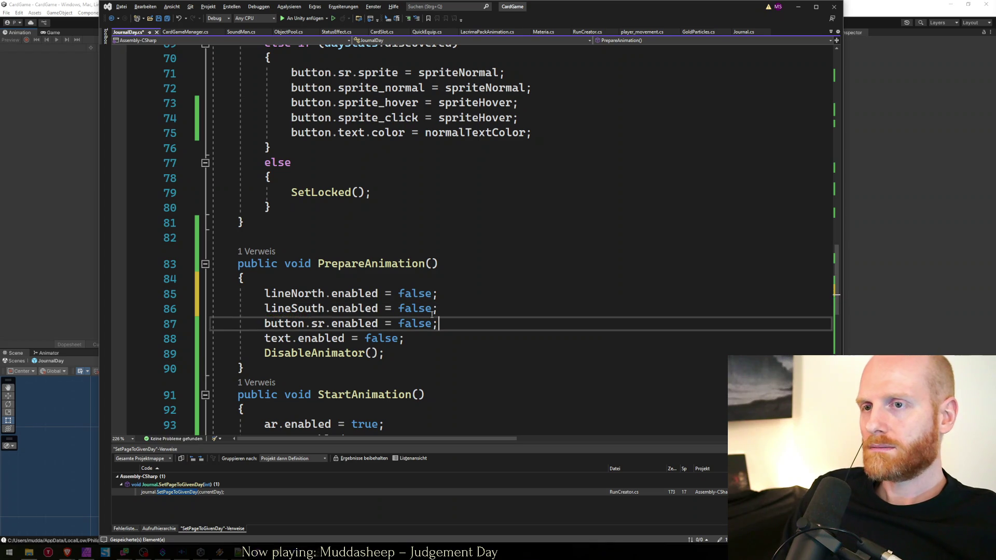
key("Up")
key("Up")
key("Up")
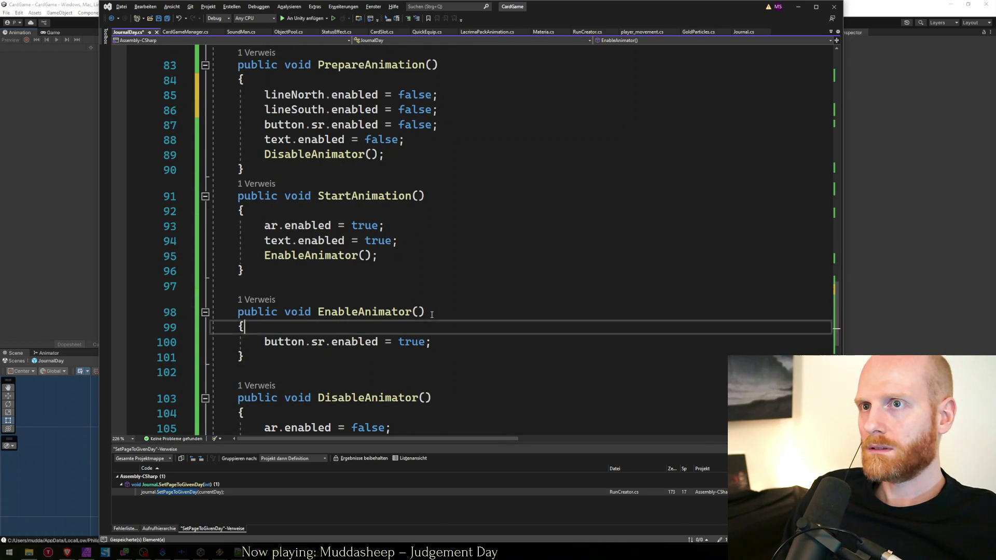
key("Down")
key("Up")
key("Up")
key("Up")
key("Up")
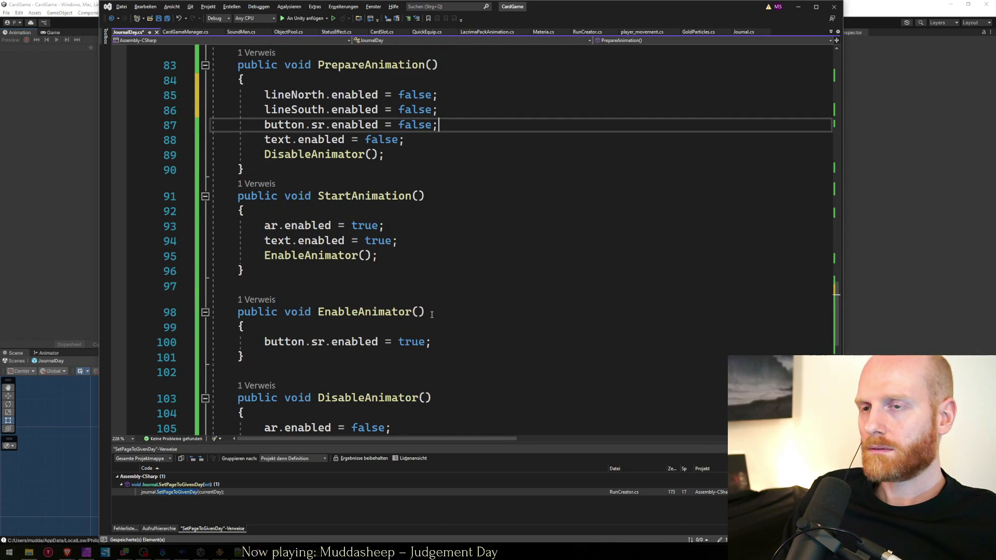
key("Home")
key("Down")
key("Down")
key("Down")
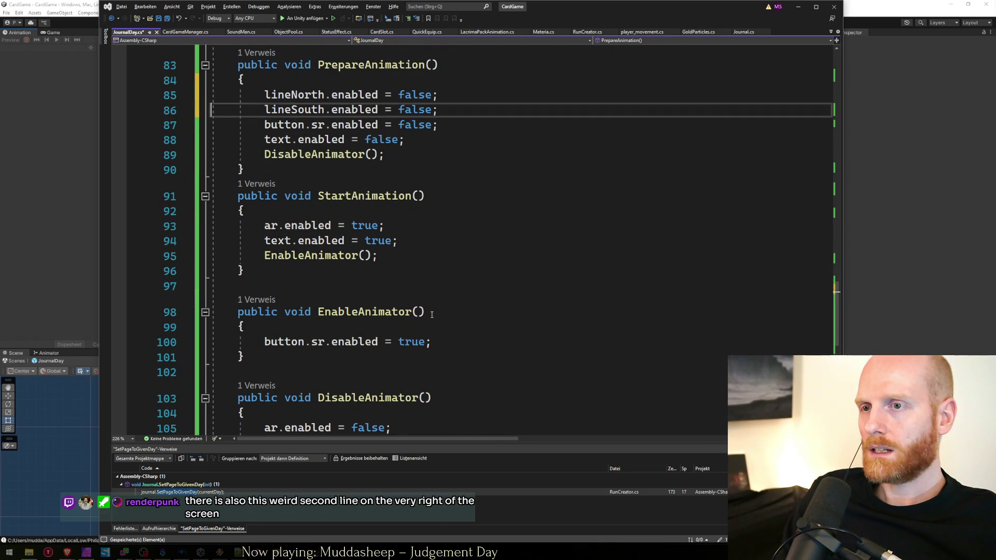
key("Down")
key("Down")
key("Down")
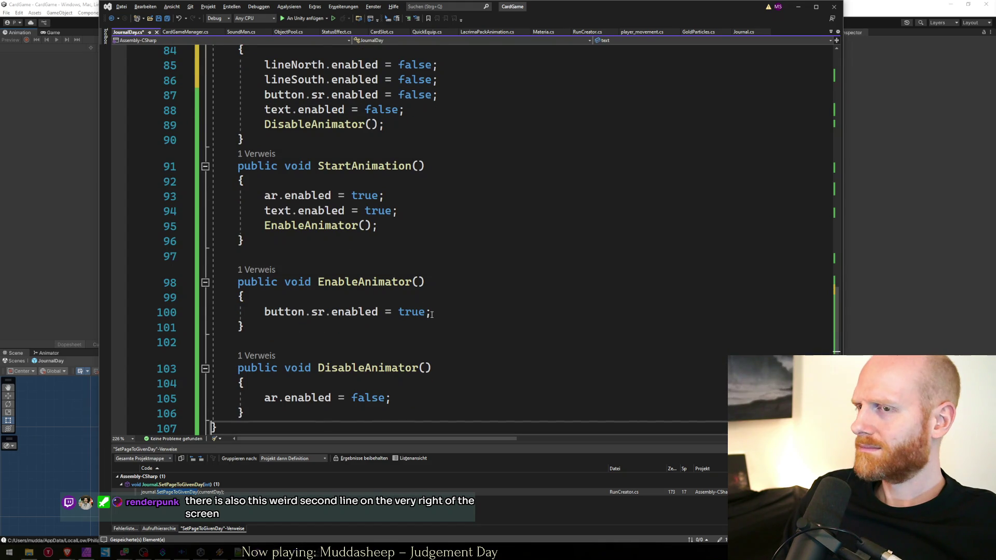
key("Down")
key("Up")
key("Up")
key("Up")
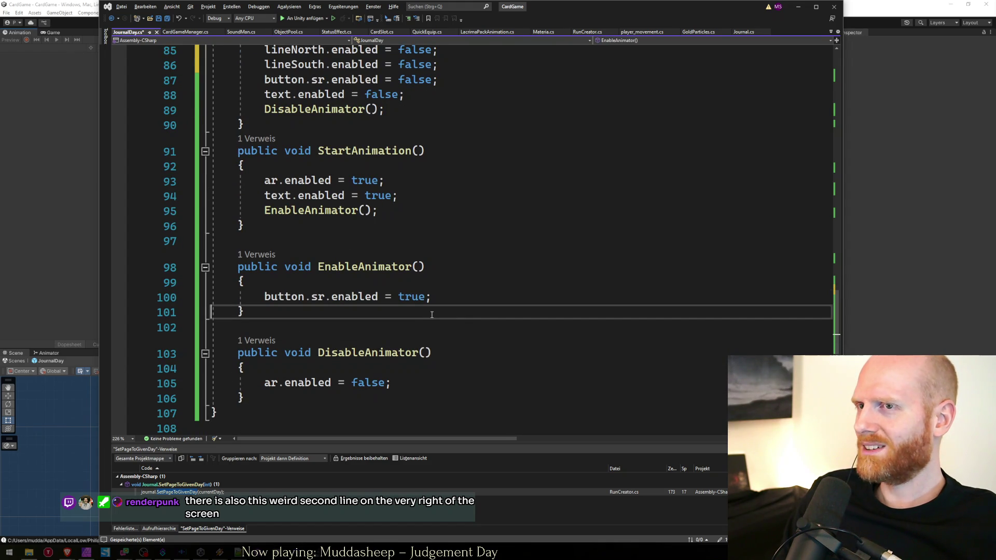
key("Down")
key("Down")
key("Down")
key("Down")
key("Up")
key("Up")
key("Up")
key("Up")
key("Up")
key("Up")
key("Down")
key("Down")
key("Down")
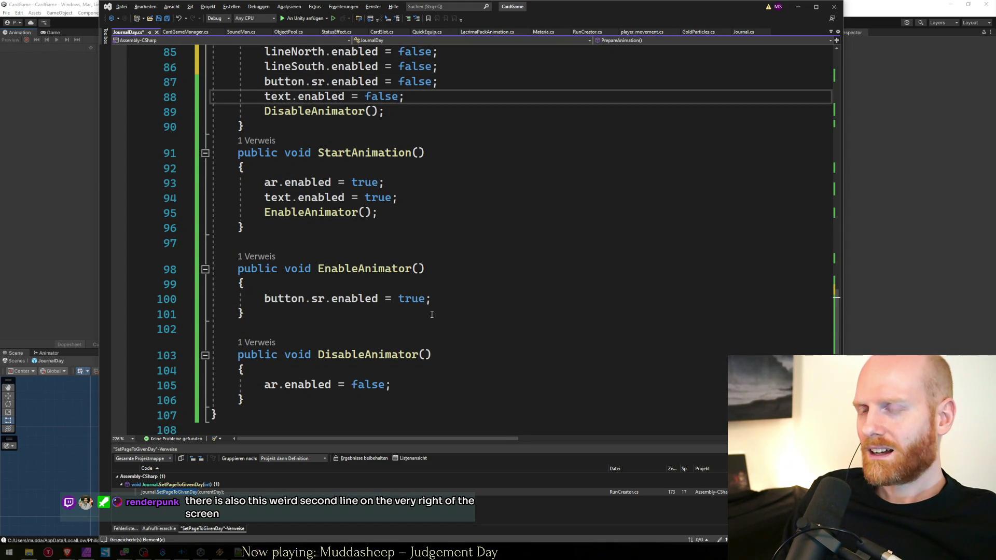
key("shift+Up")
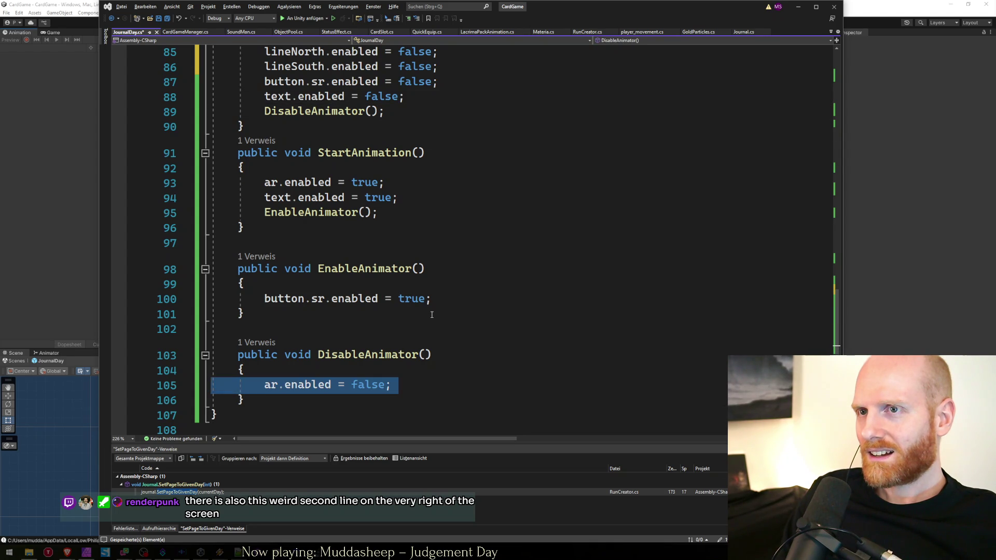
key("Up")
key("Up")
key("Up")
key("Down")
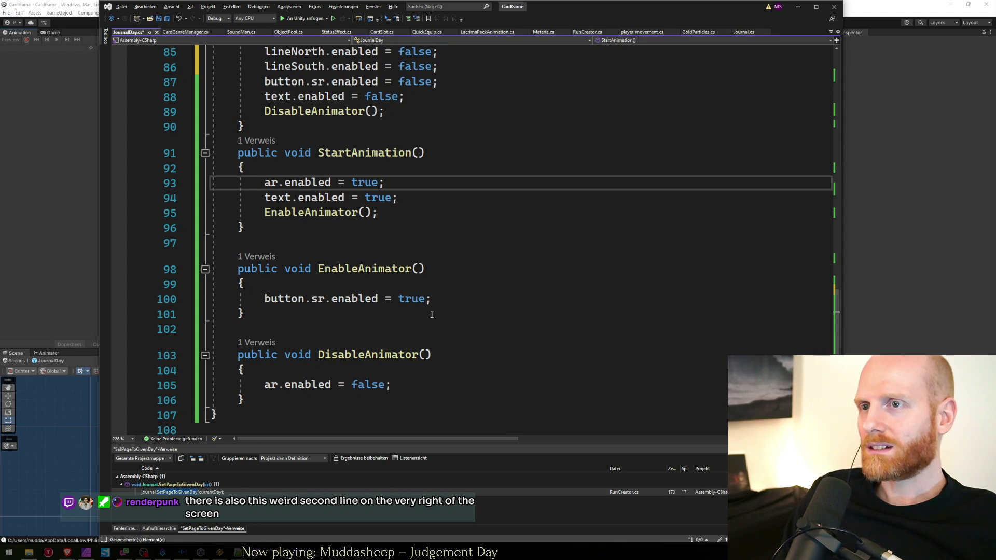
key("Down")
key("Down")
key("Down")
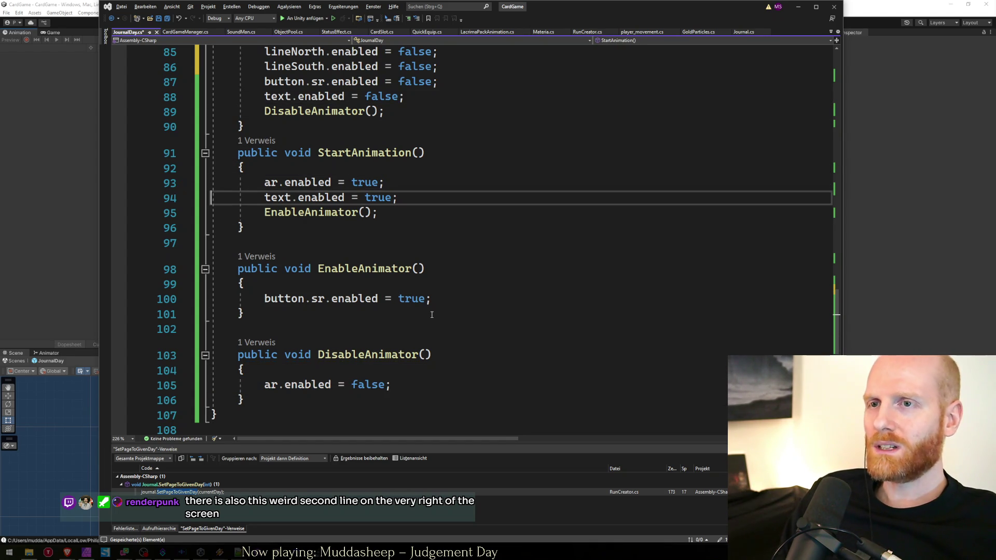
key("shift+End")
key("ctrl+x")
key("Up")
key("Up")
key("Up")
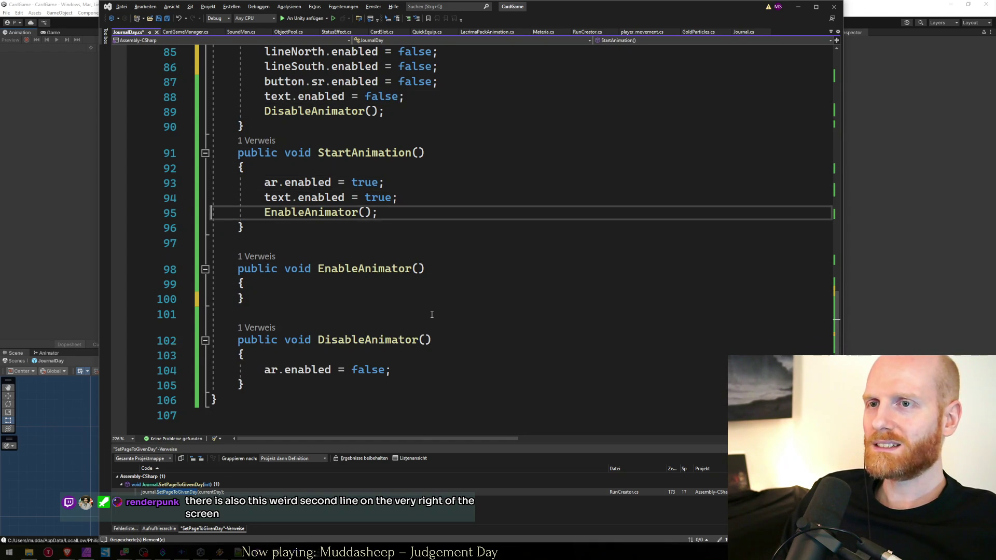
key("ctrl+v")
key("Down")
Remove the old EnableAnimator call and its now-empty method, tidying the blank lines.
key("Up")
key("shift+Home")
key("ctrl+x")
key("Down")
key("shift+Down")
key("shift+Down")
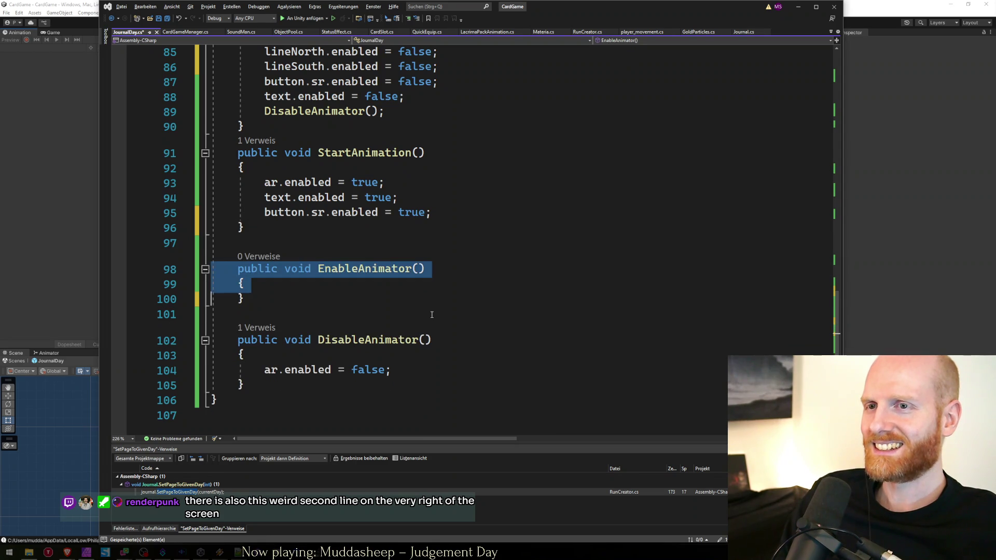
key("shift+Down")
key("Delete")
key("BackSpace")
key("BackSpace")
key("Down")
key("Return")
key("Up")
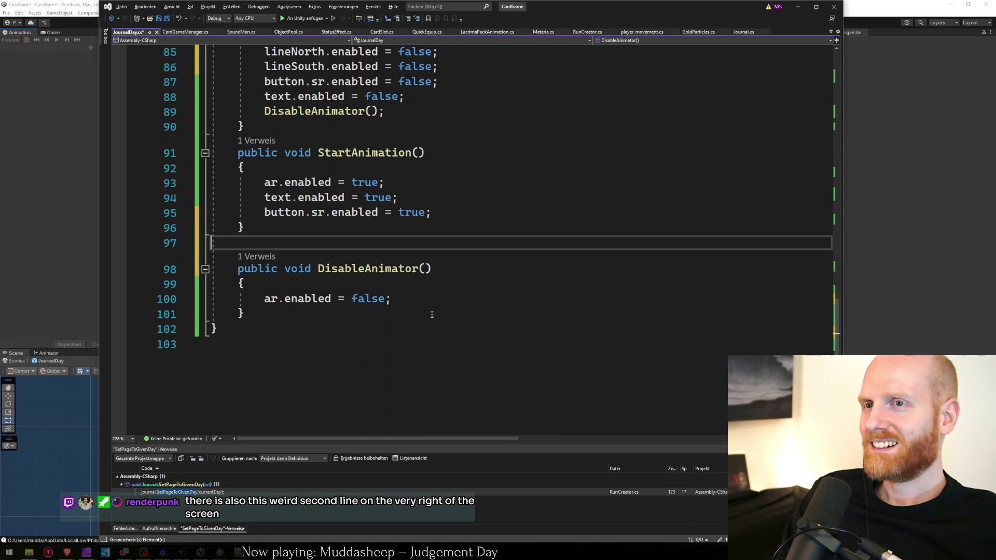
Duplicate DisableAnimator with ar.enabled = true, and drop the animator line from StartAnimation.
key("shift+Down")
key("shift+Down")
key("shift+Down")
key("shift+Down")
key("shift+Down")
key("shift+Up")
key("shift+Up")
key("shift+Up")
key("ctrl+v")
key("Up")
key("Up")
key("Up")
key("Up")
key("shift+Down")
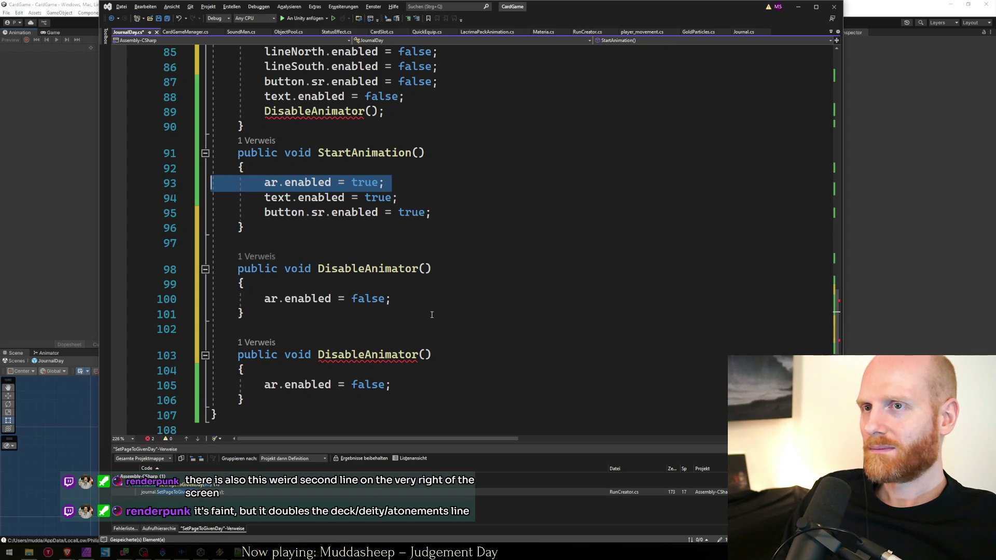
key("Delete")
key("Down")
key("Down")
key("Down")
key("Down")
key("End")
key("Left")
key("BackSpace")
key("BackSpace")
key("BackSpace")
type("true")
key("Down")
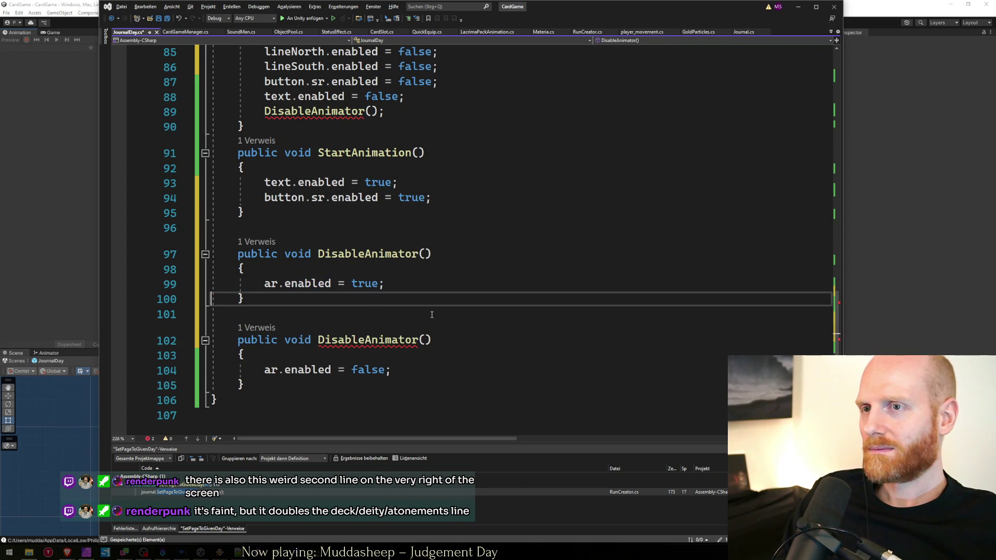
key("Down")
key("Up")
key("Up")
key("Up")
Rename the copied method to EnableAnimator and call EnableAnimator() at the end of StartAnimation.
key("Right")
key("Right")
key("Right")
key("ctrl+shift+Left")
key("BackSpace")
type("En")
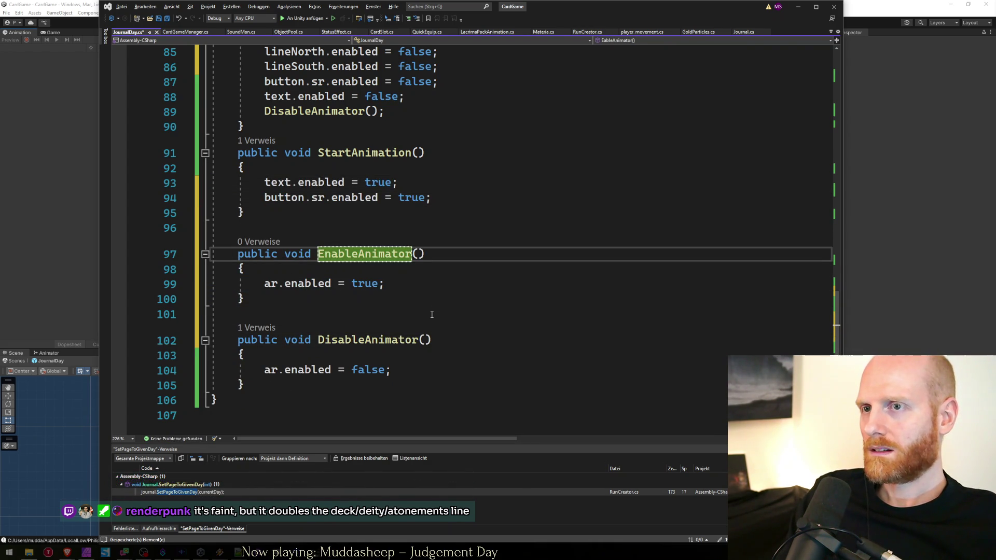
key("Up")
key("Up")
key("Up")
key("End")
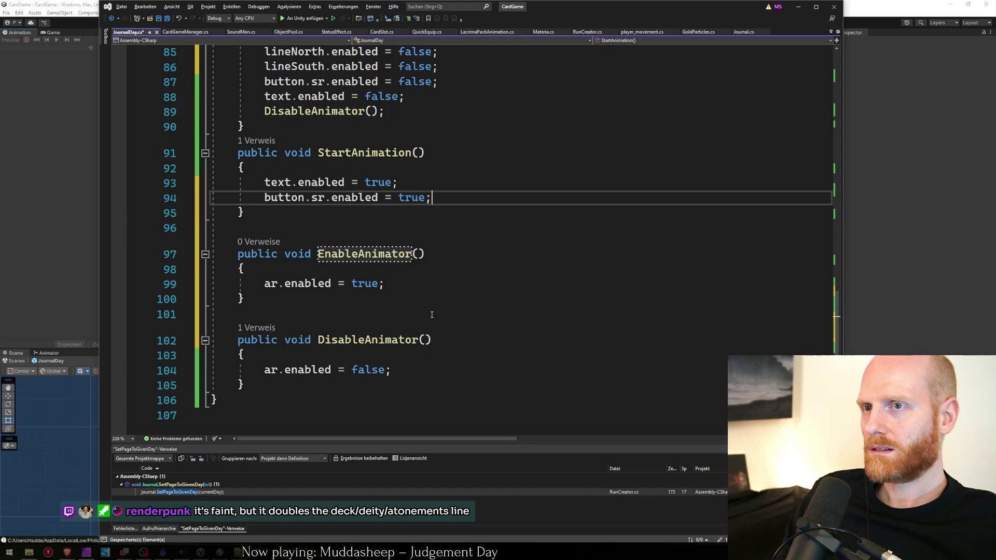
key("Return")
type("EnableAnimator();")
key("Up")
key("Up")
key("Up")
key("Up")
scroll(431, 315, "up", 1)
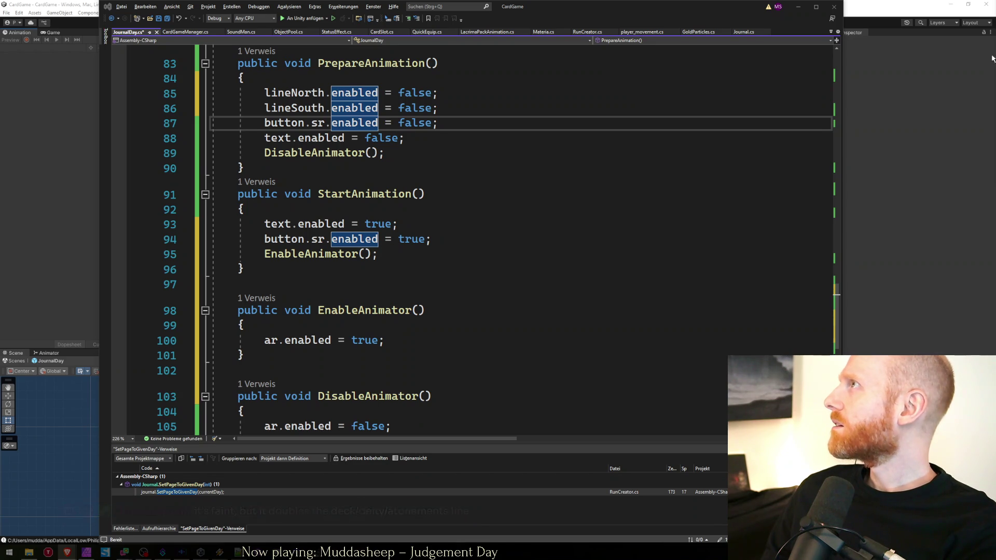
key("alt+Tab")
Enlarge the screenshot's Deck/Deity/Atonements panel, zoom back out, and return to Visual Studio.
left_click(528, 215)
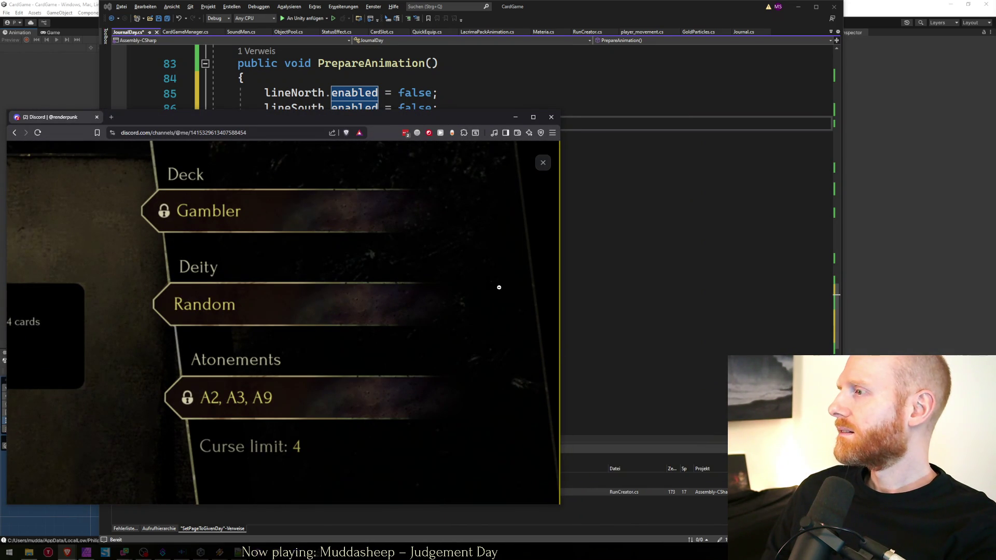
left_click(366, 229)
key("alt+Tab")
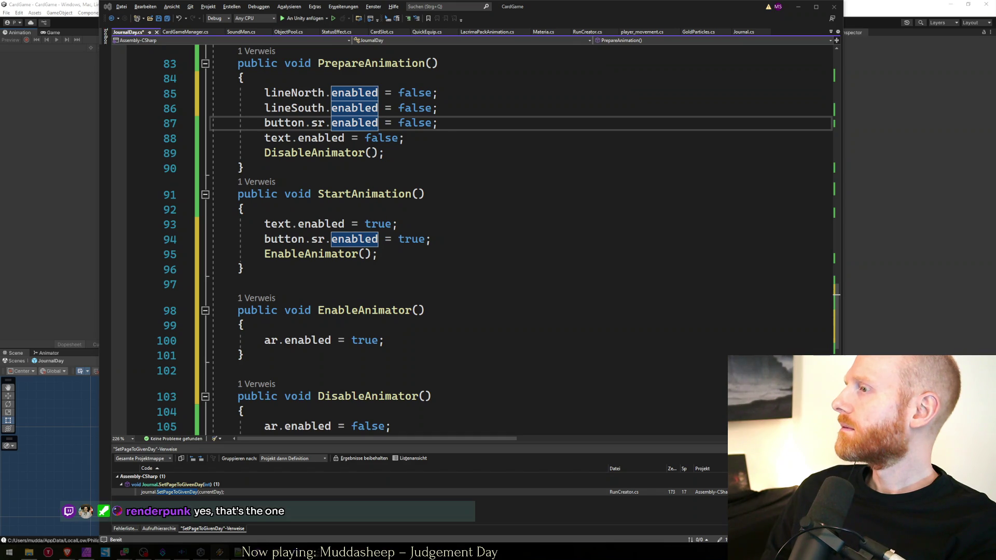
In PrepareAnimation, swap lines 87 and 88 so the text line comes before the button line.
left_click(406, 288)
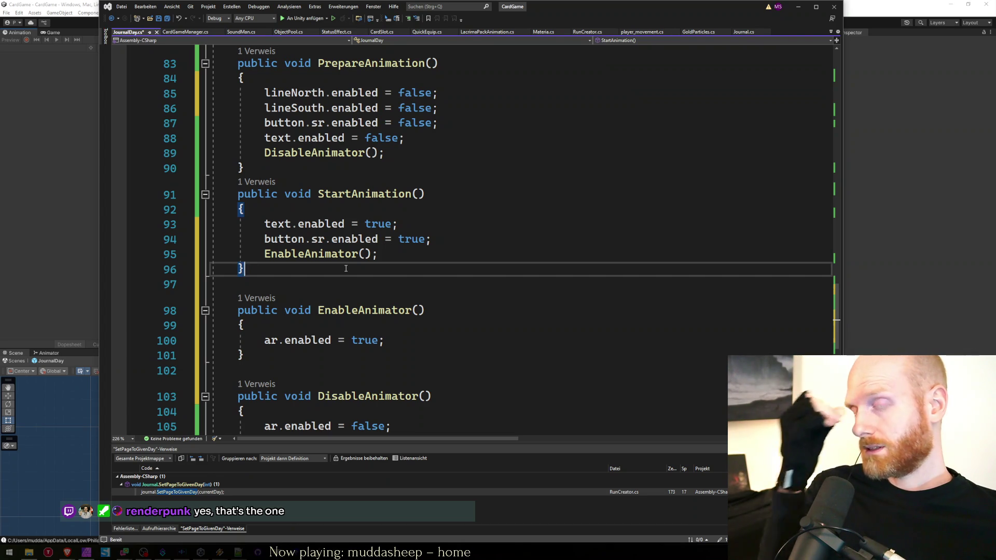
key("Up")
key("Up")
key("Up")
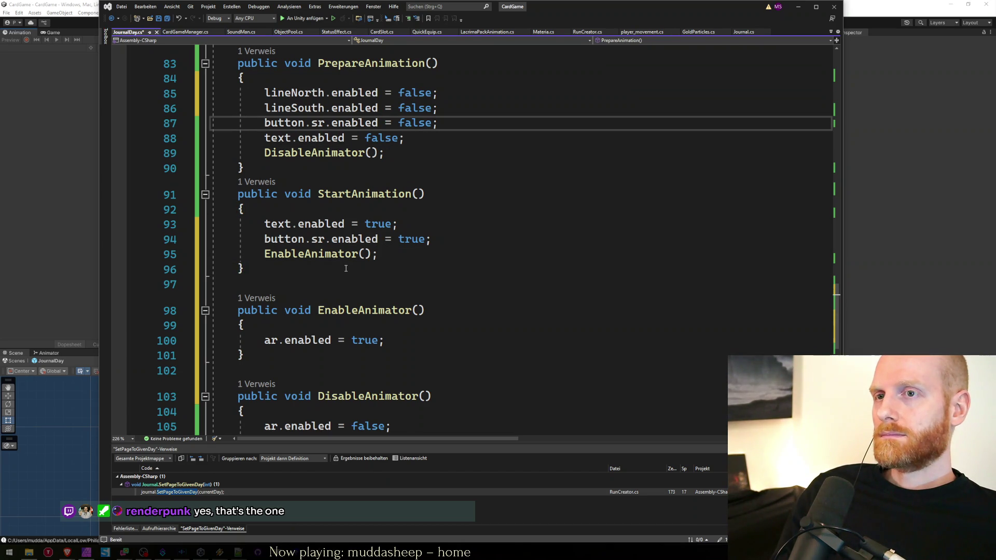
key("alt+Down")
key("Up")
key("Up")
key("Up")
Copy the lineNorth and lineSouth lines into StartAnimation and set lineNorth.enabled to true.
key("shift+Down")
key("shift+Down")
key("ctrl+c")
key("Down")
key("Down")
key("Down")
key("ctrl+v")
key("Up")
key("Up")
key("Left")
key("ctrl+shift+Left")
type("tr")
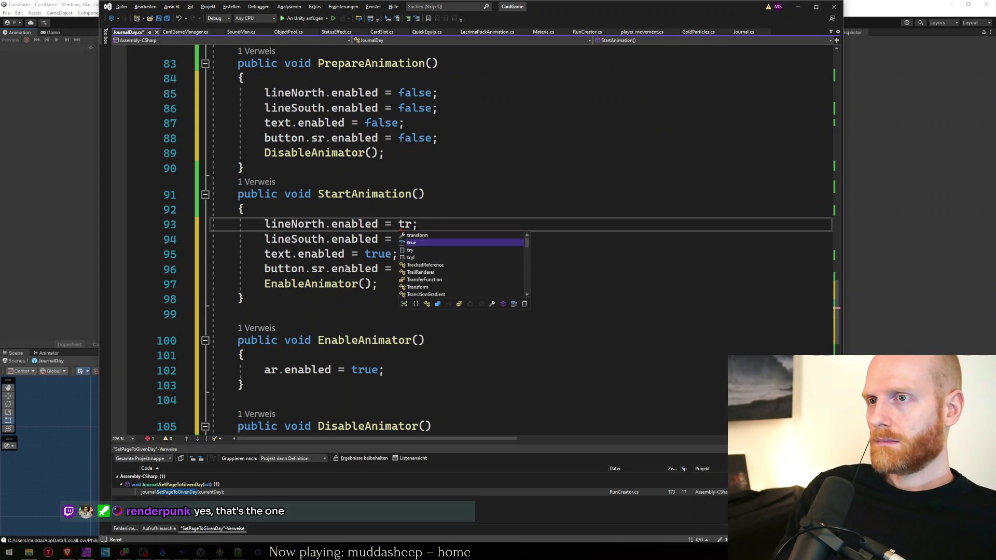
type("e")
key("BackSpace")
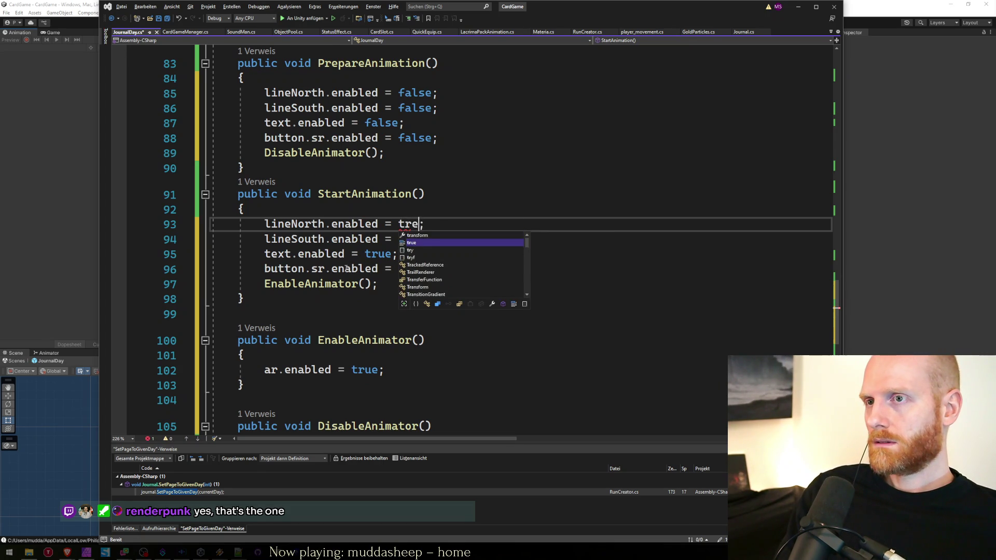
type("u")
key("Tab")
Set lineSouth.enabled to true as well and save JournalDay.cs.
key("ctrl+shift+Left")
key("ctrl+c")
key("Down")
key("ctrl+shift+Right")
key("ctrl+v")
key("Down")
key("Down")
key("ctrl+s")
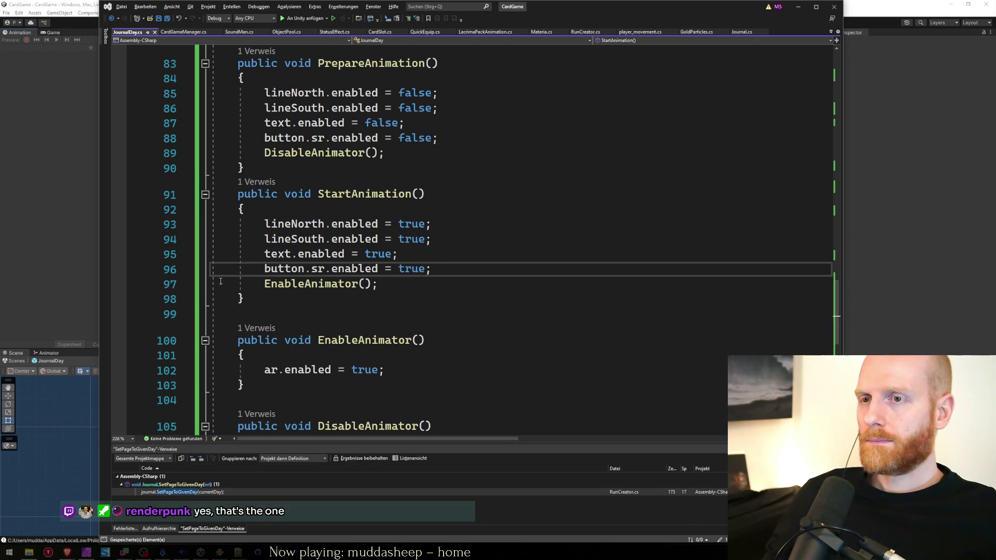
left_click(58, 274)
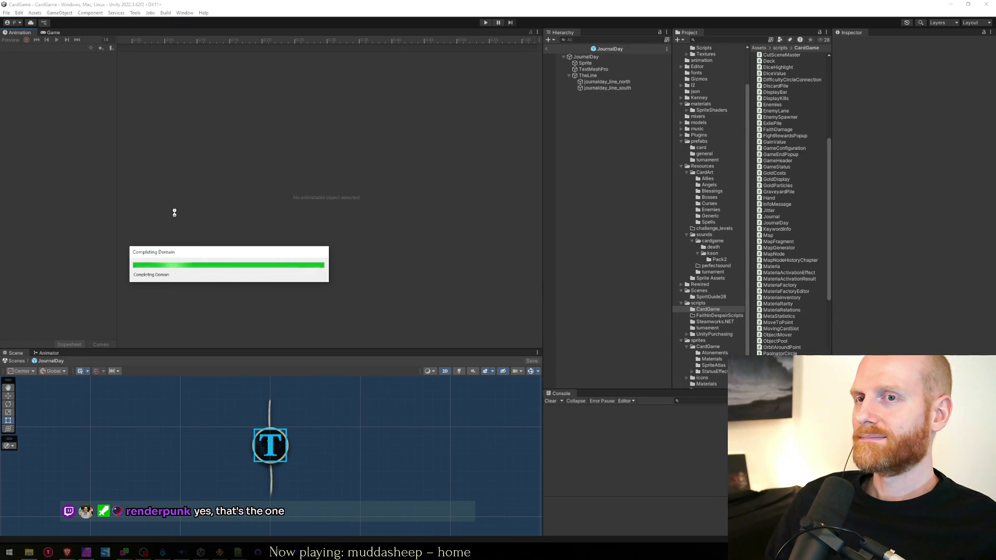
Let Unity finish compiling and reloading the domain, moving the progress window aside.
mouse_move(168, 255)
left_mouse_down()
mouse_move(88, 146)
mouse_move(58, 76)
mouse_move(104, 93)
mouse_move(130, 177)
mouse_move(191, 264)
mouse_move(324, 273)
mouse_move(355, 140)
mouse_move(213, 113)
mouse_move(149, 183)
mouse_move(110, 195)
left_mouse_up()
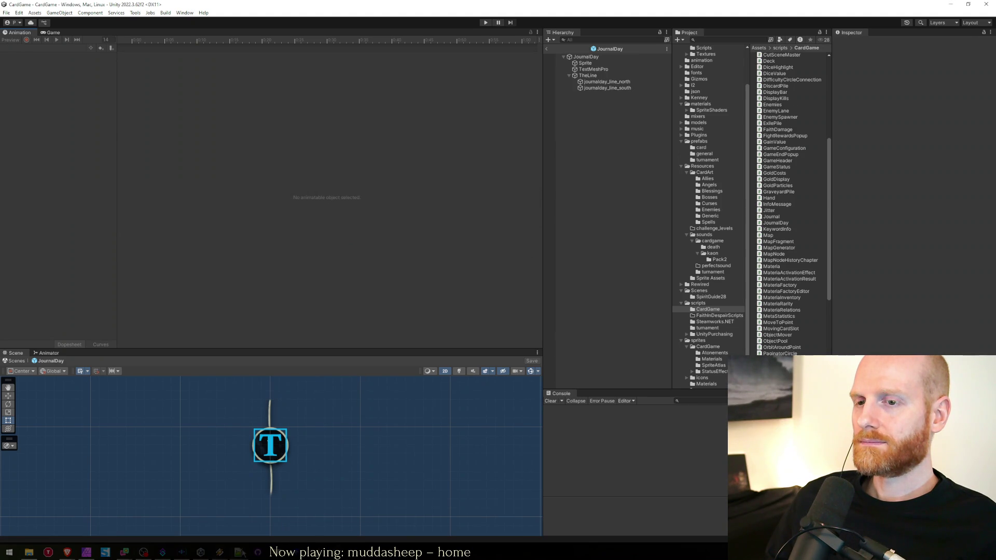
key("alt+Tab")
left_click(371, 291)
Add a line 14 entry 'RunStarter: Faint line in upper right corner' and save worksheet.txt.
left_click(371, 230)
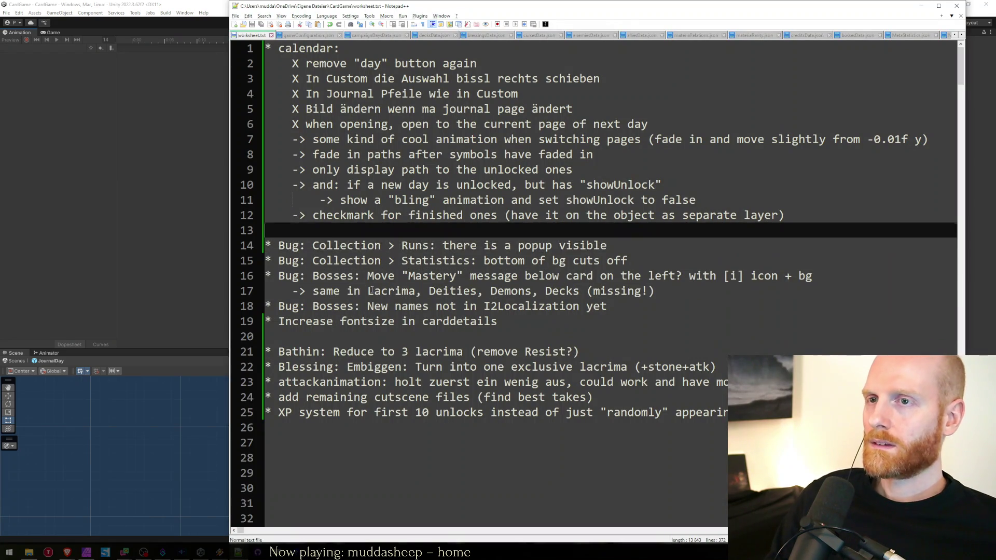
key("Return")
type("*")
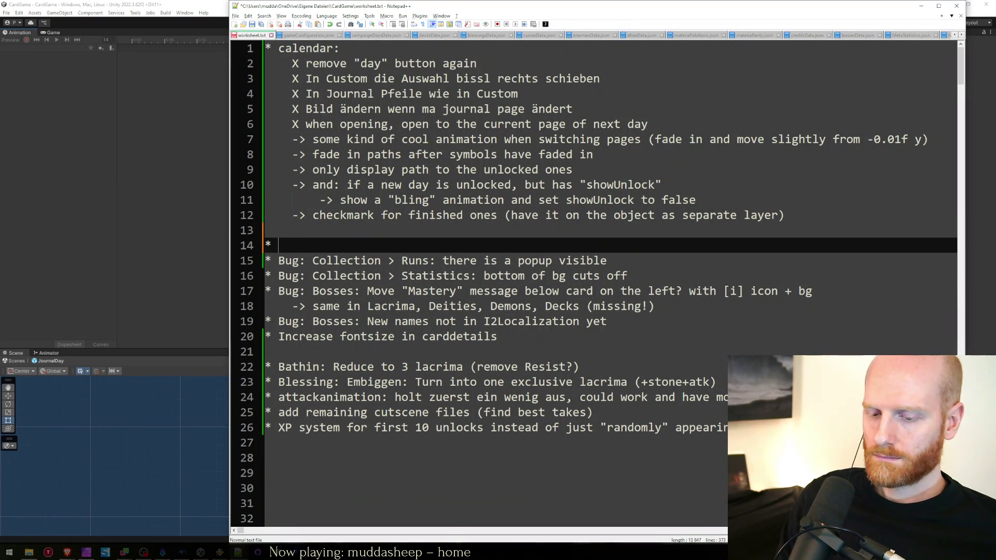
type("in")
key("BackSpace")
key("BackSpace")
key("BackSpace")
type("Ru")
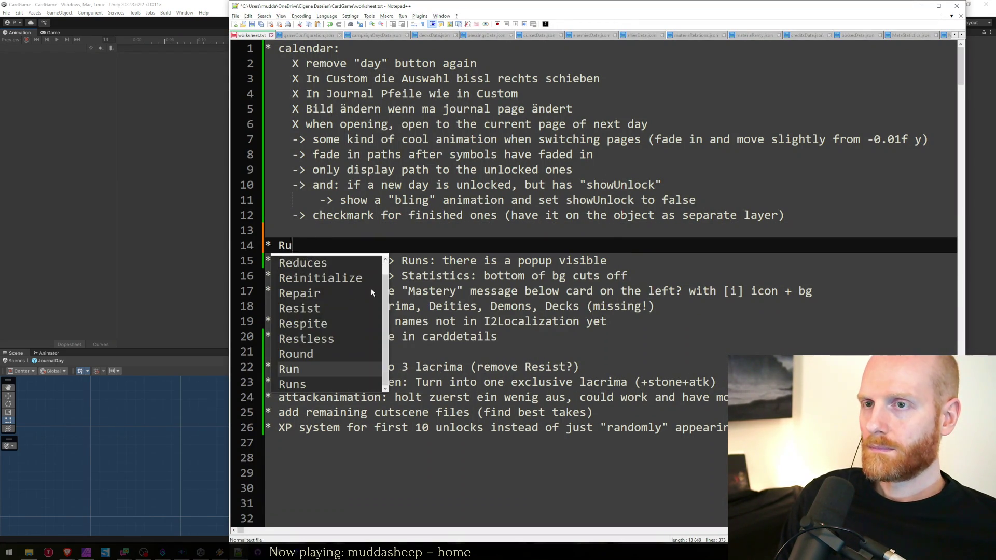
type("nStarter: Faint line in up")
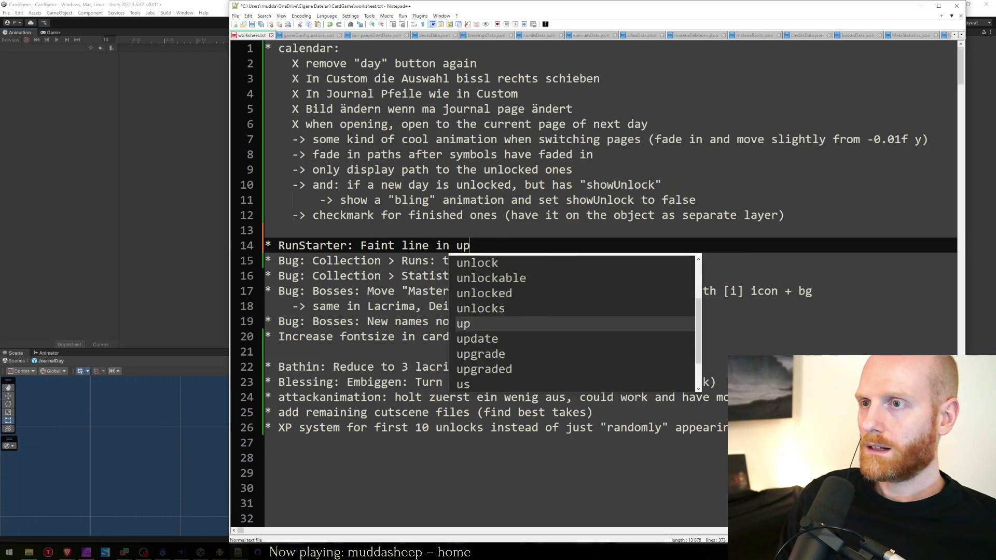
type("per right corners")
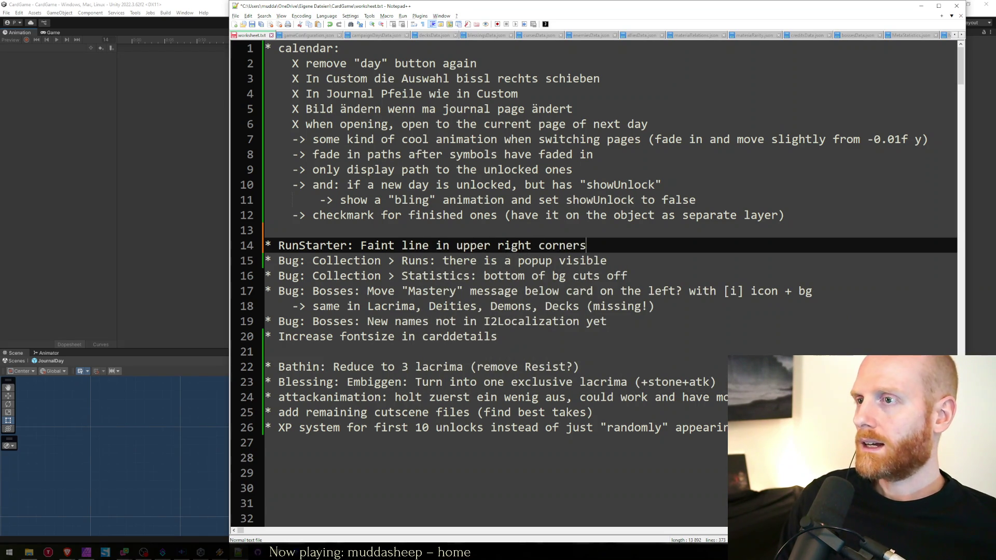
key("ctrl+s")
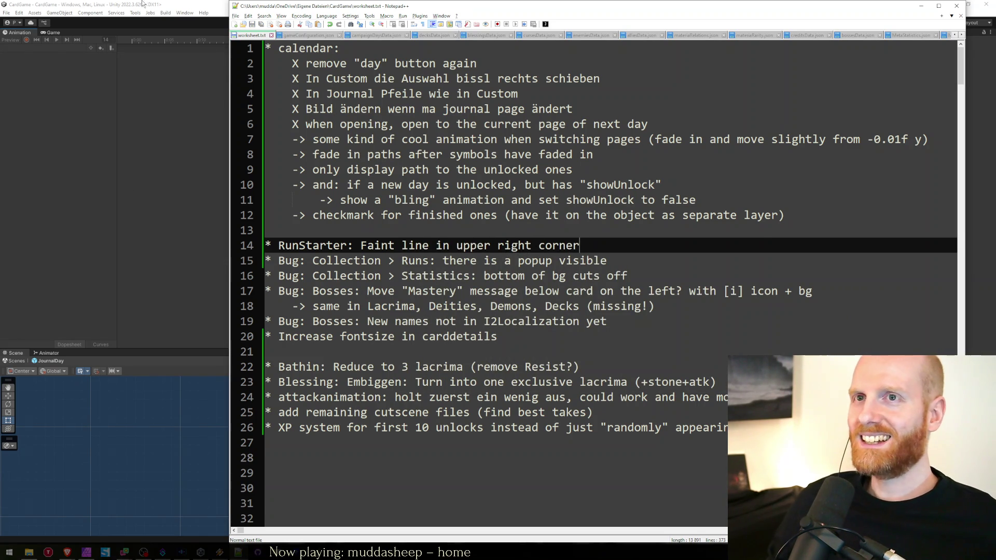
left_click(143, 3)
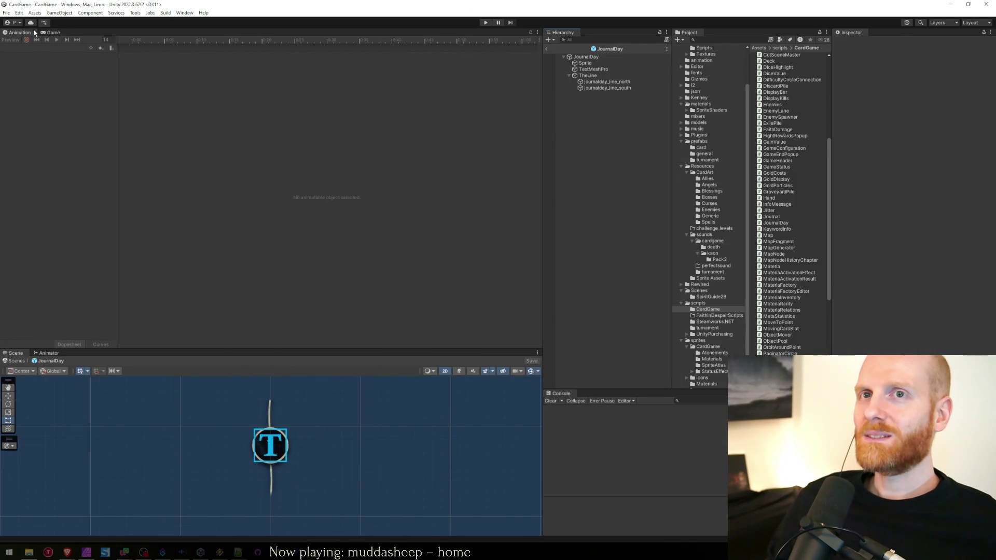
Enter Play mode, open the run setup from the main menu, and maximize the Game view.
left_click(53, 33)
left_click(484, 22)
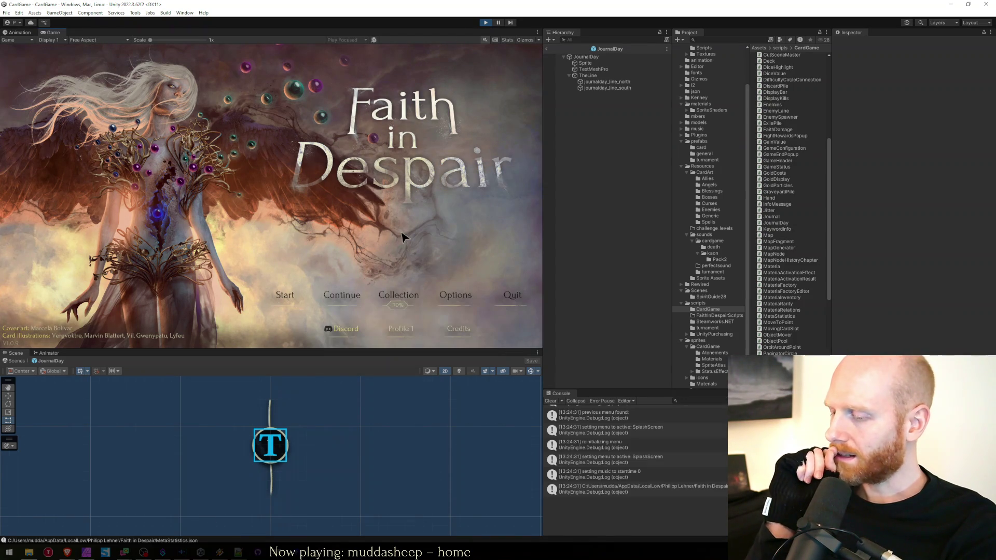
left_click(297, 302)
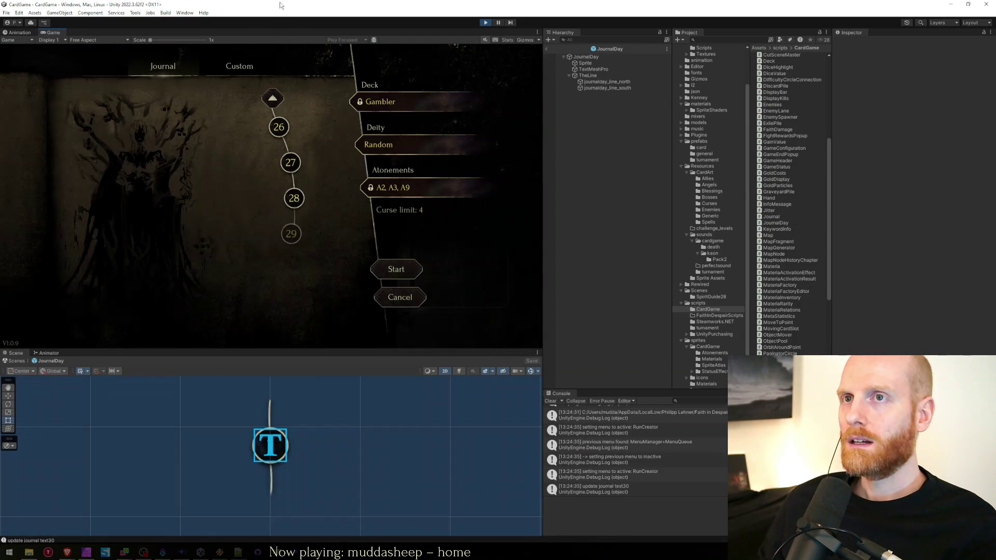
double_click(260, 30)
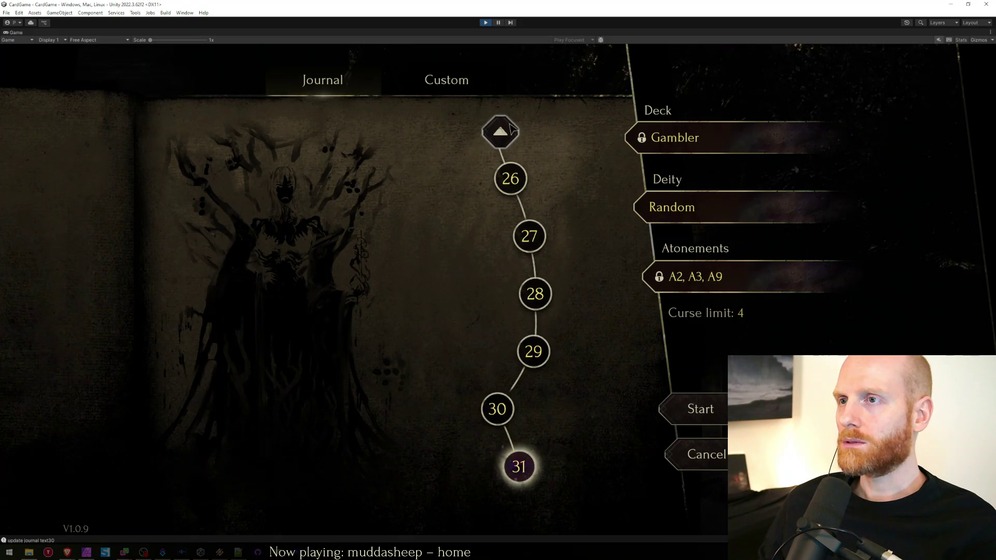
scroll(550, 124, "up", 2)
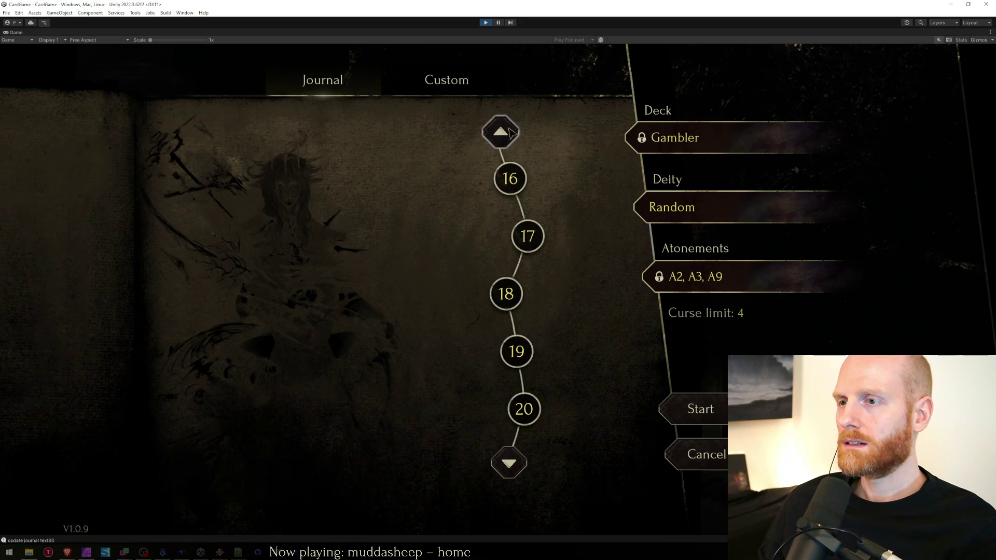
scroll(571, 127, "up", 2)
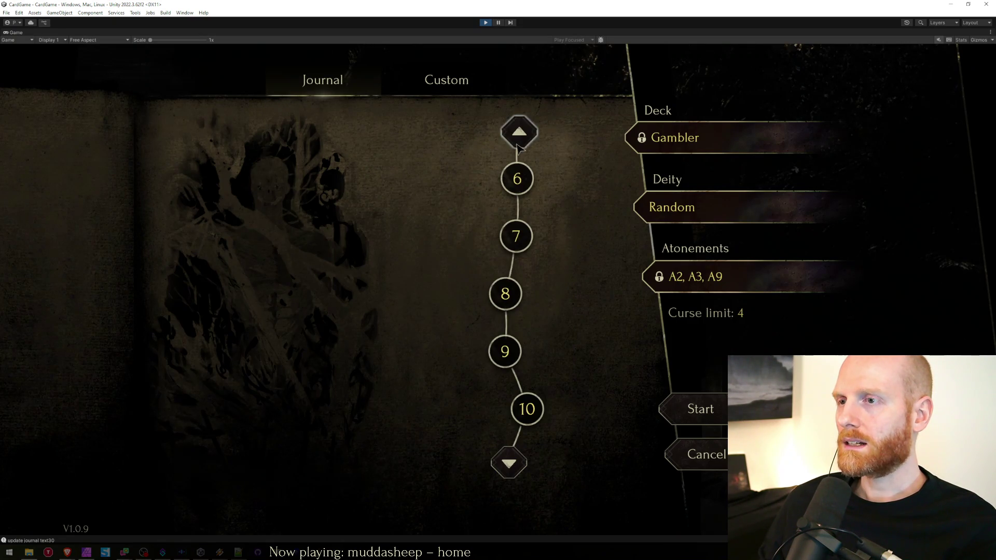
Page the journal forward to the last days, then back through days 21–25 to days 1–5.
left_click(519, 132)
left_click(513, 473)
left_click(510, 465)
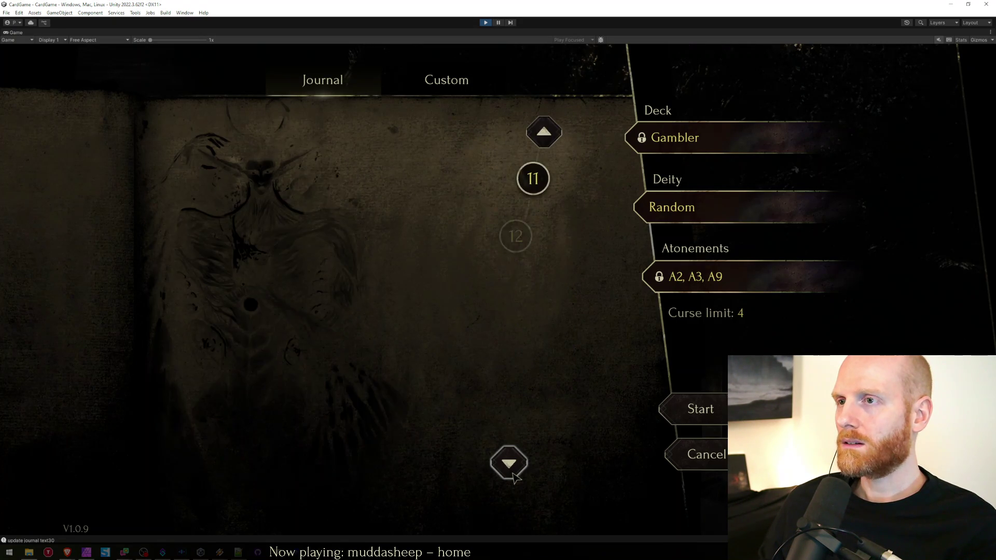
left_click(509, 464)
left_click(511, 467)
left_click(513, 473)
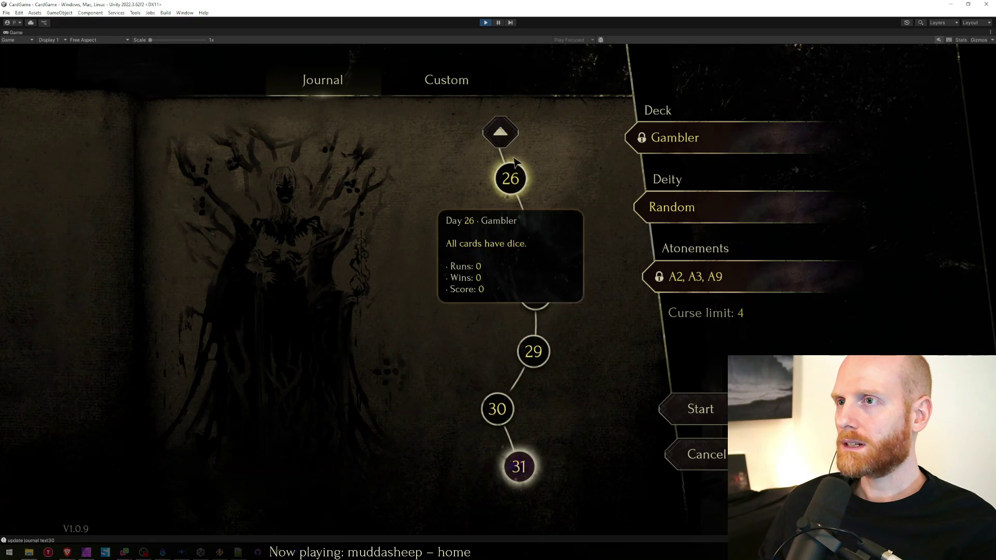
scroll(600, 292, "up", 3)
left_click(510, 464)
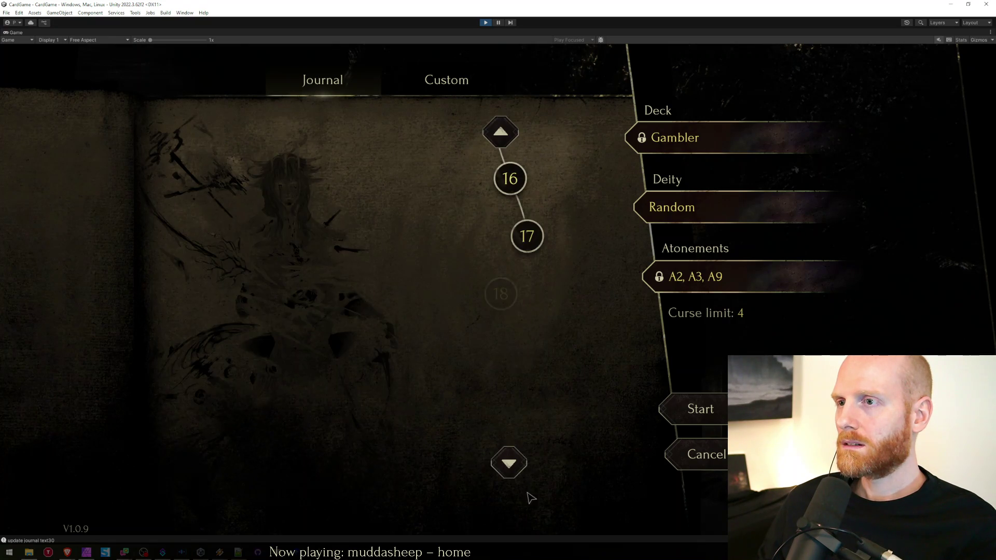
left_click(510, 465)
left_click(510, 466)
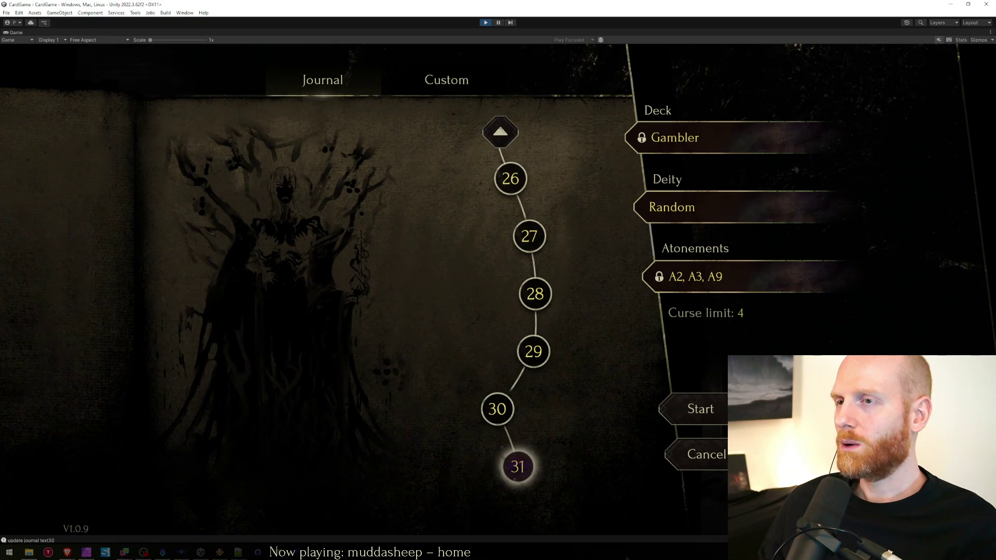
left_click(506, 132)
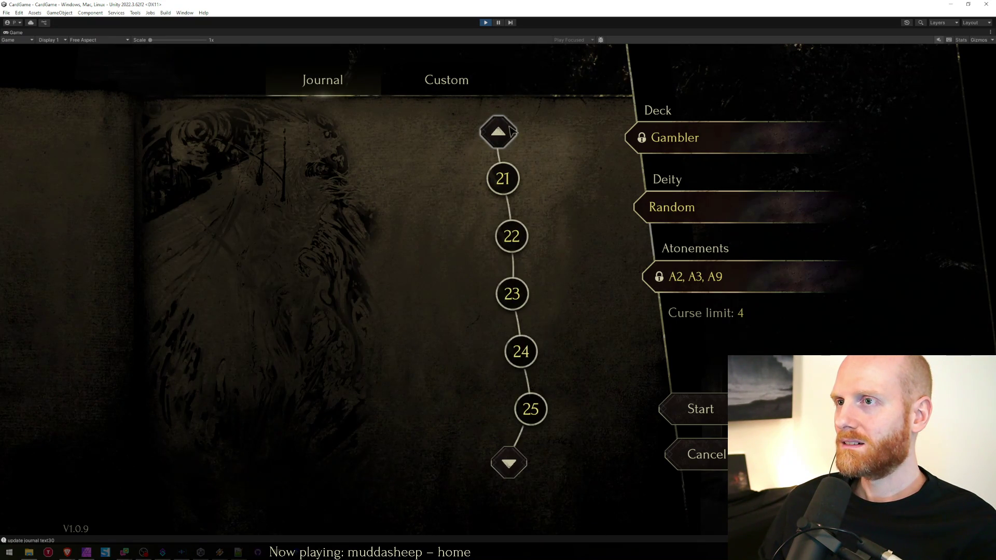
left_click(511, 131)
left_click(512, 131)
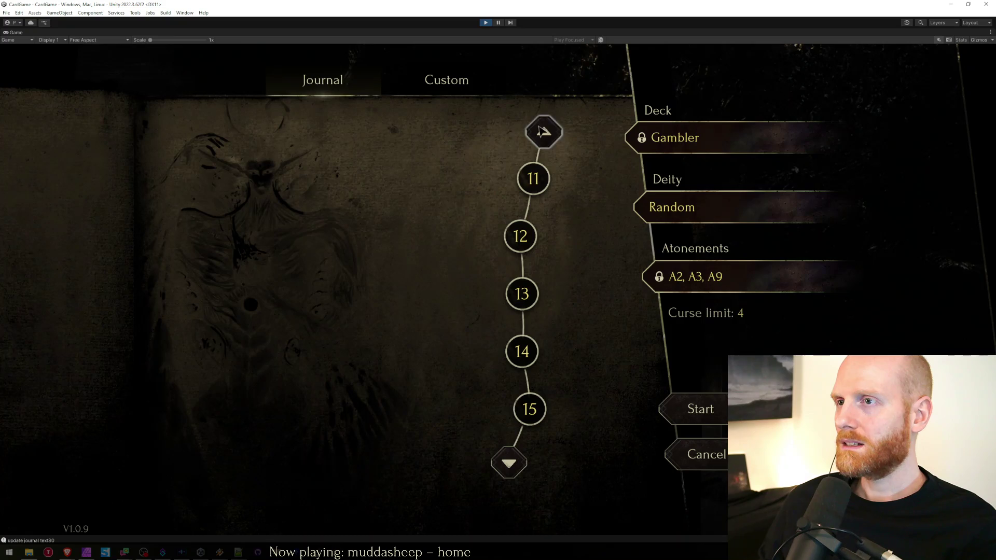
left_click(542, 130)
left_click(540, 131)
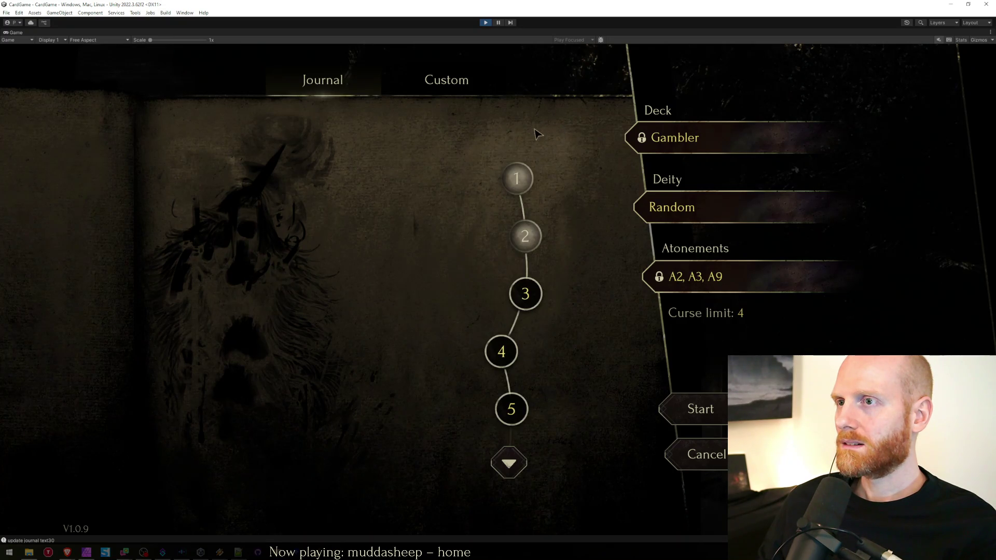
Page the journal back and forth between days 1–5 and 16–20 to check the page transitions.
left_click(514, 469)
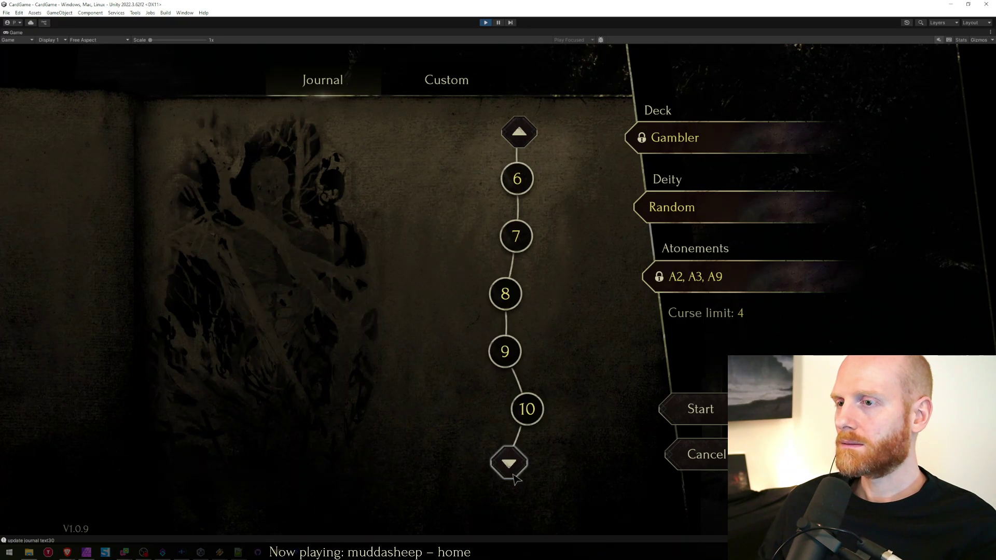
left_click(513, 467)
left_click(511, 467)
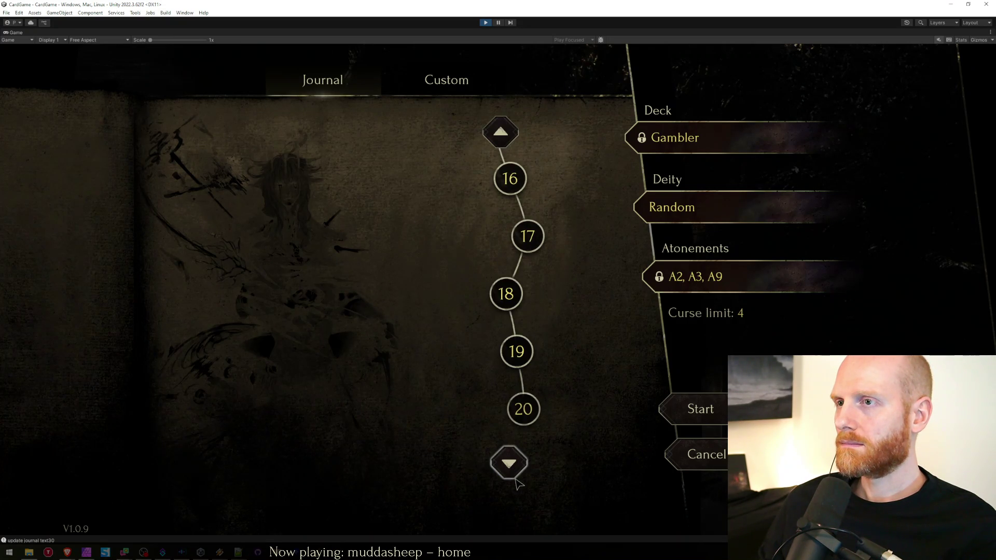
left_click(511, 134)
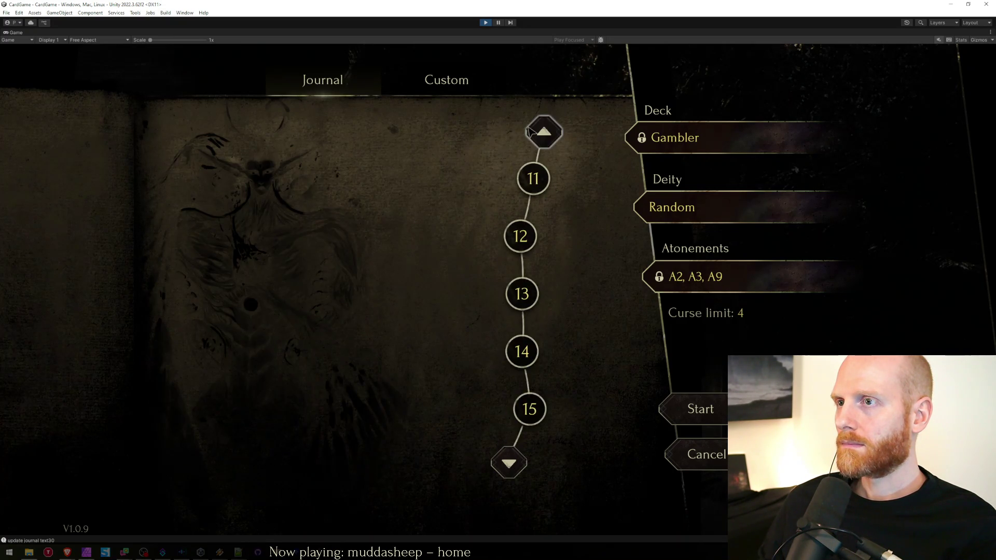
left_click(539, 131)
left_click(511, 466)
left_click(511, 466)
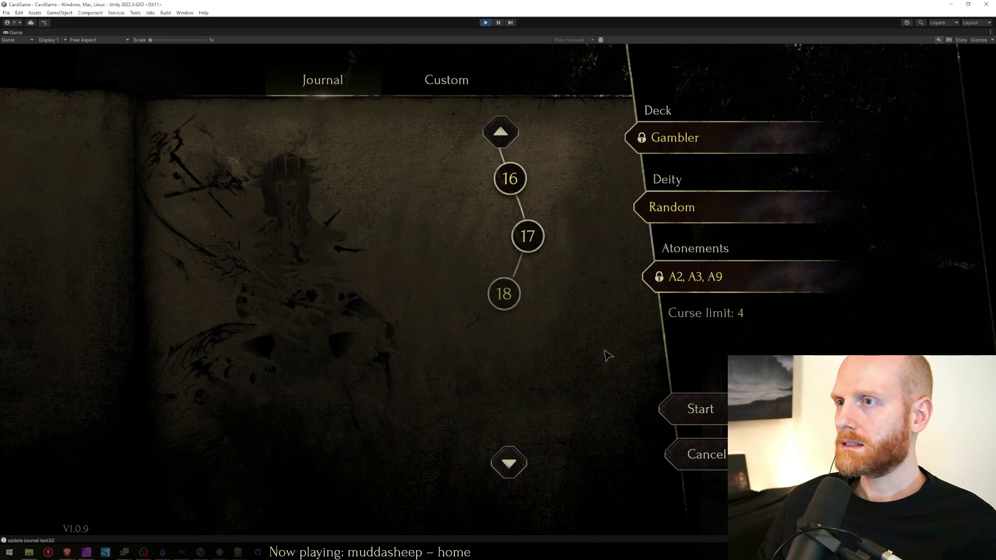
left_click(506, 134)
left_click(540, 132)
left_click(534, 131)
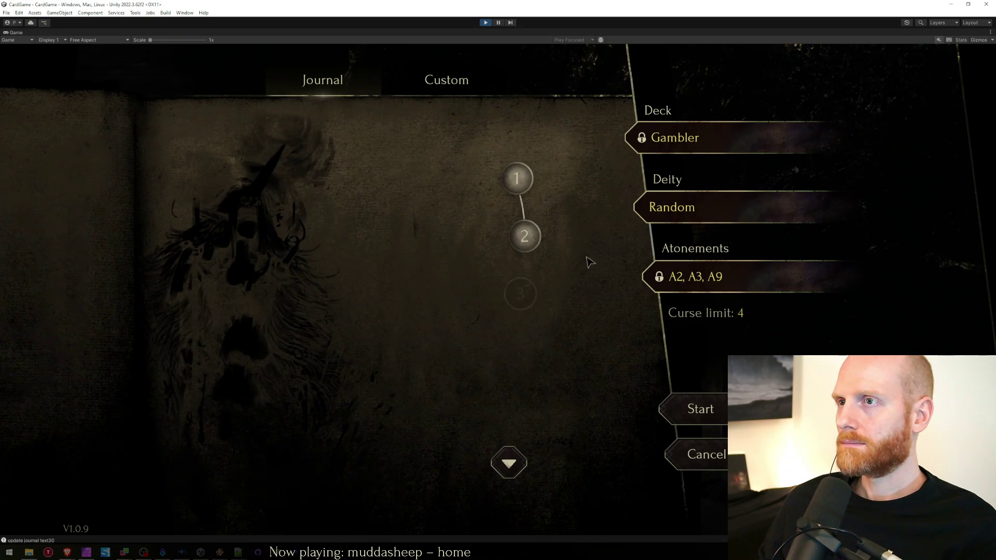
left_click(510, 463)
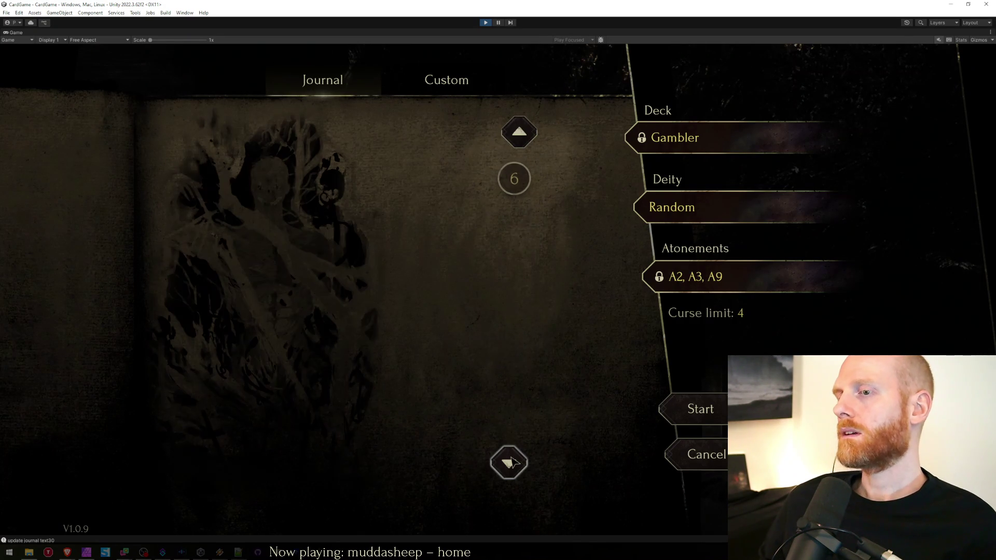
left_click(511, 462)
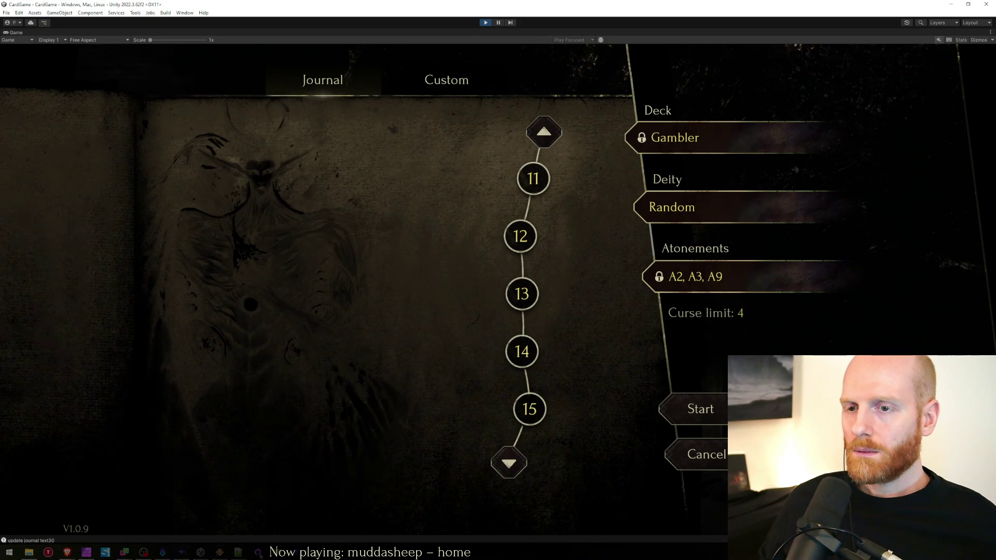
Bring the worksheet.txt to-do list in Notepad++ forward, with the caret on the RunStarter line.
key("alt+Tab")
left_click(333, 412)
left_click(345, 246)
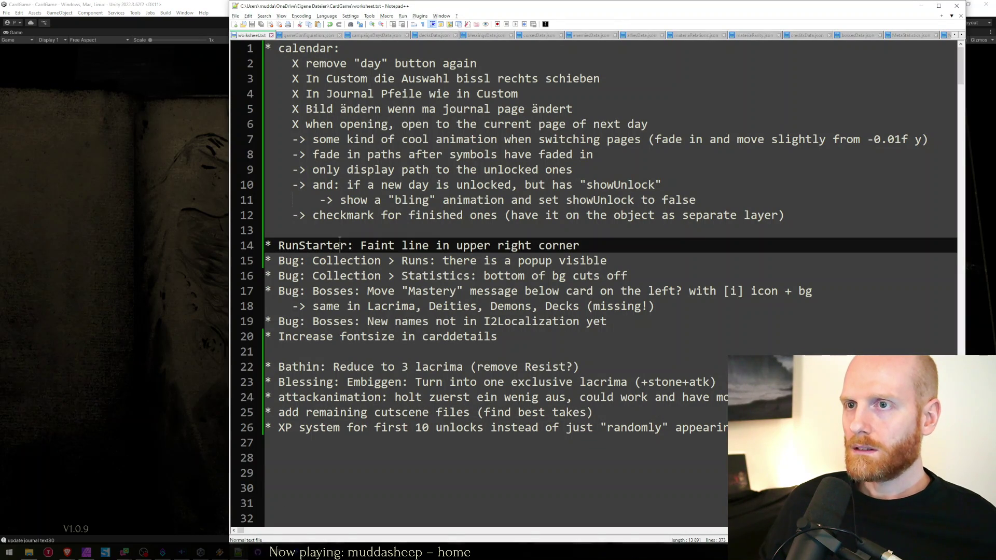
Replace the '->' markers on lines 7 and 8 with 'X' for the page-switch and path fade-in tasks.
key("Up")
key("Up")
key("Up")
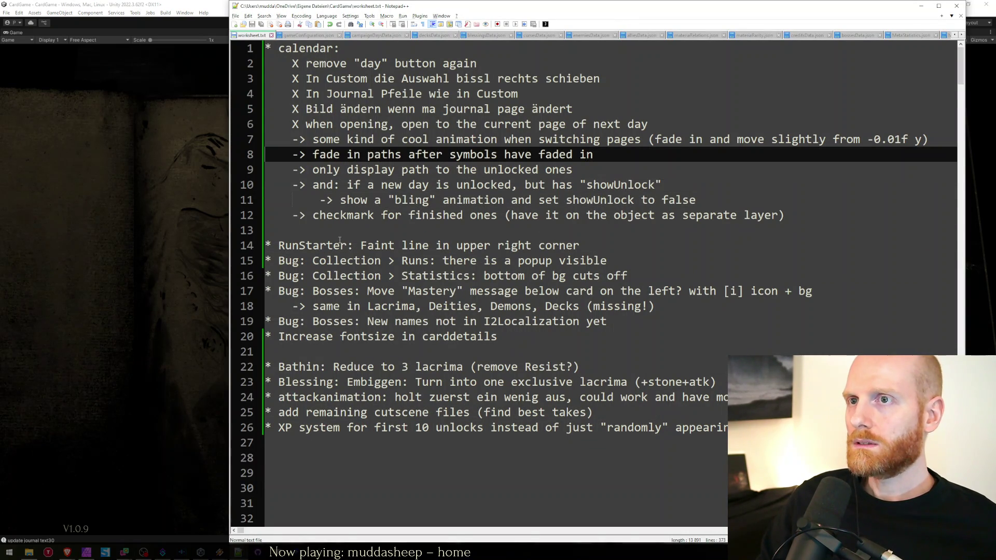
key("End")
key("Home")
key("shift+Right")
key("shift+Right")
type("X")
key("Down")
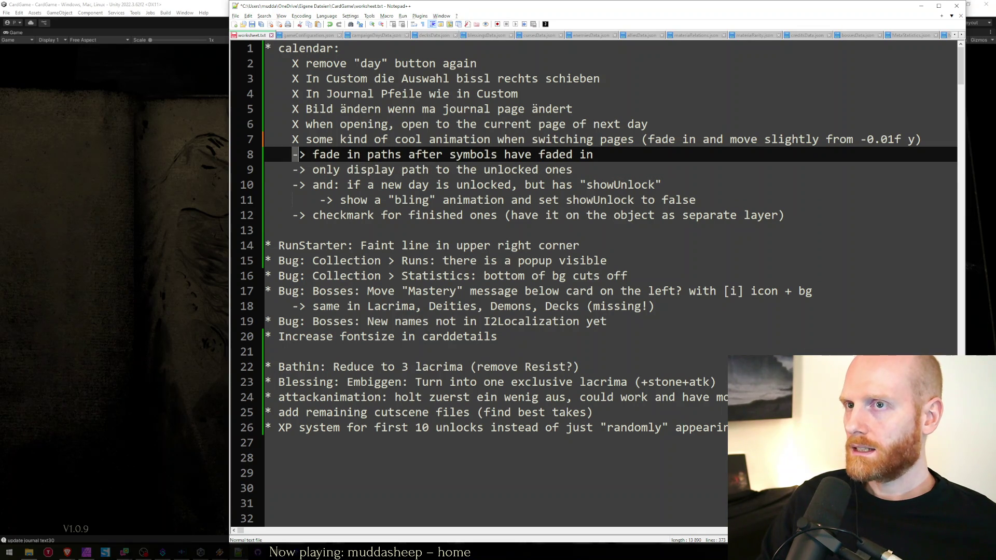
key("shift+Right")
key("shift+Right")
type("X")
key("Down")
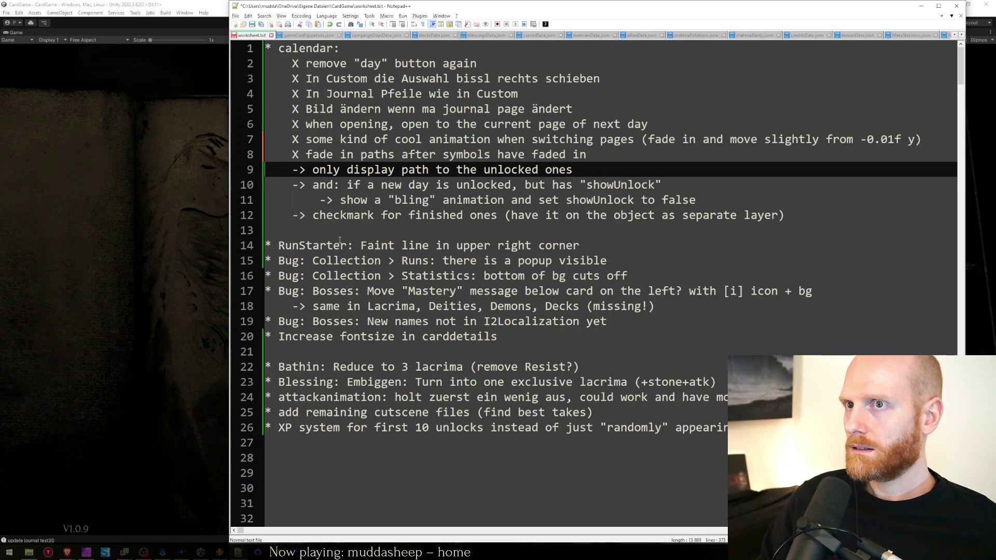
key("alt+Tab")
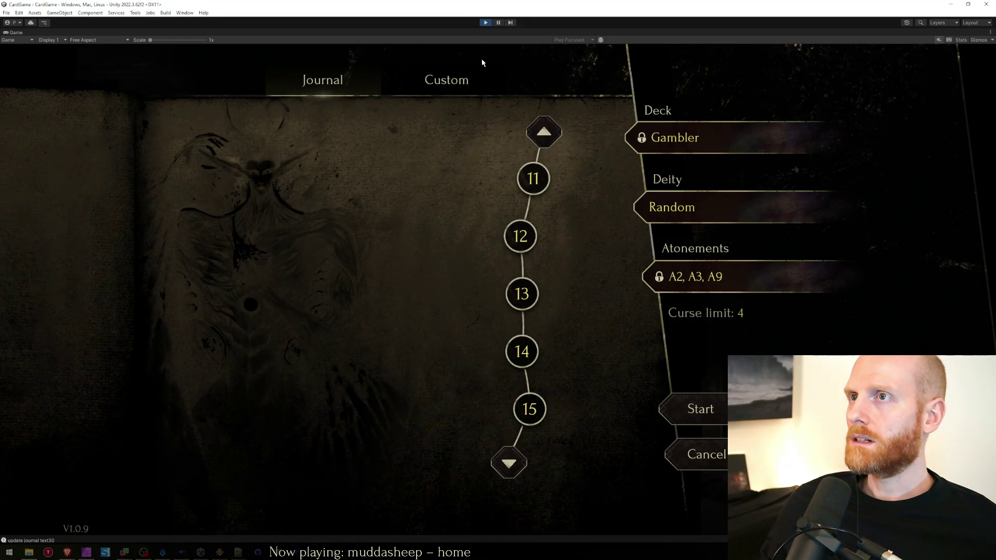
Page the journal back to days 1–5 and stop Play mode.
left_click(545, 133)
left_click(545, 134)
left_click(485, 23)
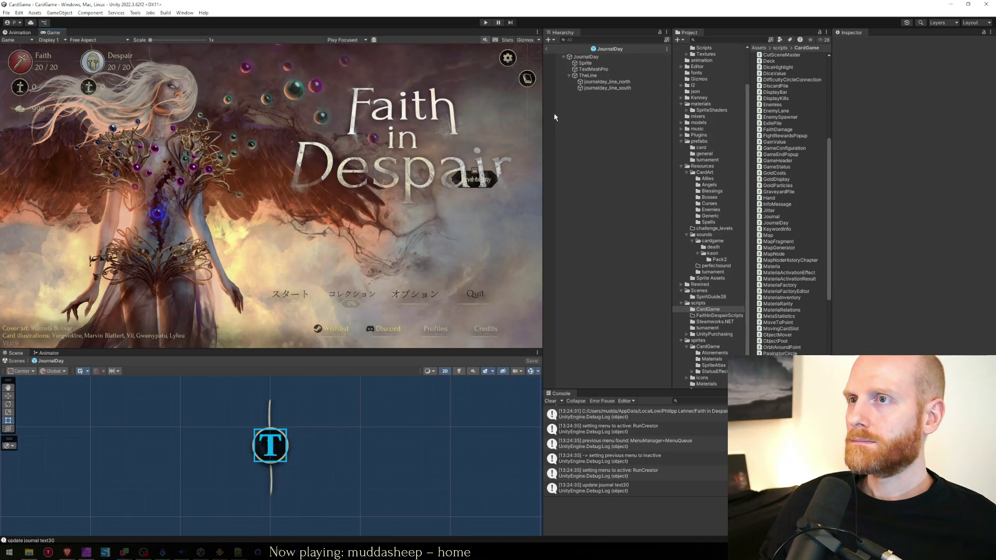
Review the path-line keyframes in JournalDay's journalday_animation timeline, then play the game again.
left_click(592, 57)
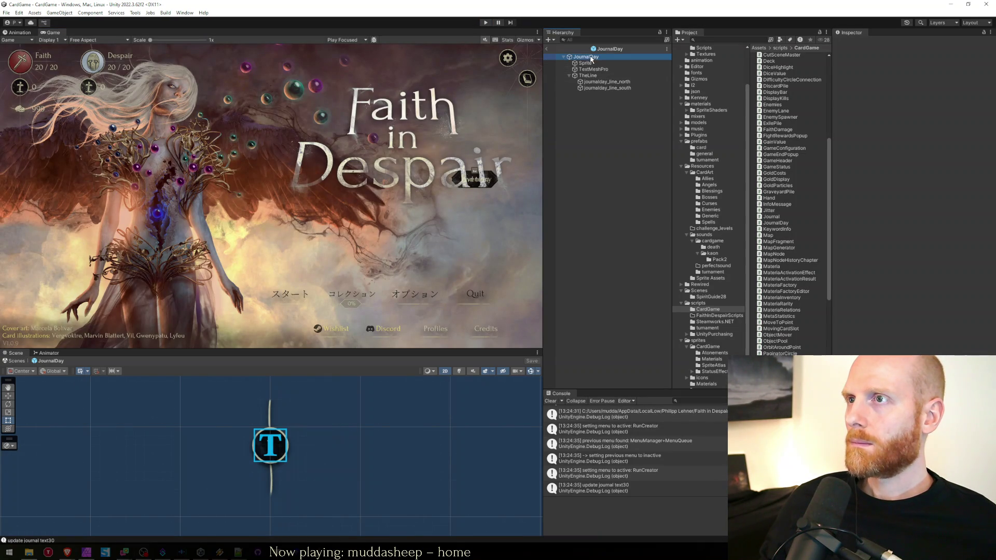
left_click(19, 33)
scroll(344, 147, "down", 3)
mouse_move(451, 129)
left_mouse_down()
mouse_move(275, 98)
mouse_move(276, 89)
mouse_move(332, 96)
left_mouse_up()
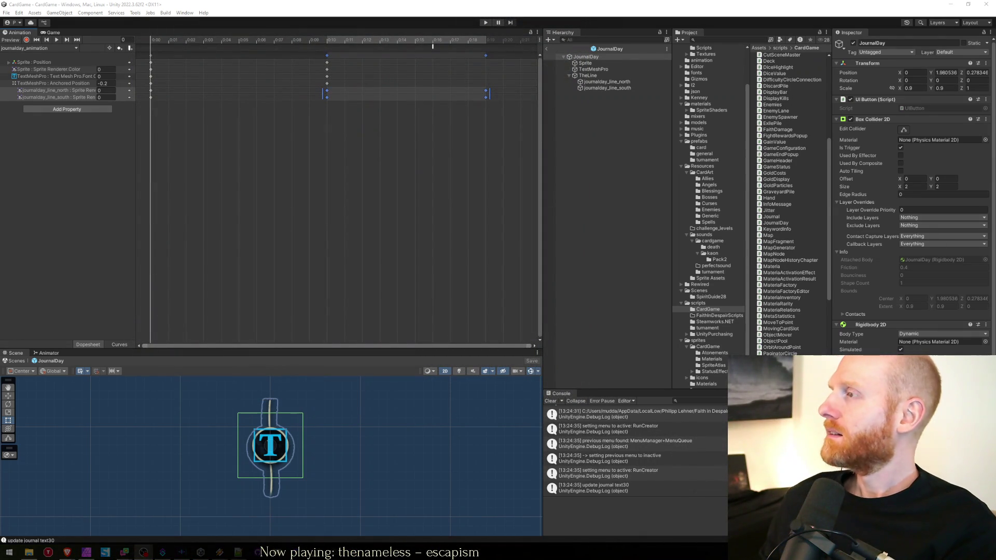
left_click(616, 116)
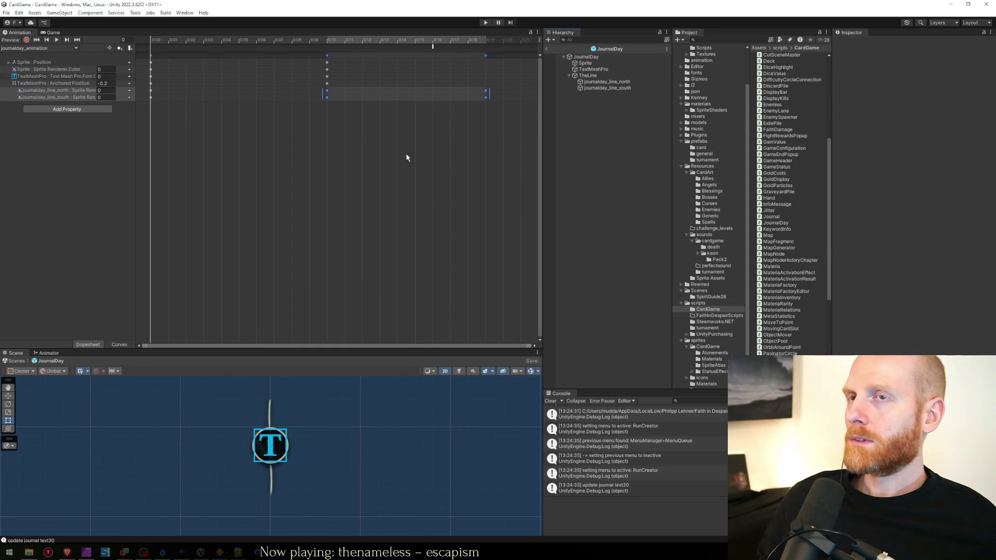
left_click(485, 22)
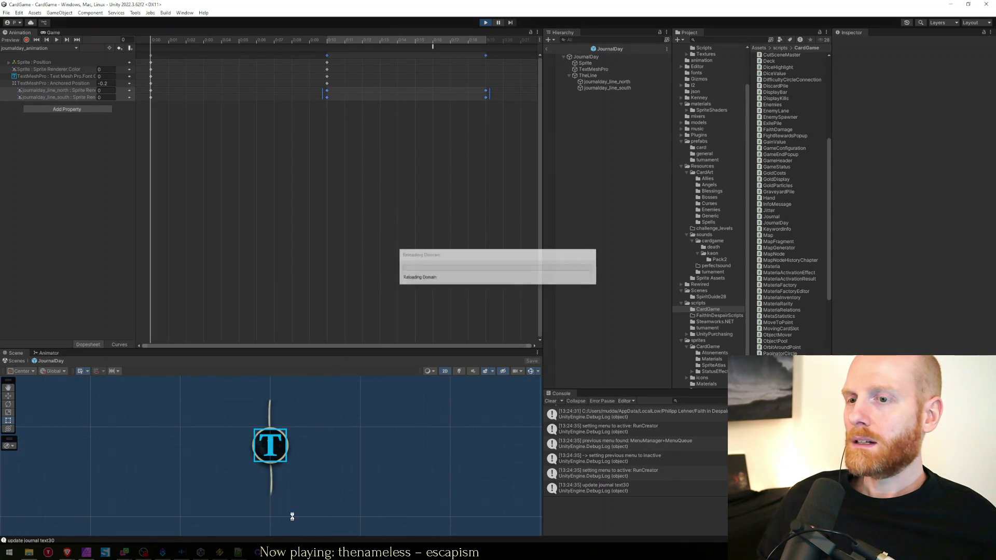
left_click(237, 553)
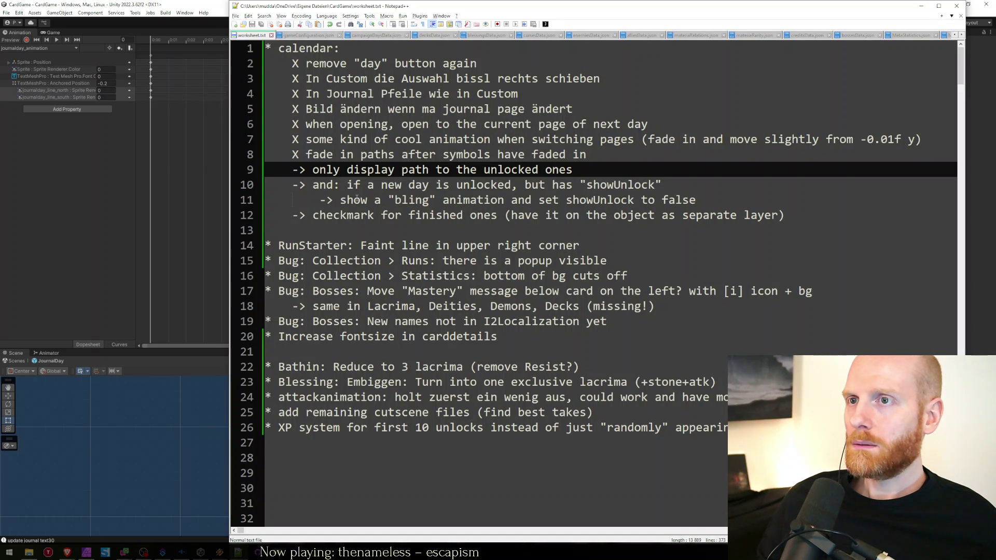
mouse_move(580, 171)
left_mouse_down()
mouse_move(358, 186)
mouse_move(299, 170)
mouse_move(600, 172)
mouse_move(392, 171)
left_mouse_up()
left_click(330, 175)
left_click(600, 172)
triple_click(390, 172)
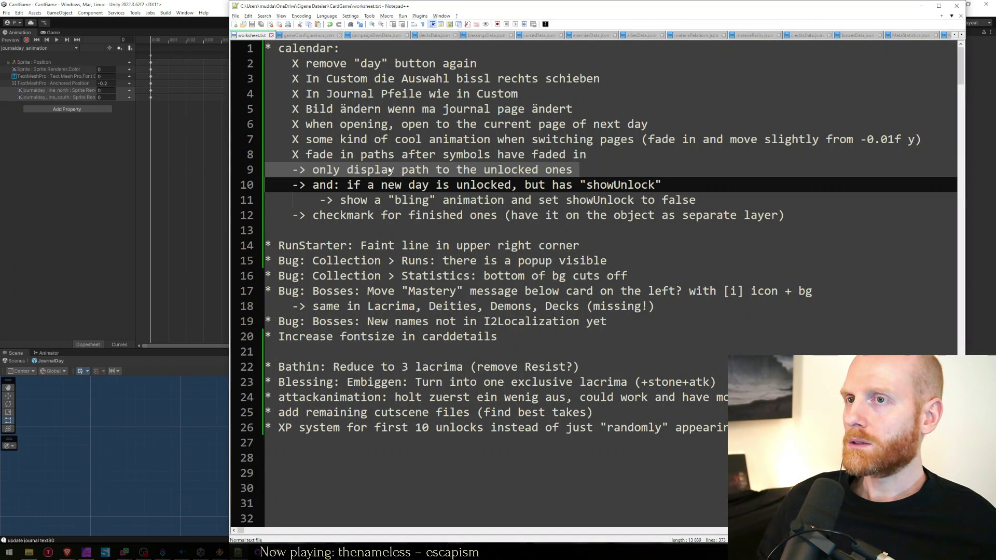
left_click(303, 171)
left_click(592, 155)
left_click_drag(576, 171, 292, 170)
Open the run creator and page the journal from days 1–5 forward to days 16–20.
left_click(97, 6)
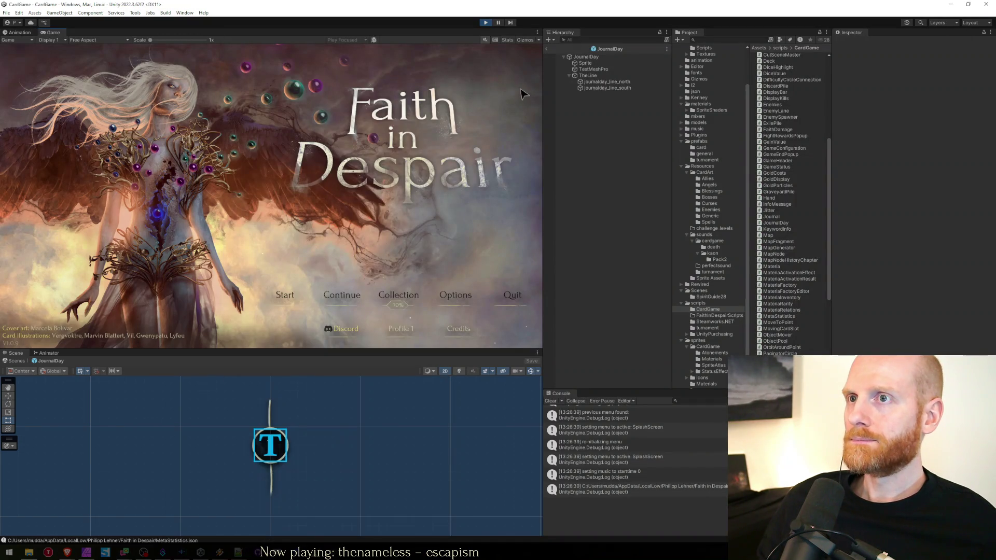
left_click(285, 295)
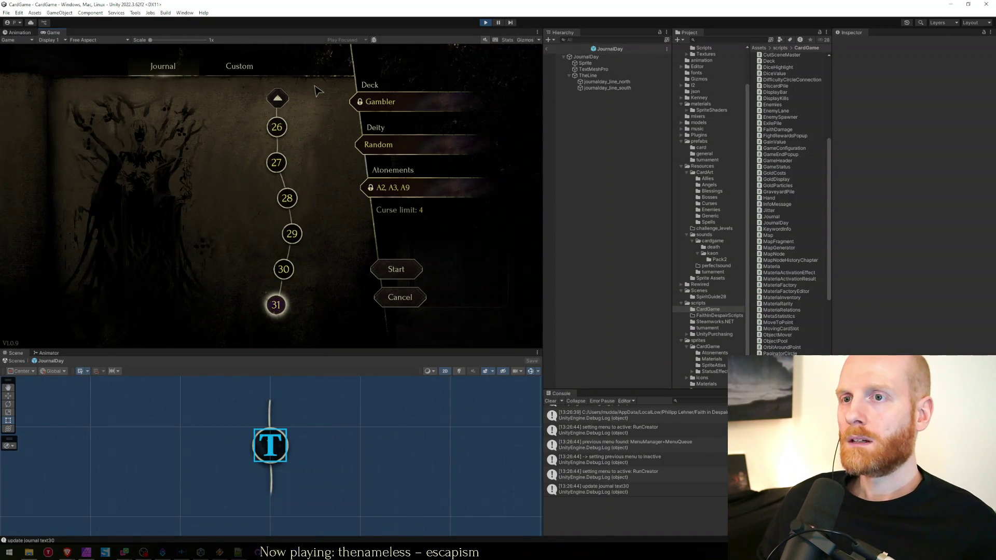
left_click(284, 98)
left_click(284, 98)
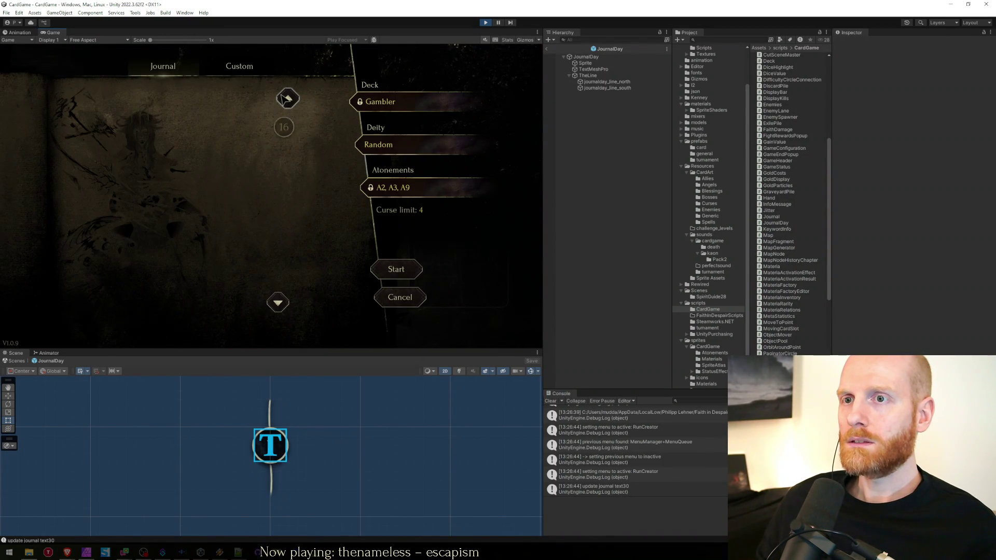
left_click(287, 98)
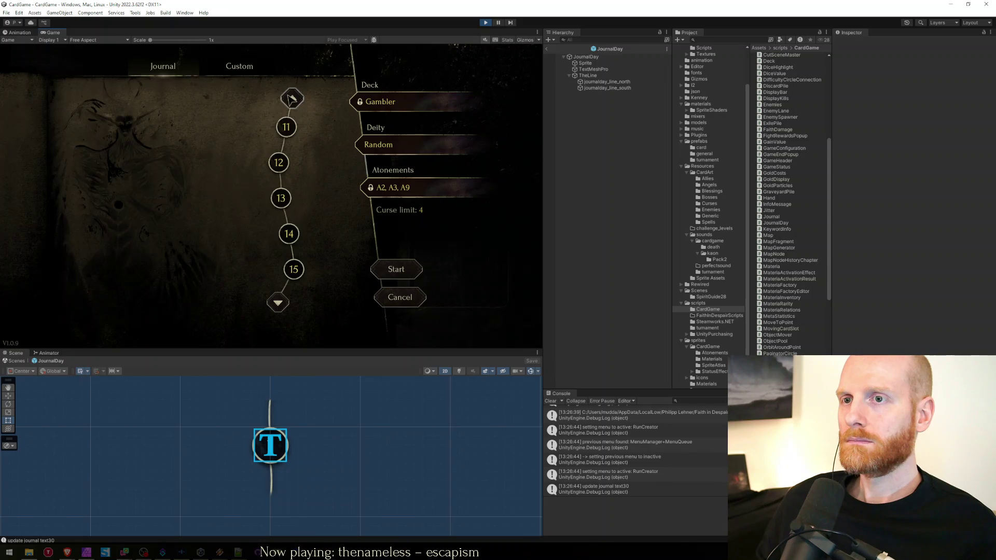
left_click(288, 99)
left_click(289, 99)
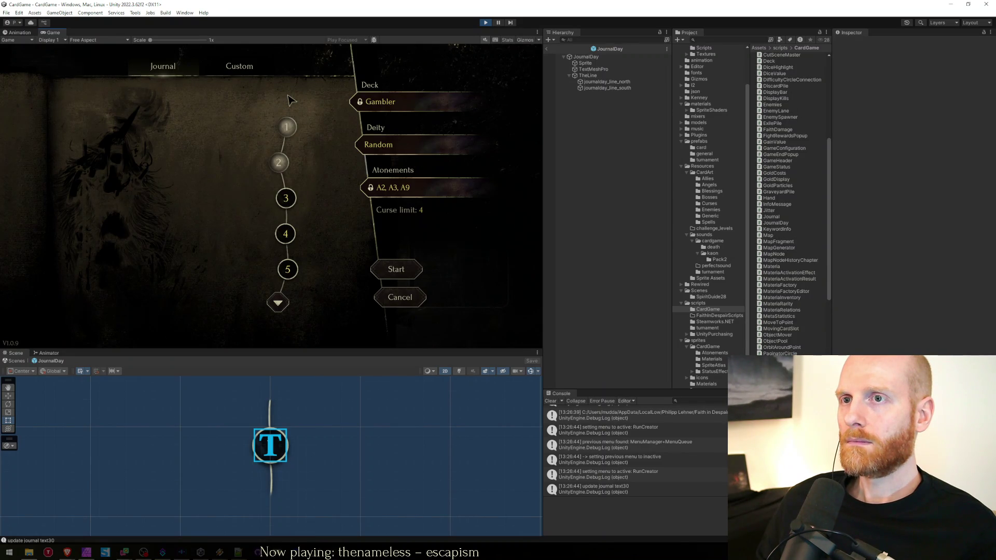
left_click(278, 303)
left_click(279, 303)
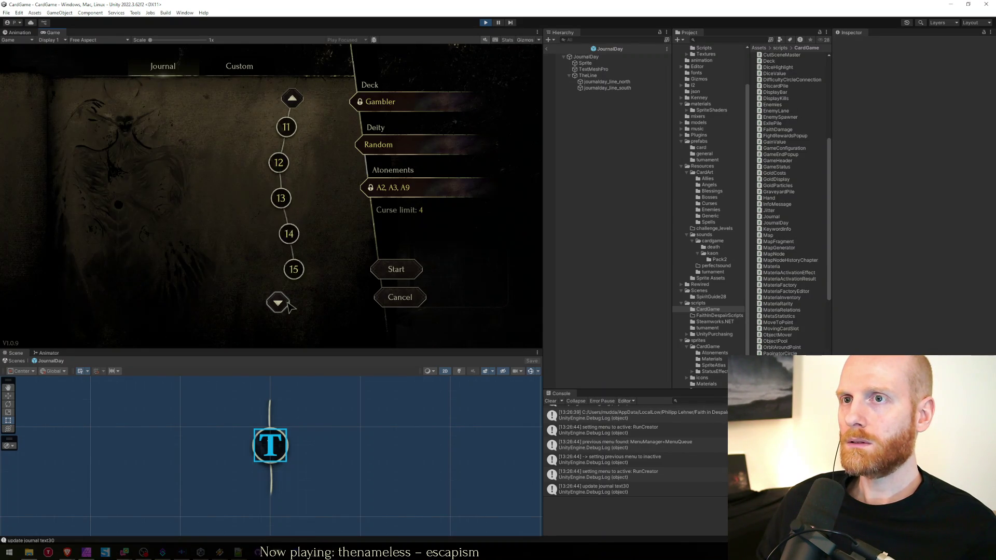
left_click(278, 303)
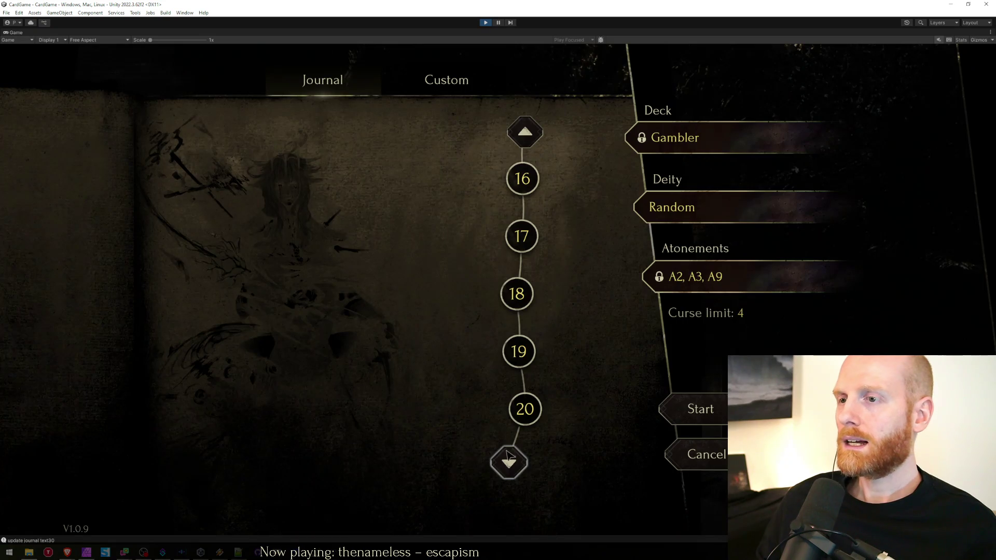
Advance the journal to days 26–31, page back to days 1–5, then forward to days 11–15.
left_click(508, 467)
left_click(508, 467)
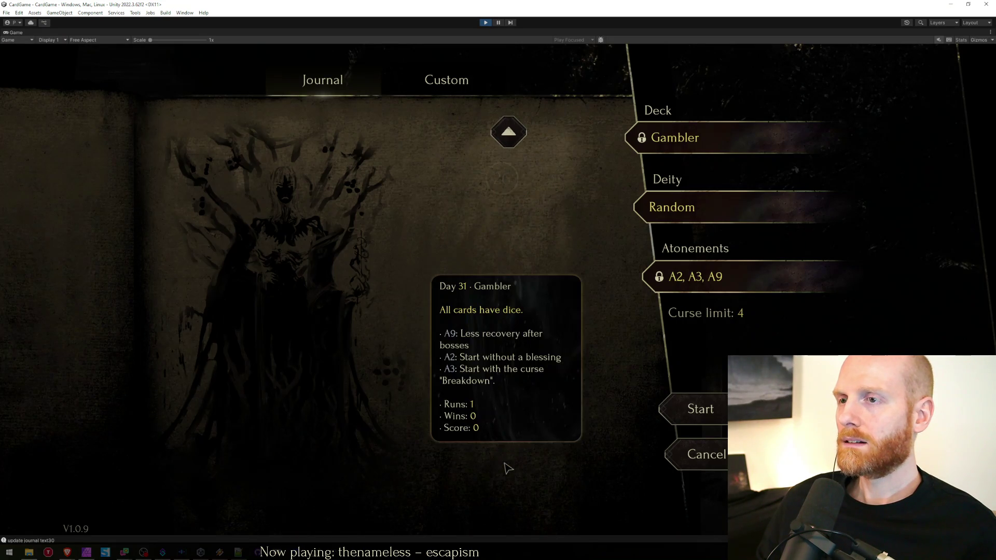
left_click(506, 129)
left_click(525, 134)
left_click(525, 135)
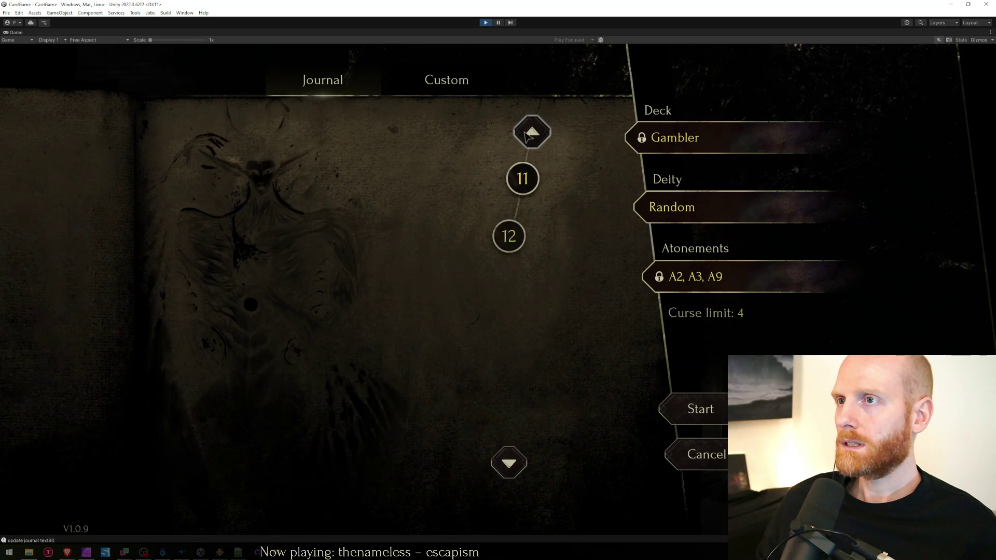
left_click(525, 135)
left_click(525, 136)
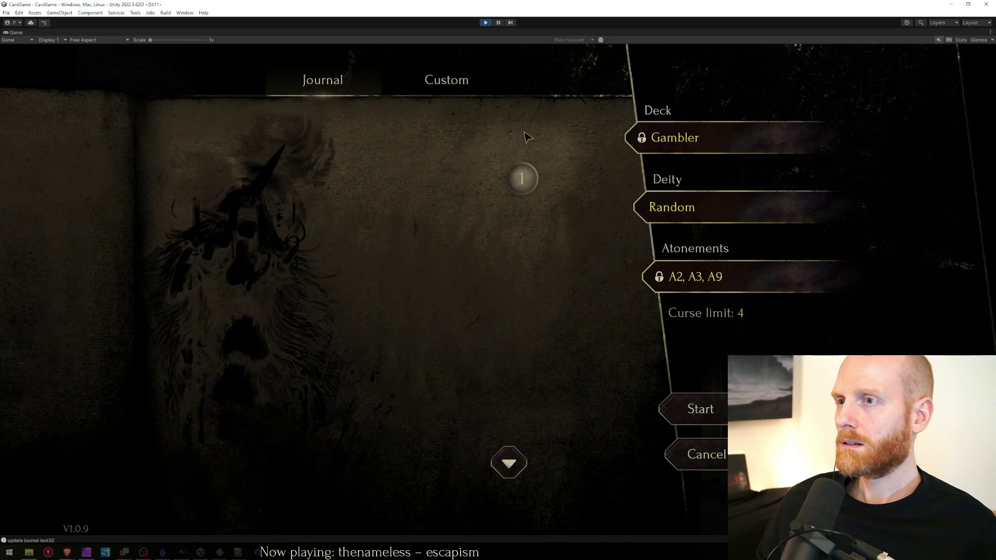
mouse_move(564, 371)
left_click(499, 470)
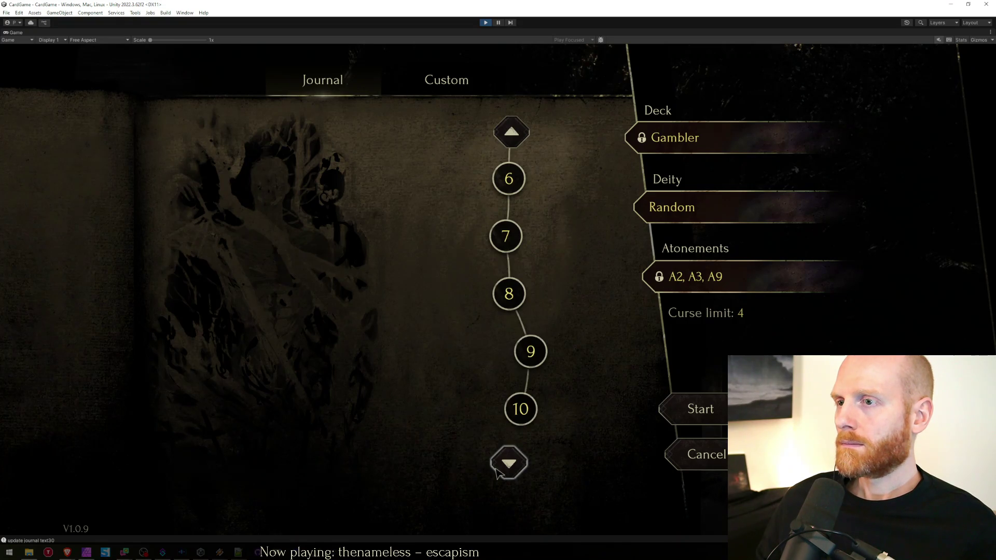
left_click(508, 467)
Return to the main menu, switch to a different player profile, and reopen the run creator.
left_click(701, 462)
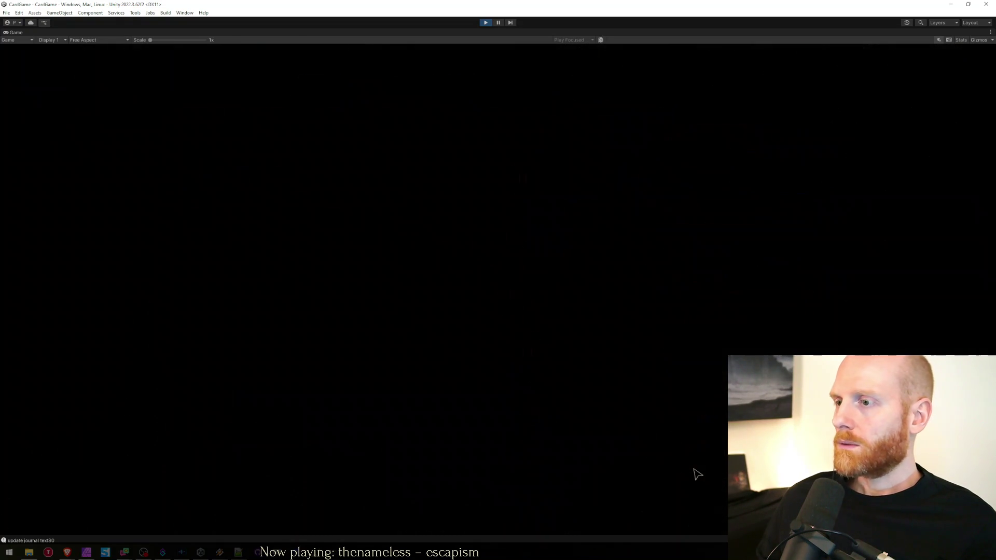
left_click(704, 504)
left_click(491, 370)
left_click(480, 351)
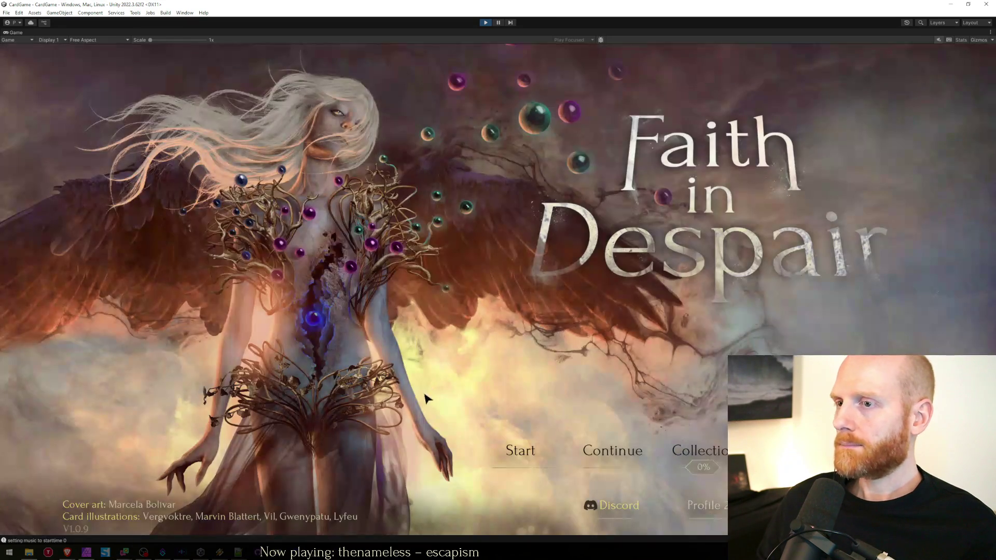
left_click(522, 449)
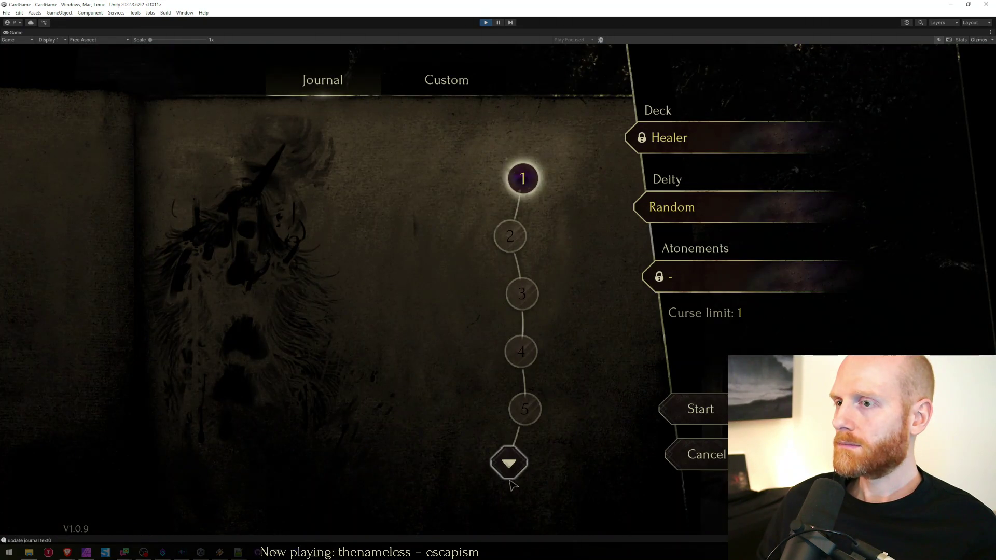
Page the second profile's journal forward to days 26–31 and back to days 1–5.
left_click(509, 463)
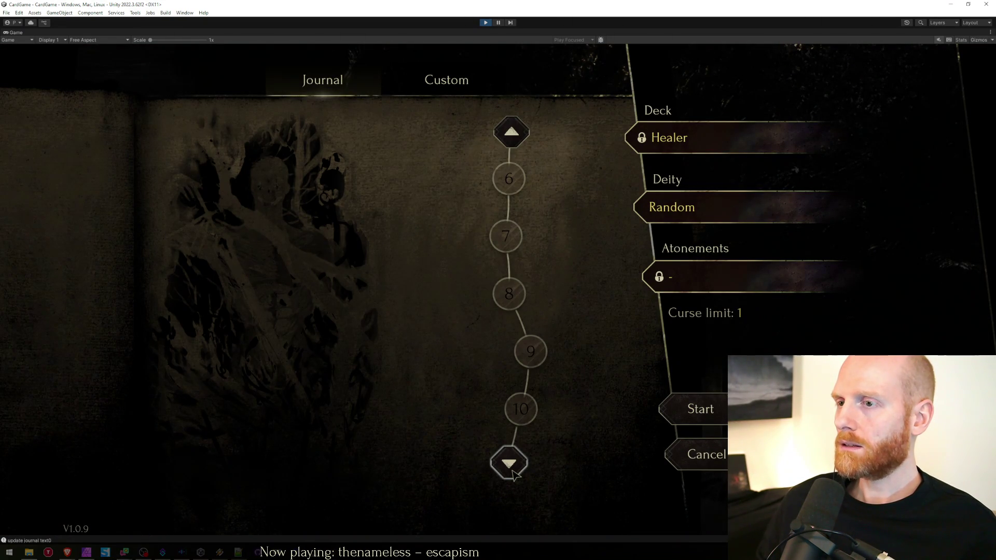
left_click(510, 464)
left_click(510, 464)
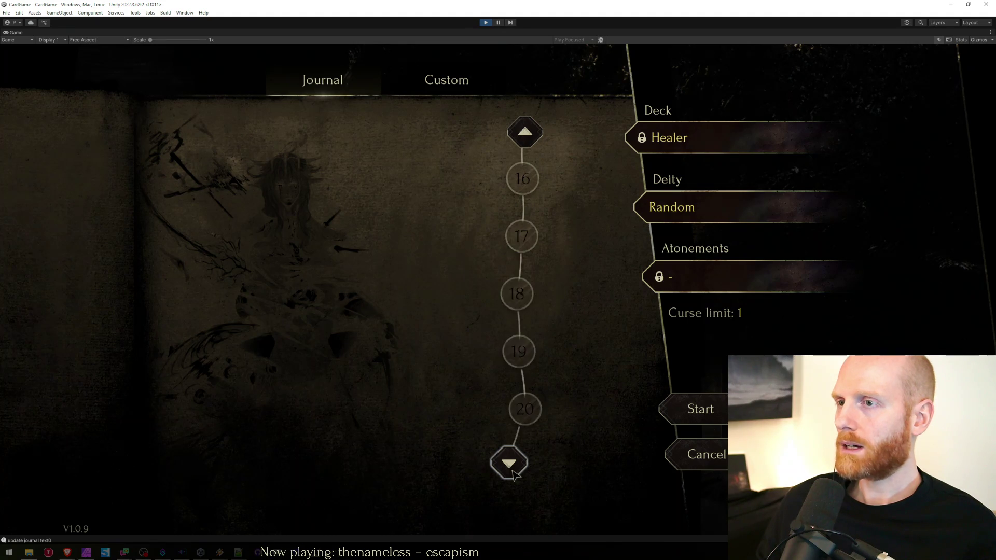
left_click(510, 464)
left_click(510, 464)
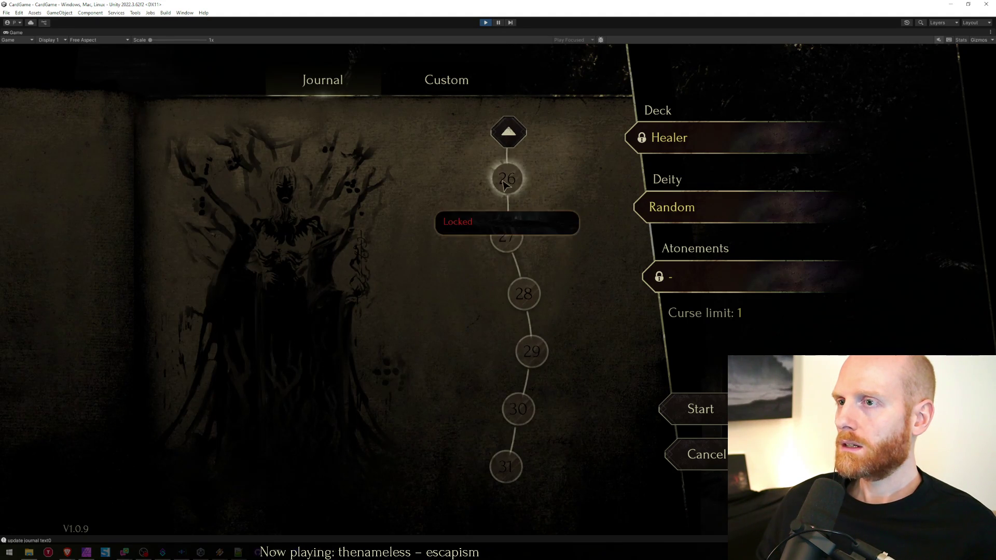
left_click(509, 133)
left_click(510, 132)
left_click(524, 135)
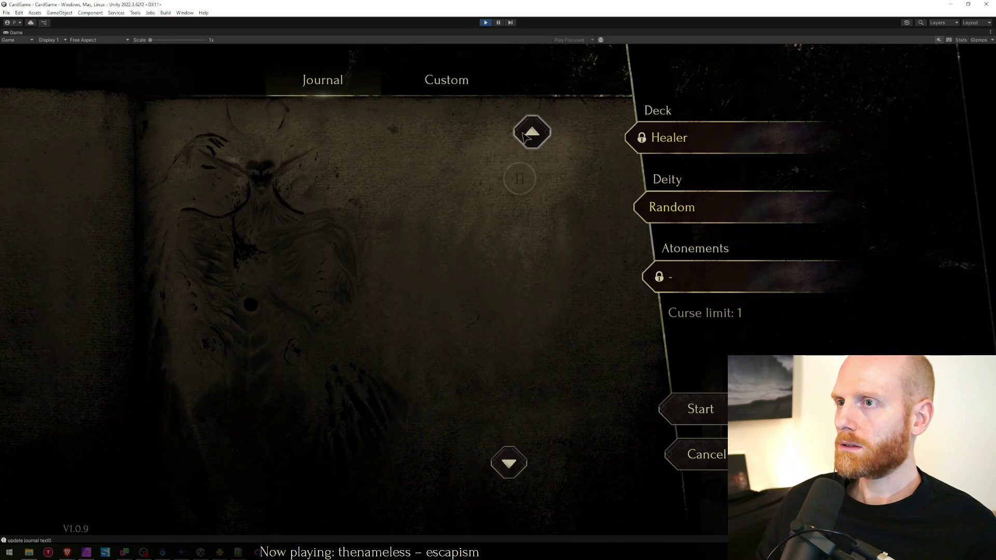
left_click(526, 134)
left_click(513, 131)
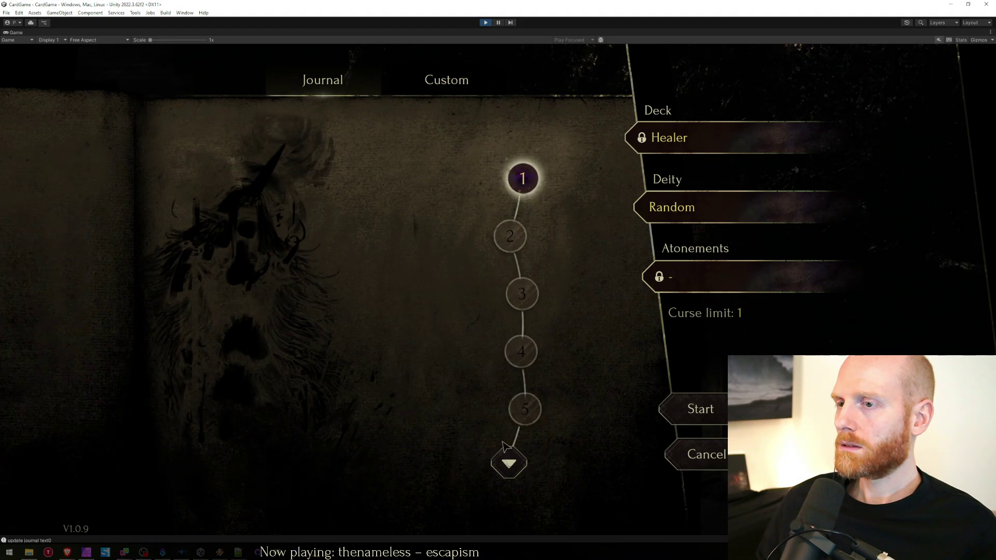
left_click(508, 463)
left_click(511, 132)
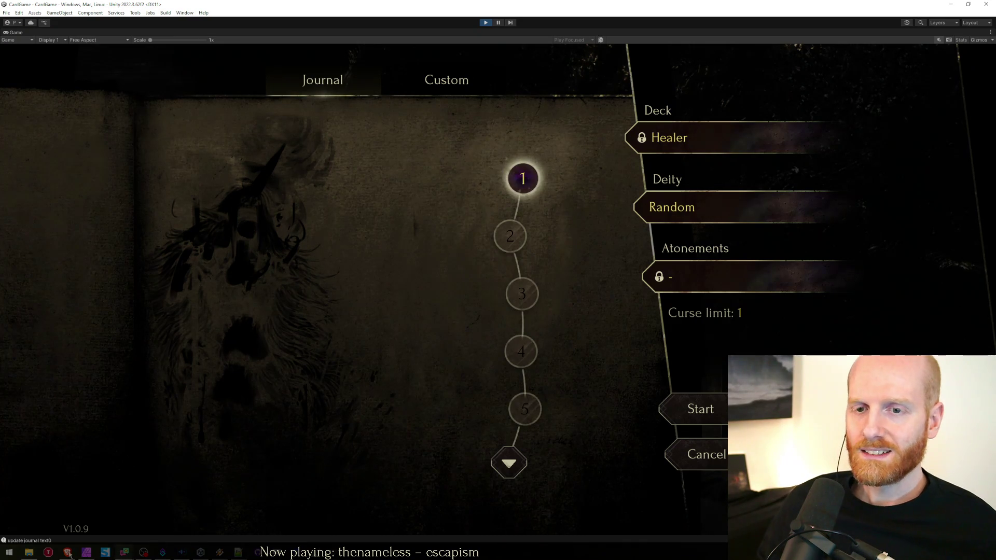
Switch to Affinity Photo and open journal_deck_backgrounds.afphoto from the Desktop folder.
left_click(86, 552)
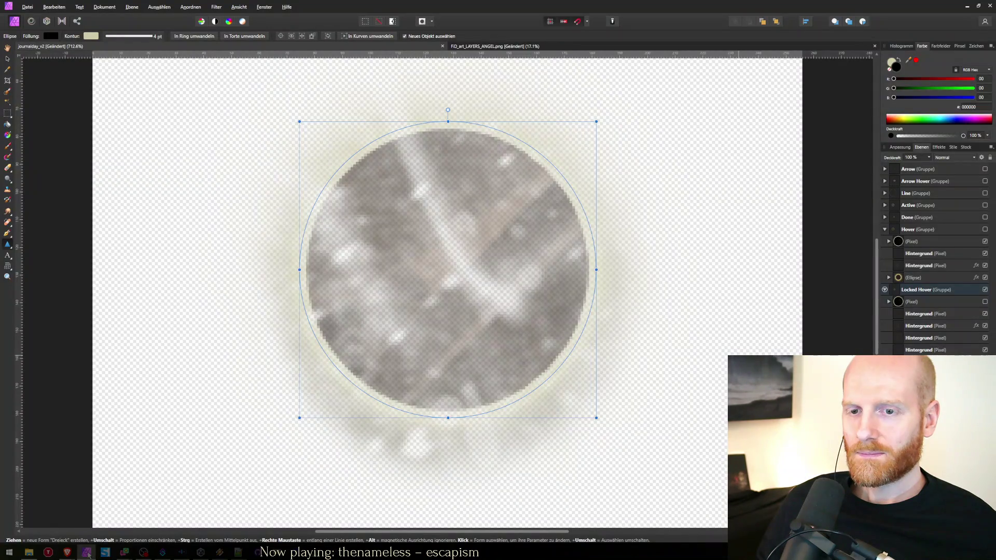
left_click(29, 552)
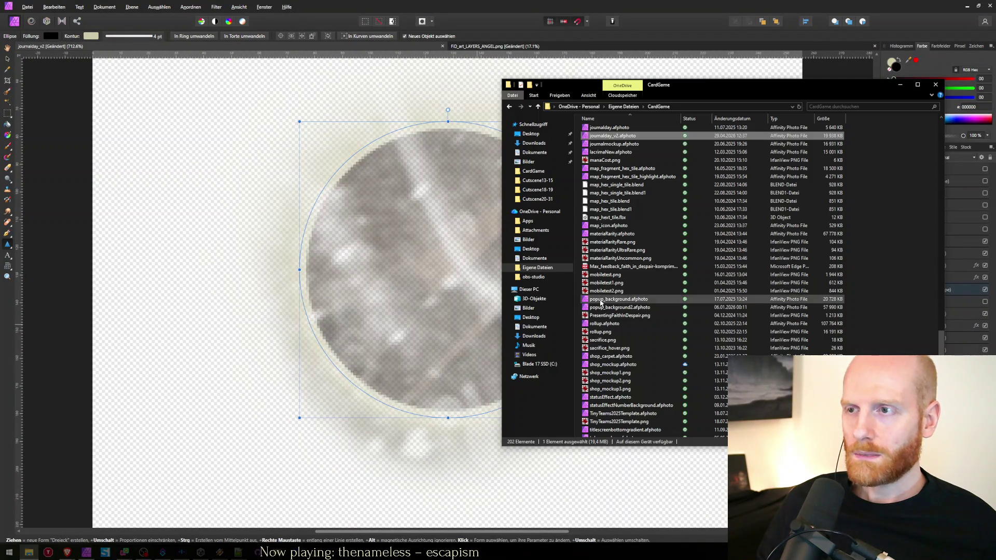
left_click(531, 133)
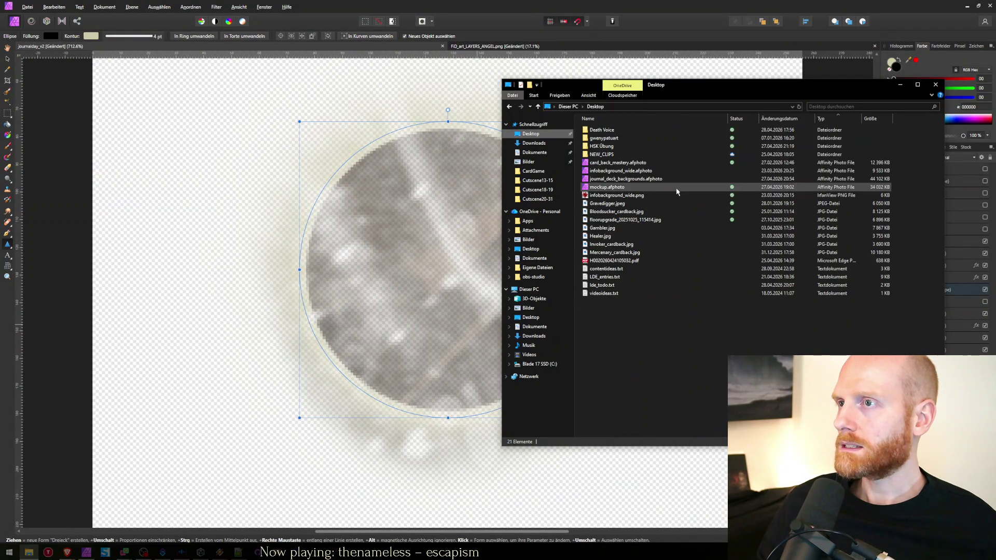
double_click(650, 180)
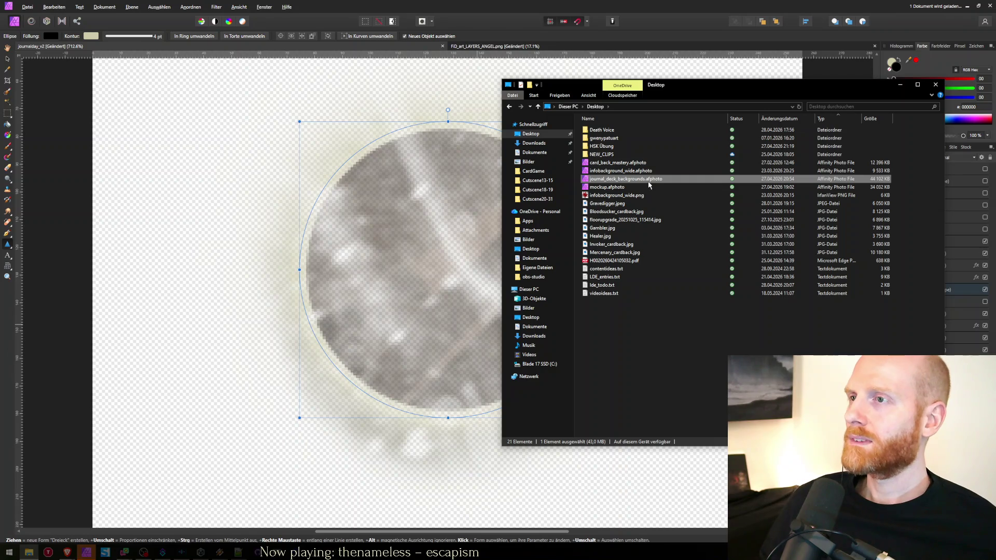
mouse_move(712, 83)
left_mouse_down()
mouse_move(711, 103)
mouse_move(409, 156)
left_mouse_up()
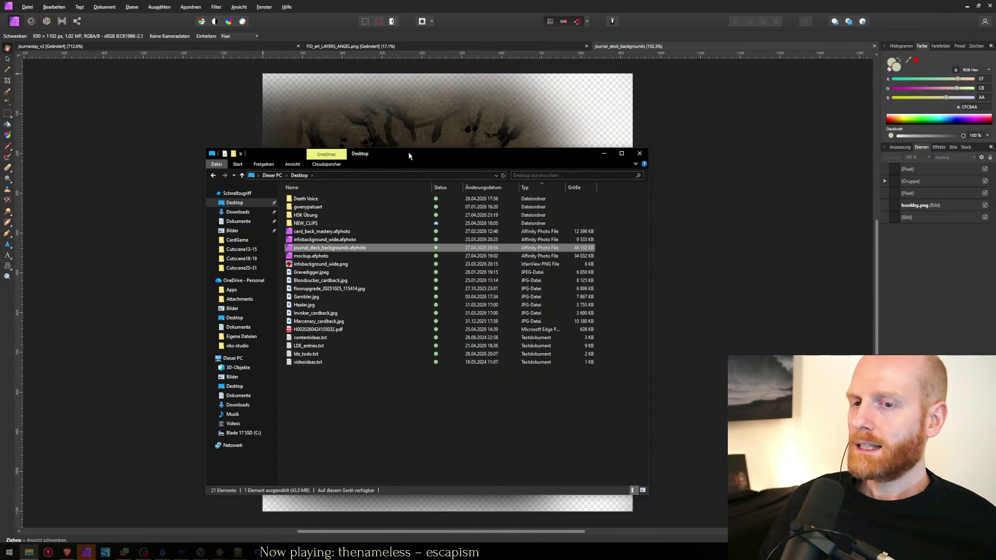
left_click(149, 155)
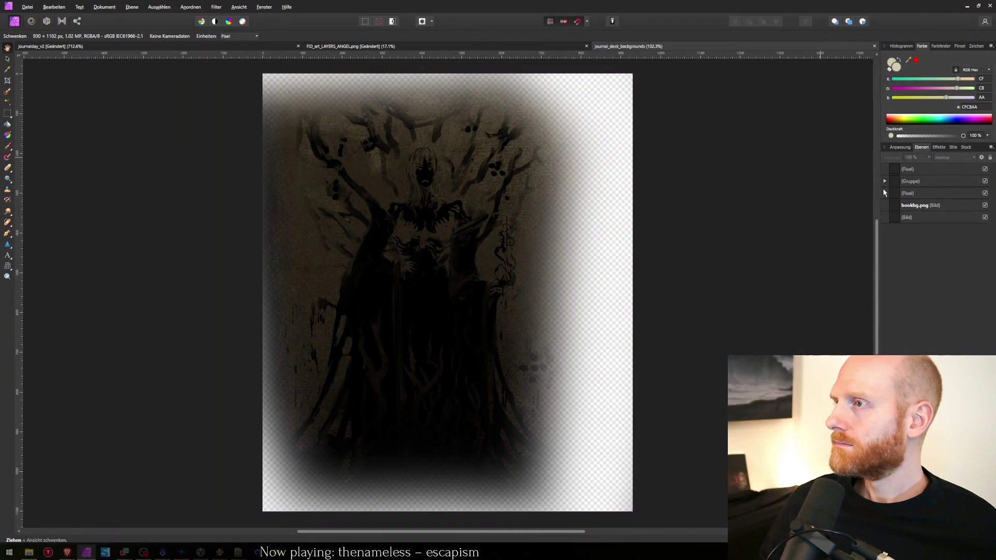
Expand the deck art group, hide the Gambler and second Healer.jpg layers, and show the first Healer.jpg art.
left_click(884, 181)
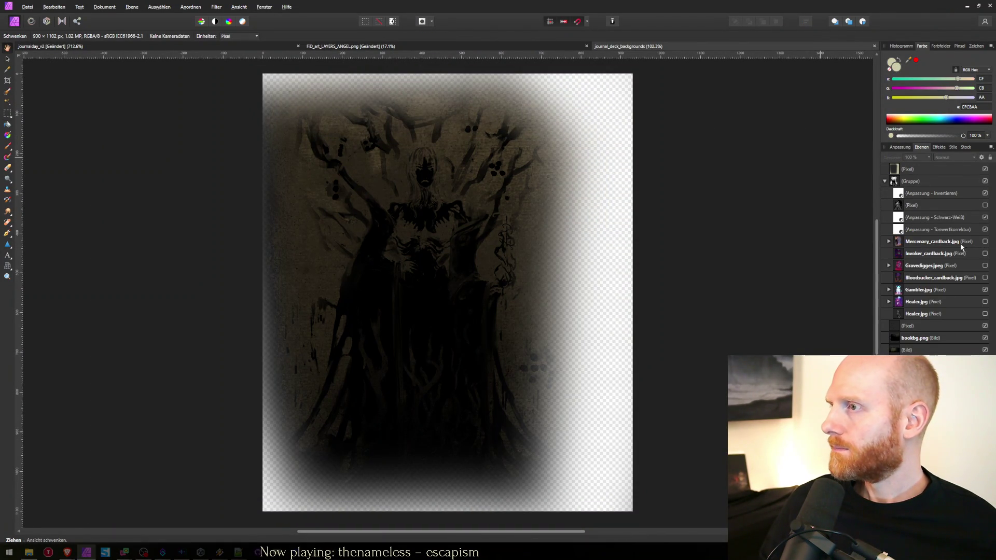
left_click(986, 290)
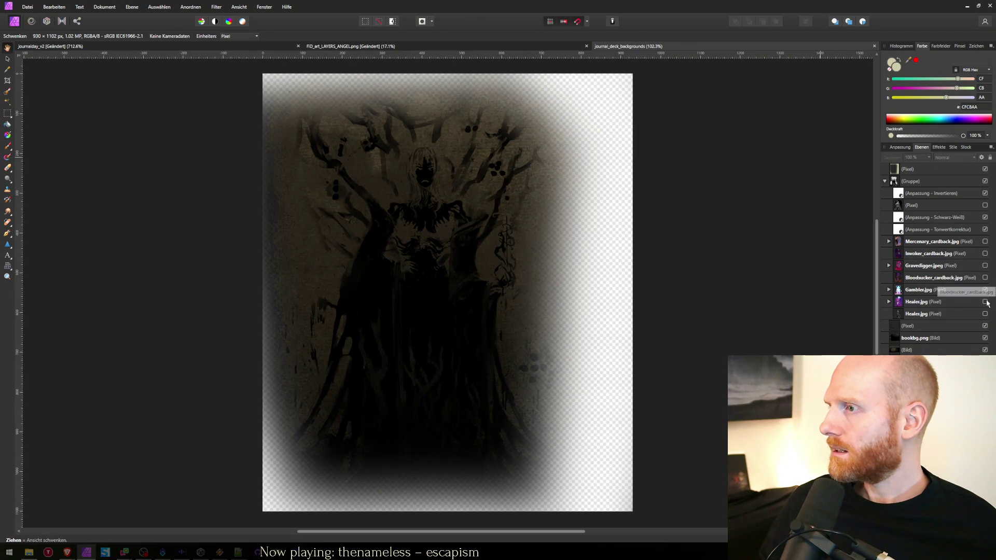
left_click(986, 302)
left_click(986, 302)
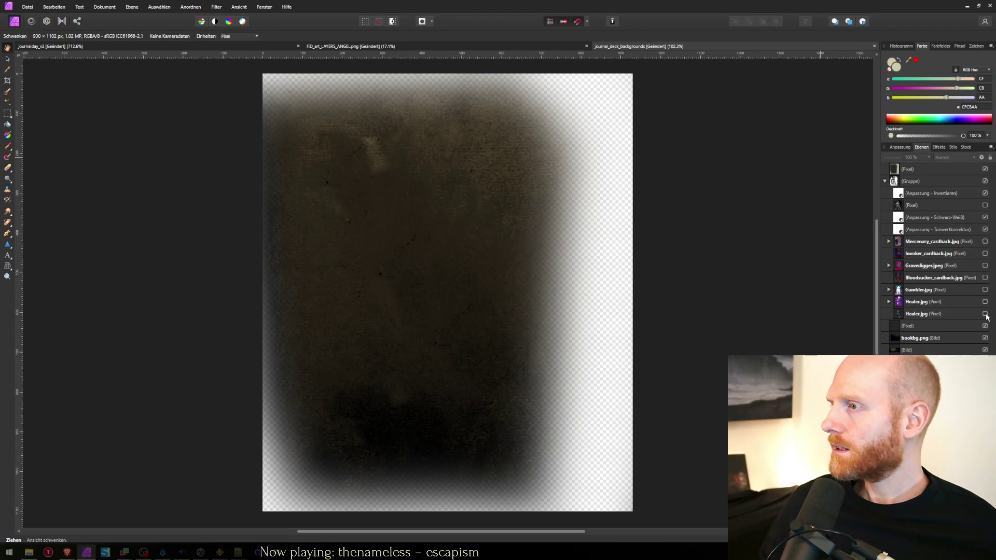
left_click(986, 314)
left_click(986, 314)
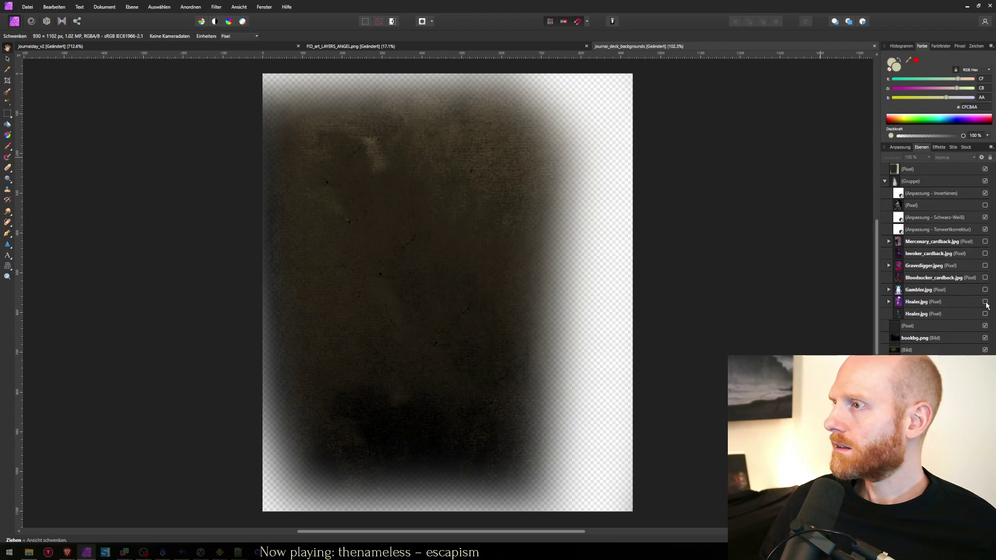
left_click(986, 302)
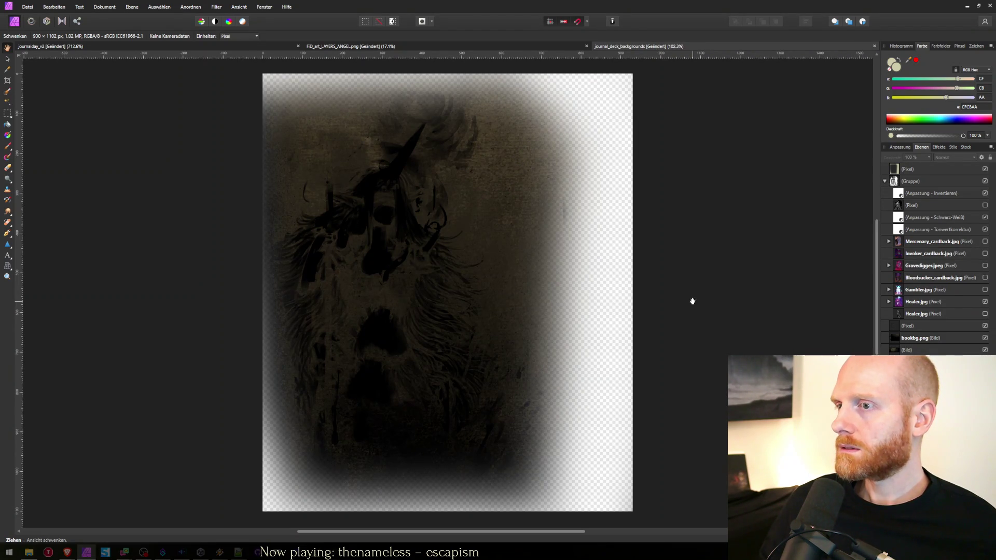
Select the first Healer.jpg layer and set a Clone Brush source on the artwork.
left_click(927, 302)
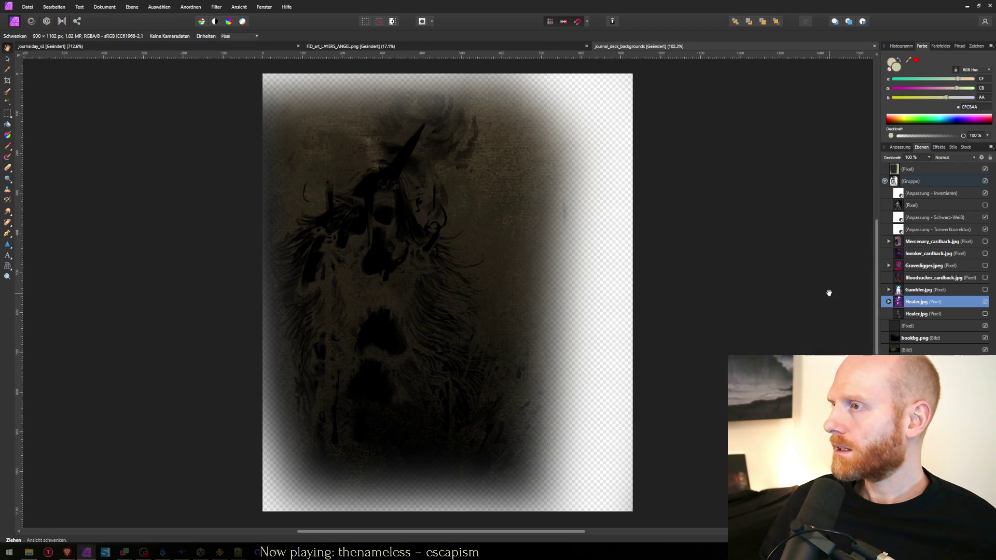
key("s")
left_click(507, 220, "alt")
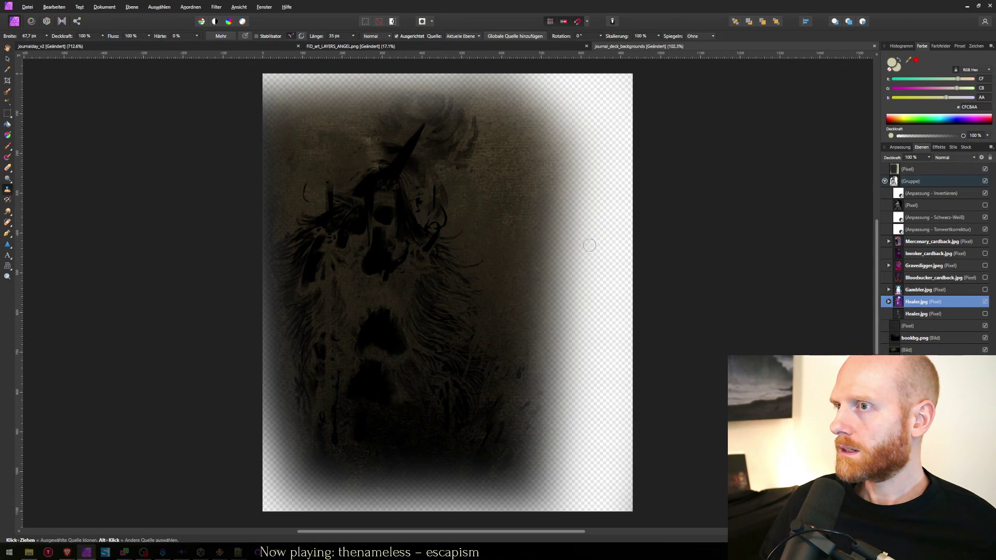
Export the image as PNG, overwriting journal_deck_background_healer.png, and return to Unity.
key("ctrl+alt+shift+s")
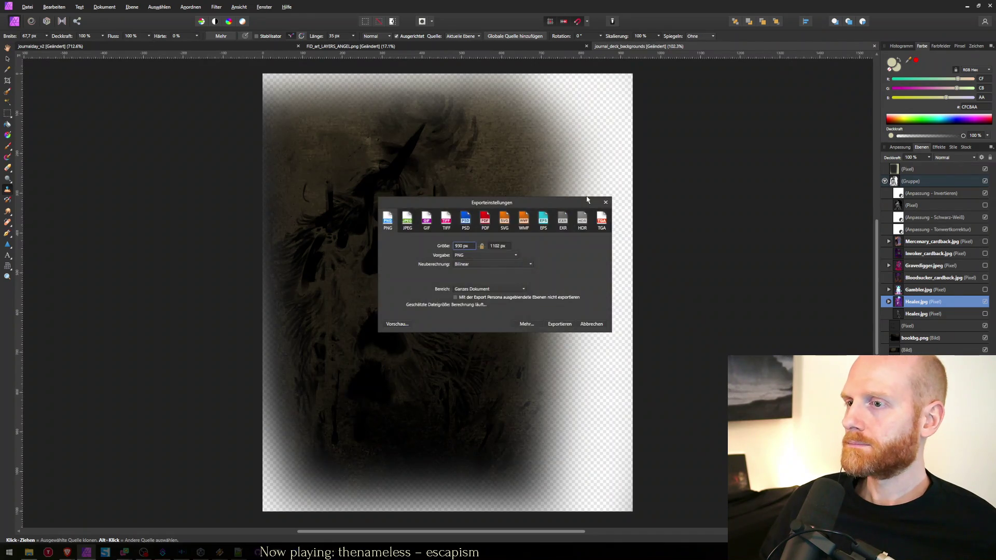
key("Return")
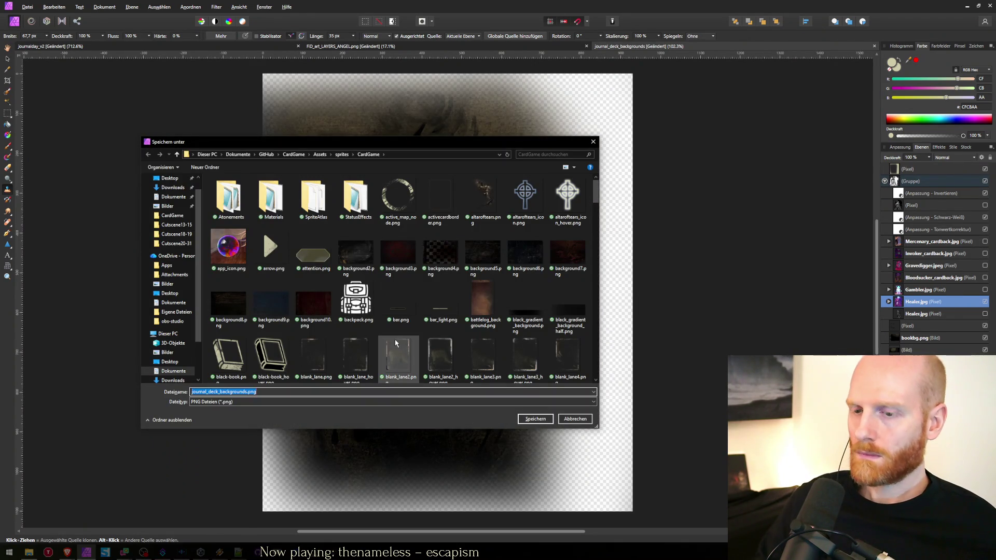
type("journal")
key("Down")
key("Down")
key("Down")
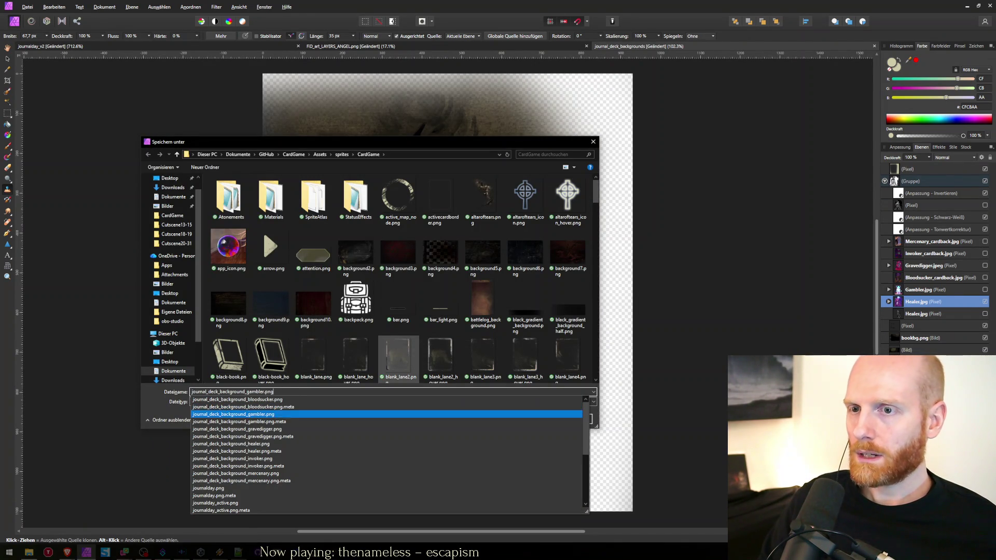
key("Return")
key("Return")
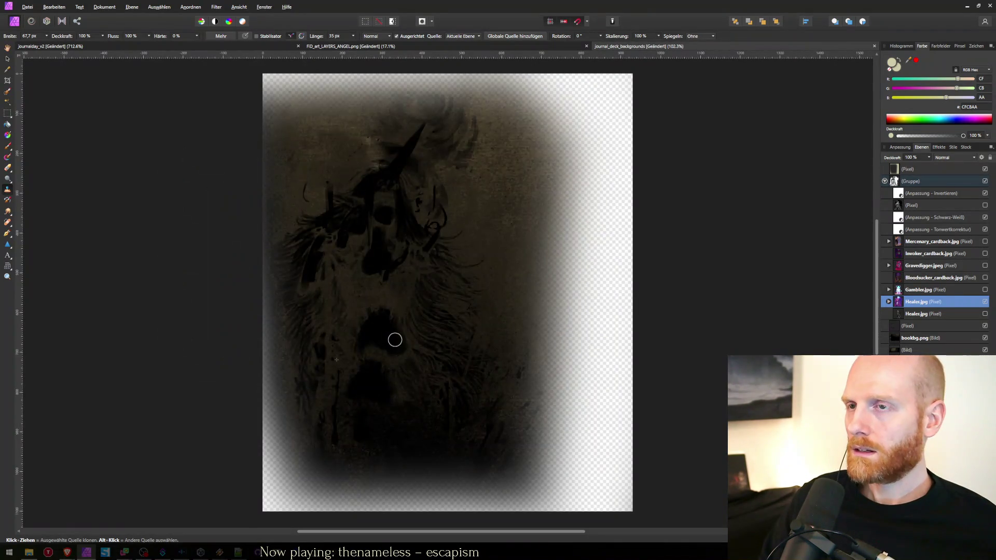
key("alt+Tab")
key("alt+Tab")
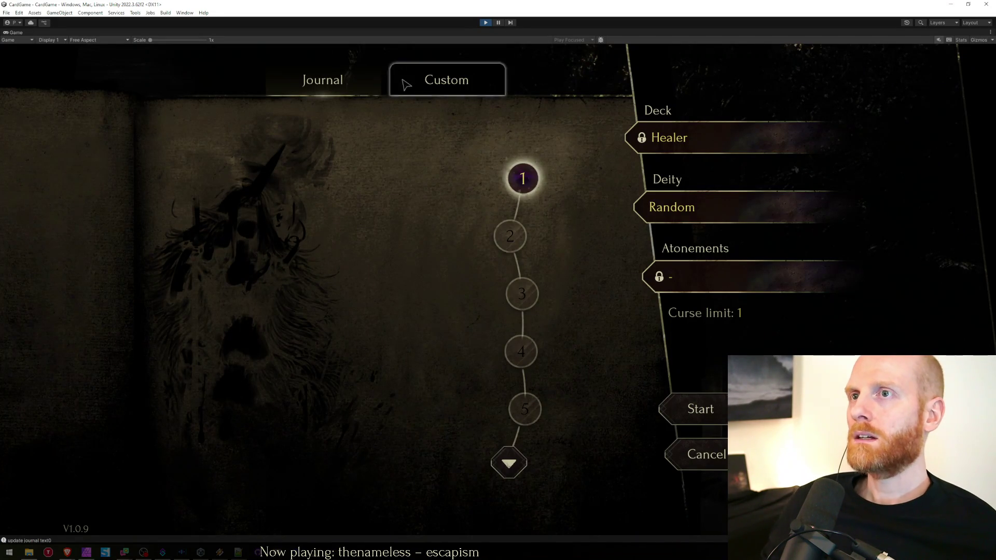
Restore the editor layout, leave the JournalDay prefab, and locate JournalDeckBackground's sprite in Project.
double_click(414, 33)
scroll(343, 414, "down", 2)
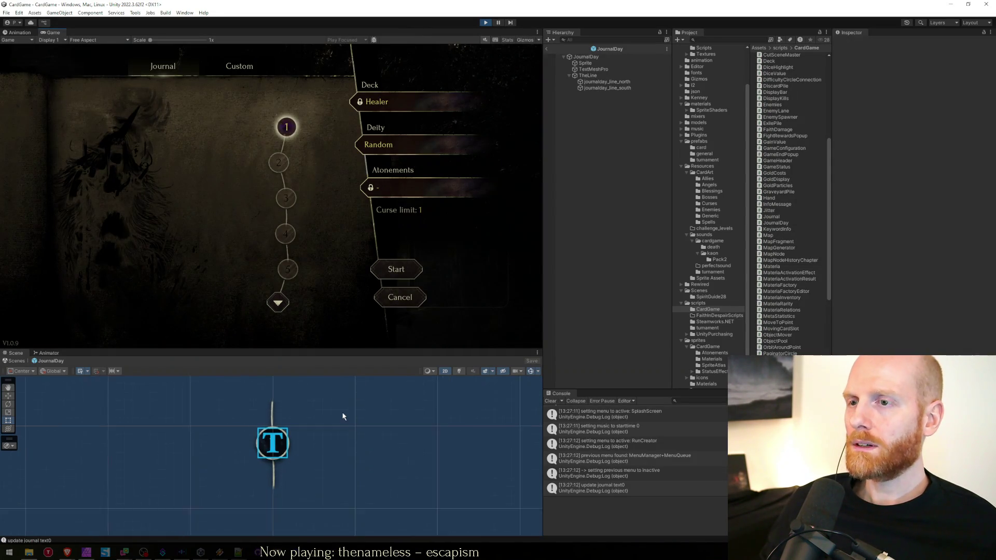
left_click(548, 49)
scroll(234, 487, "down", 3)
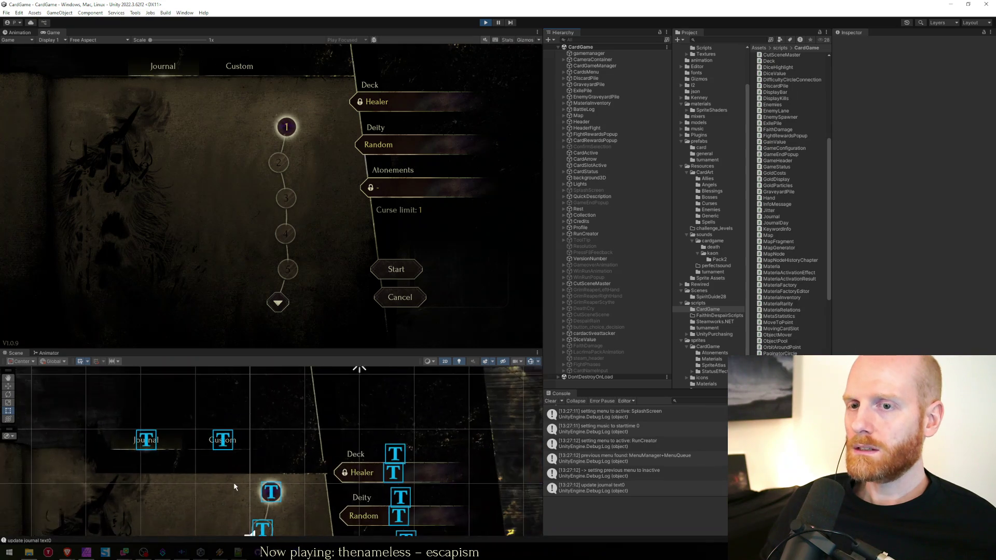
scroll(289, 478, "up", 1)
left_click(239, 481)
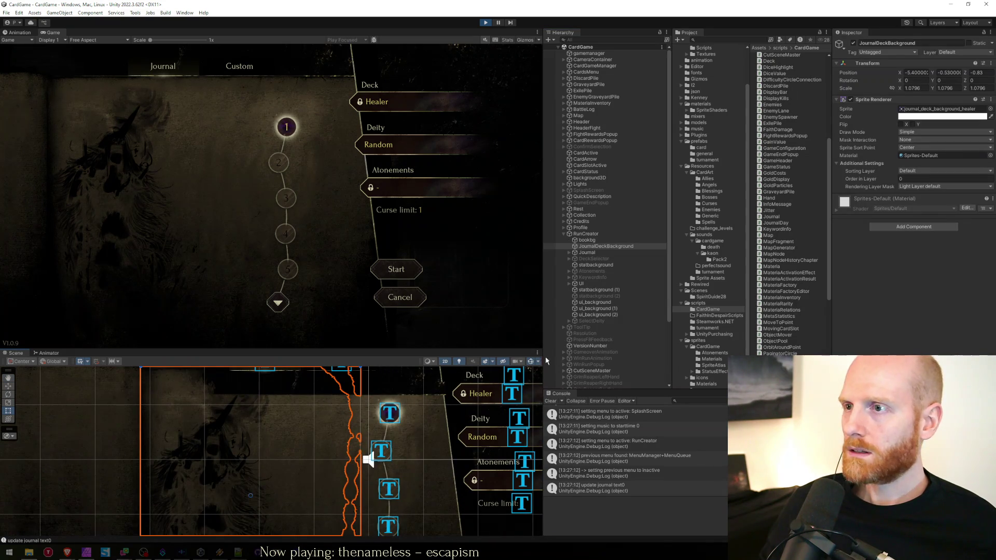
left_click(942, 109)
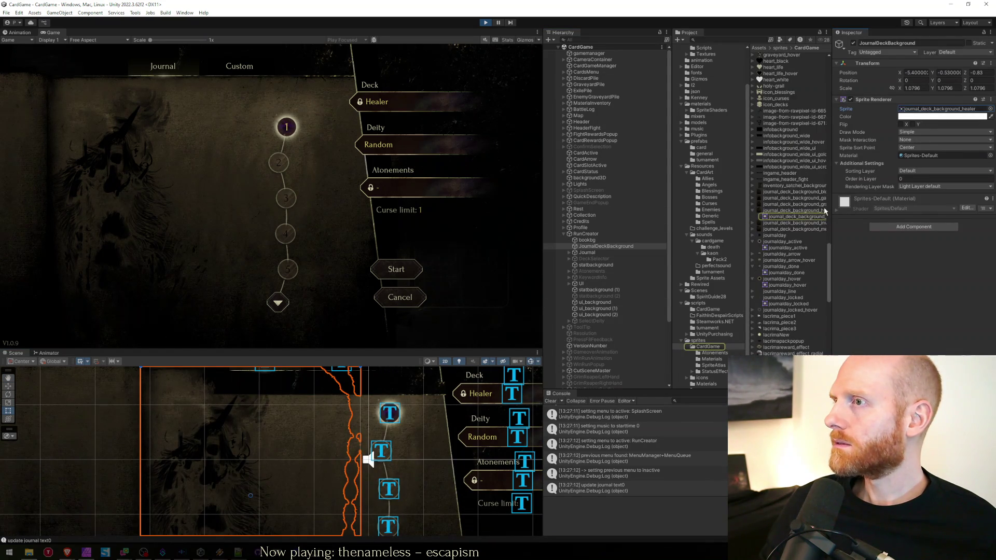
left_click(755, 211)
Inspect the import settings of the six journal_deck_background textures, then stop Play mode.
left_click(803, 192)
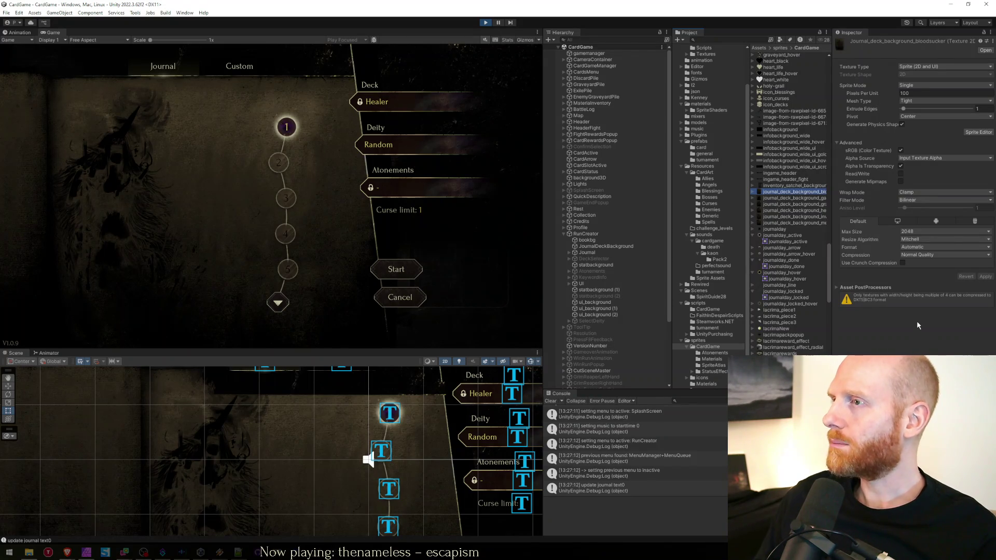
left_click(775, 223, "shift")
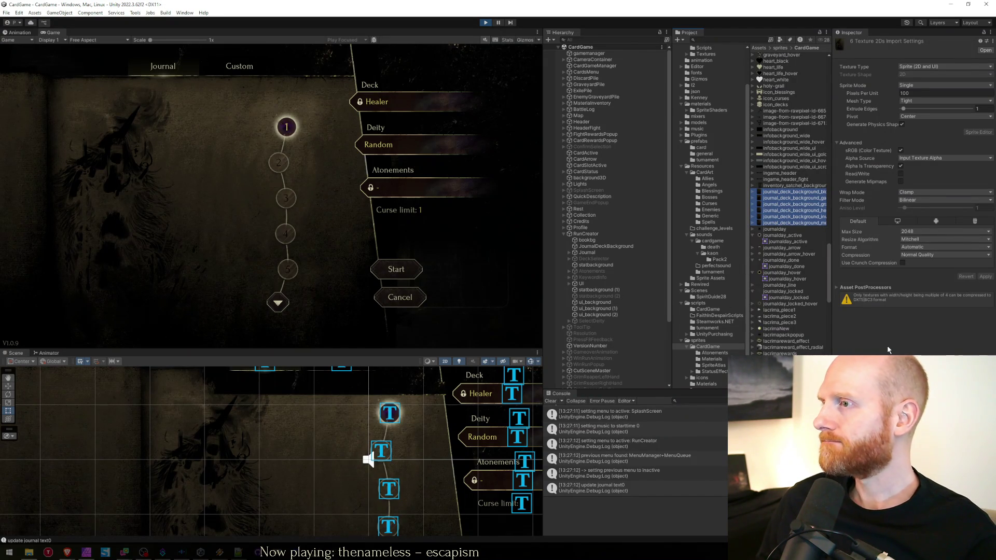
left_click(803, 194)
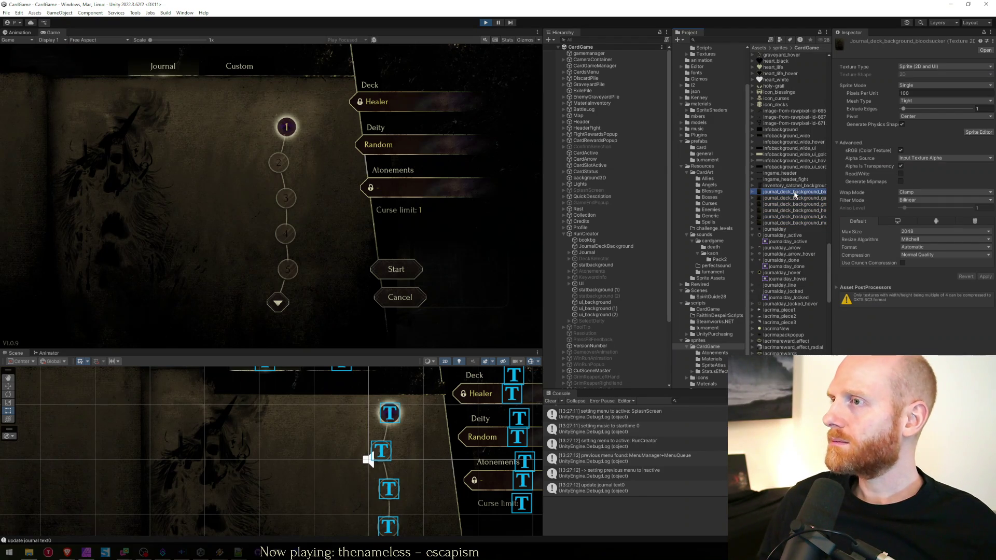
left_click(487, 23)
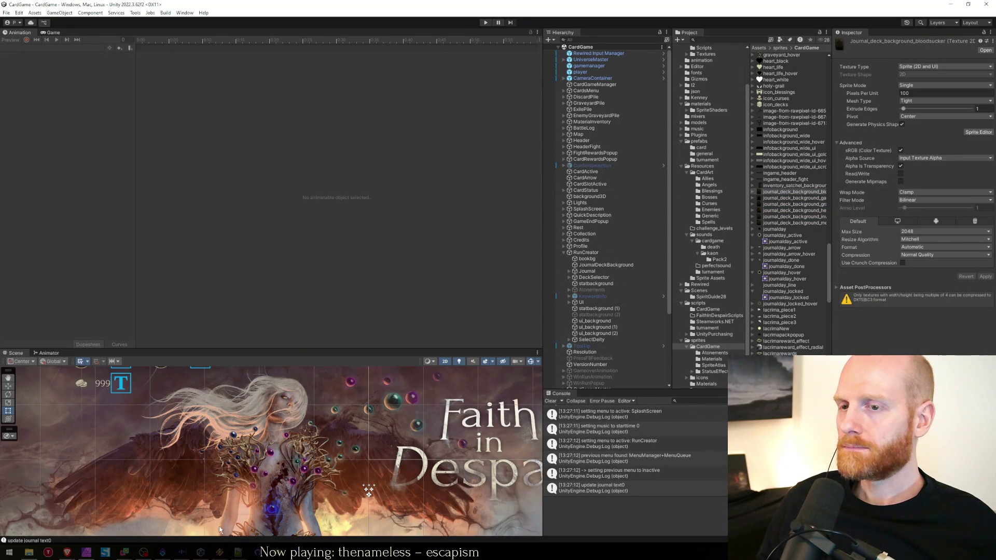
In Affinity Photo, select the Healer.jpg layer and open Dokument > Leinwandgröße ändern… for the canvas.
left_click(89, 554)
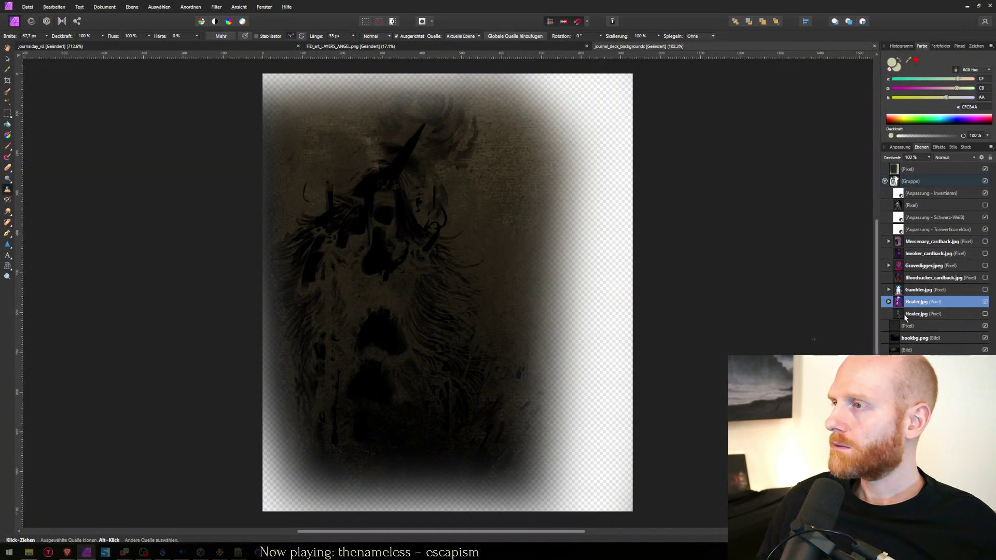
left_click(916, 303)
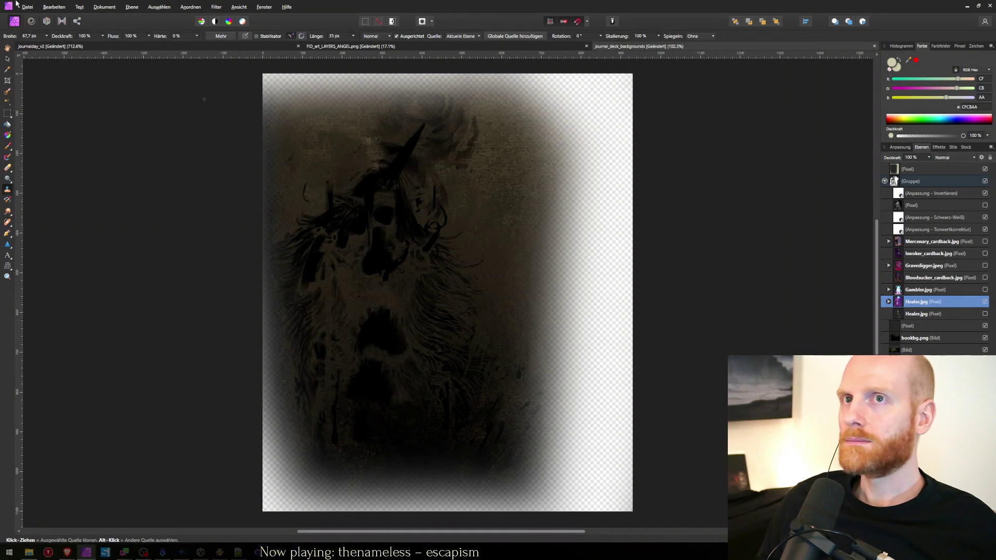
left_click(94, 5)
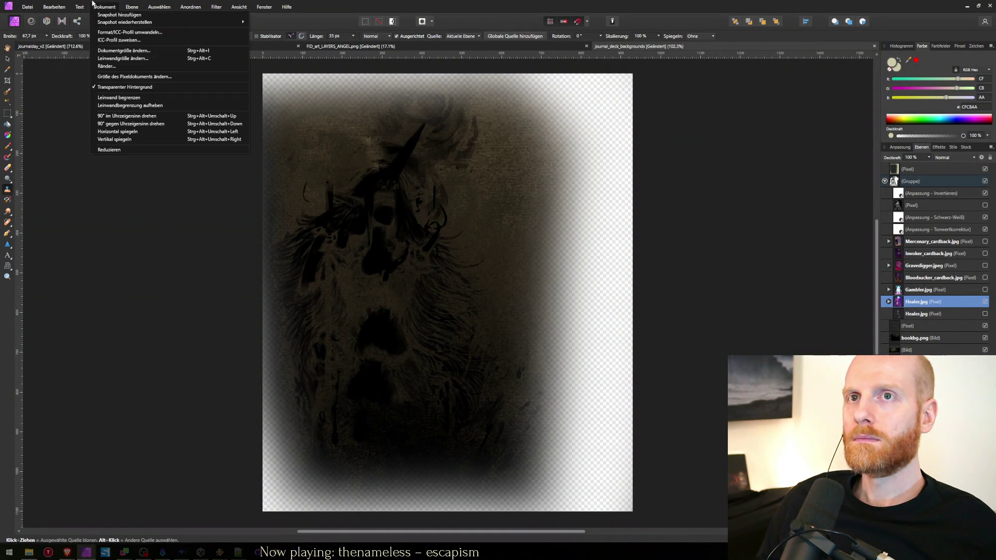
left_click(109, 62)
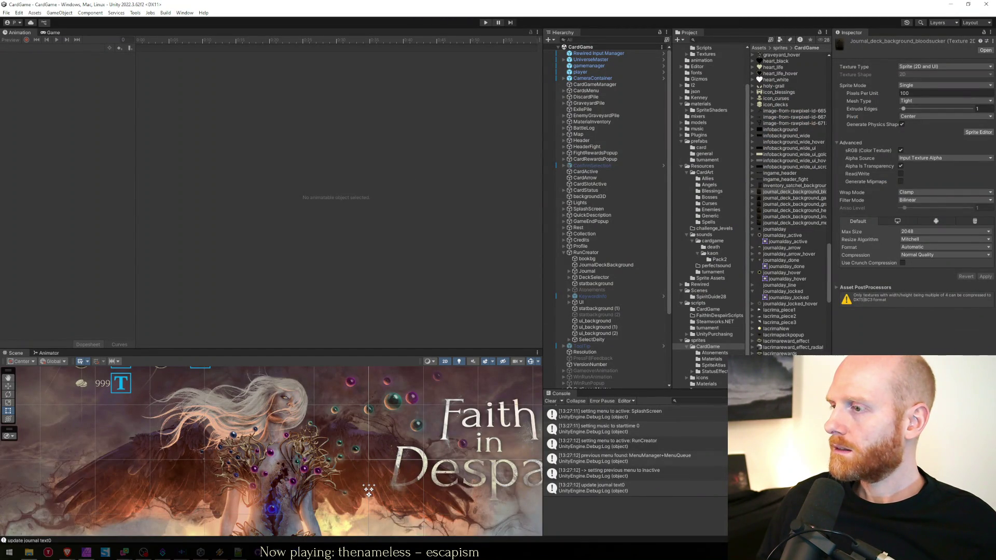
Open a new tab in the Brave browser.
mouse_move(67, 552)
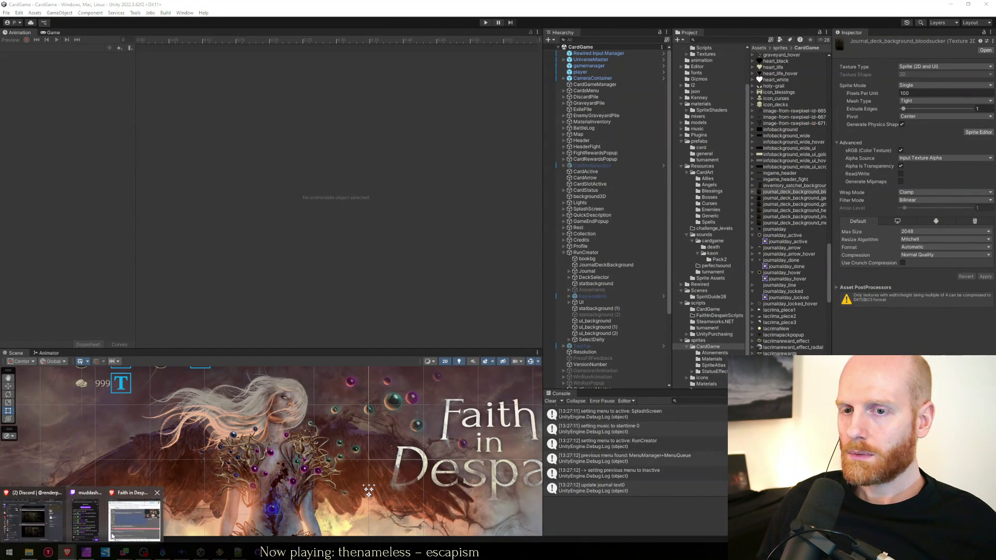
left_click(117, 534)
key("ctrl+t")
Calculate 930/4 (232.5) and 932/4 (233) in Google, then return to Affinity Photo's canvas size settings.
type("930/")
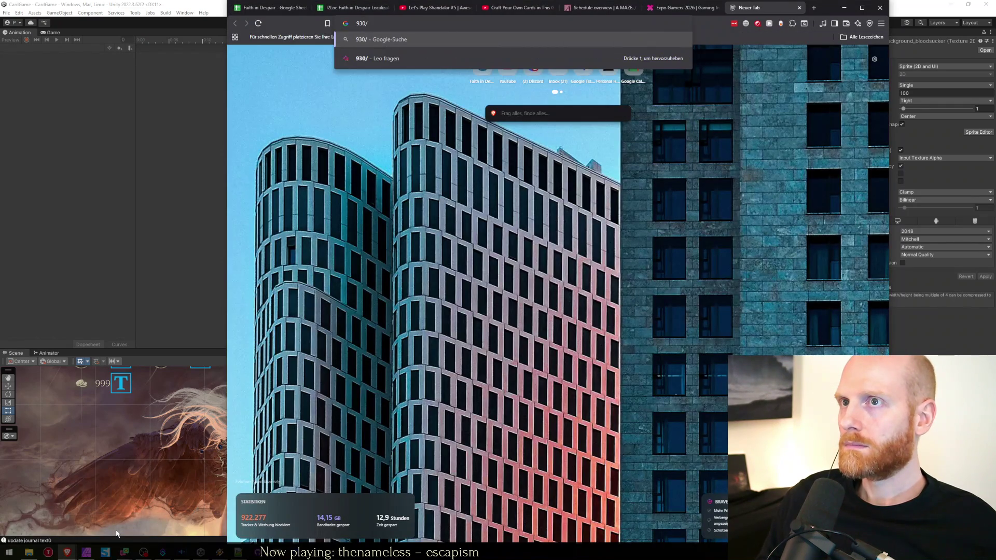
type("4=")
key("Return")
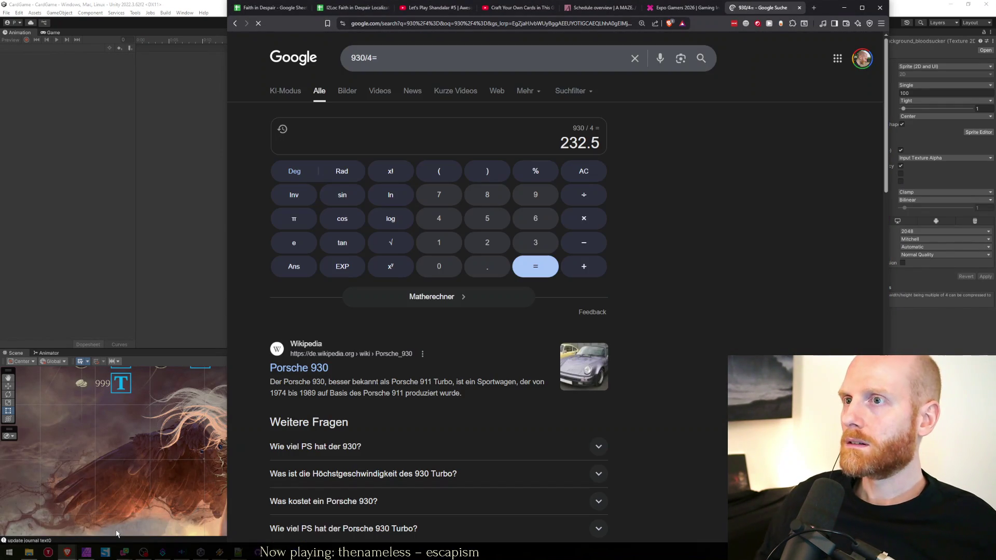
left_click(376, 71)
key("BackSpace")
type("2")
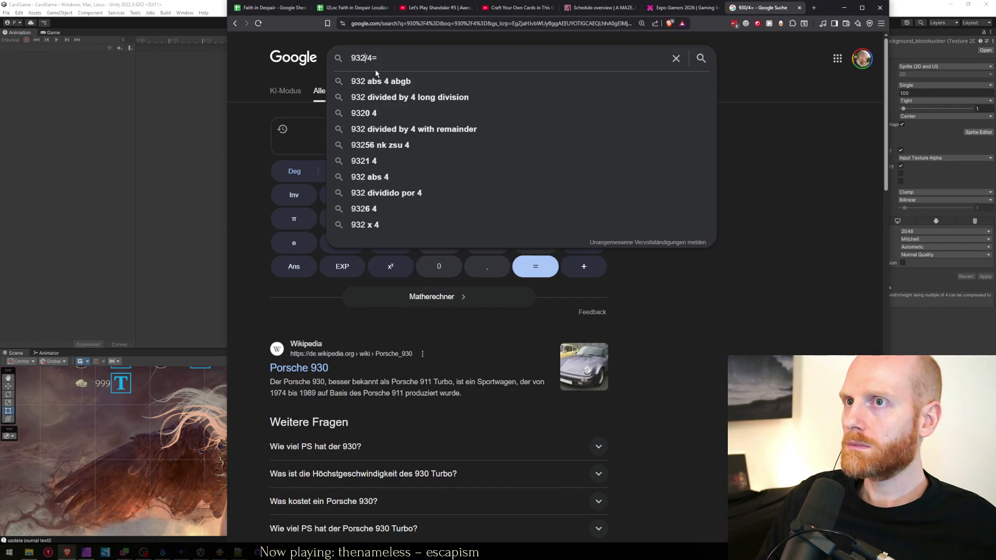
key("Return")
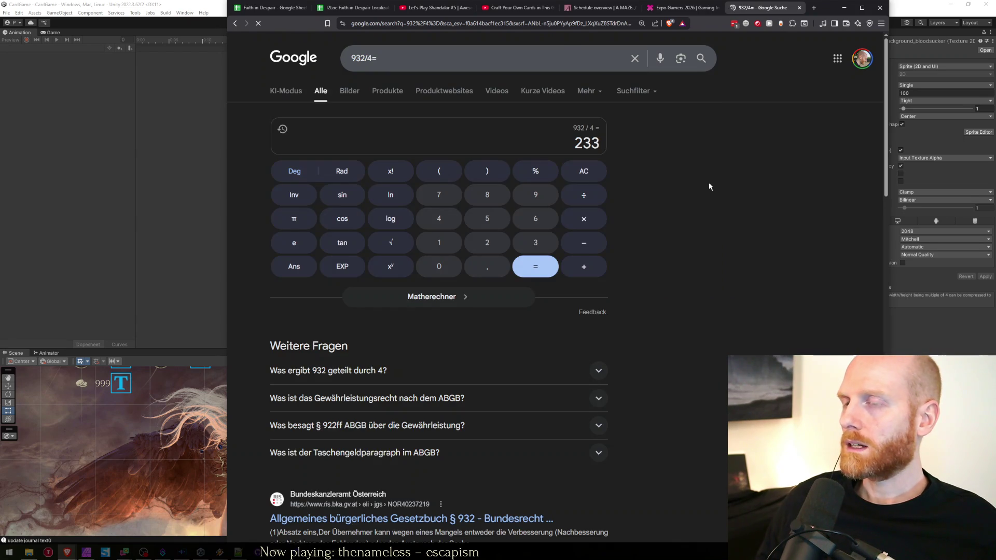
key("alt+Tab")
key("alt+Tab")
left_click(492, 267)
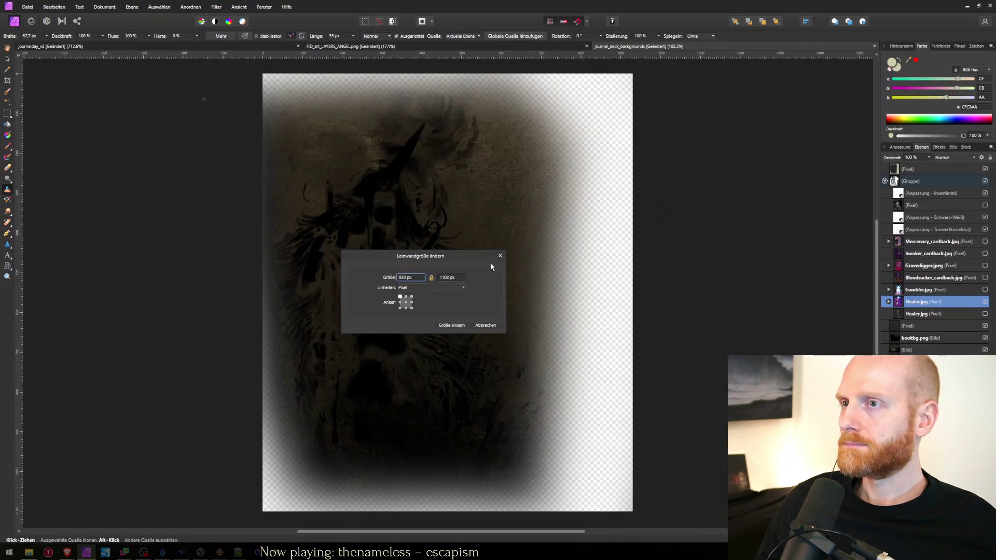
Apply a 932 px canvas width and select the old number in the calculator query.
left_click(425, 278)
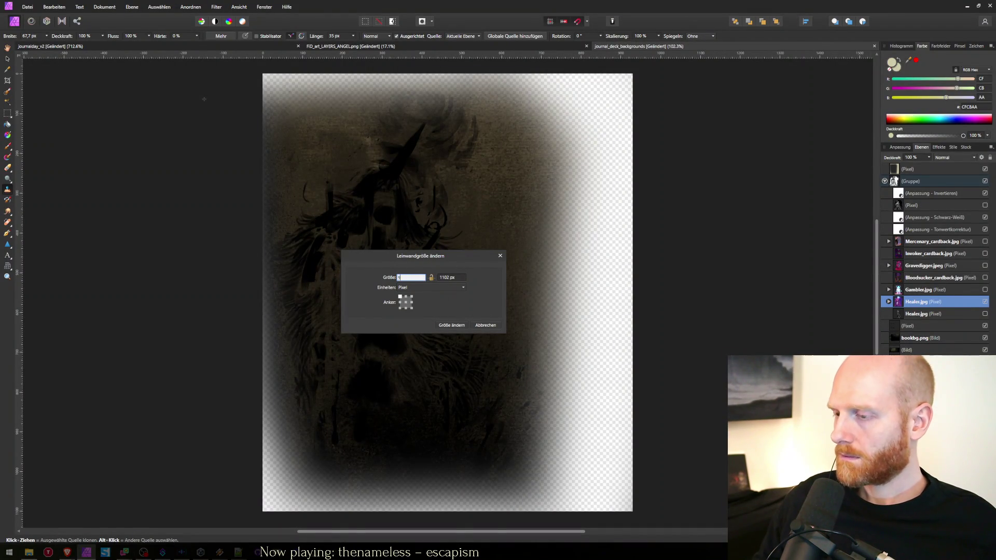
key("Return")
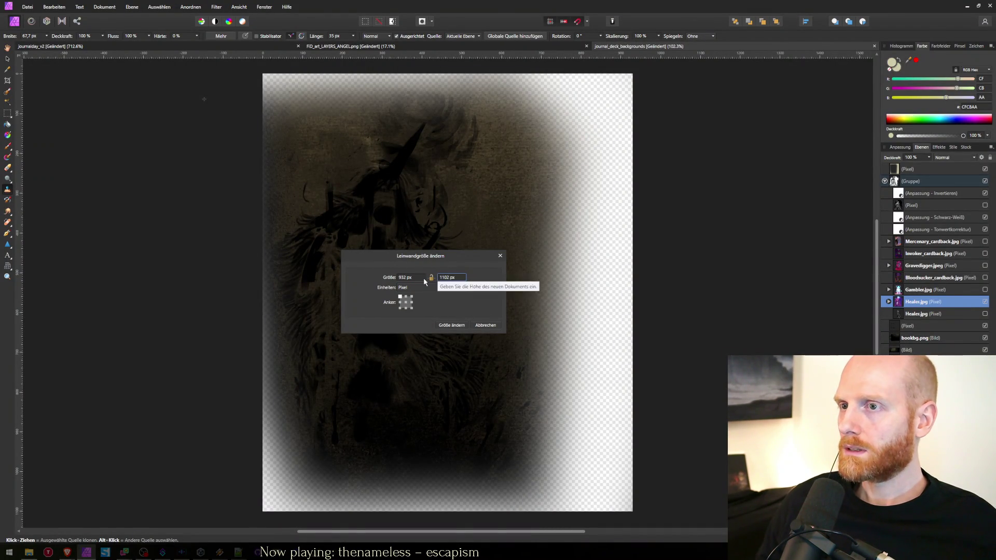
key("alt+Tab")
key("alt+Tab")
key("alt+Tab")
left_click(442, 64)
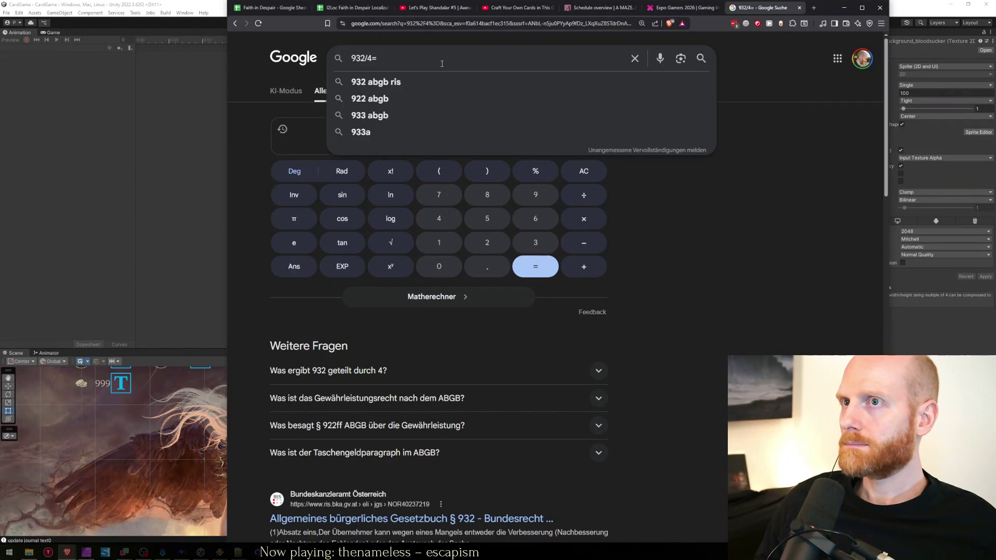
key("shift+Home")
key("alt+Tab")
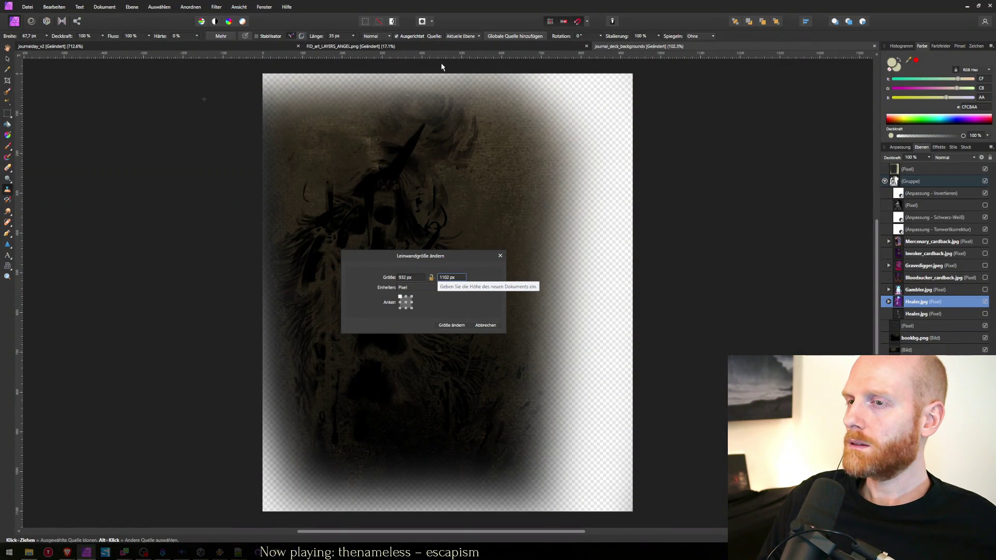
Check 1102/4 (275.5) and 1104/4, then set the canvas height to 1104 px.
key("alt+Tab")
type("11")
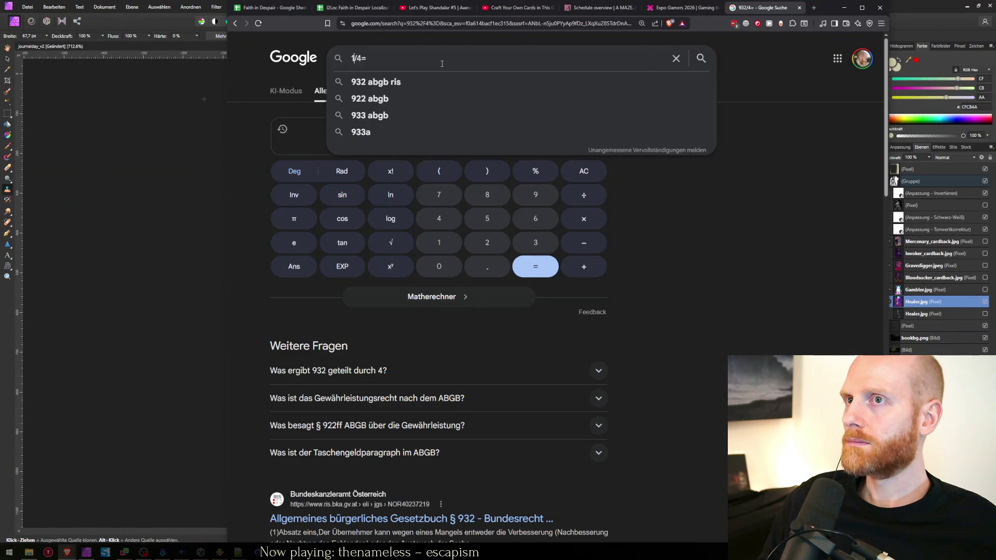
type("02")
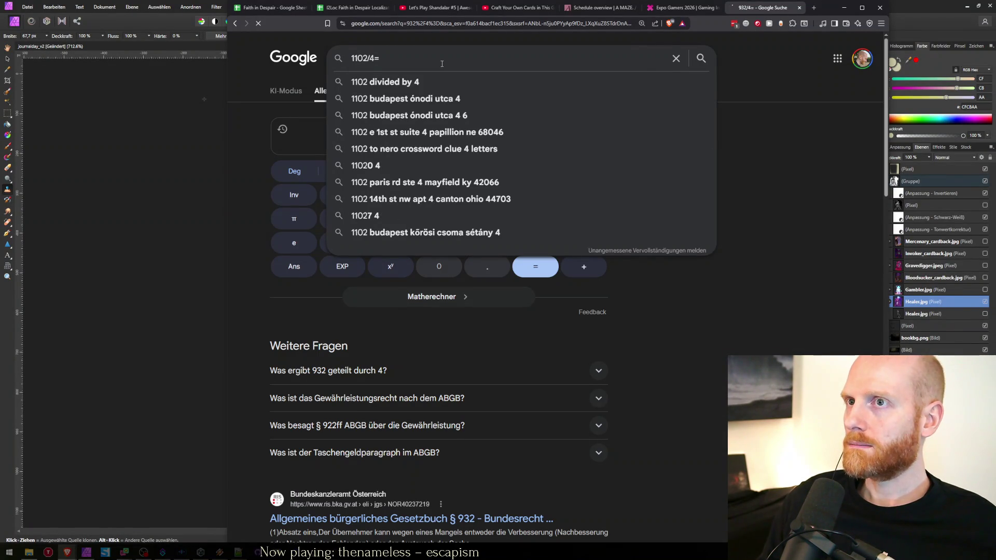
key("Return")
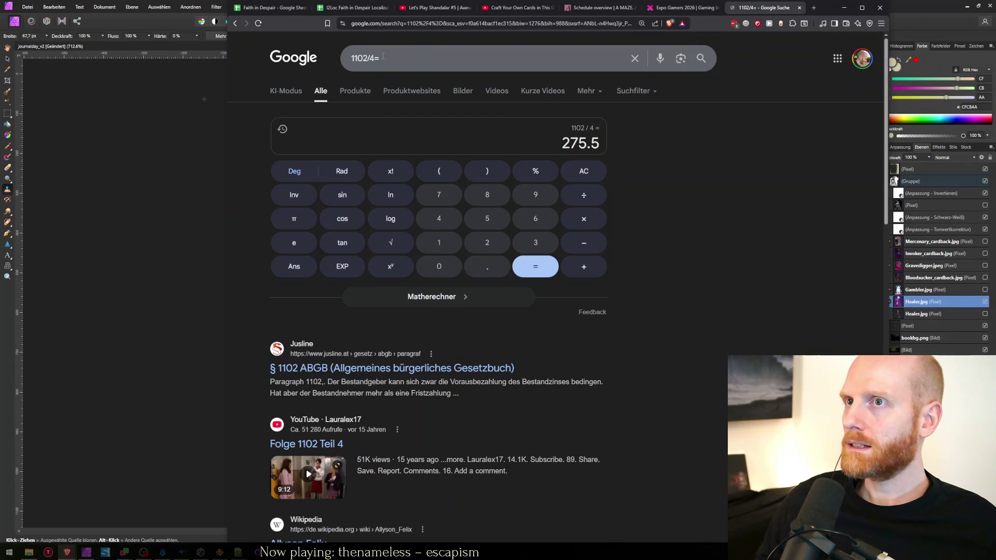
left_click(384, 57)
key("BackSpace")
type("4")
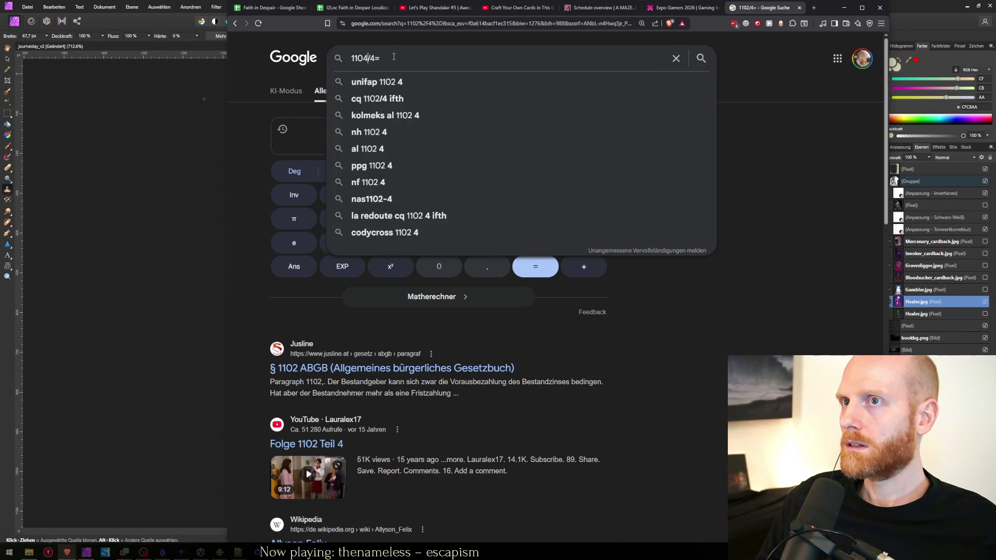
key("Return")
key("alt+Tab")
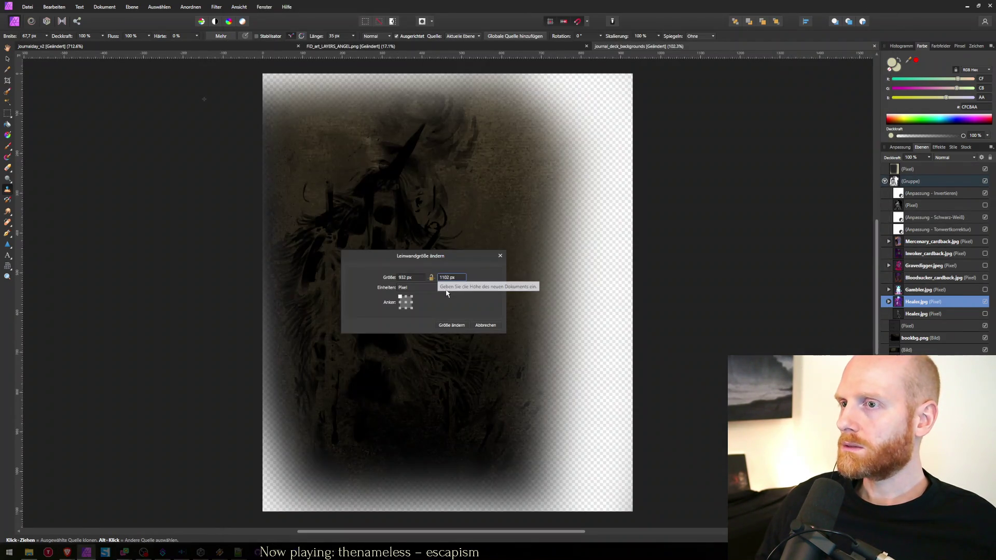
left_click(445, 278)
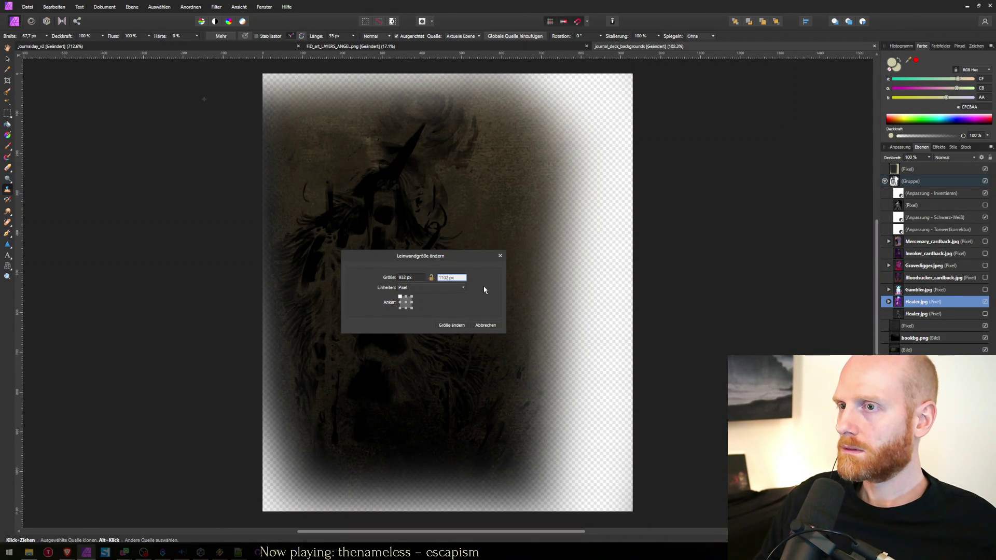
key("Return")
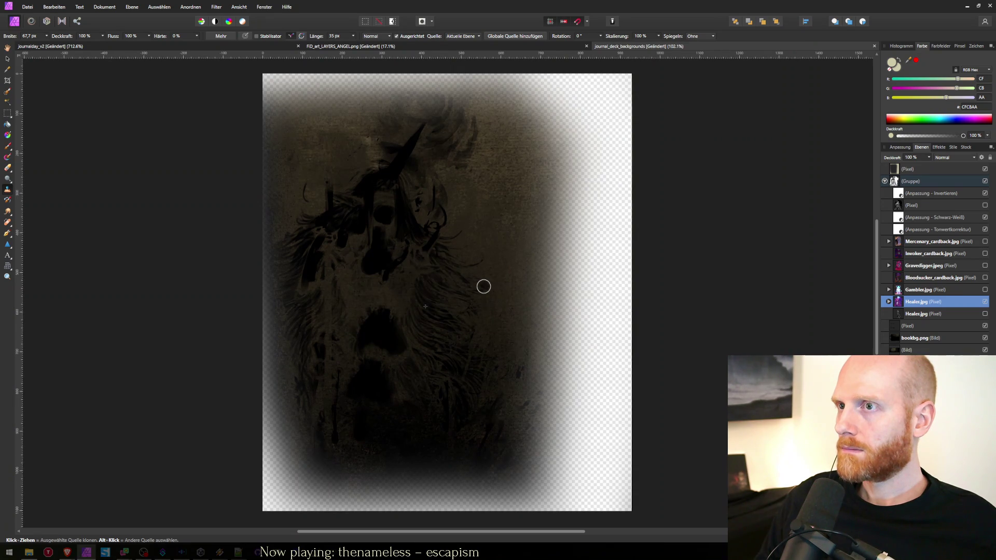
Export the healer artwork as its journal deck background PNG, overwriting the old file.
key("ctrl+alt+shift+s")
key("Return")
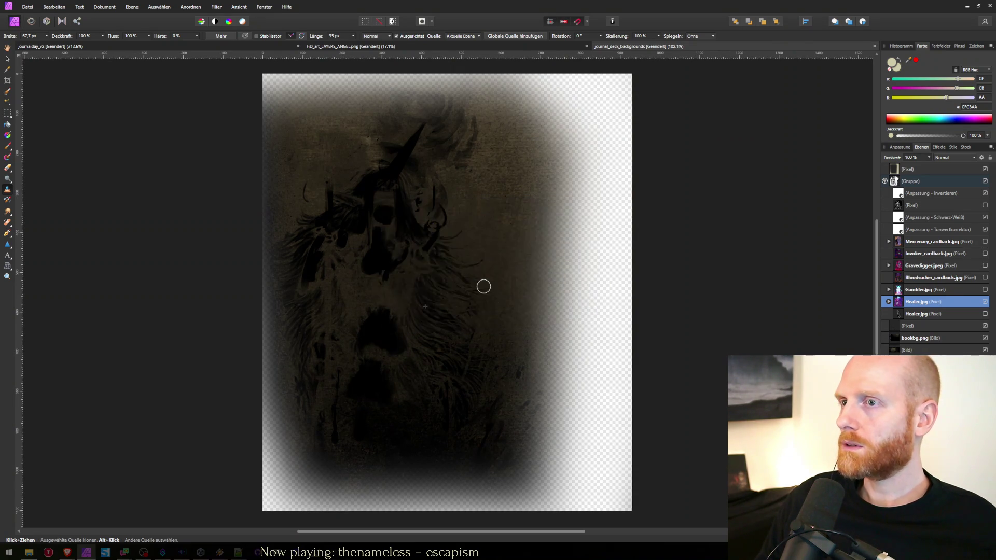
type("jou")
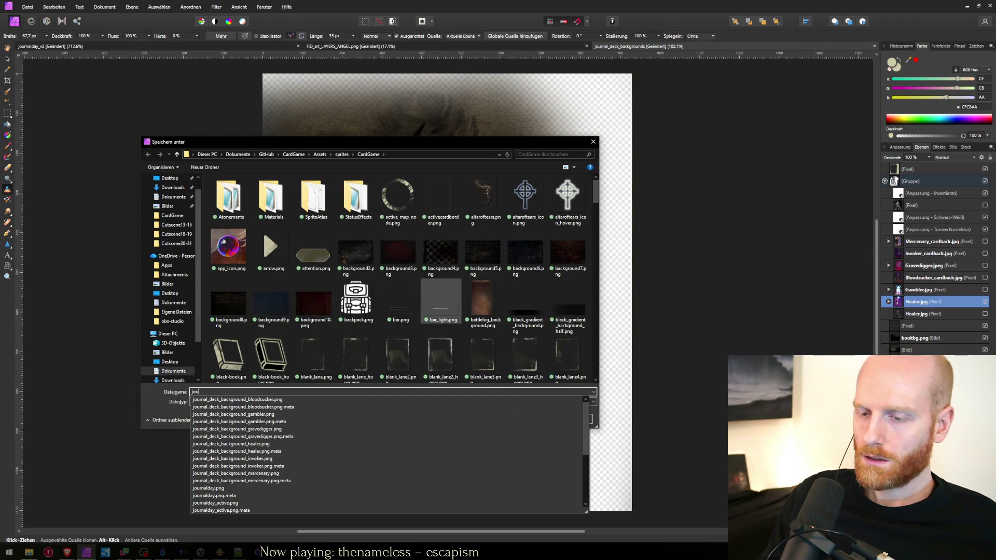
key("Down")
key("Down")
key("Down")
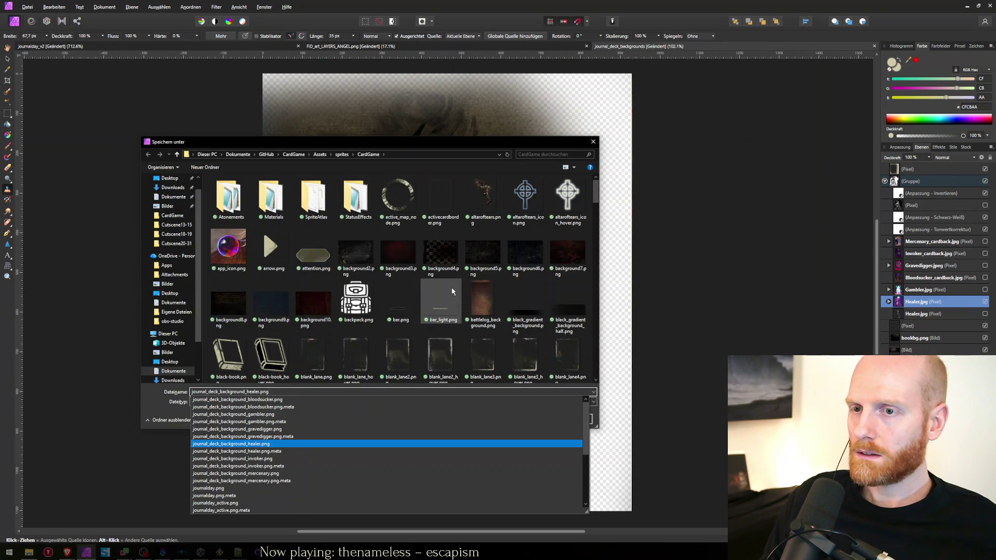
key("Return")
key("Return")
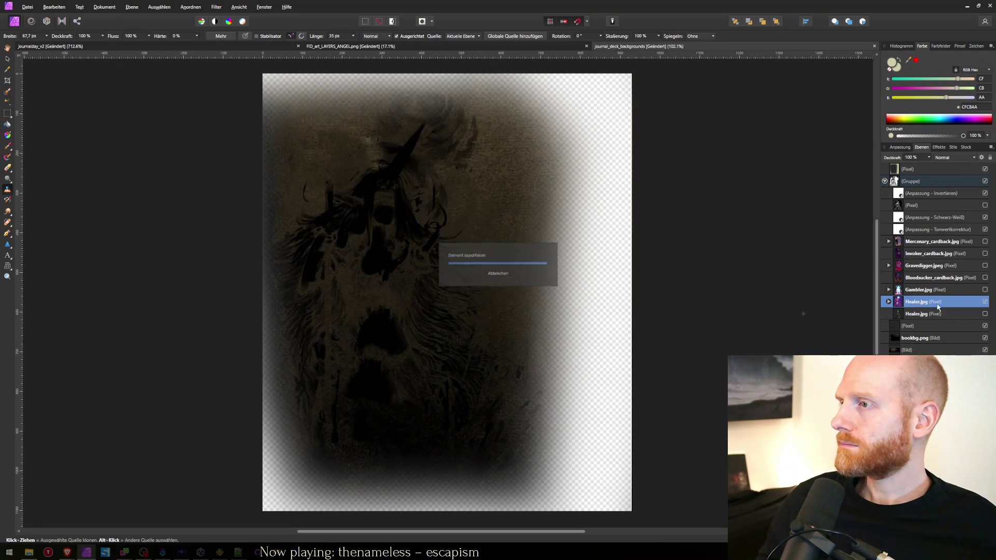
Hide Healer.jpg and export the gambler artwork over its journal deck background PNG.
left_click(985, 303)
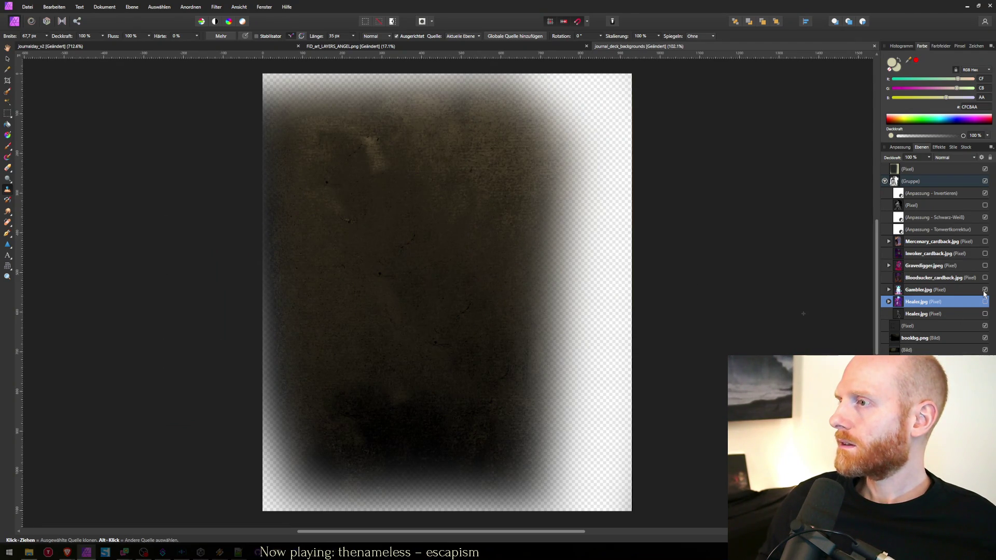
key("ctrl+alt+shift+s")
key("Return")
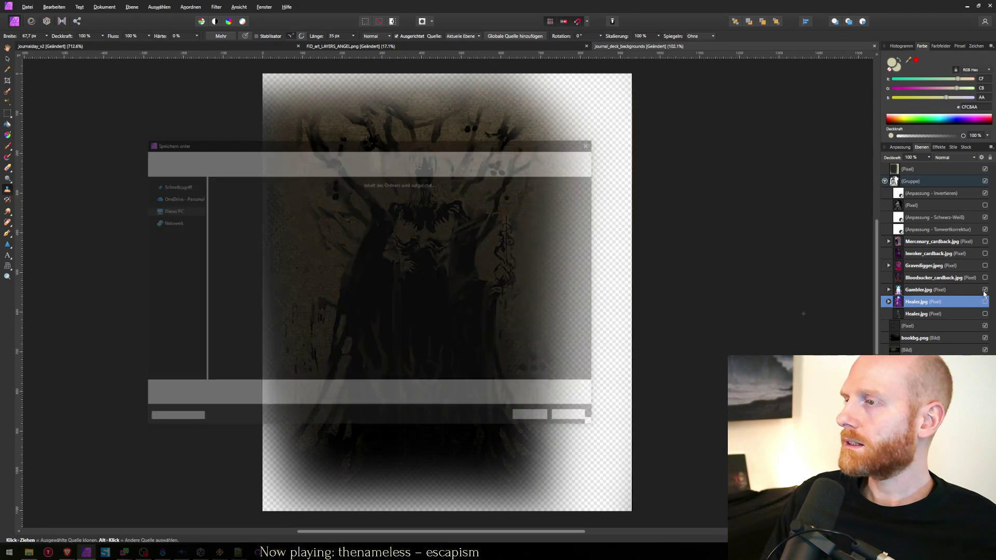
type("jou")
key("Down")
key("Down")
key("Return")
key("Return")
key("Return")
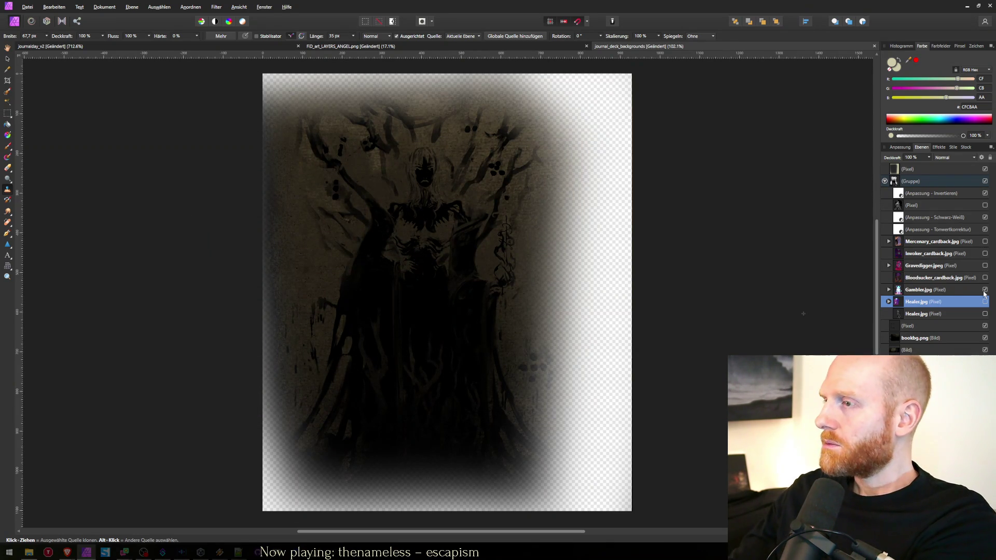
Swap Gambler.jpg for Bloodsucker_cardback.jpg and export it over journal_deck_background_bloodsucker.png.
left_click(976, 277)
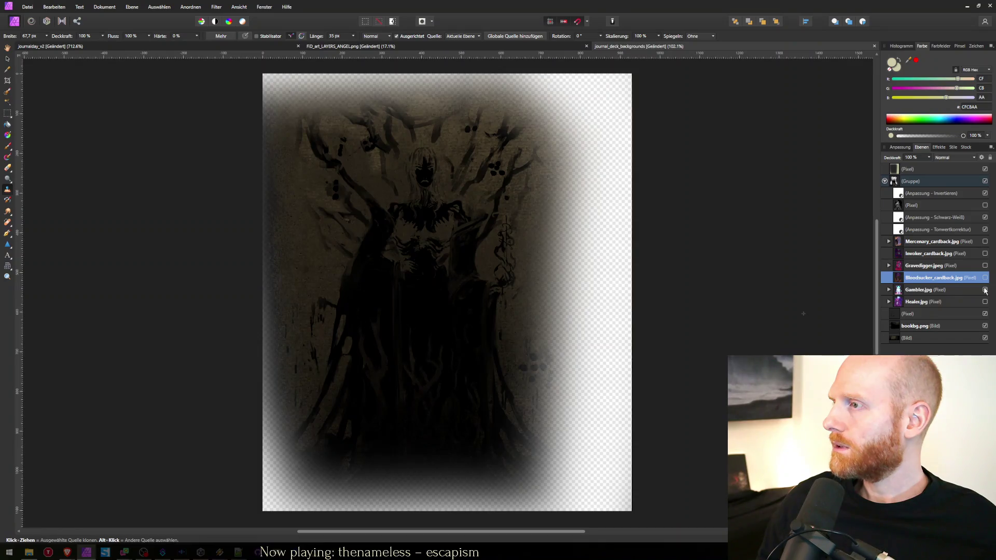
left_click(986, 289)
key("ctrl+alt+shift+s")
key("Return")
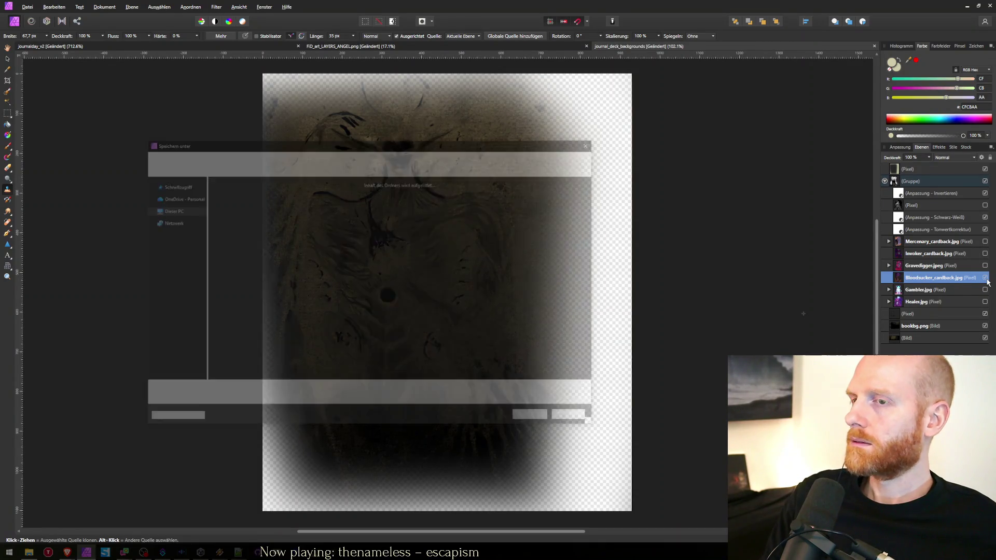
type("journ")
key("Down")
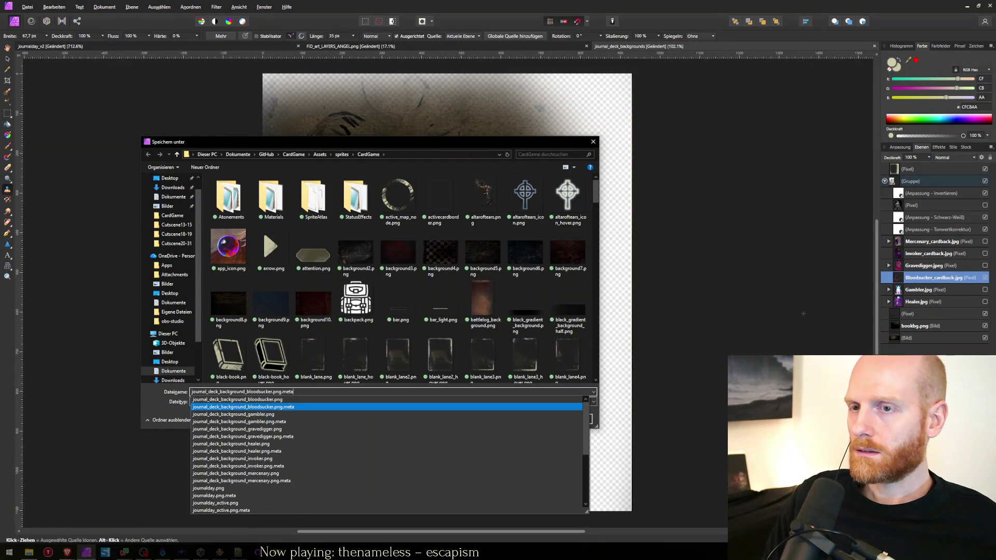
key("Return")
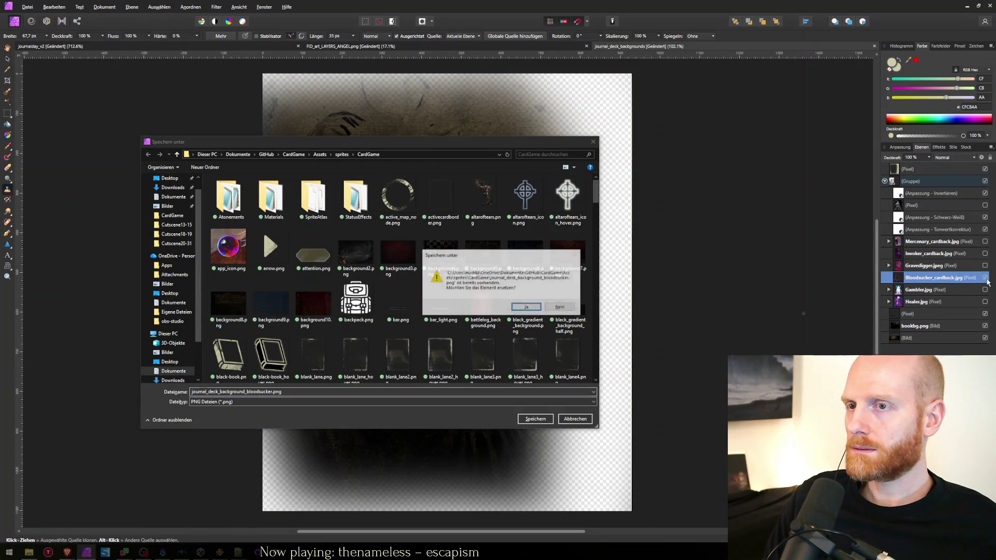
left_click(525, 305)
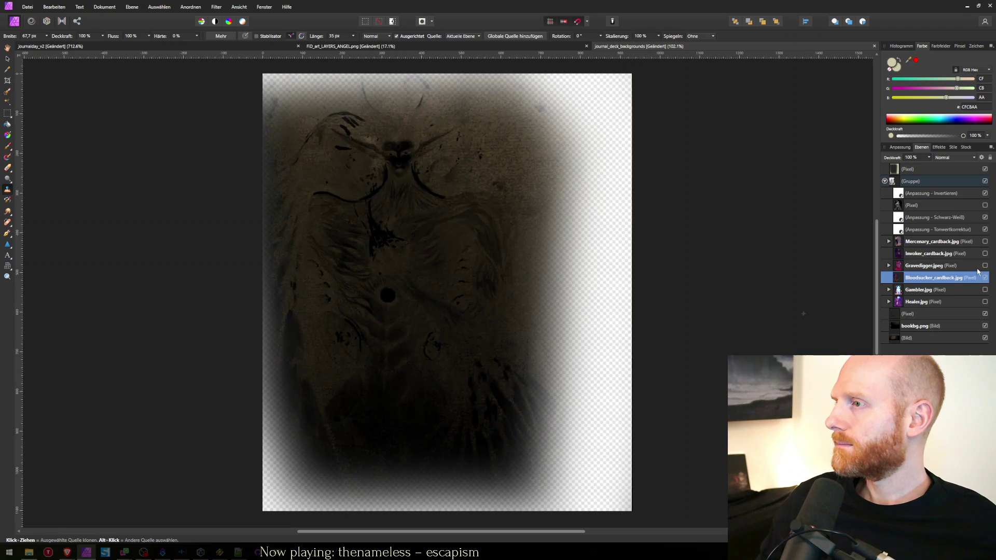
Show only the Gravedigger layer and export it over journal_deck_background_gravedigger.png.
left_click(985, 277)
left_click(967, 267)
left_click(986, 267)
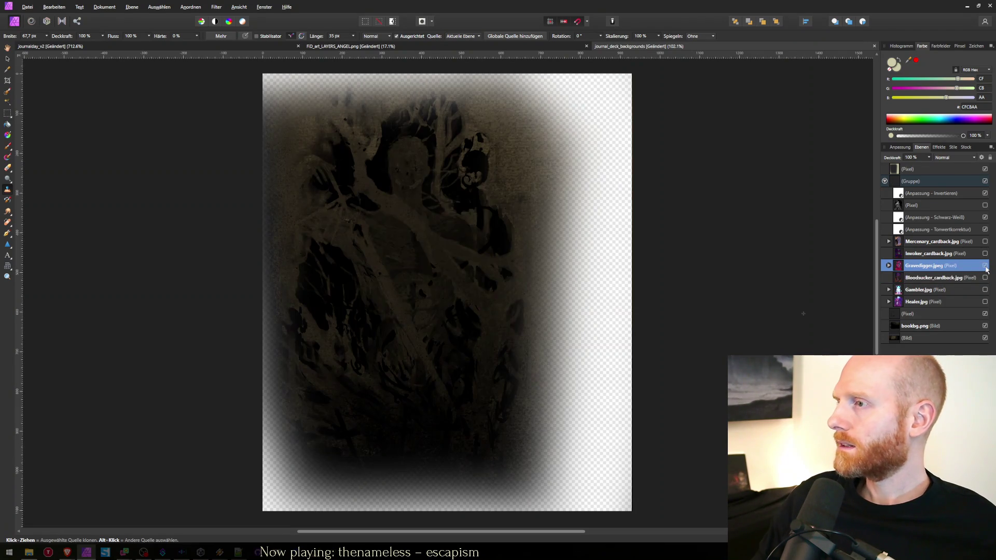
key("ctrl+alt+shift+w")
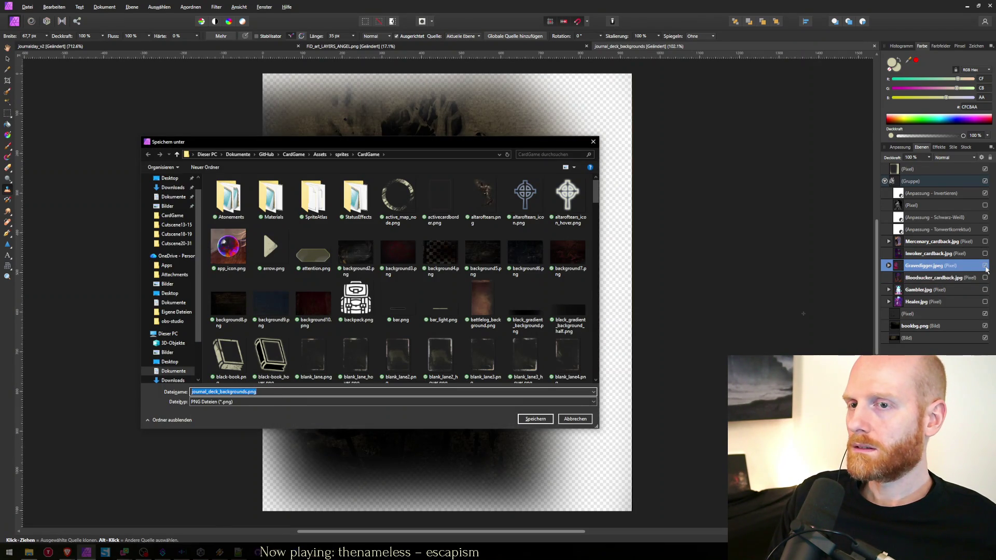
type("j")
key("Down")
key("Down")
key("Down")
key("Return")
key("Return")
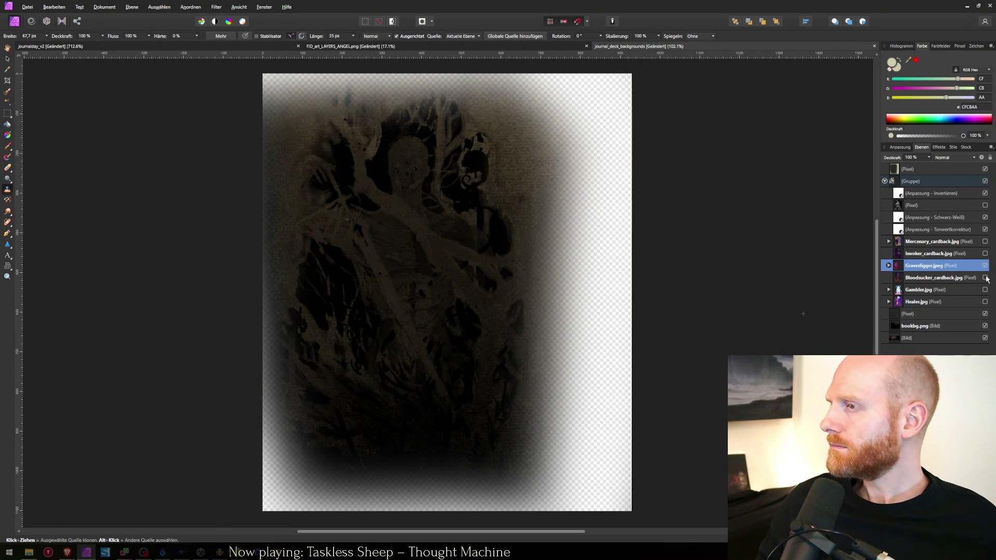
Toggle the gravedigger artwork on and off to compare, leaving it hidden.
left_click(986, 266)
left_click(986, 266)
left_click(986, 266)
left_click(985, 267)
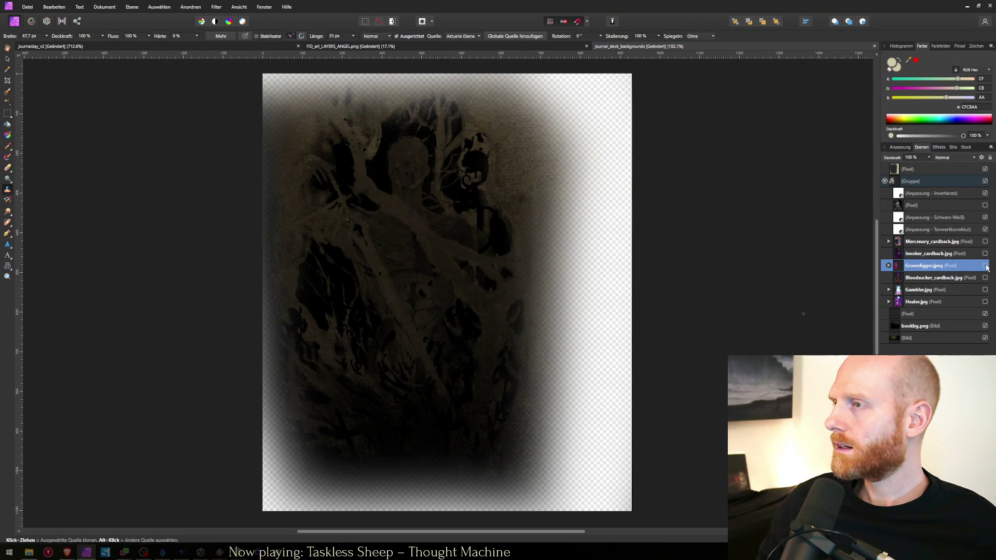
left_click(986, 266)
Show Invoker_cardback.jpg, export it over journal_deck_background_invoker.png, then hide it and select Mercenary.
left_click(961, 254)
left_click(984, 253)
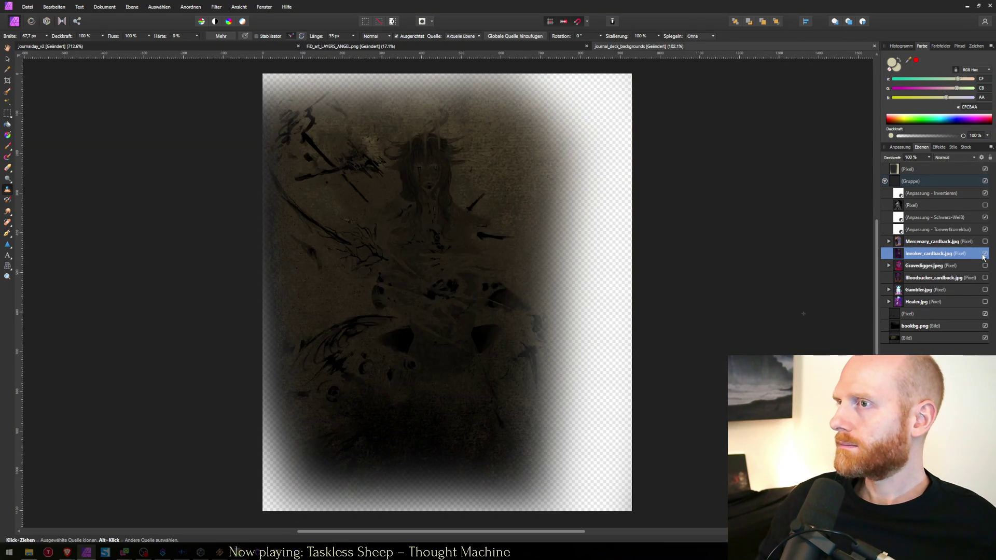
key("ctrl+s")
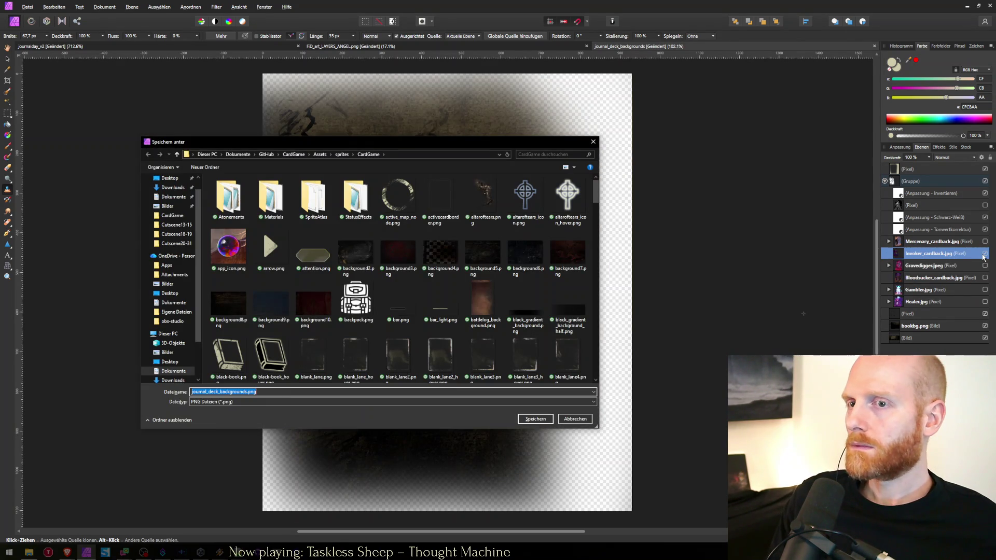
type("j")
key("Down")
key("Down")
key("Down")
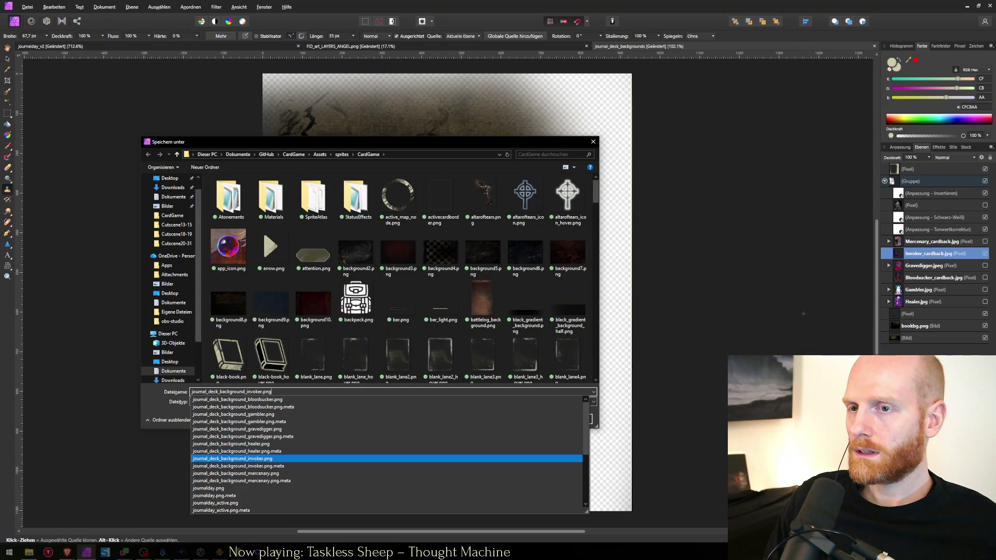
key("Return")
key("Return")
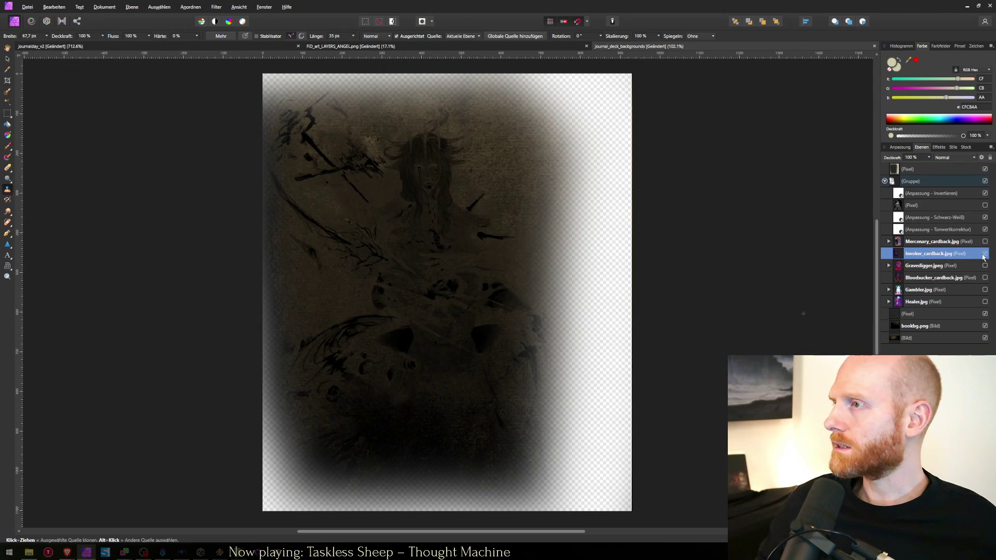
left_click(985, 253)
left_click(979, 243)
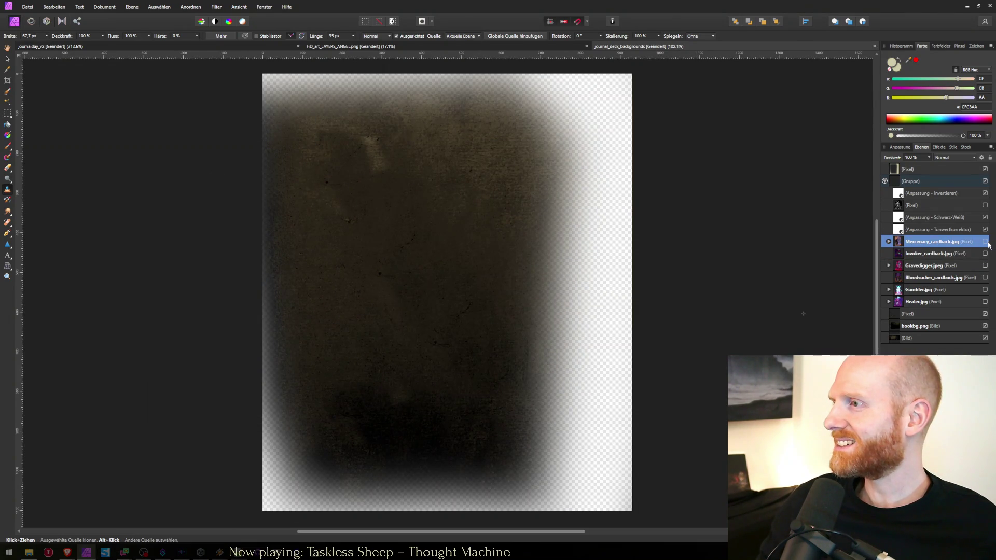
Show the mercenary artwork and export it over journal_deck_background_mercenary.png.
left_click(985, 242)
key("ctrl+alt+shift+s")
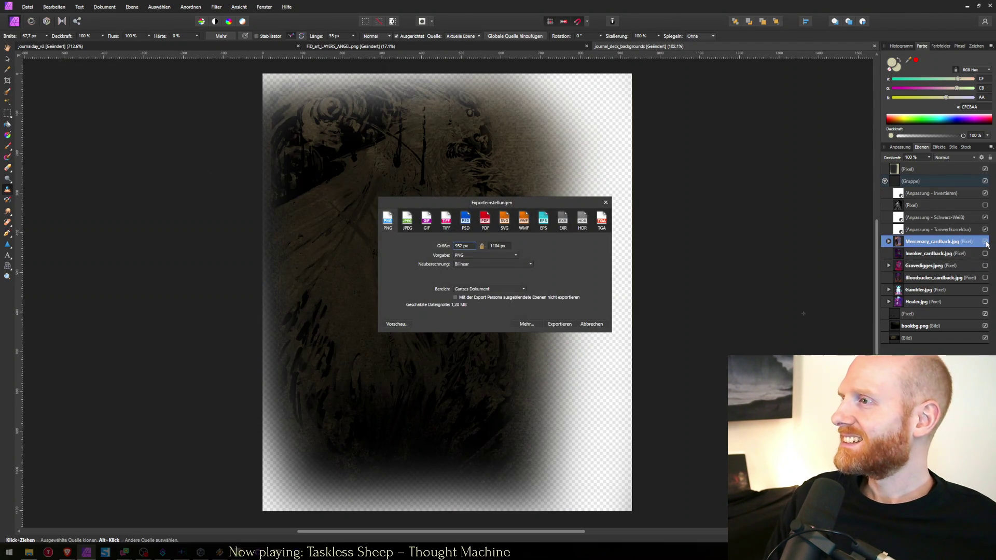
key("Return")
type("joun")
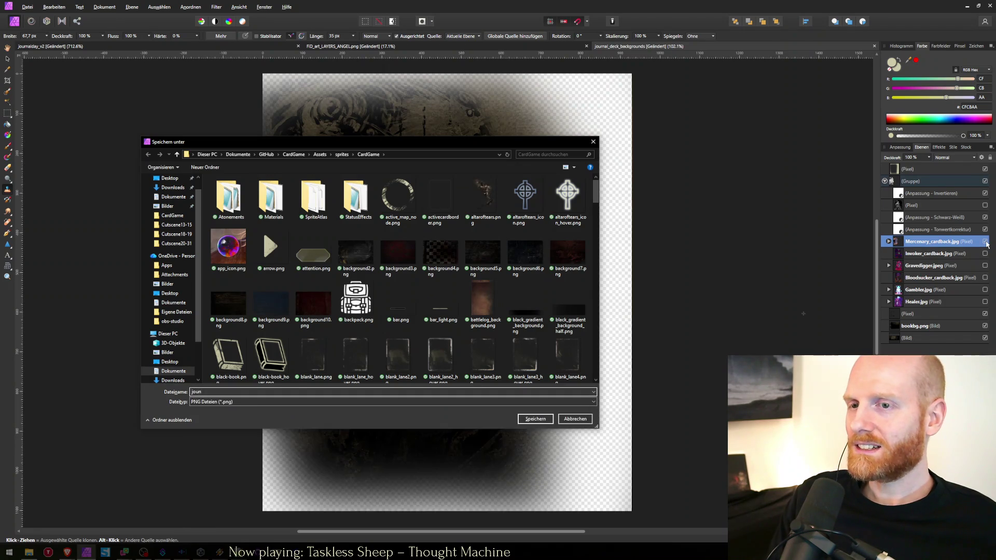
key("Down")
key("Down")
key("Down")
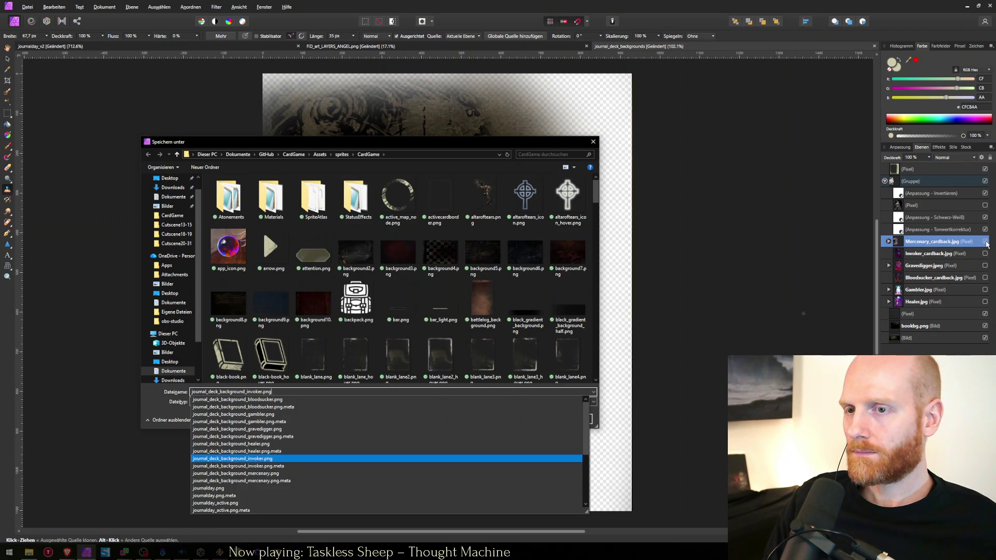
key("Return")
key("Return")
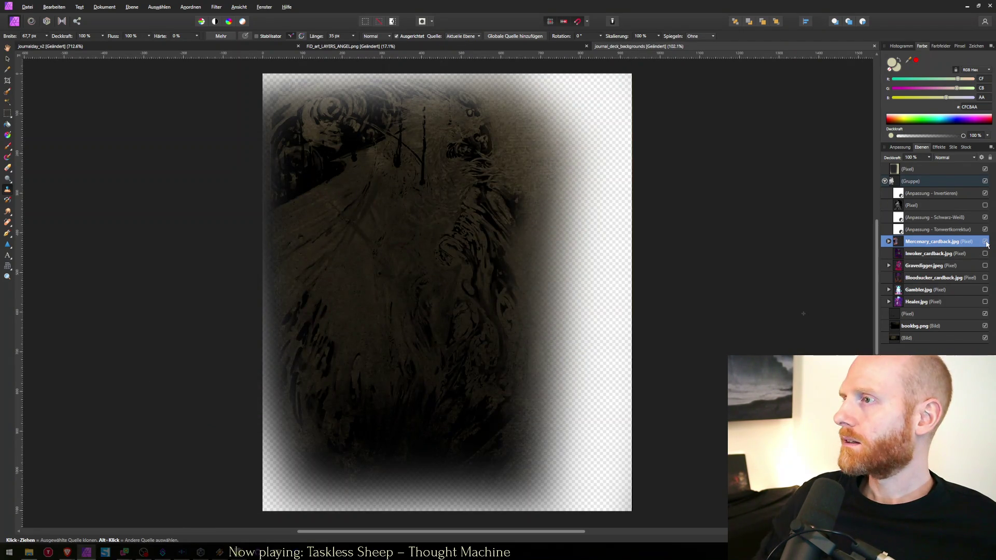
Delete the (Pixel) layer from the group and switch back to Unity.
left_click(984, 208)
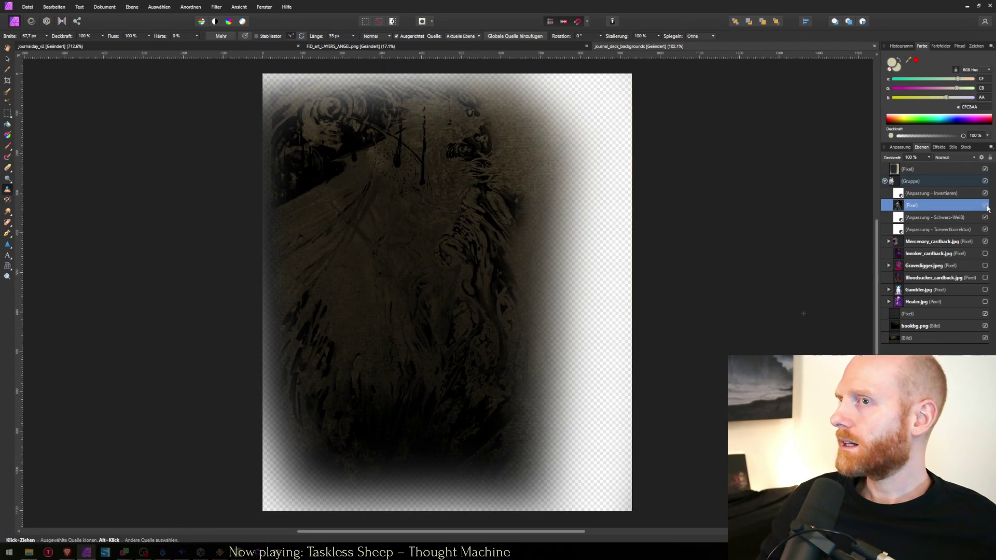
double_click(966, 205)
left_click(900, 206)
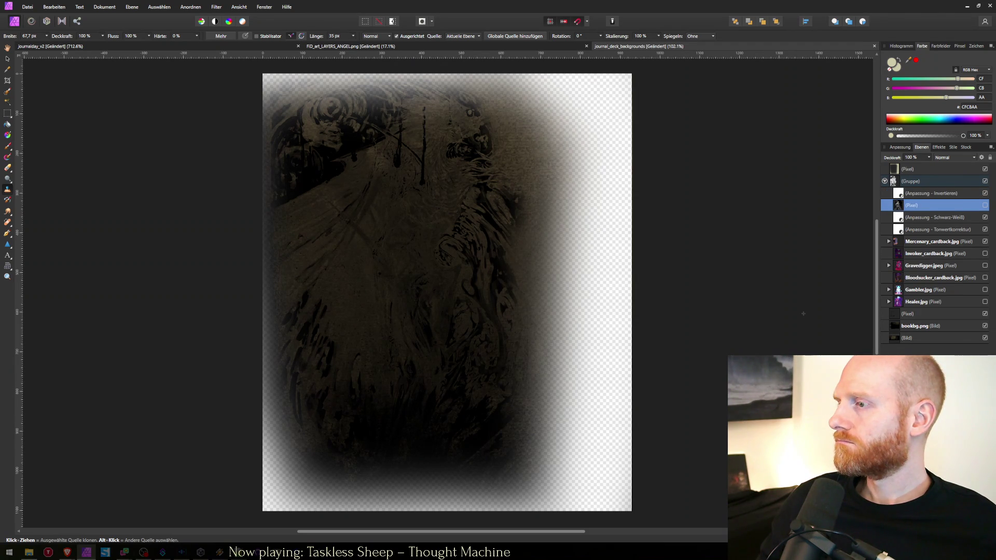
key("Delete")
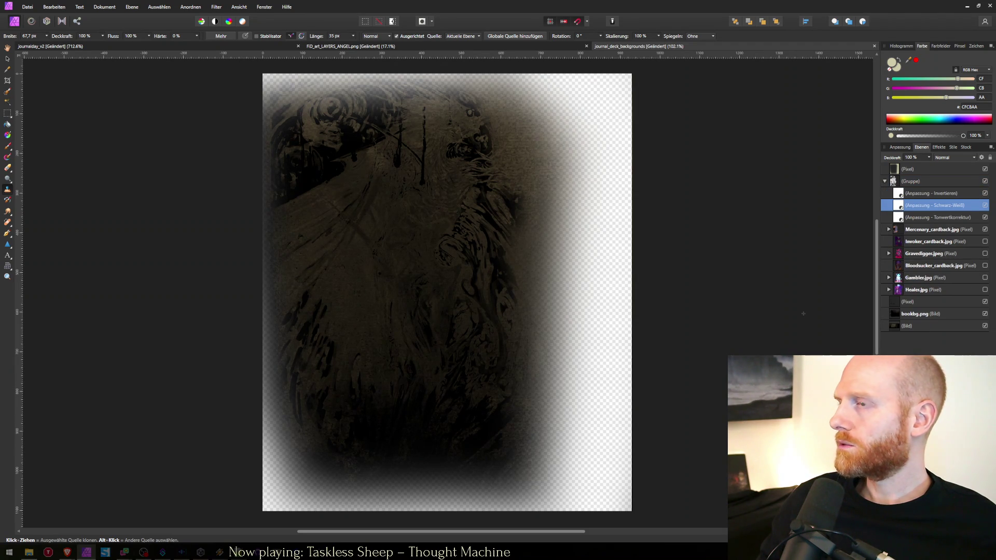
key("alt+Tab")
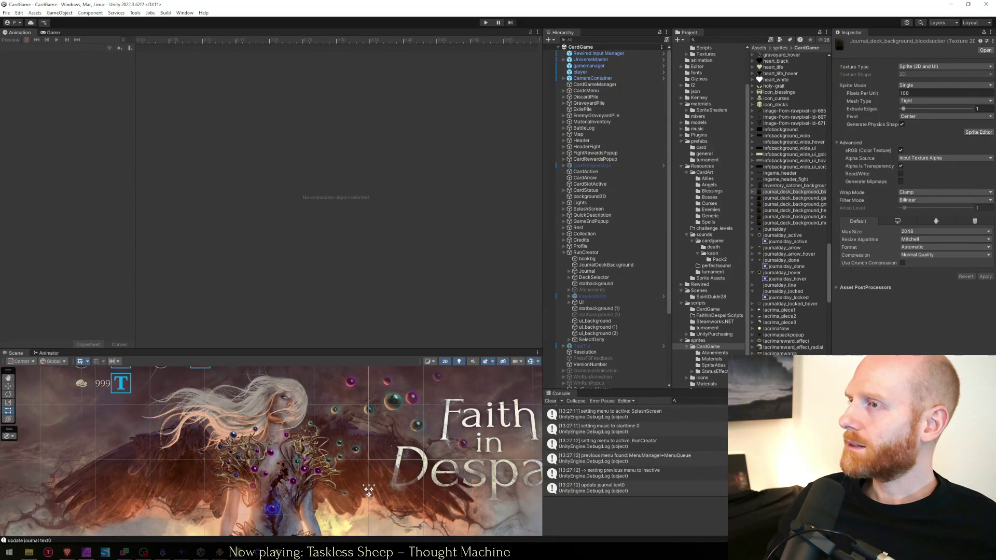
Enable crunch compression on the bloodsucker background at compressor quality 38 and apply it.
left_click(792, 223)
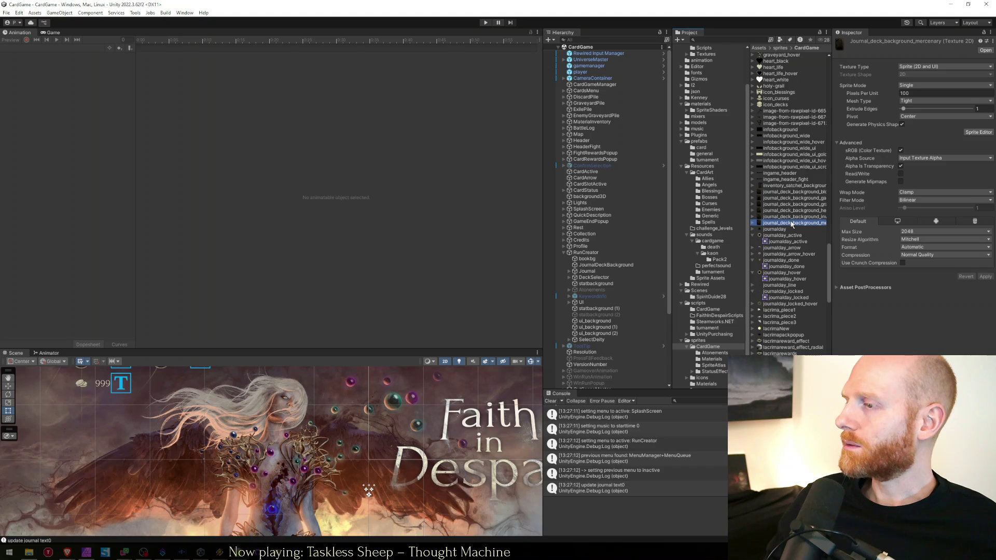
left_click(795, 193)
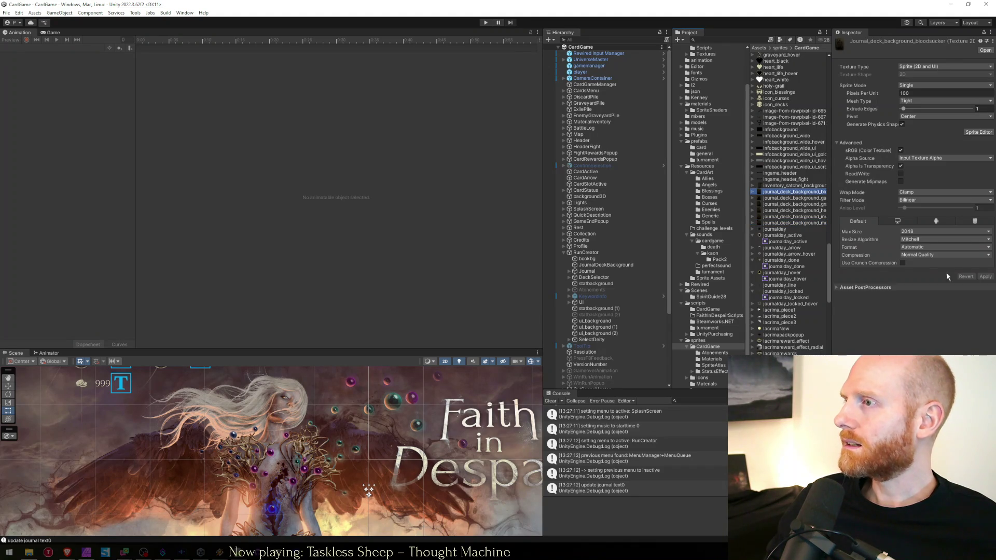
left_click(903, 263)
left_click_drag(936, 272, 921, 275)
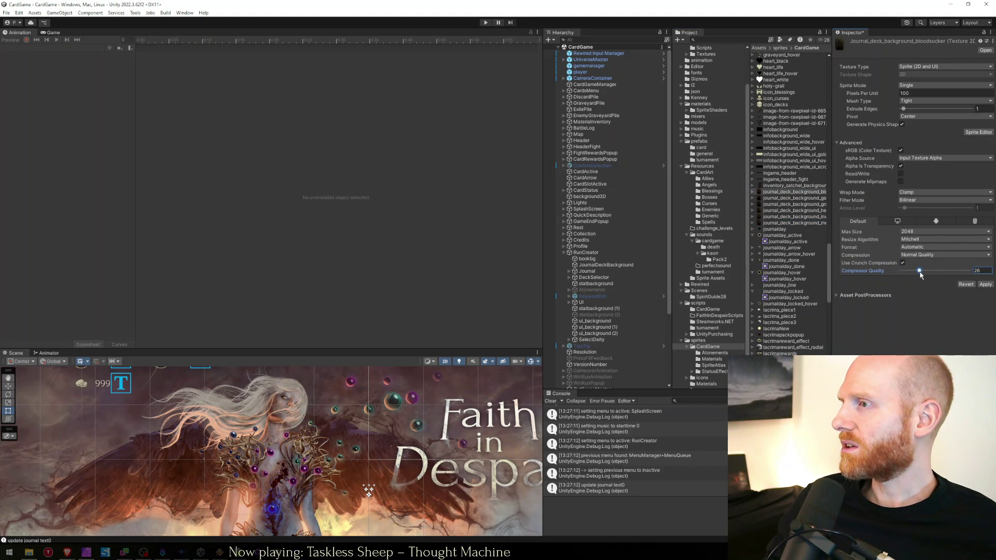
left_click(983, 285)
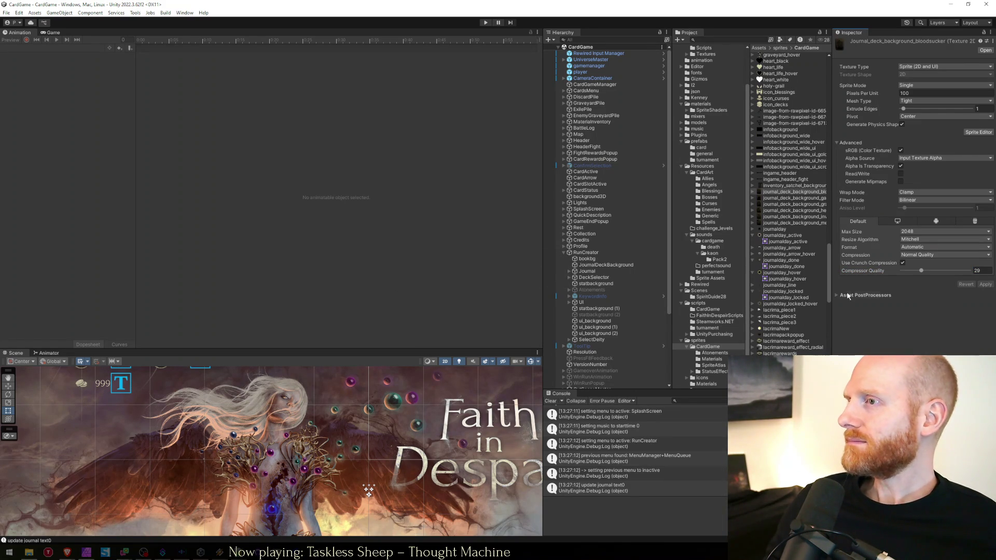
Select all five journal deck backgrounds, enable crunch with lowered compressor quality, and check the reimport.
left_click(798, 199)
left_click(797, 192)
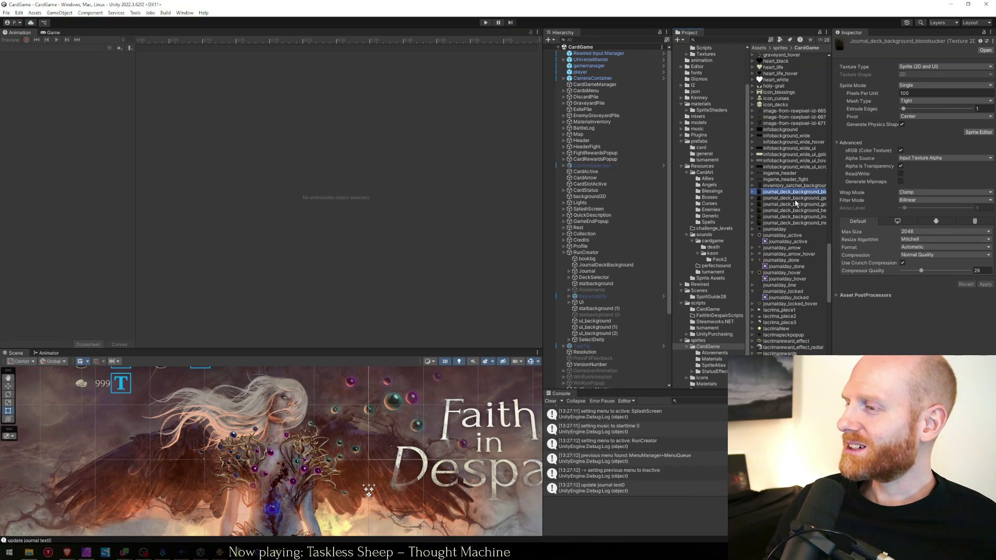
left_click(796, 200)
left_click(796, 223, "shift")
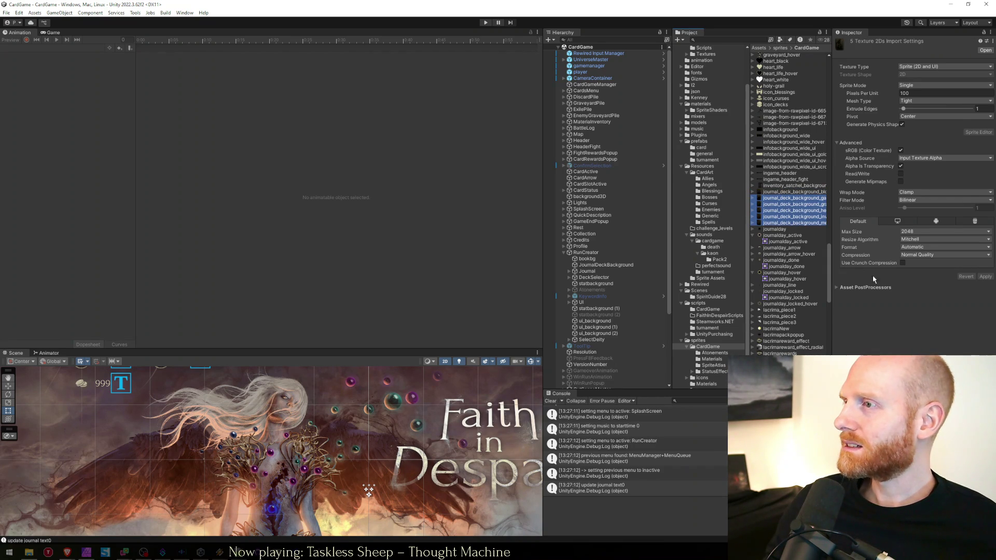
left_click(900, 266)
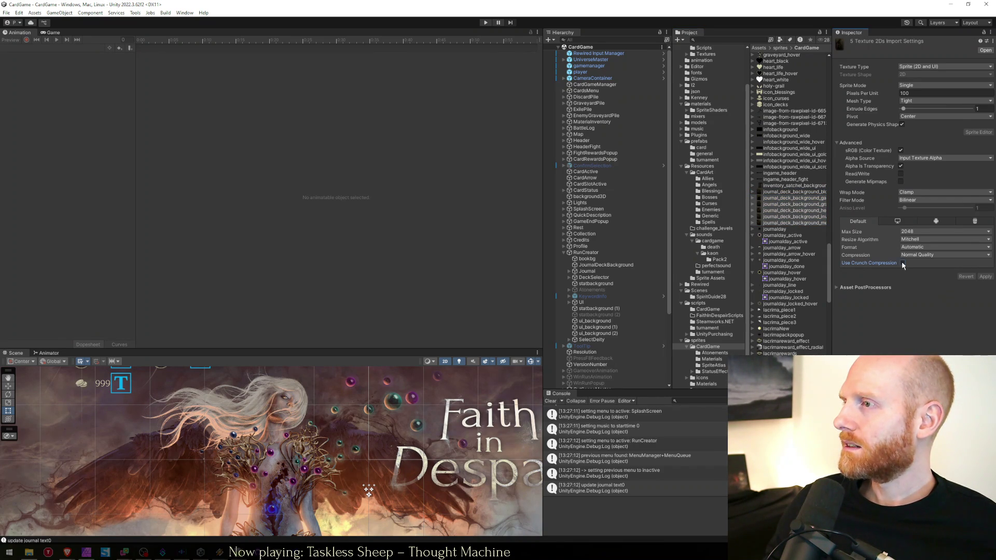
left_click(903, 263)
left_click_drag(930, 273, 920, 273)
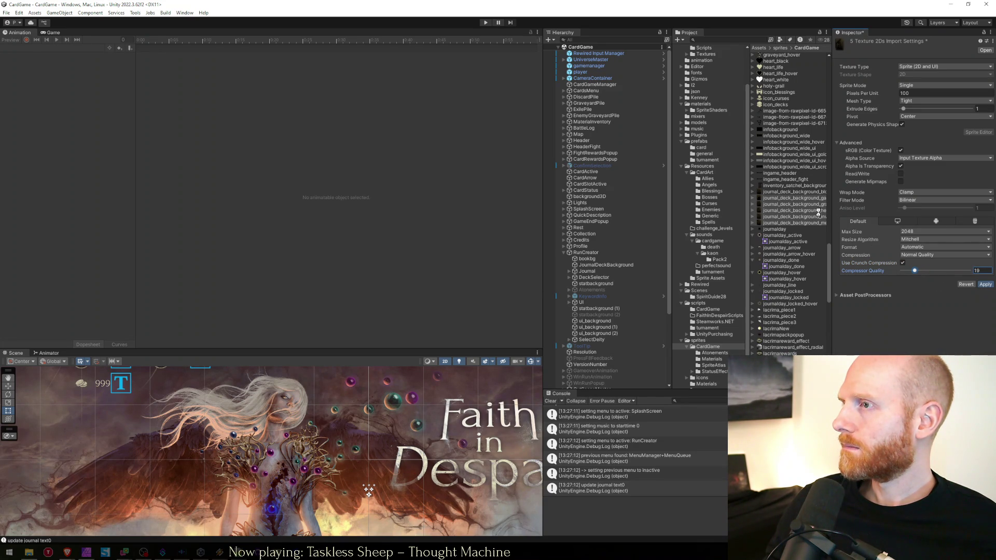
left_click(799, 192)
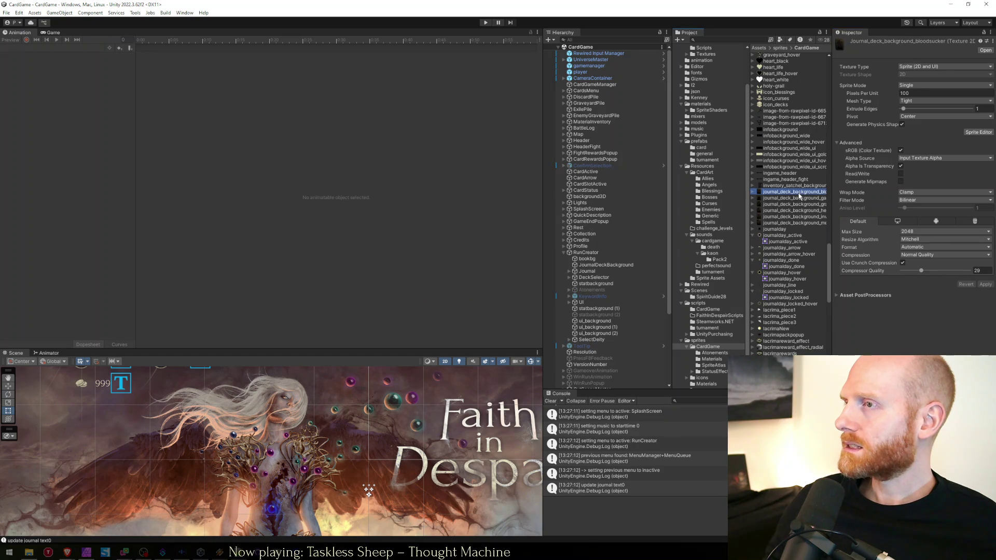
key("Down")
key("Down")
key("Down")
key("Down")
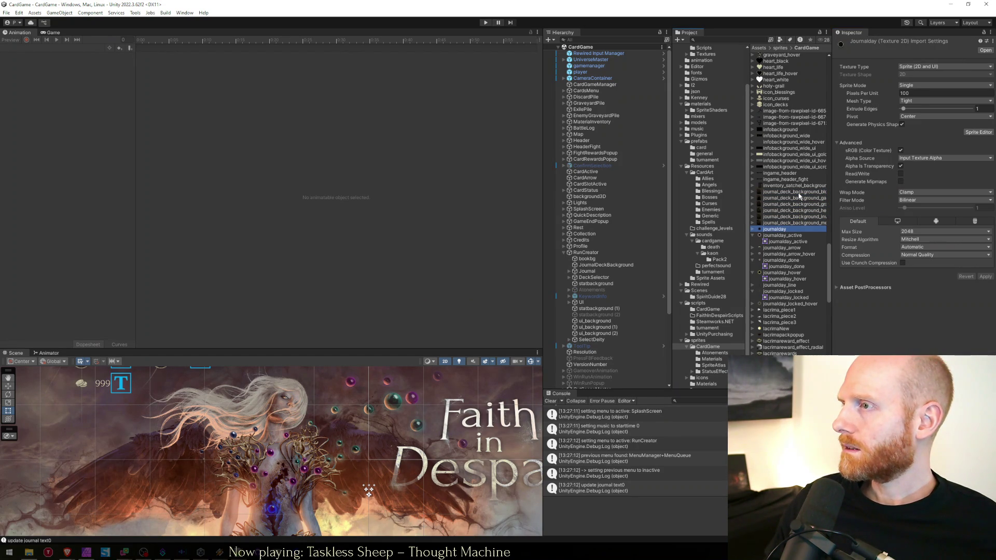
Step through the journalday textures and select all eight journalday state textures.
key("Down")
key("Left")
key("Down")
key("Down")
key("Down")
key("Left")
key("Down")
key("Left")
key("Down")
key("Down")
key("Left")
key("Down")
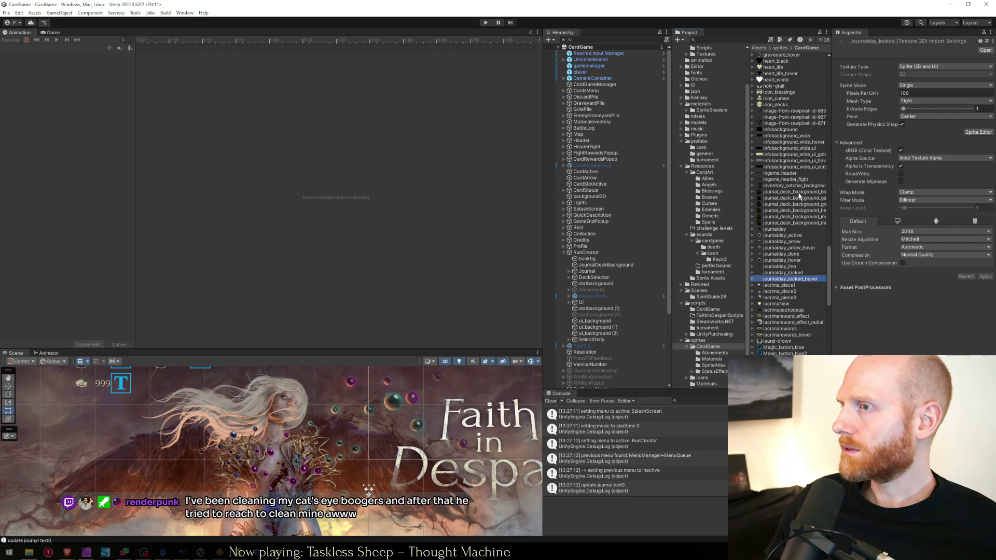
key("Down")
key("Down")
key("Down")
key("Up")
key("Up")
key("Up")
key("shift+Up")
key("shift+Up")
key("shift+Up")
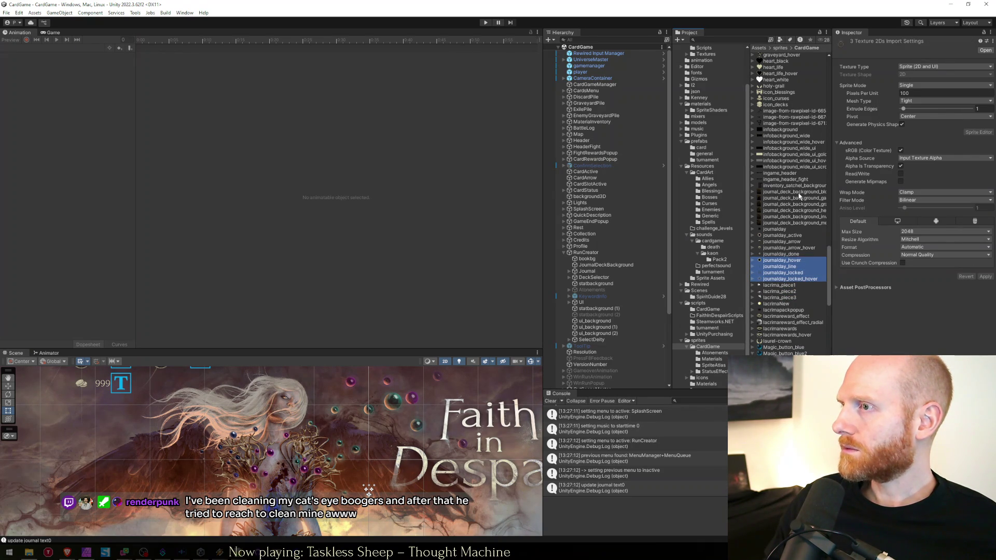
Enable crunch compression on the eight state textures and plain journalday, apply, then view the Game tab.
left_click(903, 263)
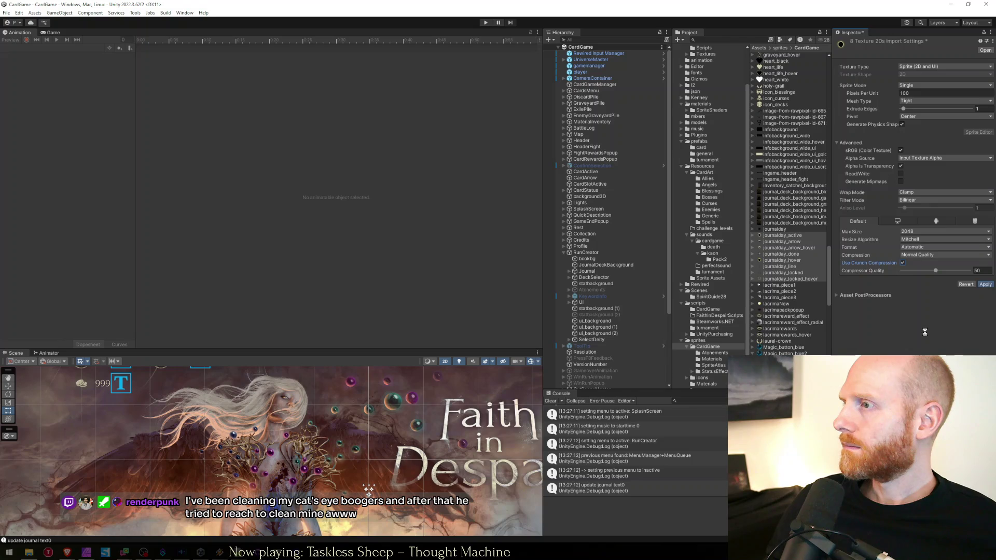
left_click(791, 230)
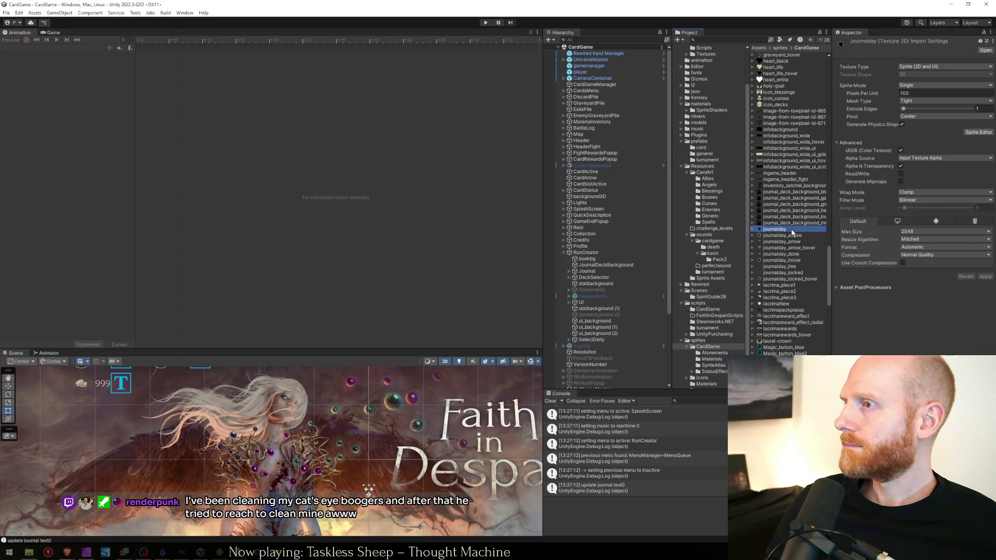
left_click(904, 263)
left_click(986, 284)
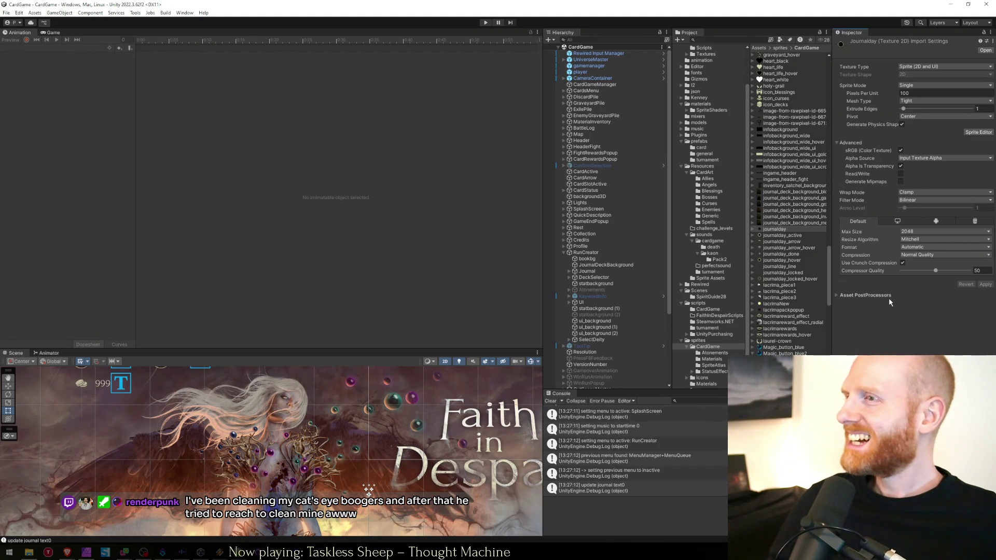
left_click(791, 280)
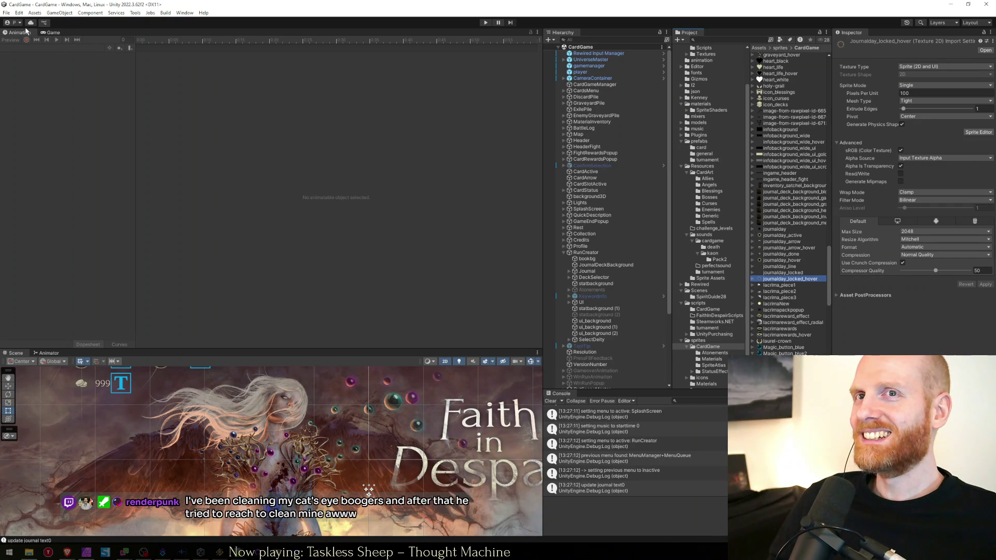
left_click(52, 32)
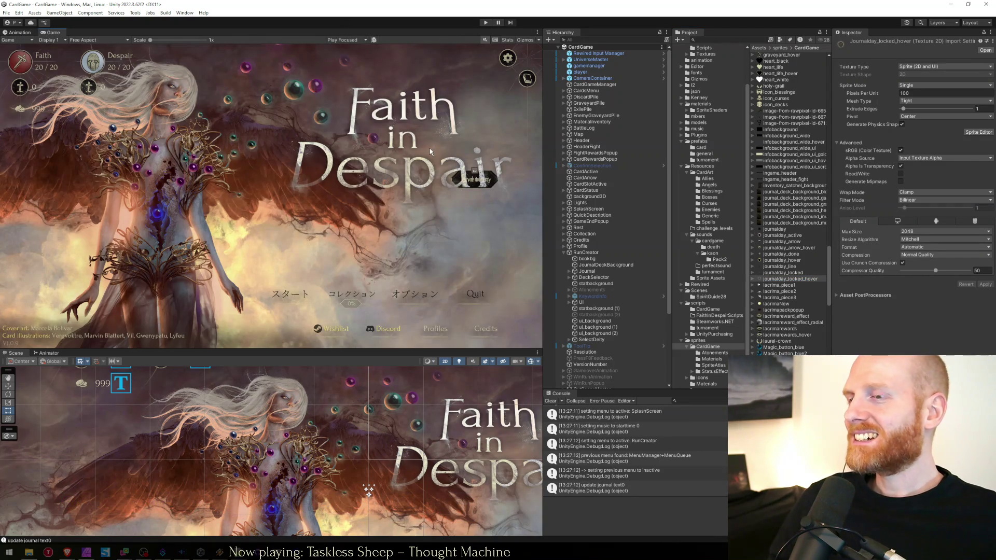
Enter Play mode, open the journal screen and maximize the game view.
left_click(486, 23)
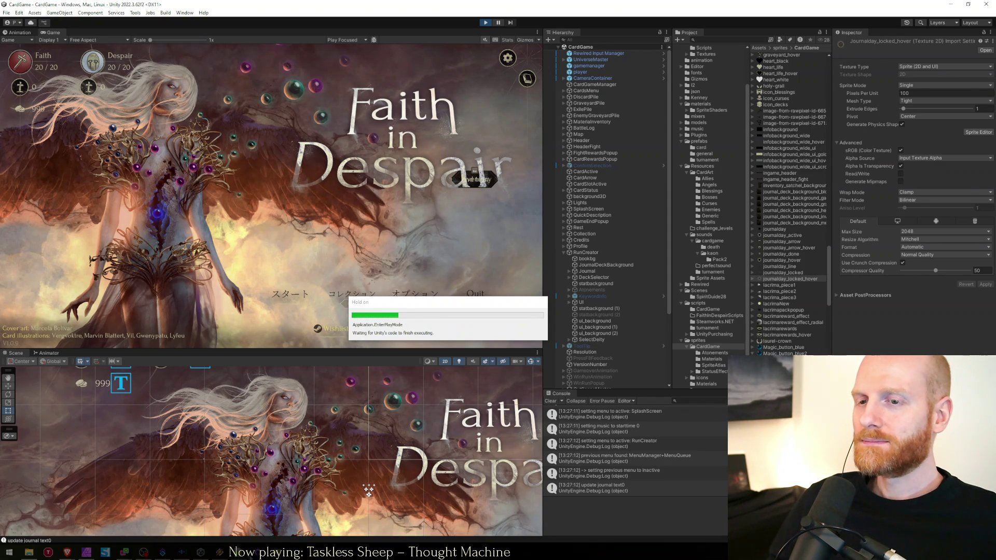
key("alt+Tab")
key("Down")
key("Down")
key("Down")
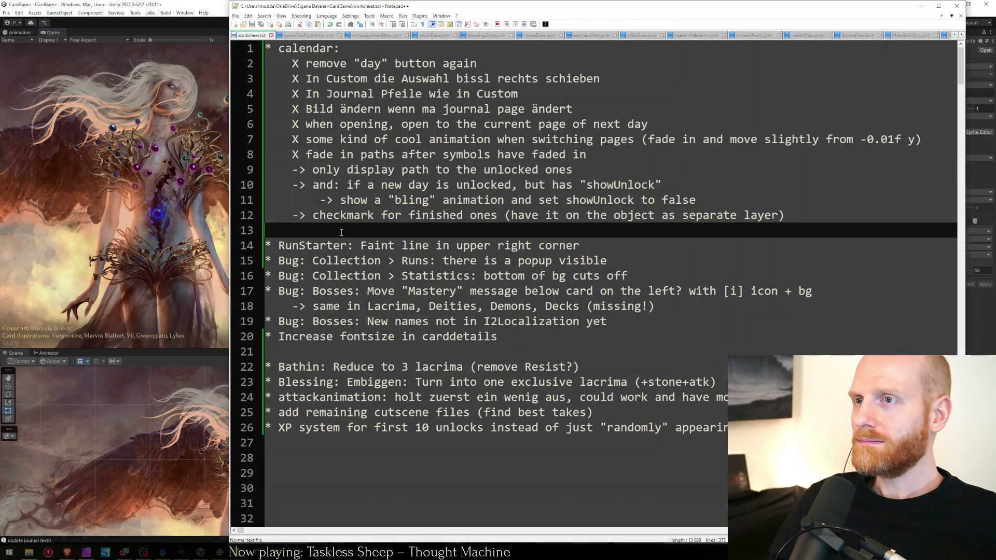
left_click(172, 158)
left_click(297, 295)
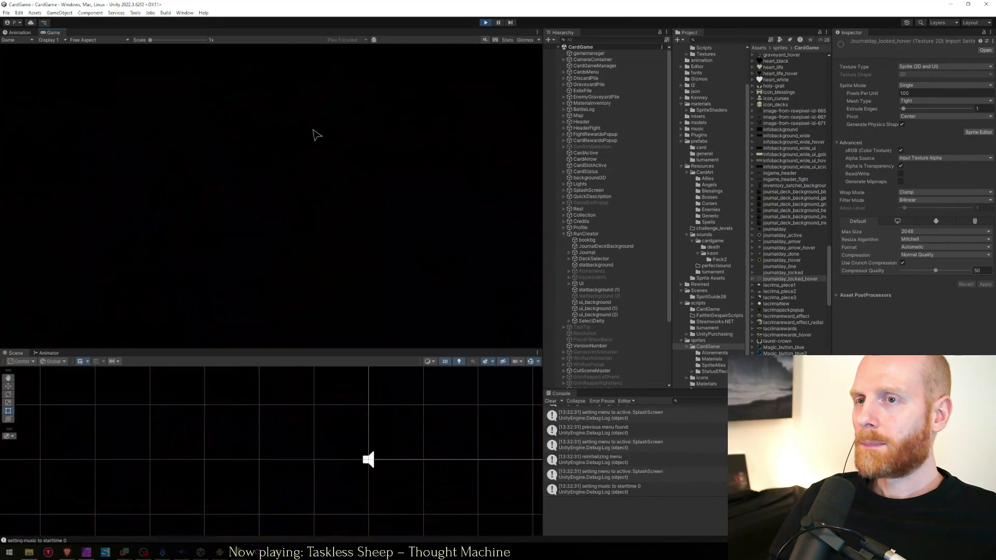
key("shift+space")
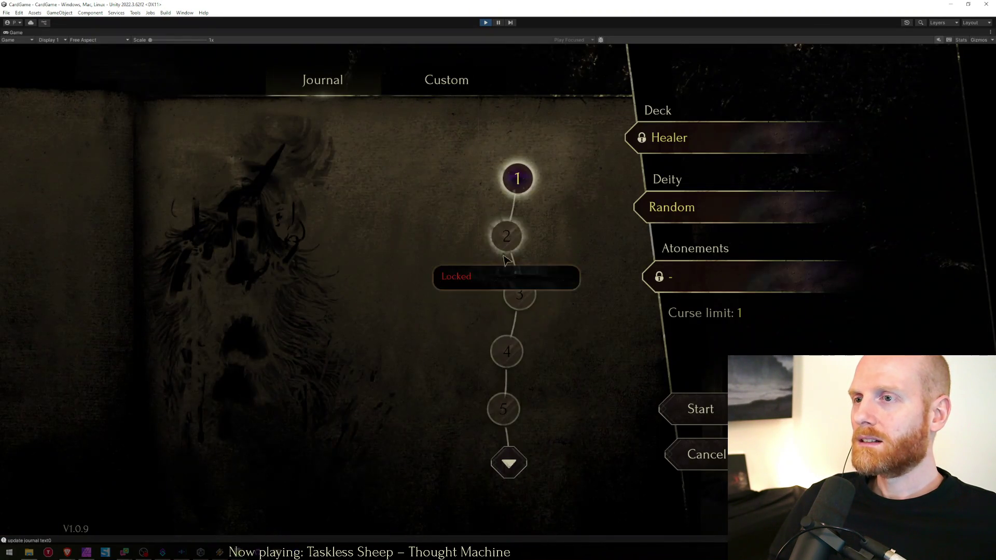
Page the journal down through days 11–15 and beyond, then back to the first days.
left_click(509, 463)
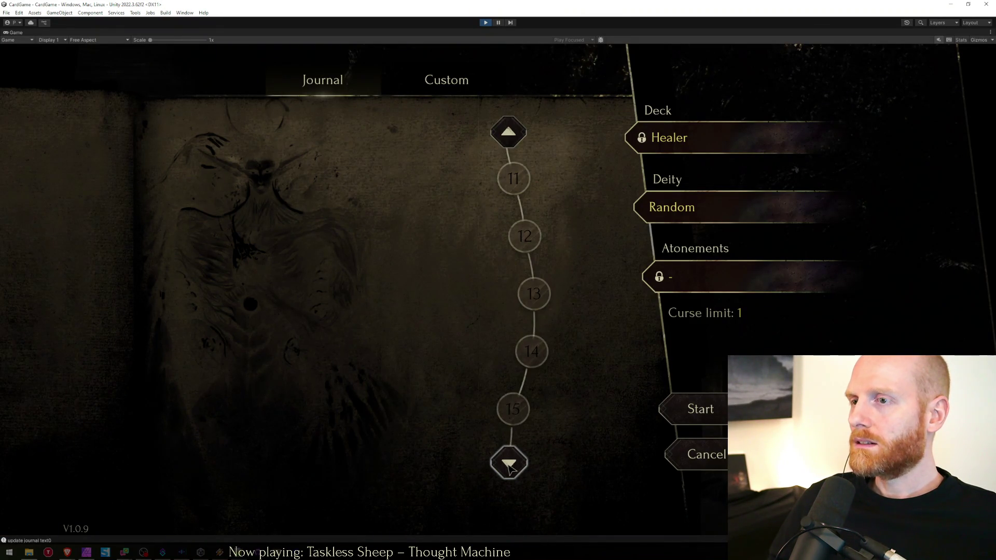
left_click(508, 464)
left_click(509, 464)
left_click(509, 465)
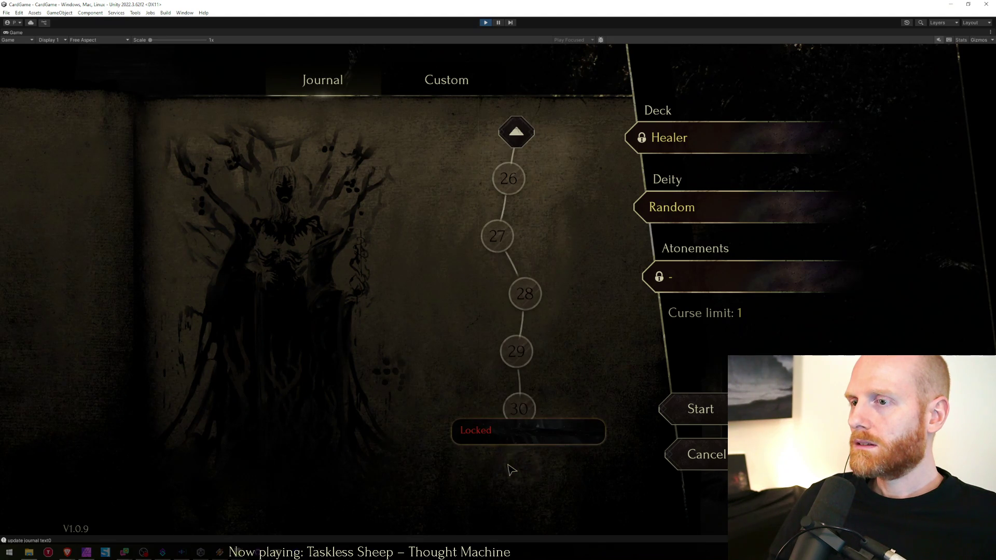
left_click(540, 129)
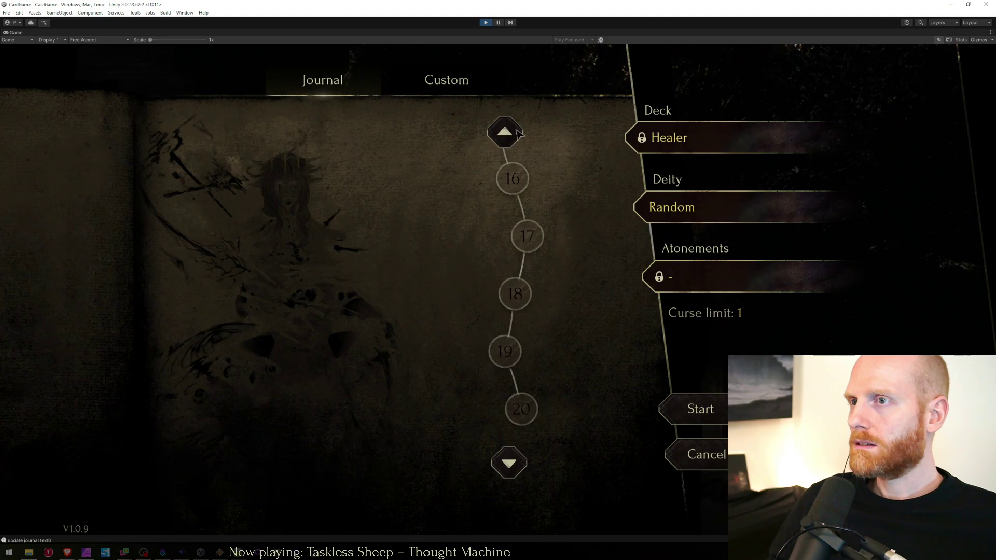
left_click(507, 132)
left_click(508, 133)
left_click(508, 133)
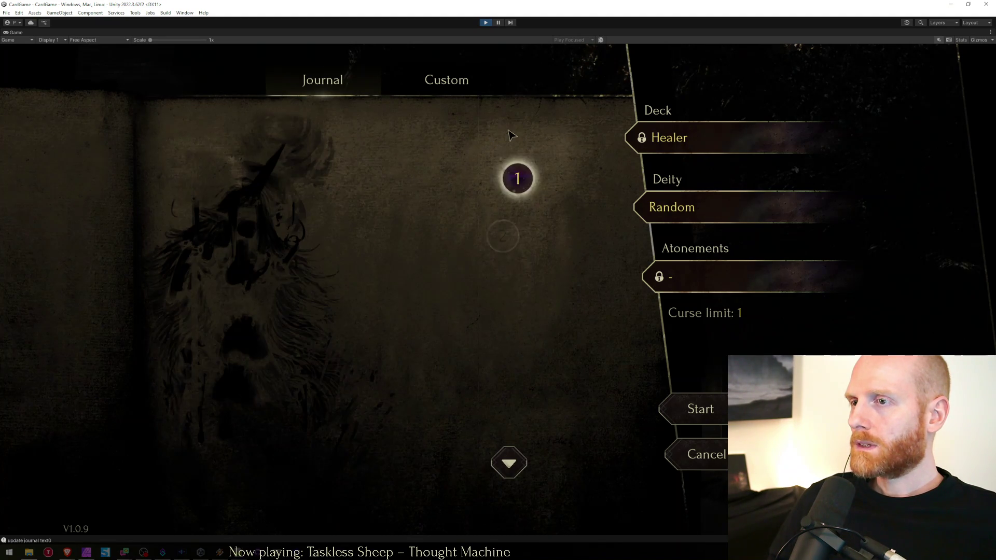
left_click(516, 473)
left_click(517, 473)
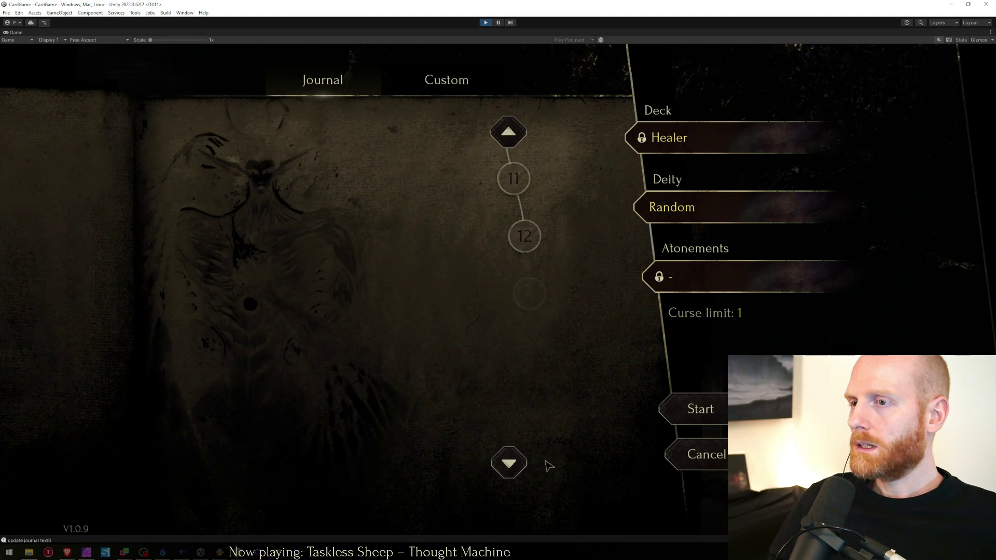
left_click(514, 133)
left_click(514, 132)
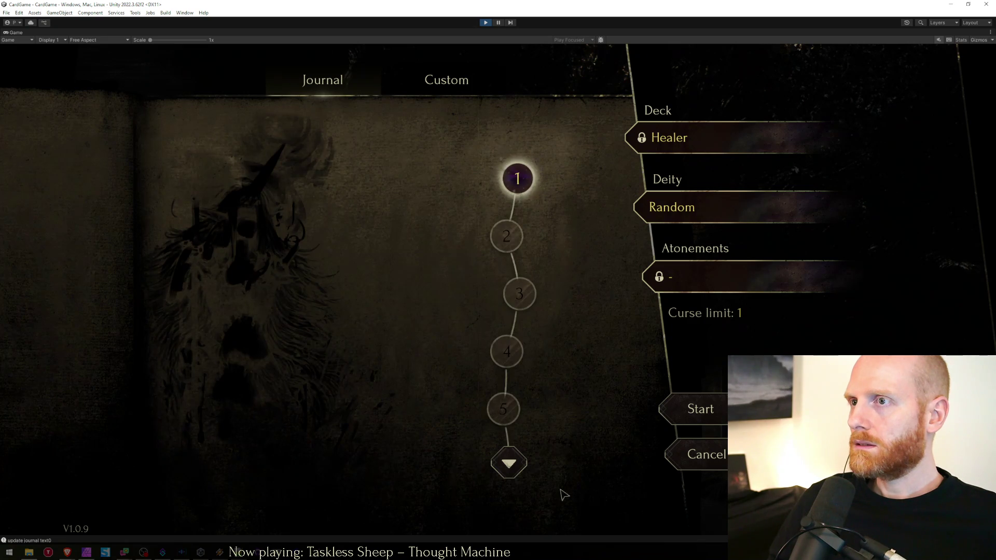
Page to days 21–25 and the last days 26–31, back to days 1–5, then stop the test.
left_click(510, 467)
left_click(513, 474)
left_click(511, 469)
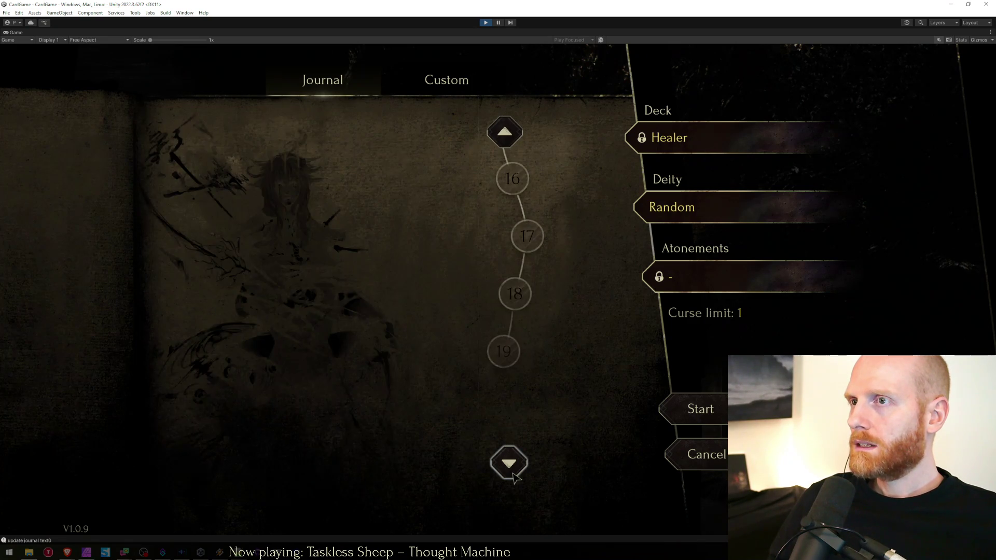
left_click(508, 462)
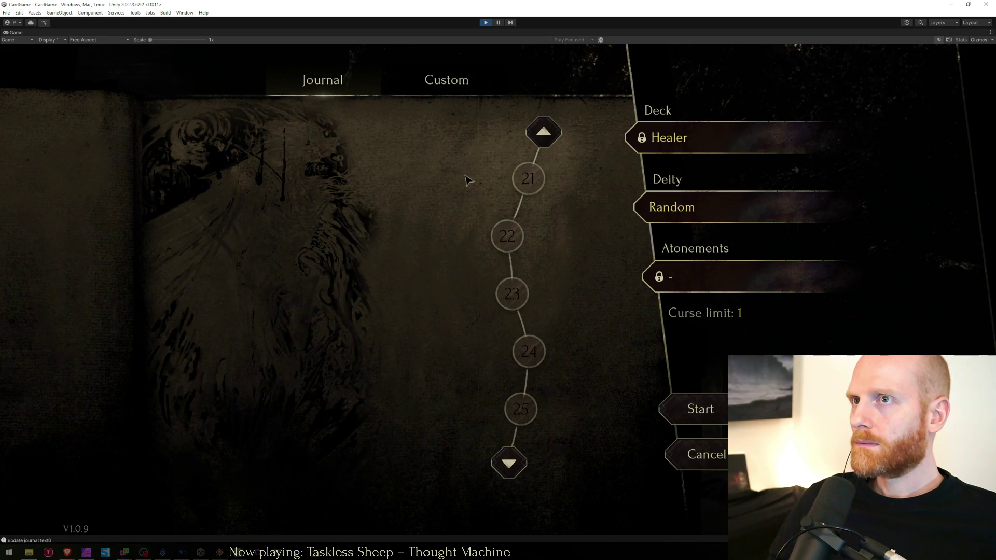
left_click(541, 133)
left_click(515, 134)
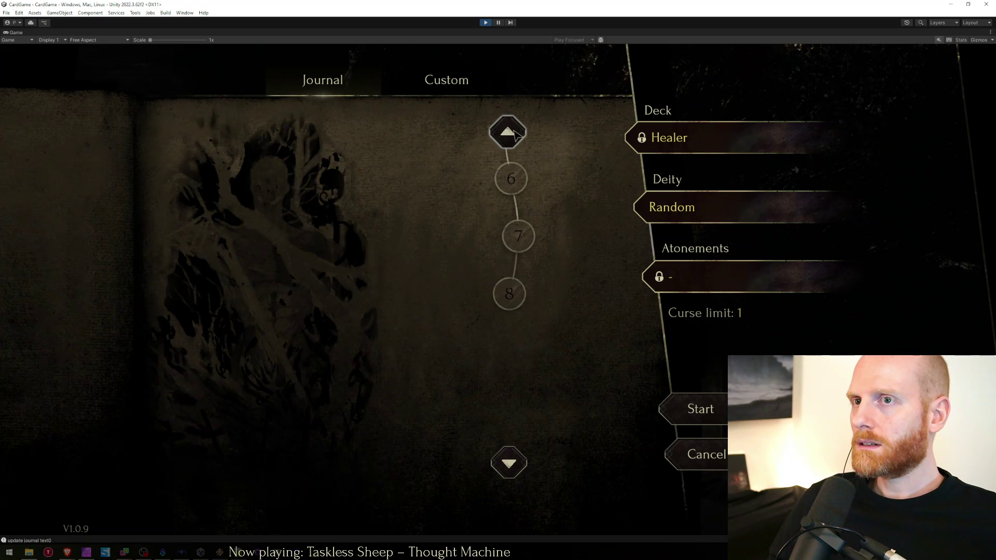
left_click(516, 135)
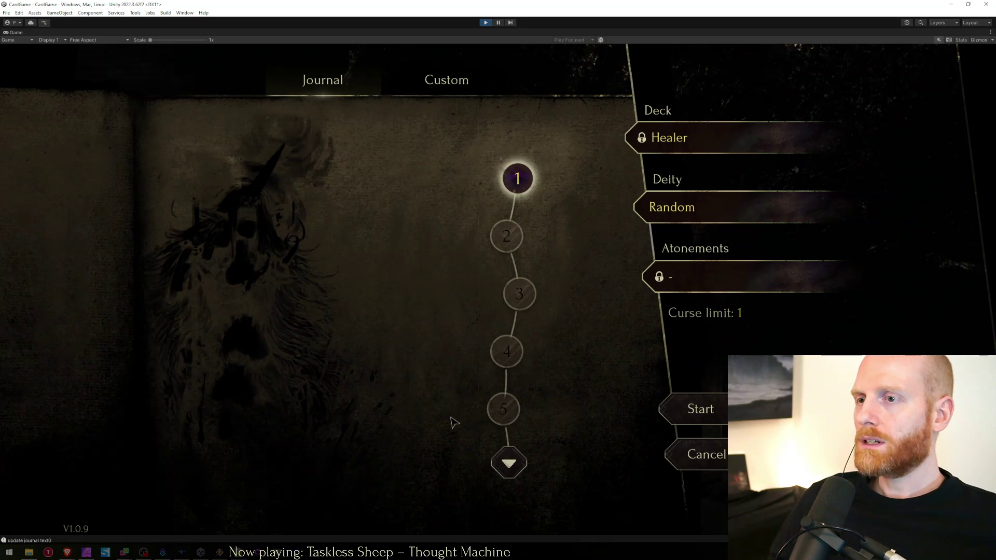
left_click(493, 466)
left_click(493, 466)
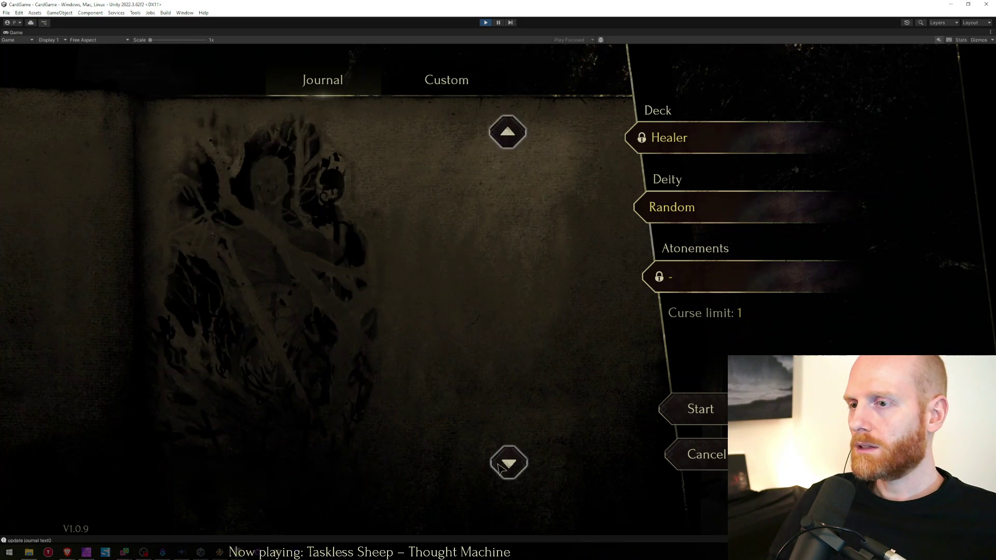
left_click(493, 466)
left_click(493, 466)
left_click(493, 466)
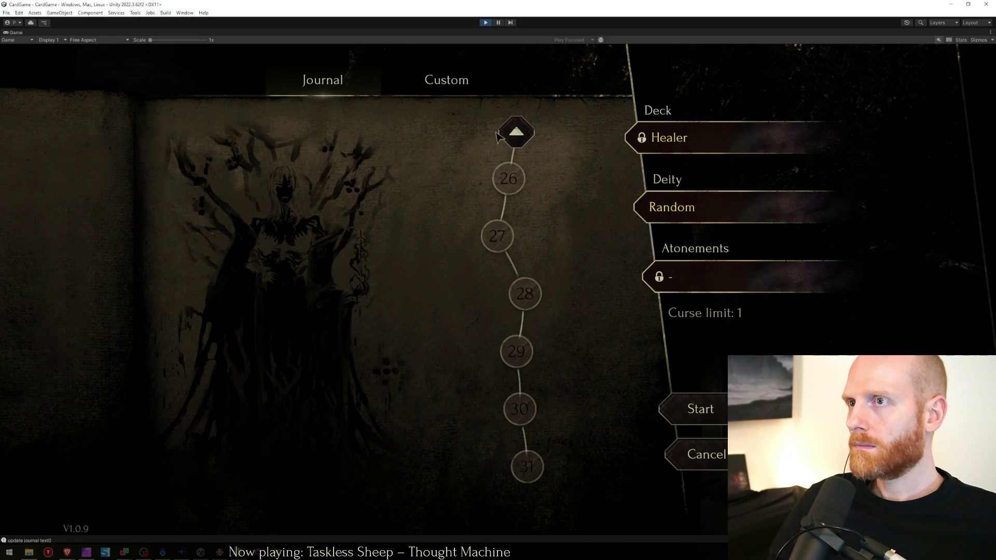
left_click(511, 138)
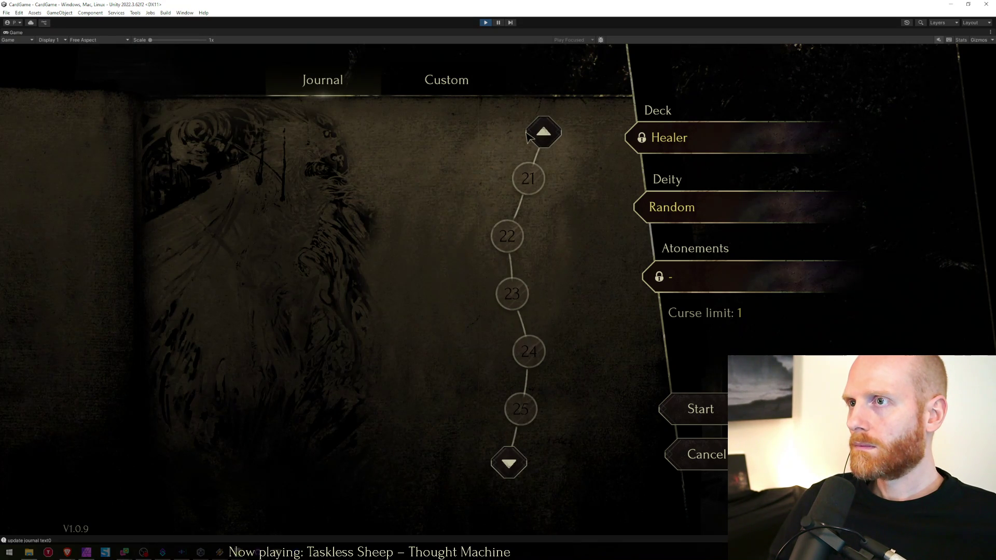
left_click(527, 136)
left_click(525, 137)
left_click(524, 139)
left_click(522, 140)
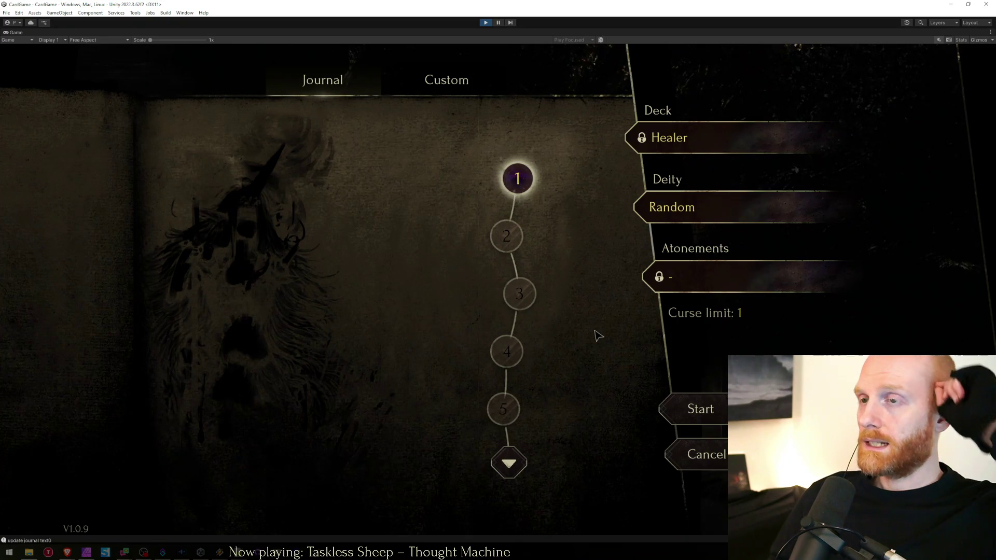
left_click(487, 23)
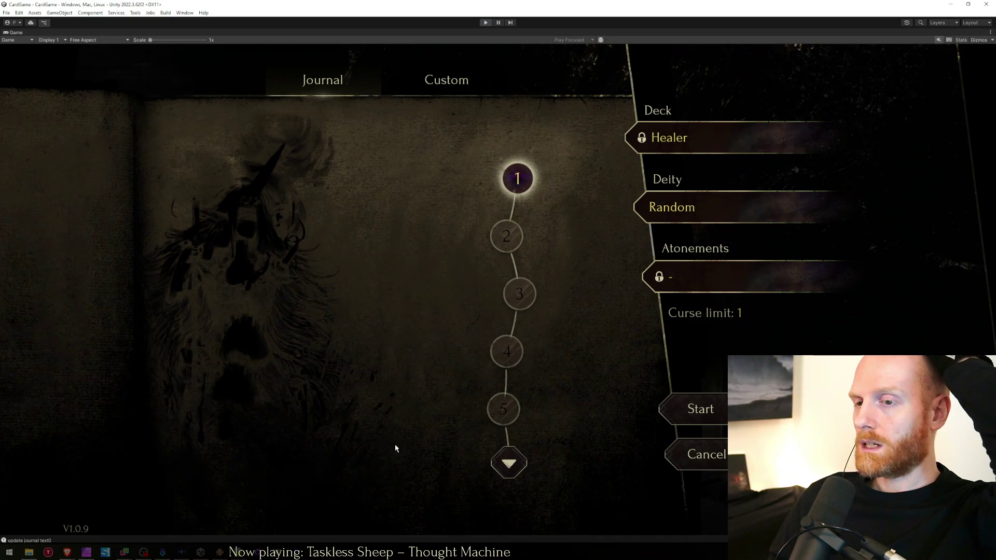
Return to Visual Studio and cycle through the open files to RunCreator.cs.
key("alt+Tab")
left_click(465, 343)
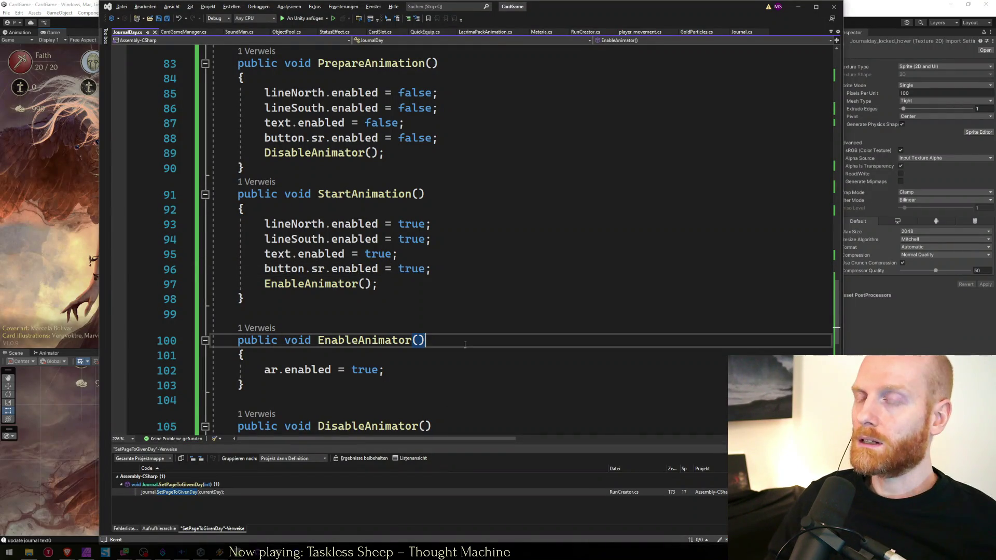
key("ctrl+Tab")
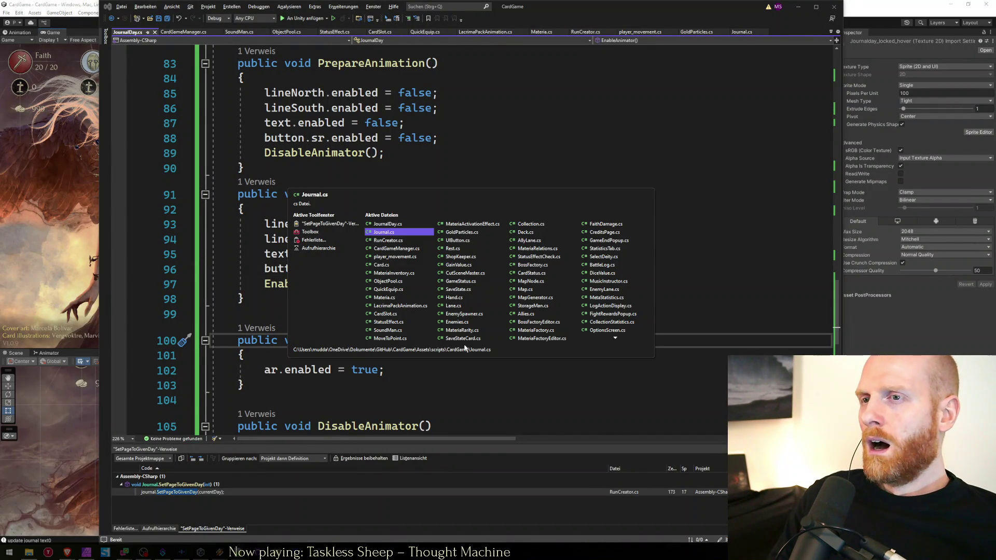
key("ctrl+Tab")
key("ctrl+Tab")
key("Escape")
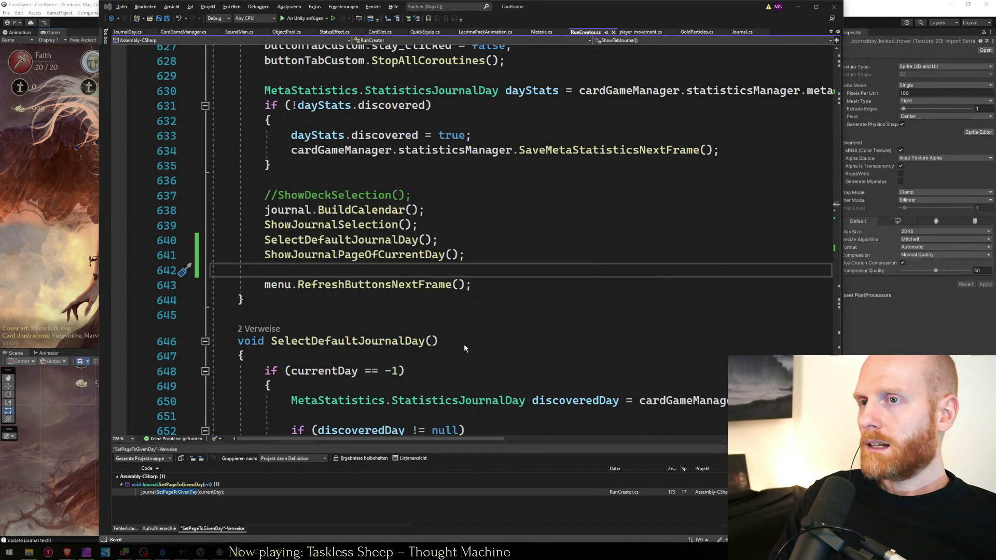
key("ctrl+Tab")
Search Journal.cs for 'buildcale' and go to the code rotating each day's path line.
key("ctrl+f")
type("buildcale")
key("Escape")
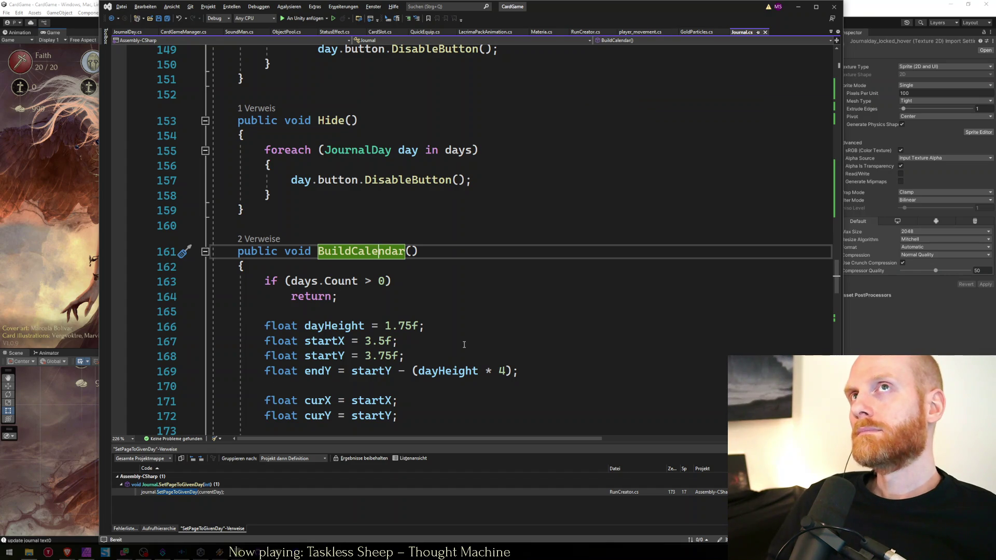
scroll(425, 300, "down", 4)
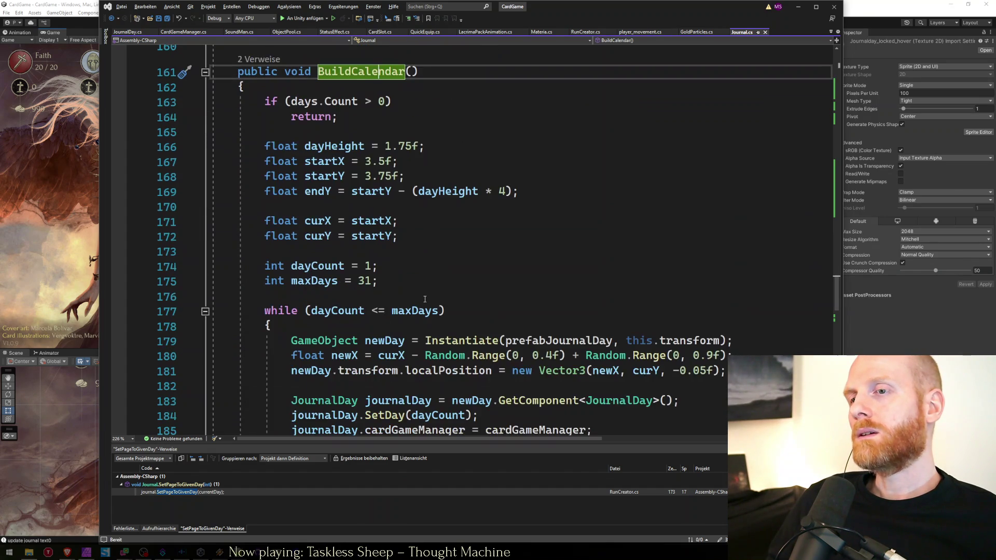
scroll(425, 300, "down", 6)
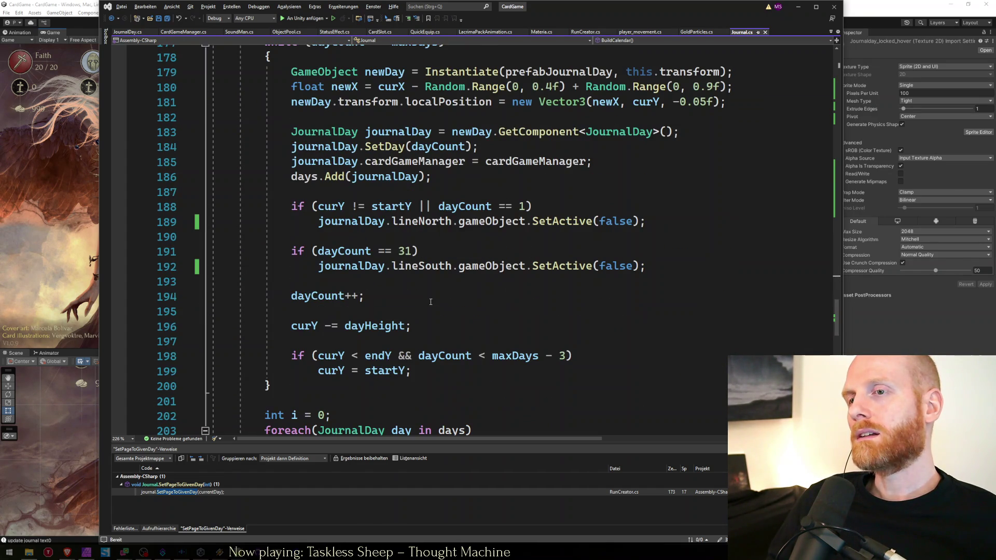
left_click(724, 263)
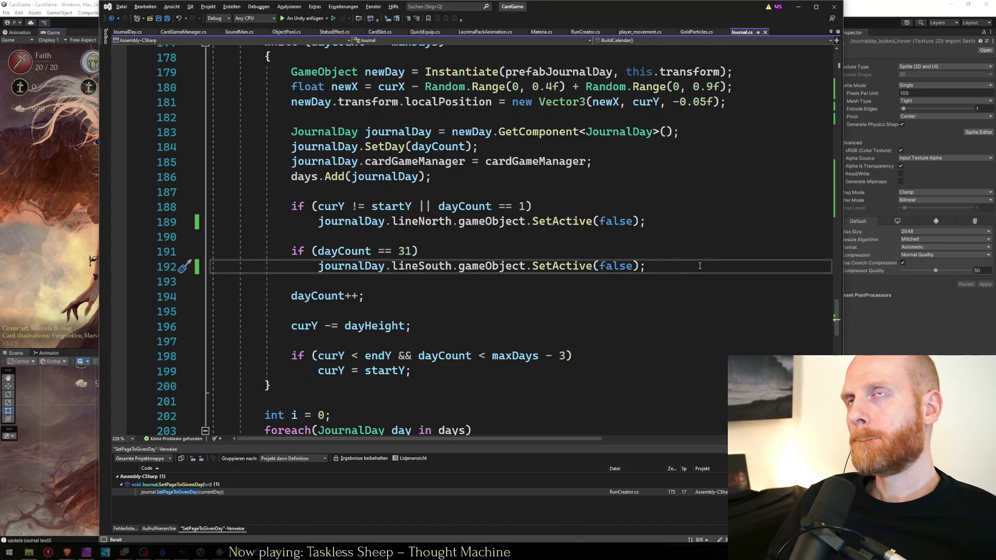
scroll(514, 273, "down", 6)
left_click(432, 341)
left_click(491, 356)
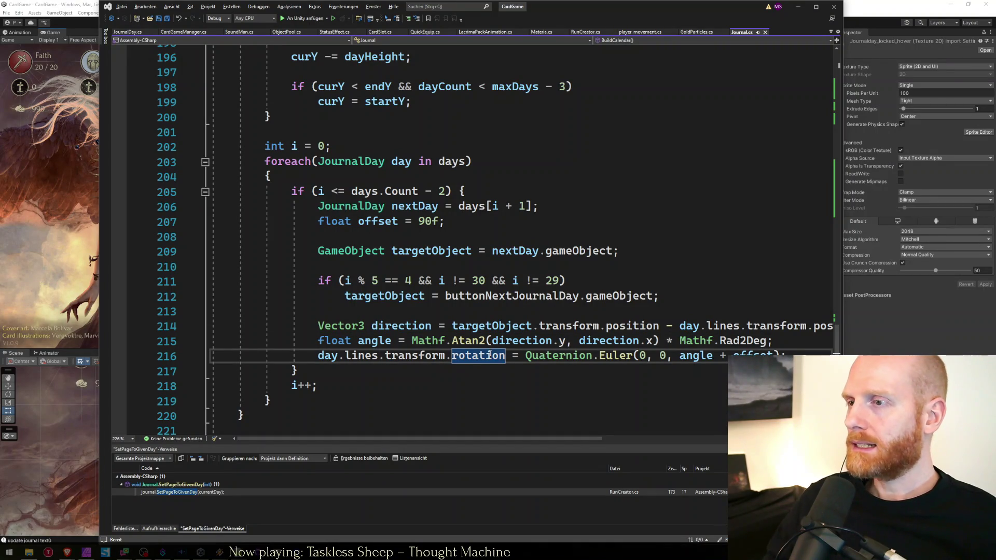
Below the rotation line, add comments '// if nextDay is not yet unlocked' and '// hide this line'.
key("Return")
key("Return")
type("// if")
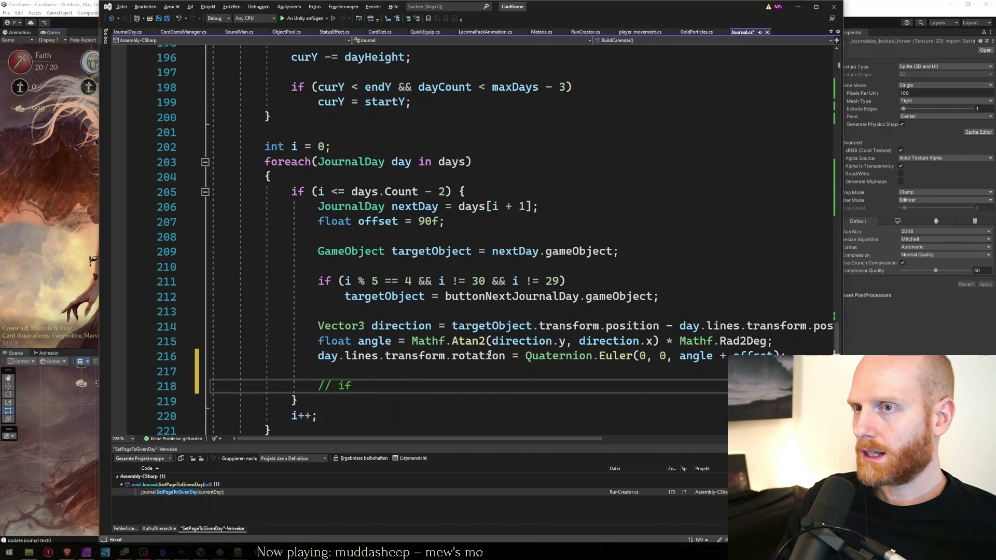
type(" da")
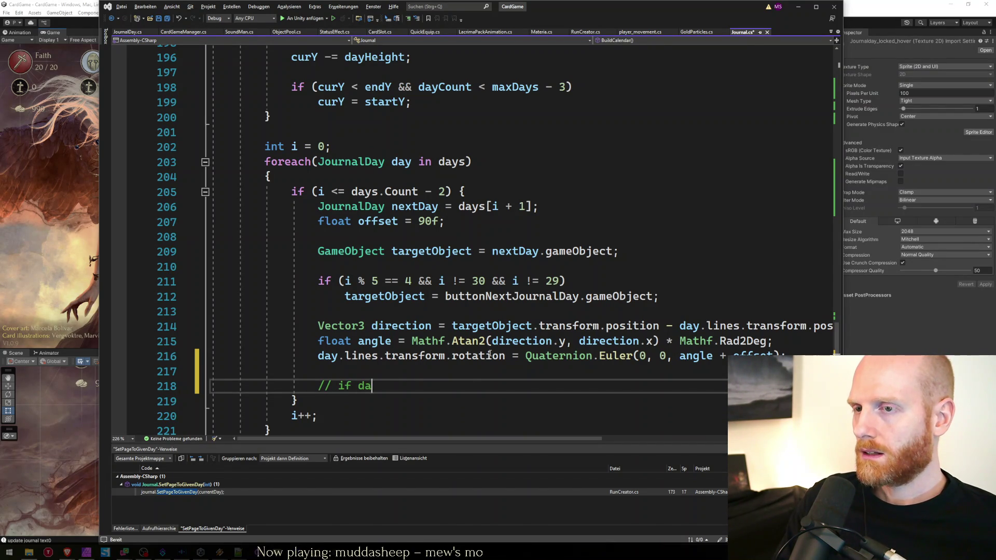
key("BackSpace")
key("BackSpace")
type("ne")
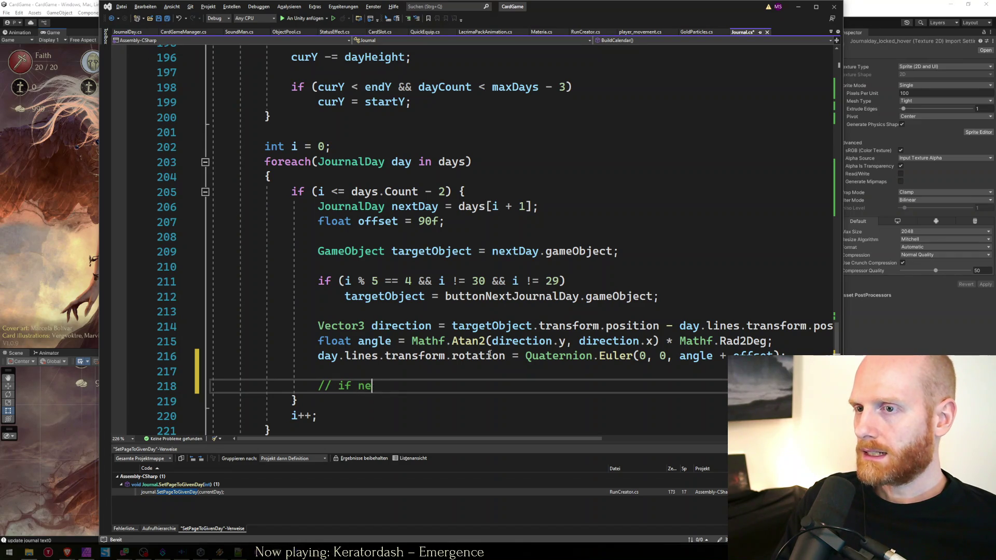
type("xtDay is not yet unlocked")
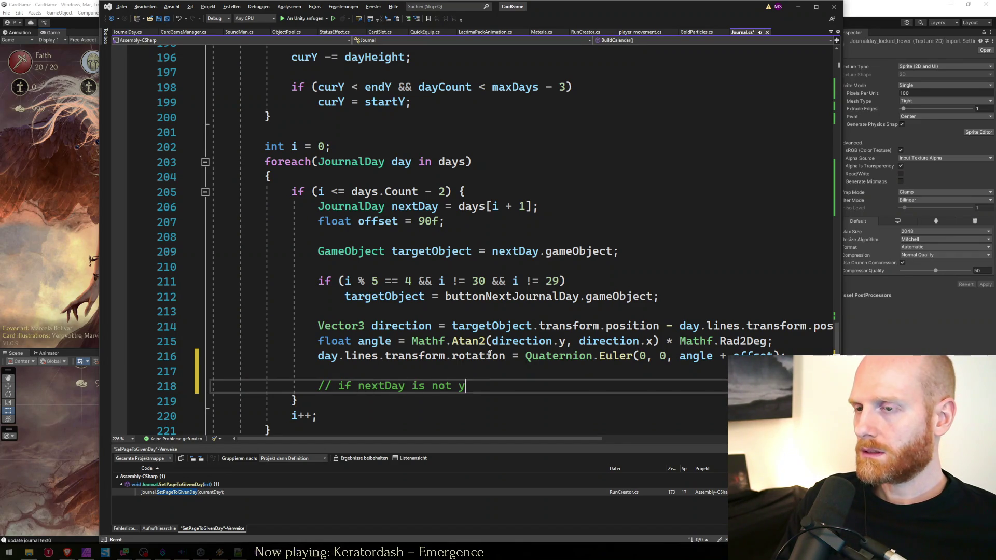
key("Return")
type("// hide this line")
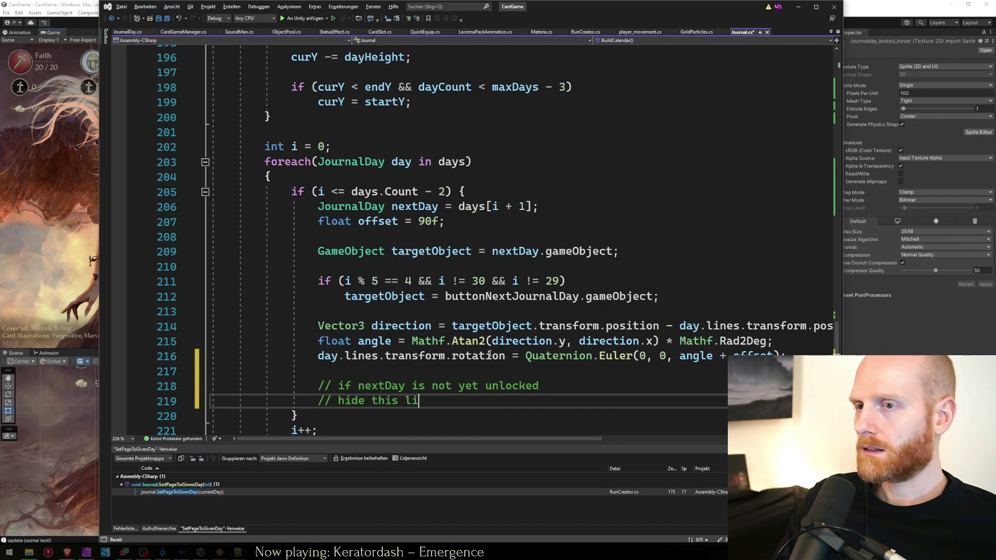
Add a '// otherwise' comment beneath them and look over the surrounding loop.
key("Return")
key("Return")
key("BackSpace")
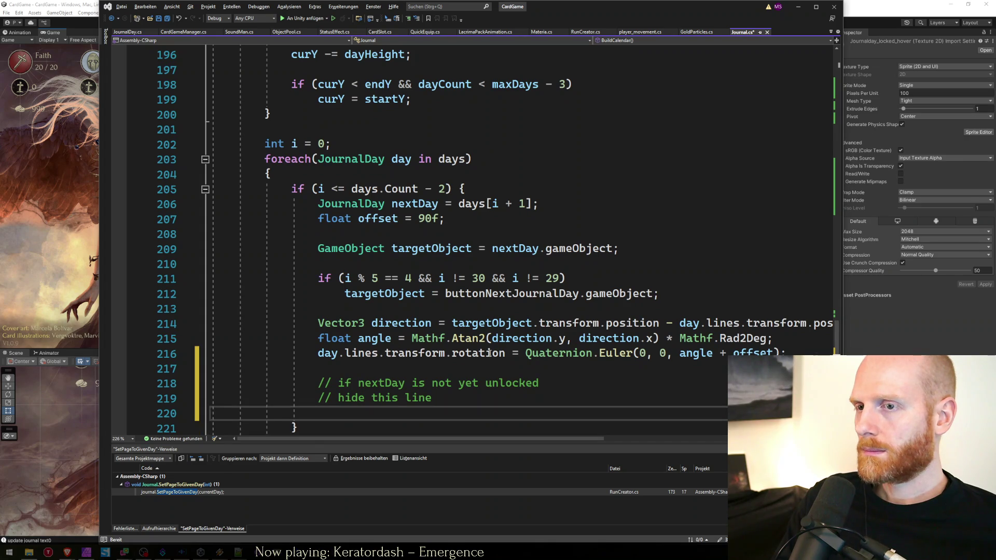
type("// otherwise")
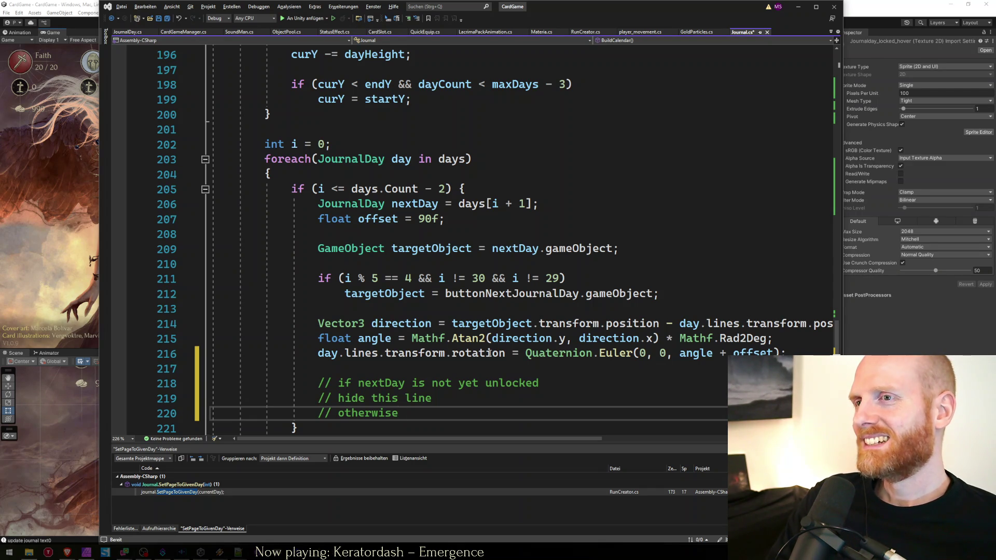
scroll(489, 354, "up", 4)
scroll(482, 285, "down", 4)
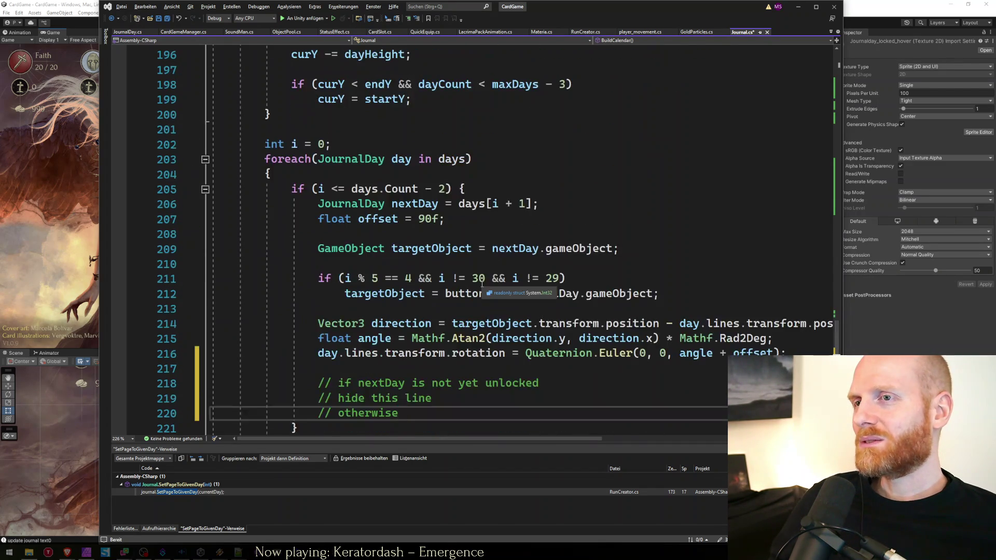
scroll(466, 320, "down", 2)
scroll(436, 320, "up", 7)
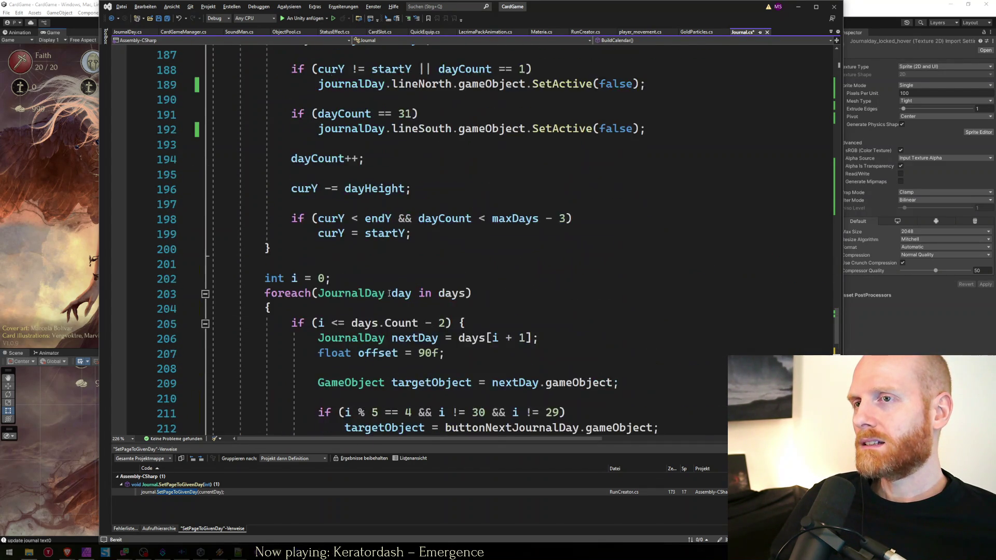
Review the line-hiding if blocks and path-angle code in Journal.cs lines 188–220.
mouse_move(391, 227)
left_mouse_down()
mouse_move(211, 197)
mouse_move(213, 163)
left_mouse_up()
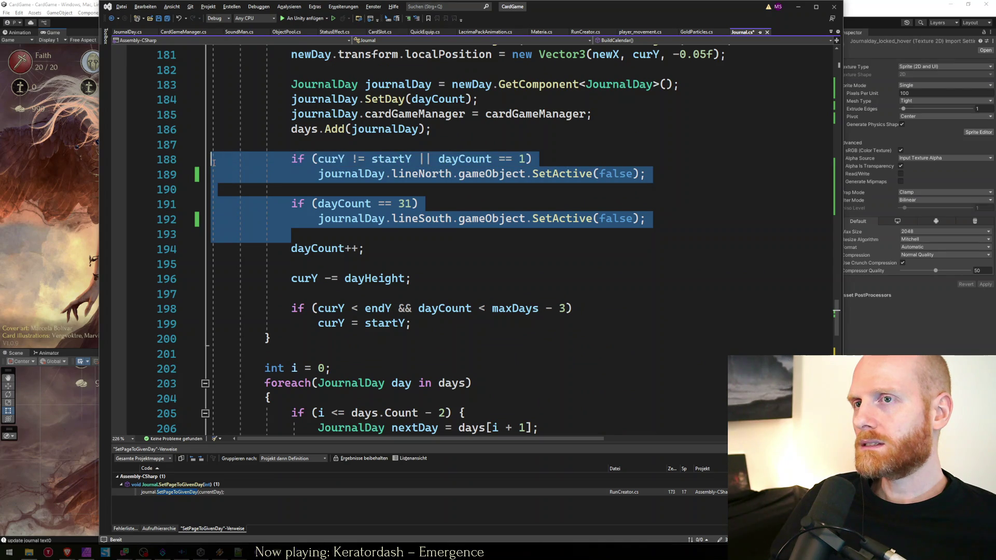
left_click(365, 241)
scroll(369, 249, "down", 8)
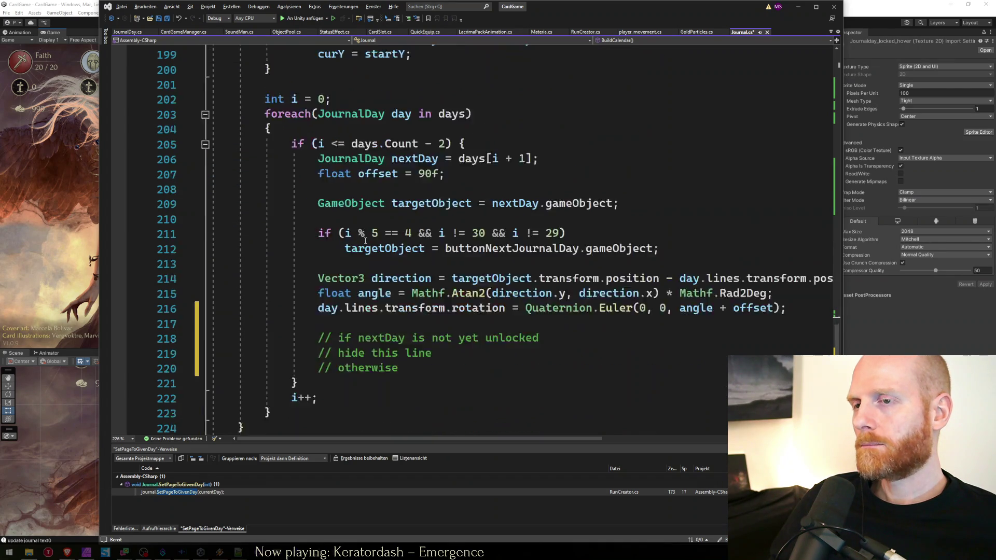
left_click(434, 282)
scroll(426, 283, "up", 10)
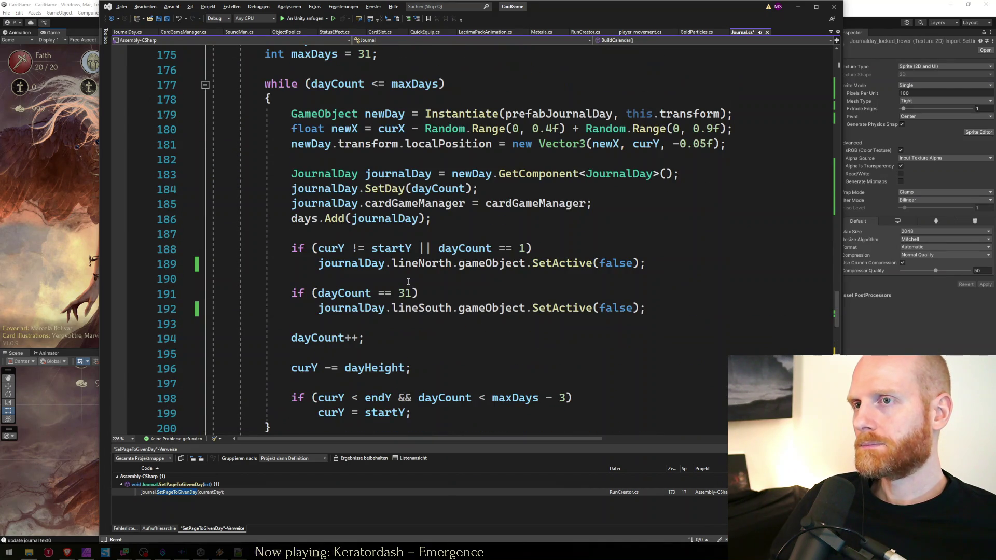
scroll(409, 282, "down", 9)
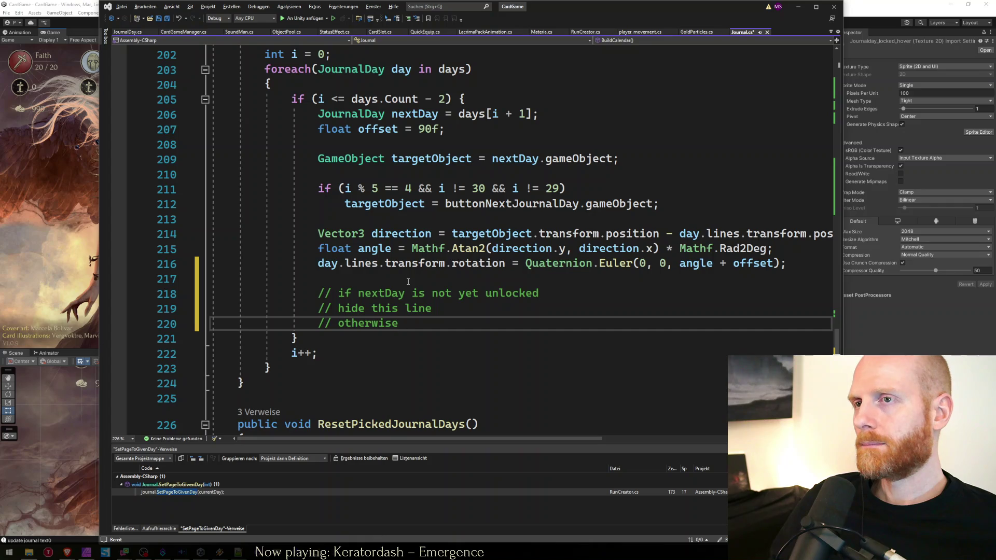
scroll(409, 282, "up", 9)
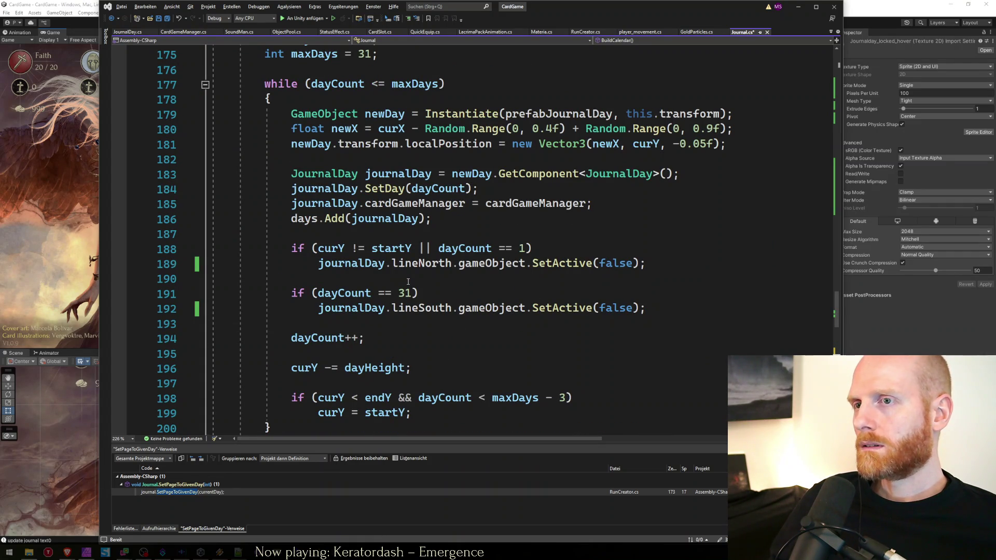
scroll(408, 282, "down", 10)
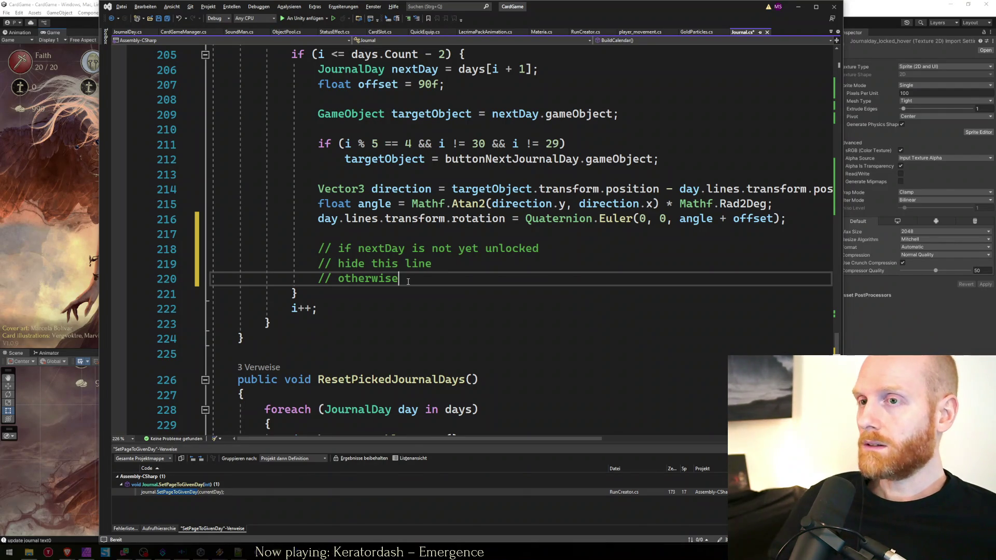
Switch to the Unity Editor and enter Play mode.
scroll(413, 280, "up", 5)
scroll(413, 280, "down", 3)
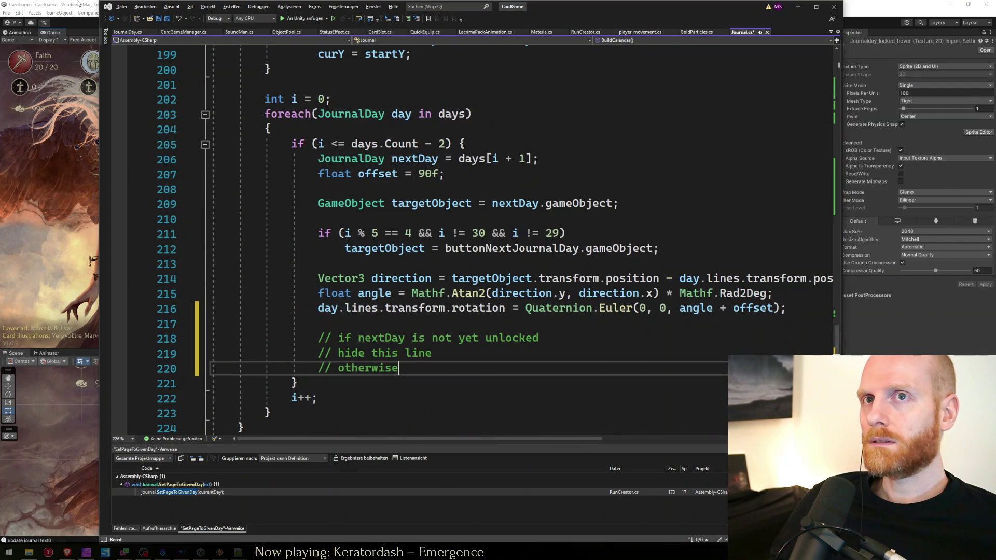
key("alt+Tab")
left_click(485, 23)
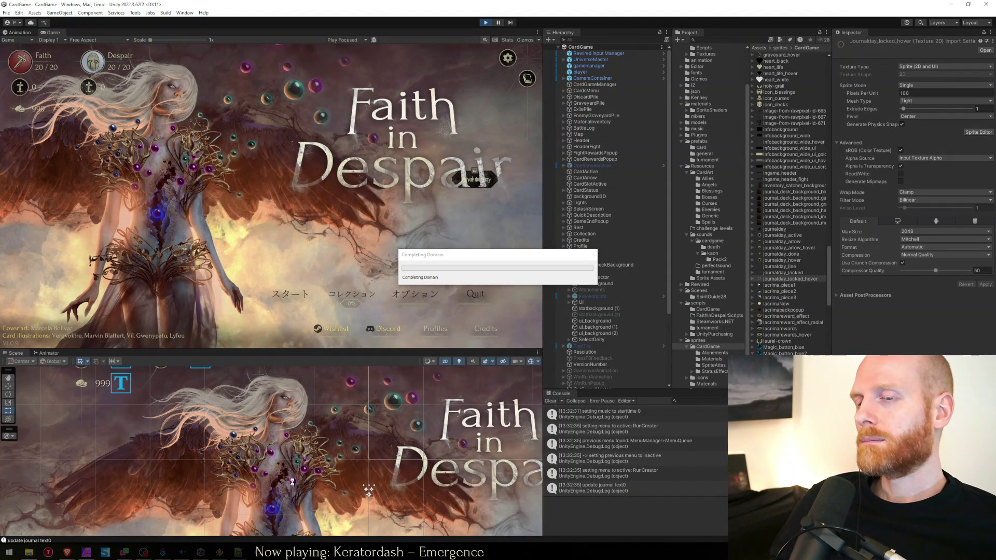
Check the unlocked-paths calendar task in the Notepad++ worksheet.txt.
key("alt+Tab")
left_click(332, 459)
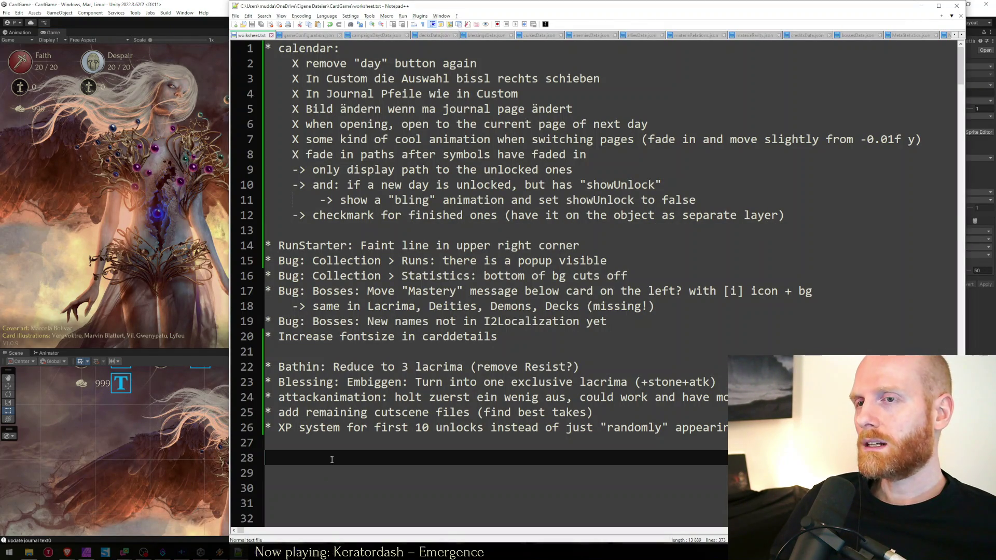
left_click(338, 229)
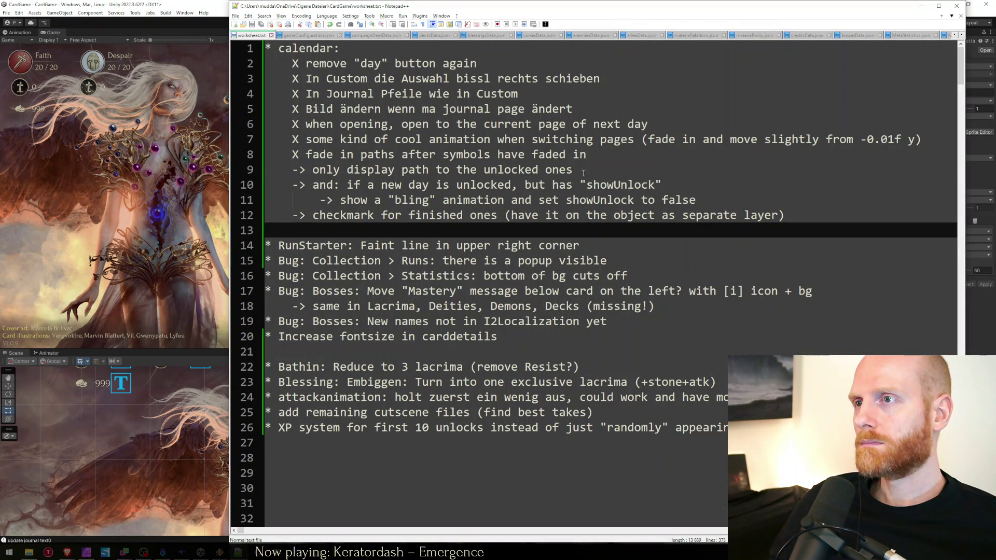
left_click(602, 169)
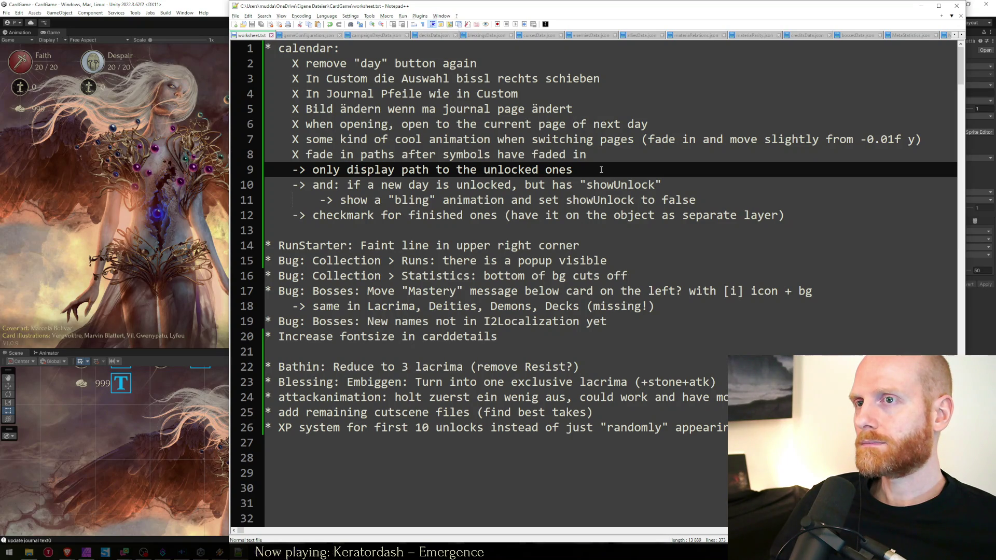
In the running game, open the journal run-creation screen with the Healer deck.
key("Down")
key("Down")
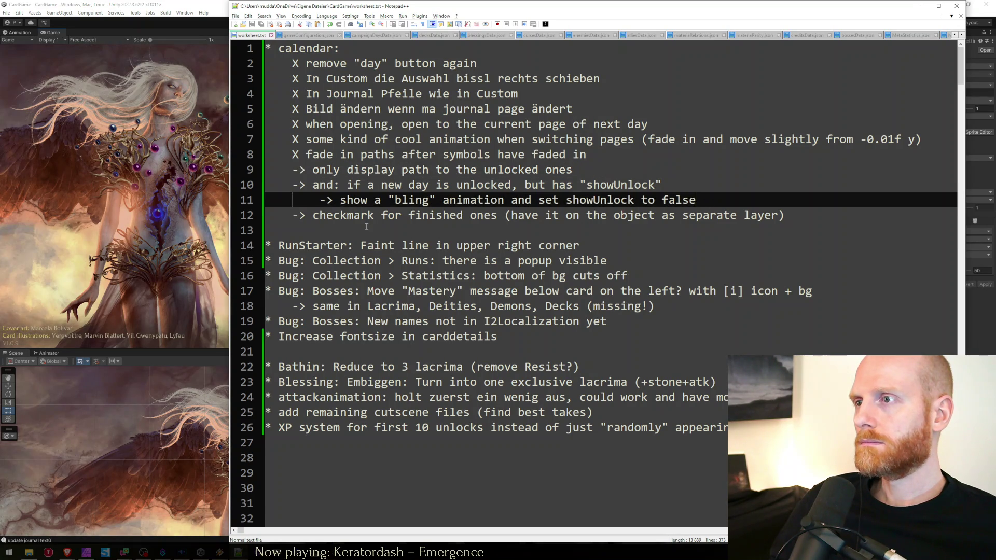
left_click(88, 220)
left_click(285, 295)
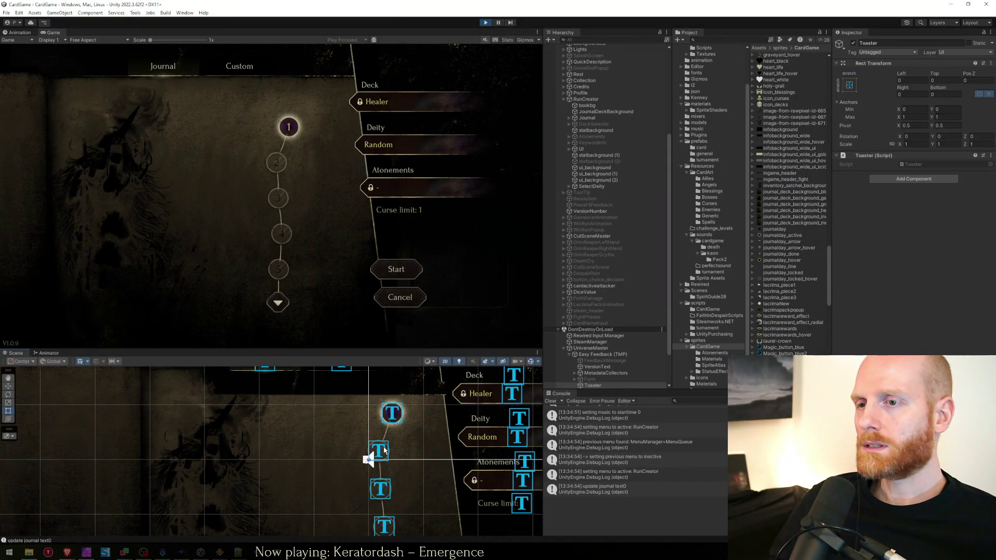
In the Hierarchy, select the journal days' TheLine path objects and deactivate them.
left_click(384, 451)
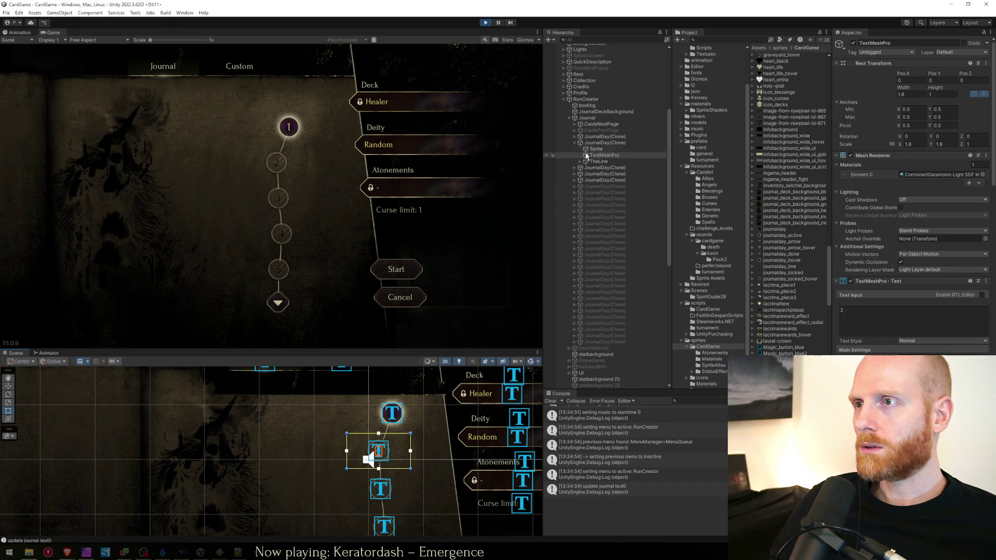
left_click(575, 168)
left_click(574, 200)
left_click(574, 193)
left_click(597, 186)
left_click(597, 211, "ctrl")
left_click(598, 236, "ctrl")
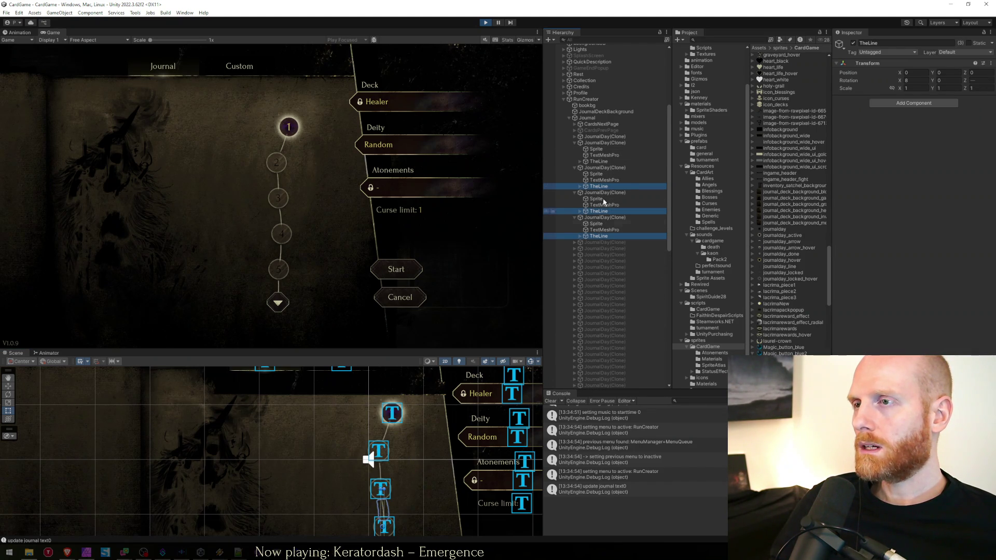
left_click(600, 161, "ctrl")
left_click(853, 44)
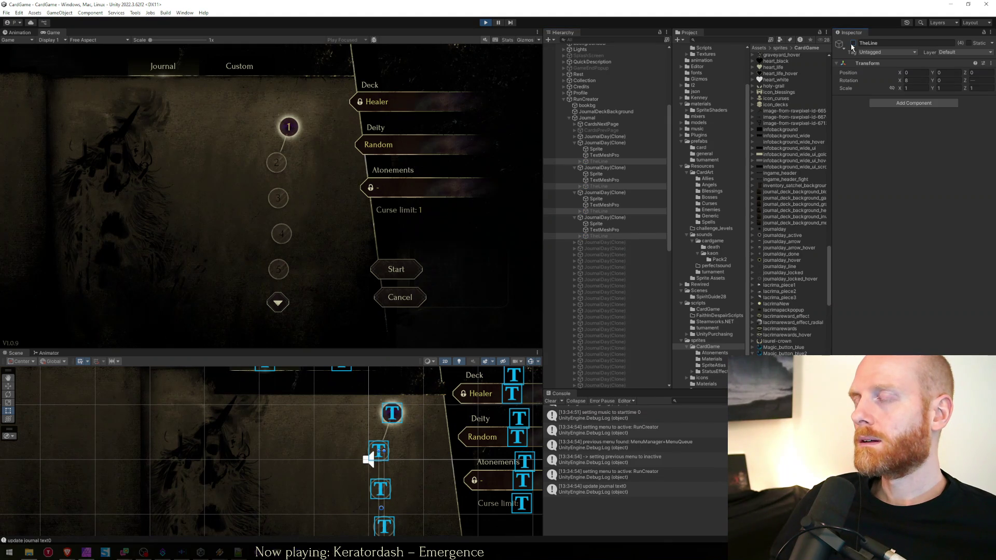
left_click(573, 136)
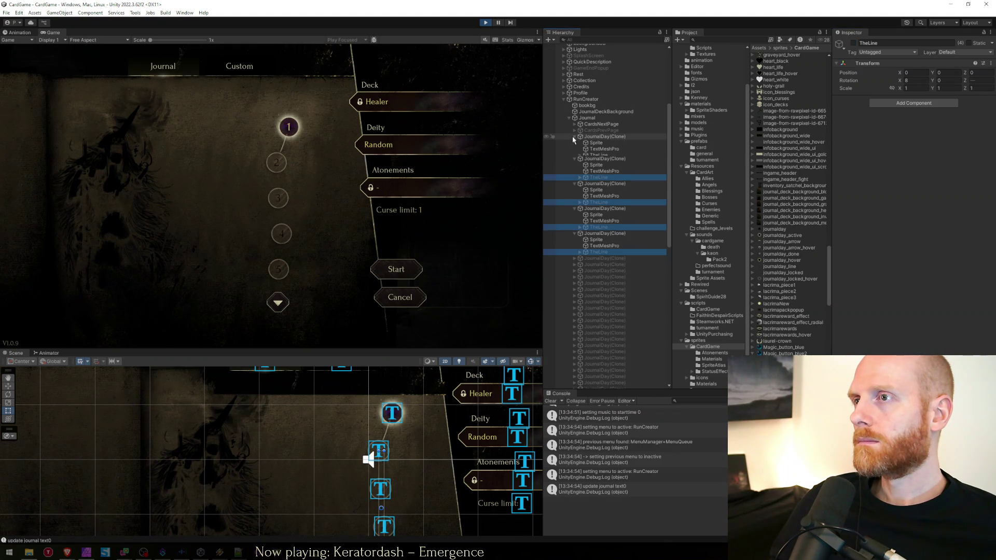
left_click(597, 150)
left_click(598, 155)
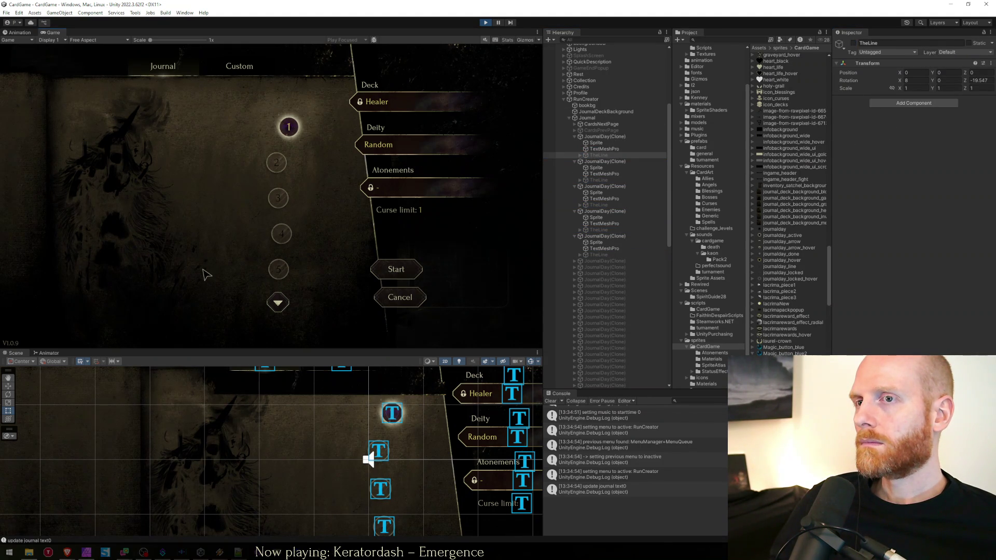
Page the journal forward through days 6–10 and 11–15, then back to days 1–5.
left_click(278, 304)
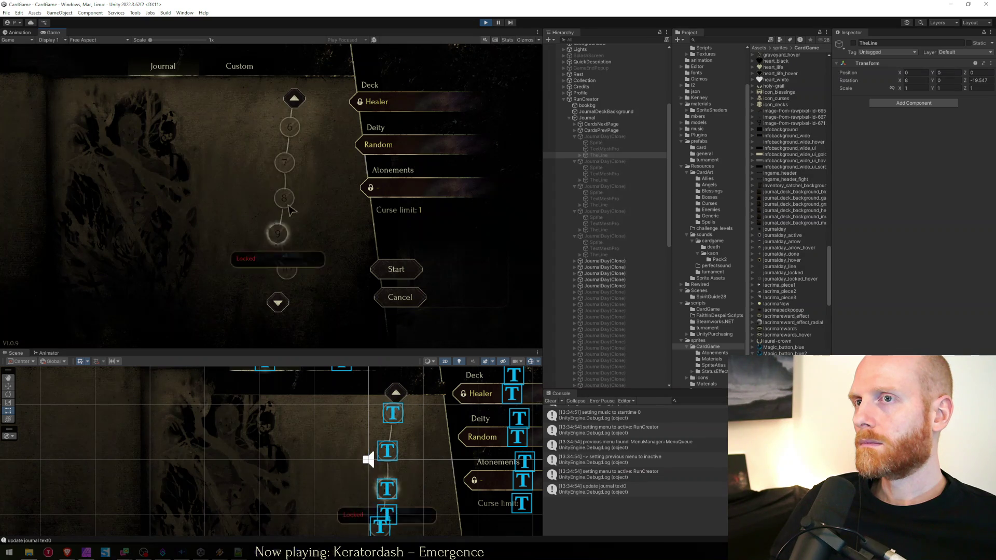
left_click(294, 98)
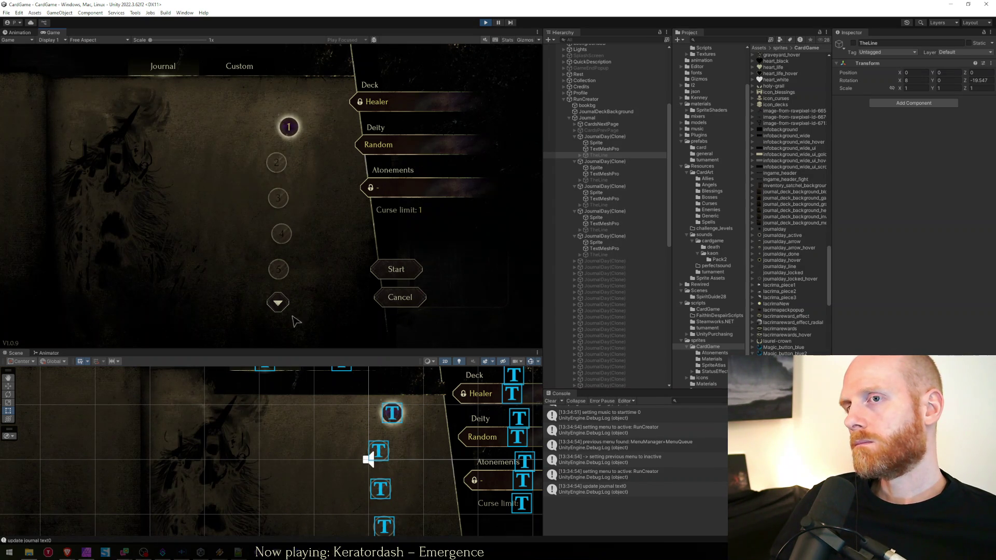
left_click(279, 303)
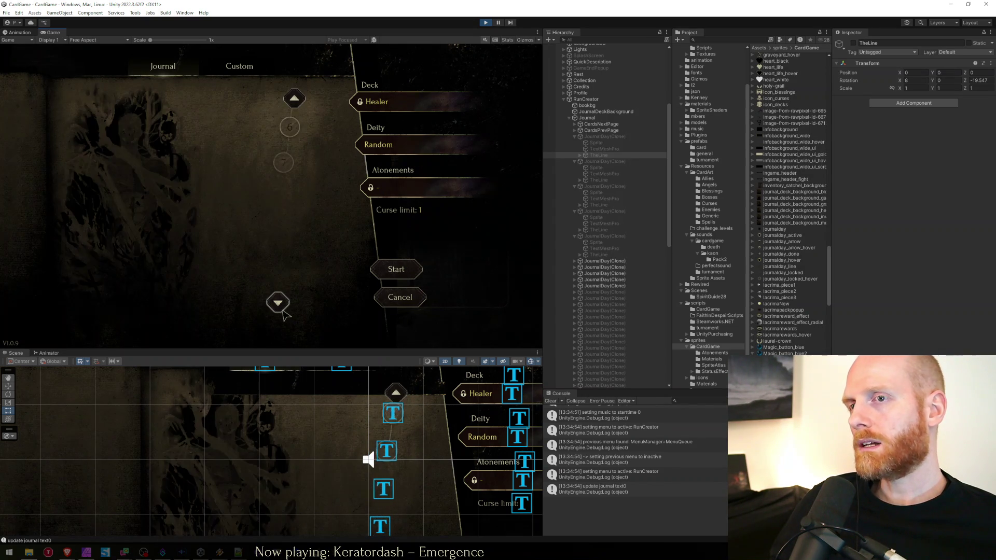
left_click(279, 303)
left_click(275, 98)
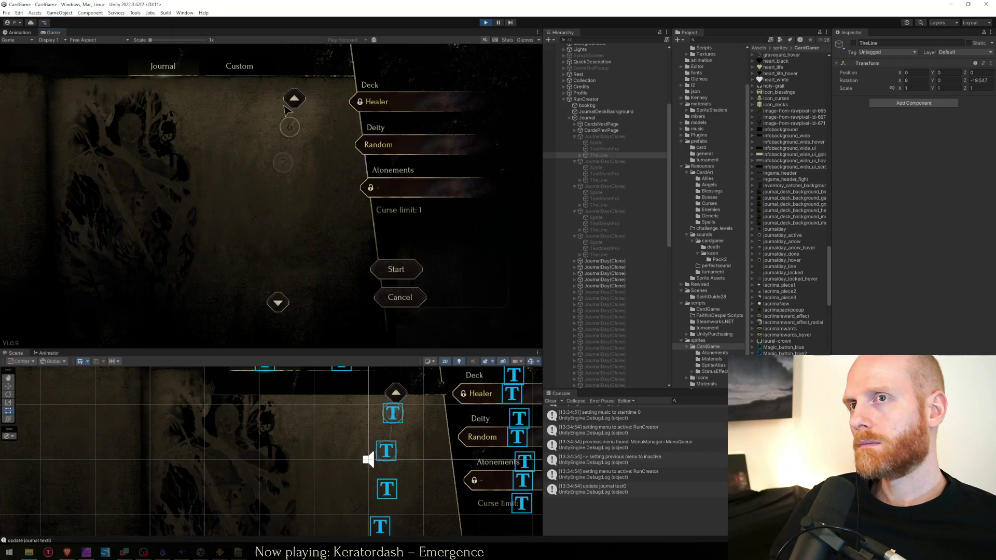
left_click(275, 98)
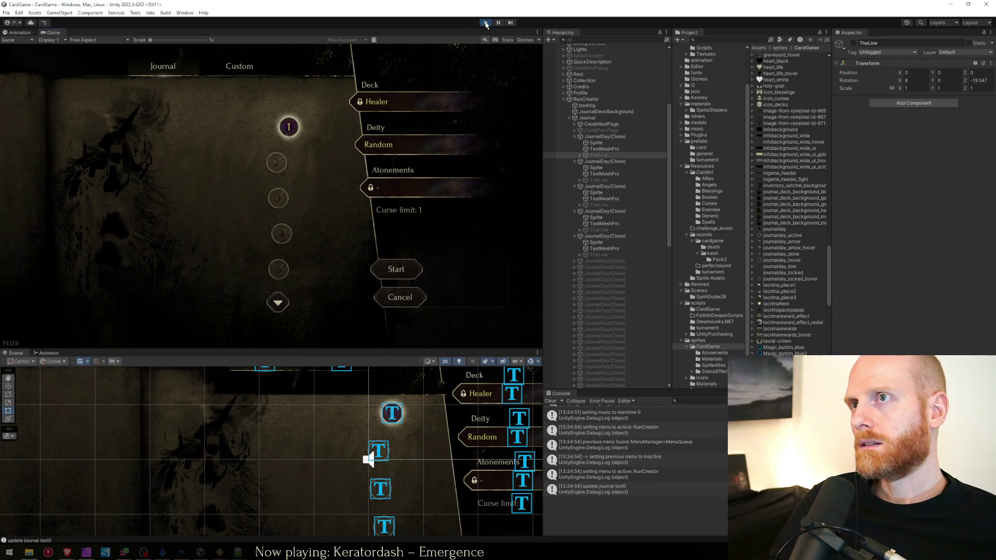
Stop Play mode, delete the three planning comments from Journal.cs, and save.
left_click(487, 24)
key("alt+Tab")
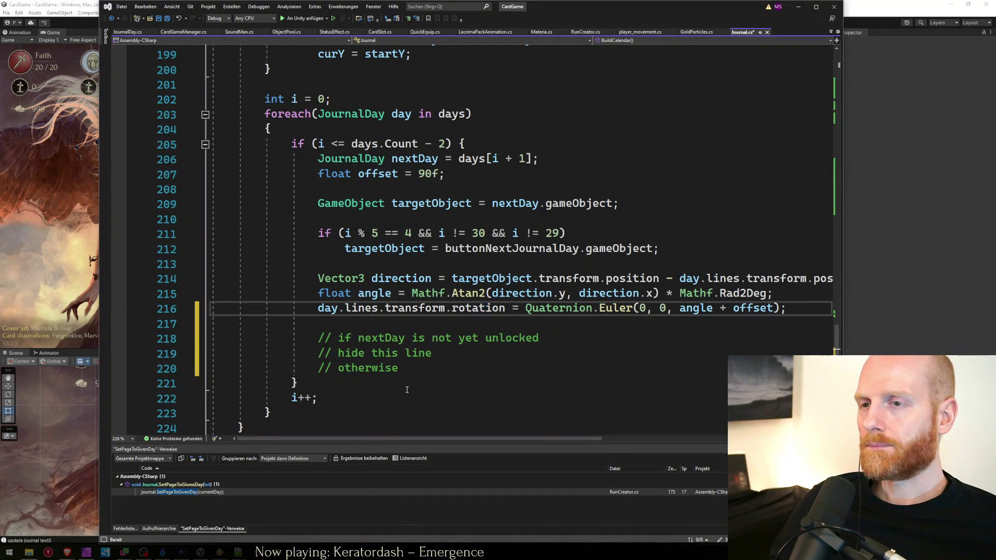
left_click_drag(404, 370, 213, 323)
key("Delete")
key("ctrl+s")
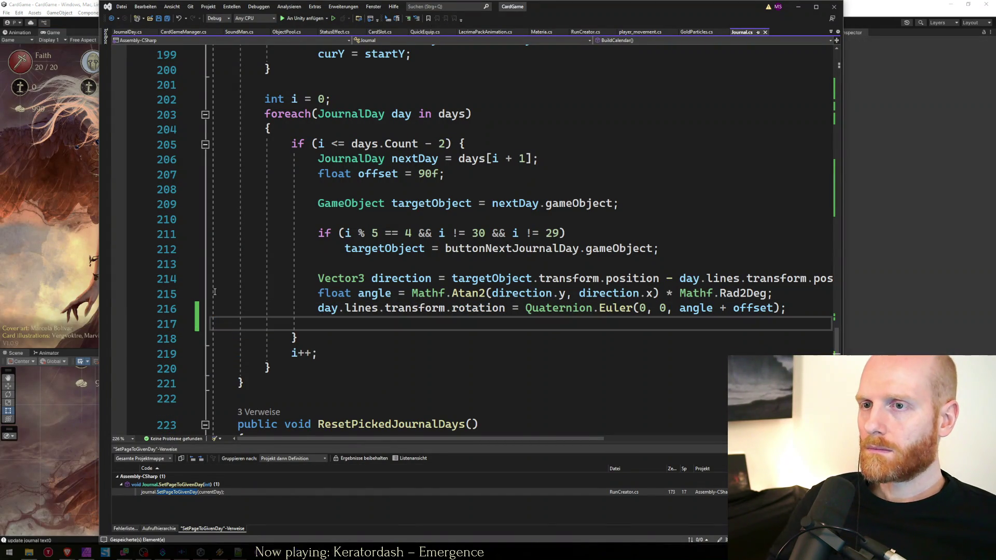
key("BackSpace")
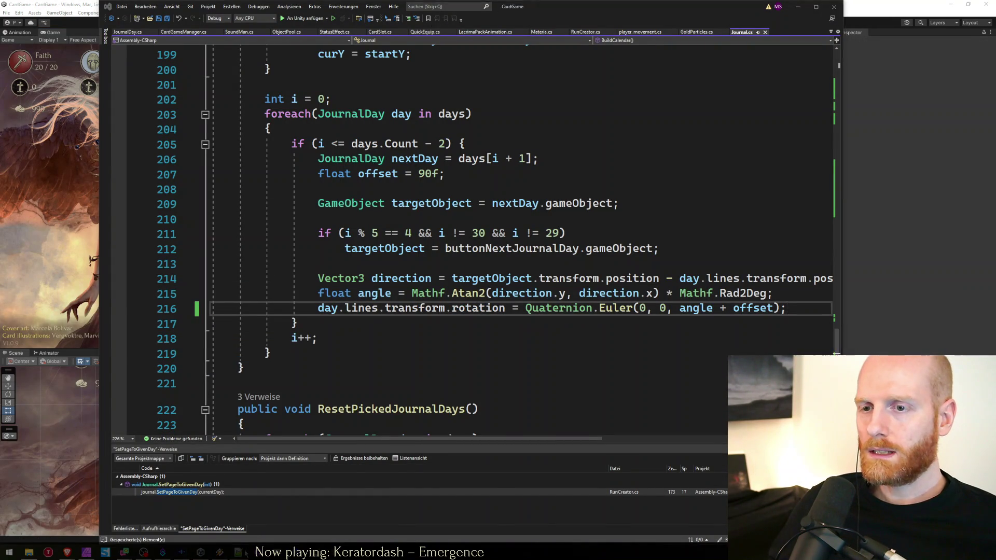
Bring up the Notepad++ worksheet at the calendar tasks.
left_click(239, 552)
left_click(390, 276)
key("ctrl+Home")
key("Down")
key("Down")
key("Down")
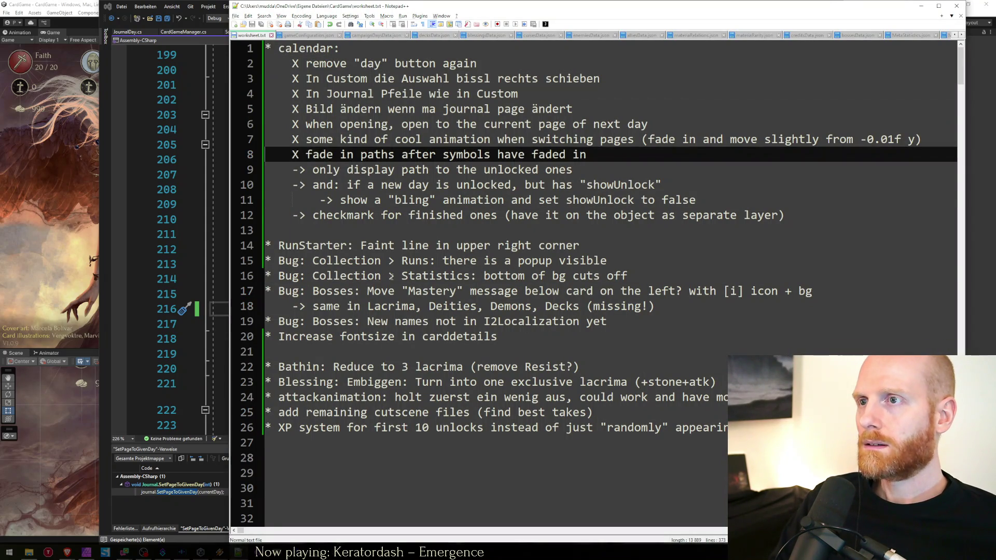
Delete line 9, 'only display path to the unlocked ones', from worksheet.txt and save.
key("shift+Down")
key("Delete")
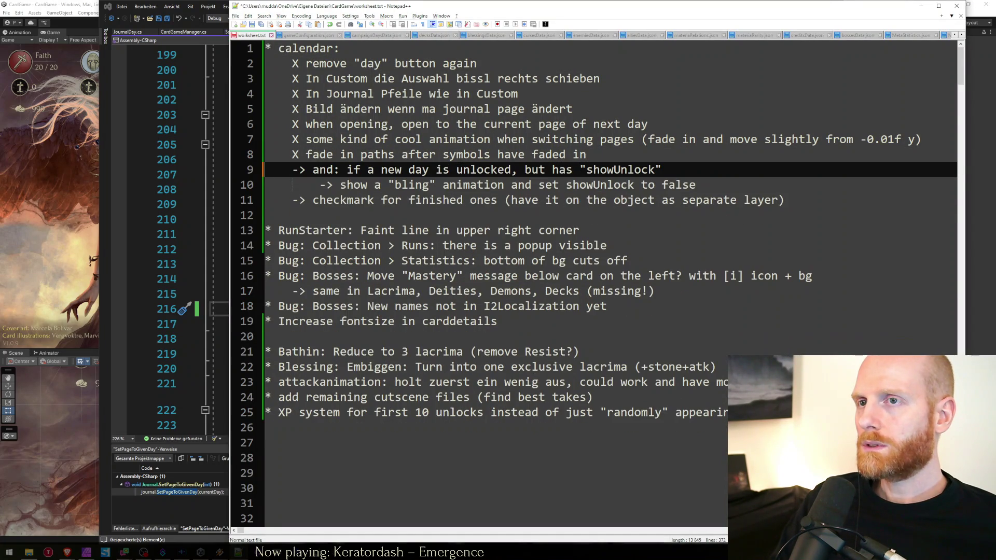
key("ctrl+s")
key("Down")
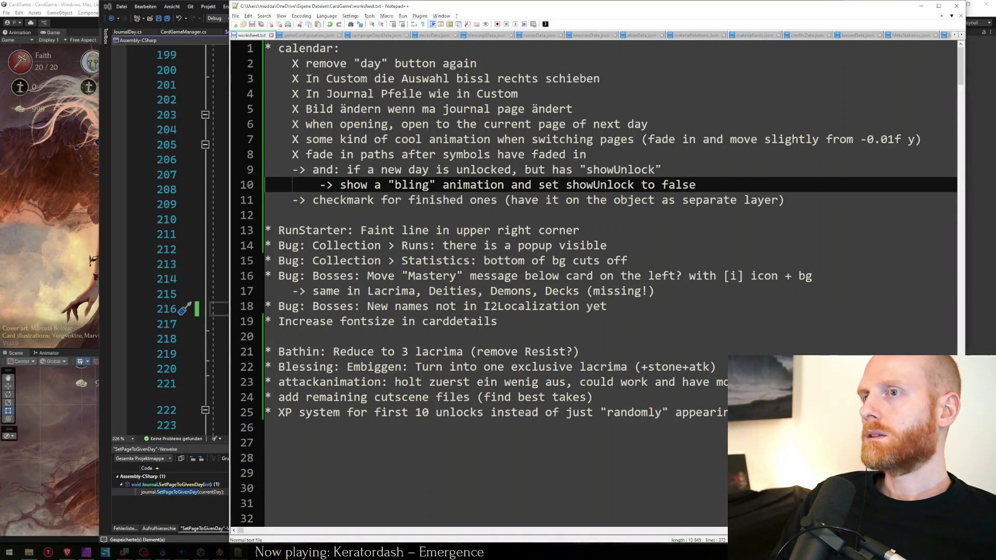
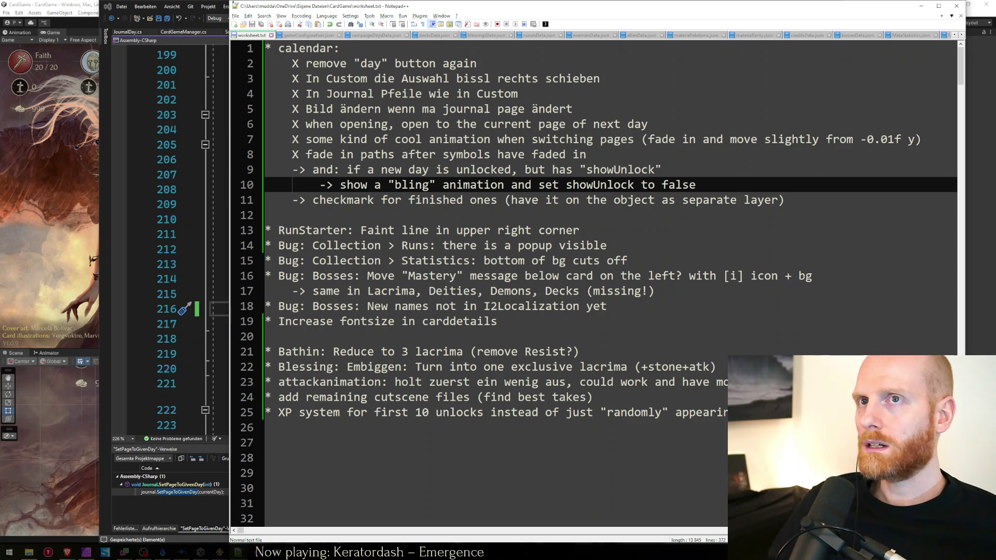
Switch from Visual Studio to the Unity editor showing the Faith in Despair title screen.
left_click(165, 3)
left_click(81, 4)
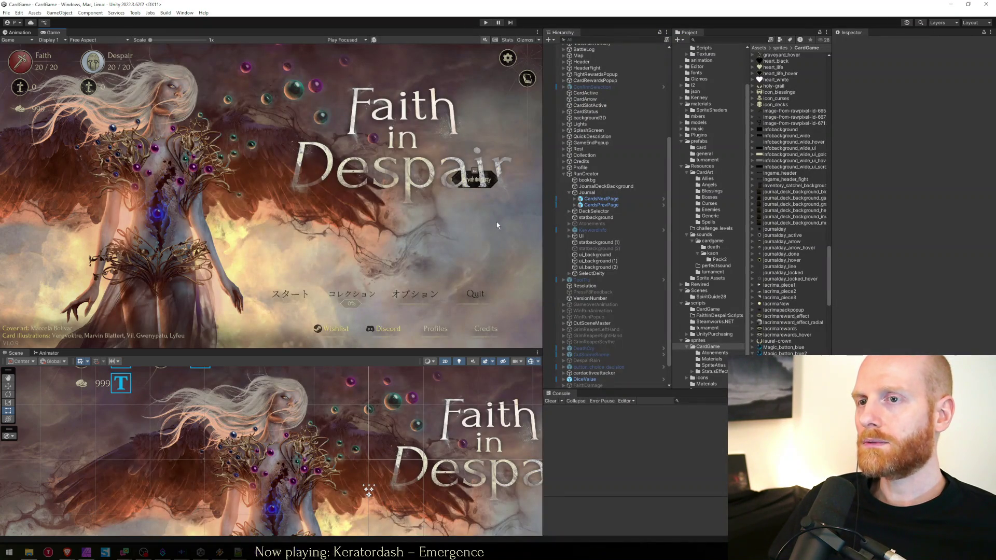
Collapse Journal, RunCreator, Easy Feedback and UniverseMaster in the Hierarchy.
left_click(569, 193)
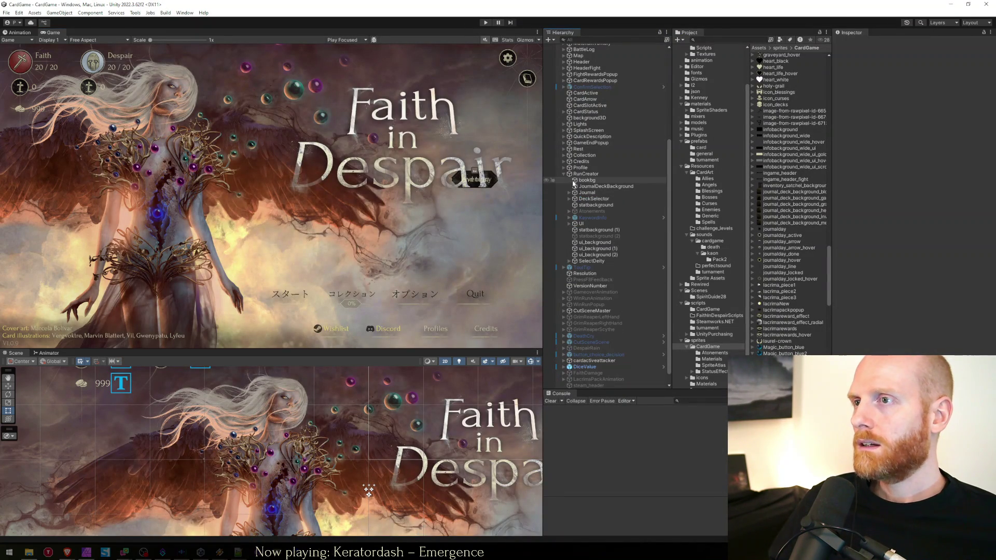
left_click(577, 175)
left_click(564, 174)
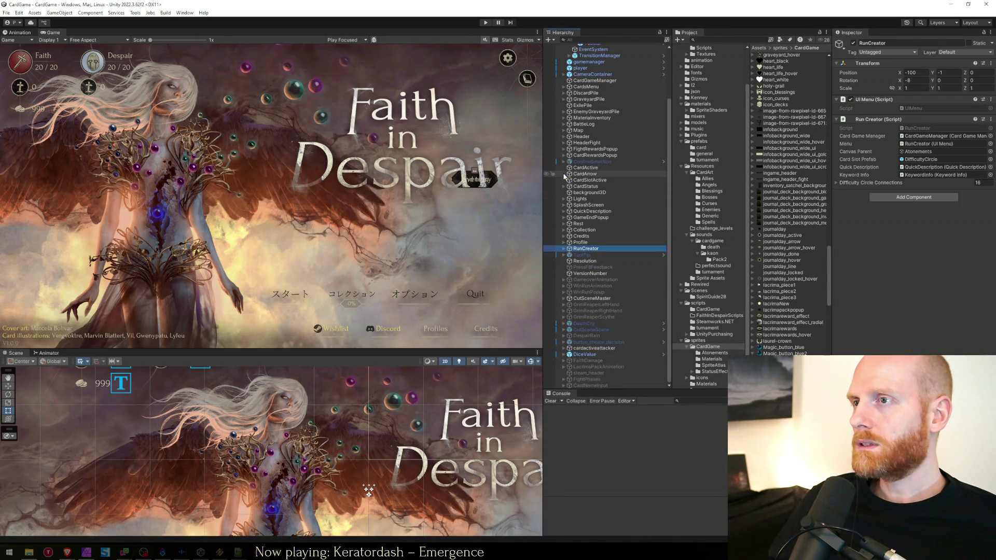
scroll(597, 146, "up", 3)
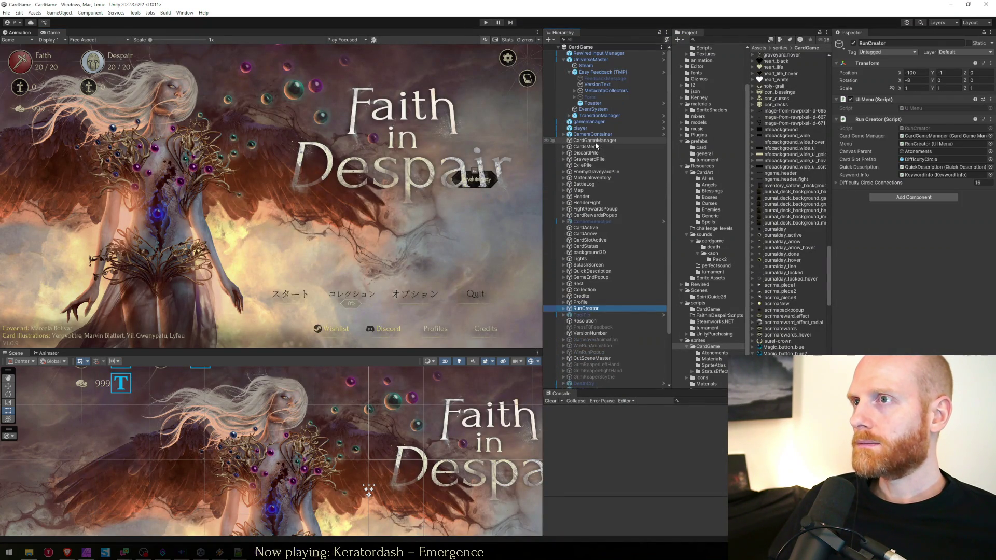
left_click(569, 73)
left_click(564, 60)
Select the Credits object, then return to Journal.cs in Visual Studio.
left_click(614, 246)
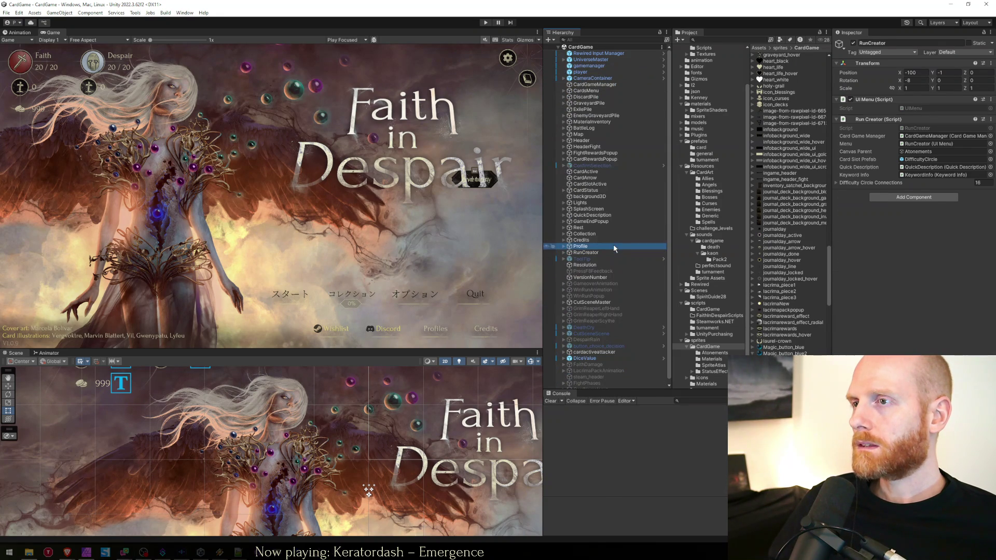
key("Up")
key("alt+Tab")
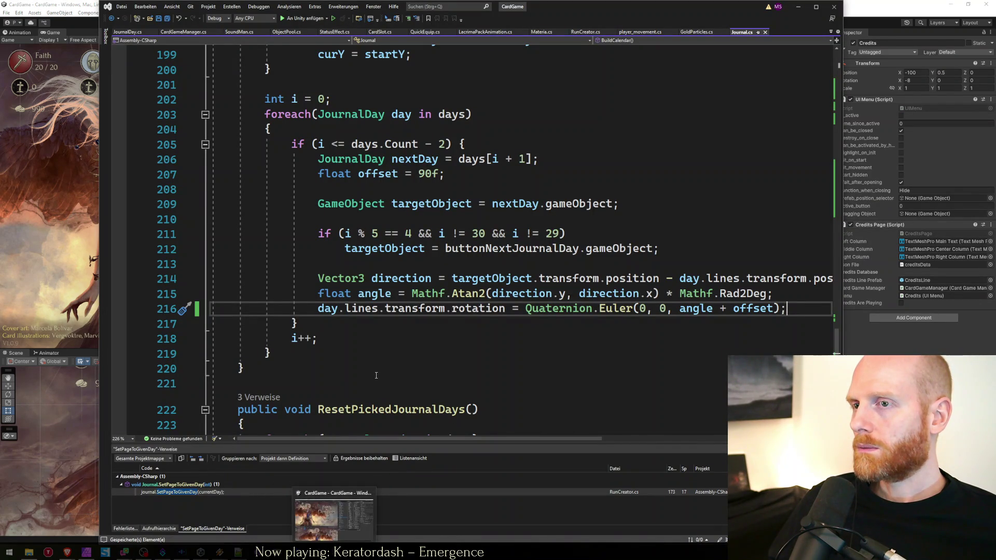
Search CardGameManager.cs for 'winrun(' and follow WinRun to the WinRunRoutine definition.
left_click(373, 349)
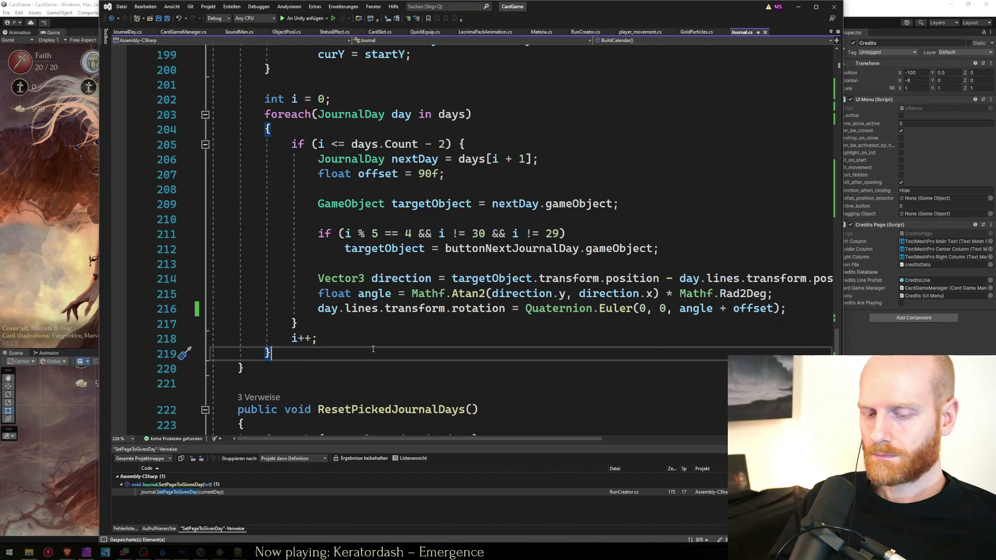
key("ctrl+Tab")
key("ctrl+Tab")
key("ctrl+Tab")
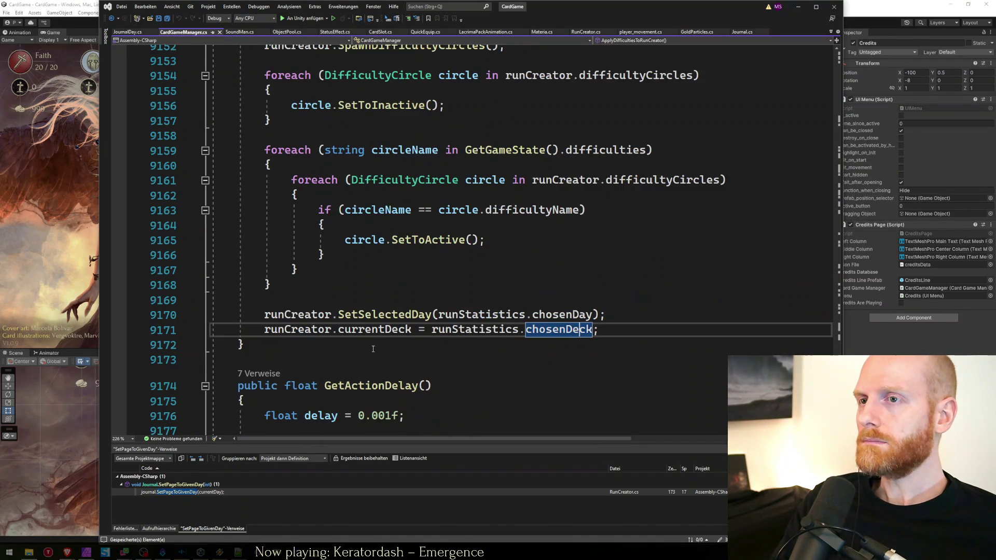
type("winrun(")
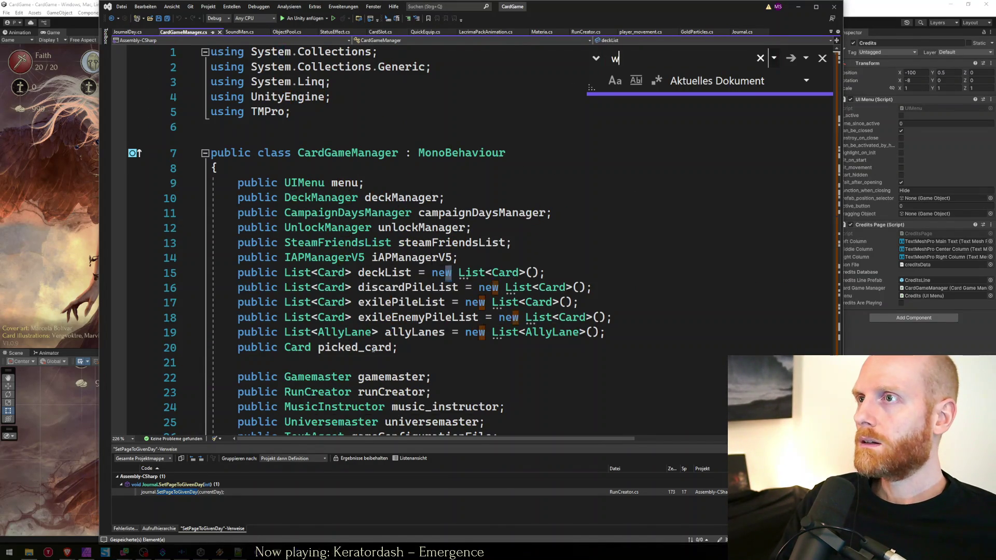
key("Escape")
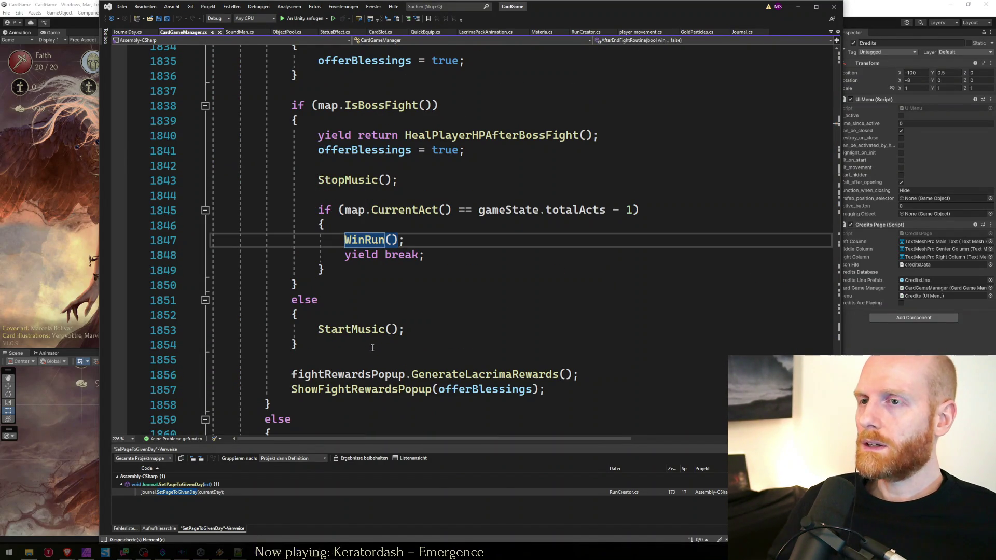
left_click(371, 240, "ctrl")
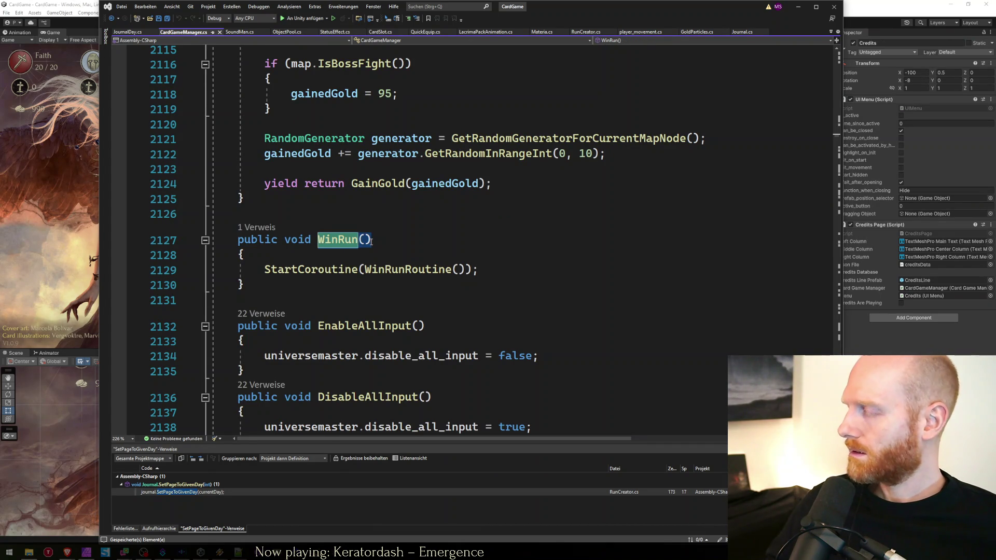
left_click(407, 269, "ctrl")
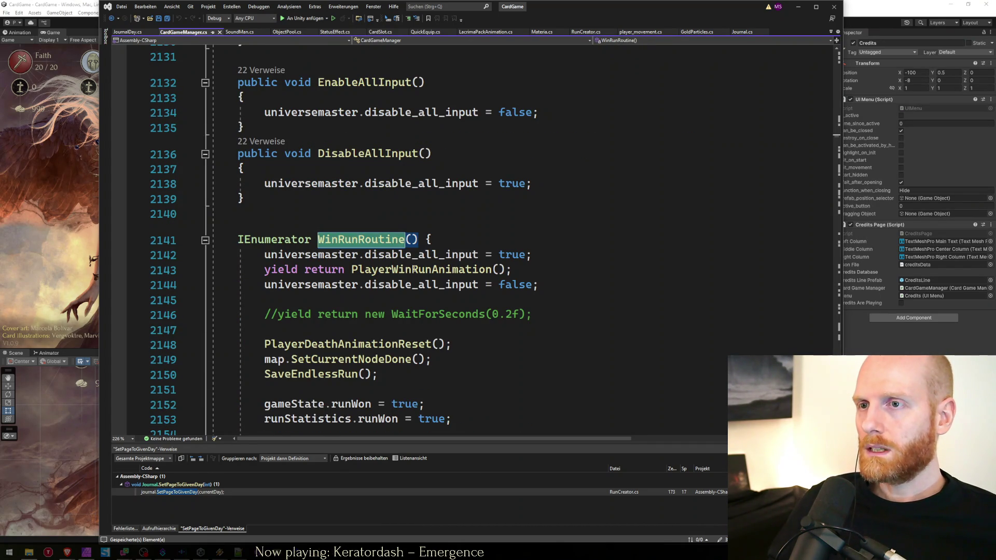
Step through WinRunRoutine's calls and open ResetPickedJournalDay's definition in RunCreator.cs.
left_click(413, 286)
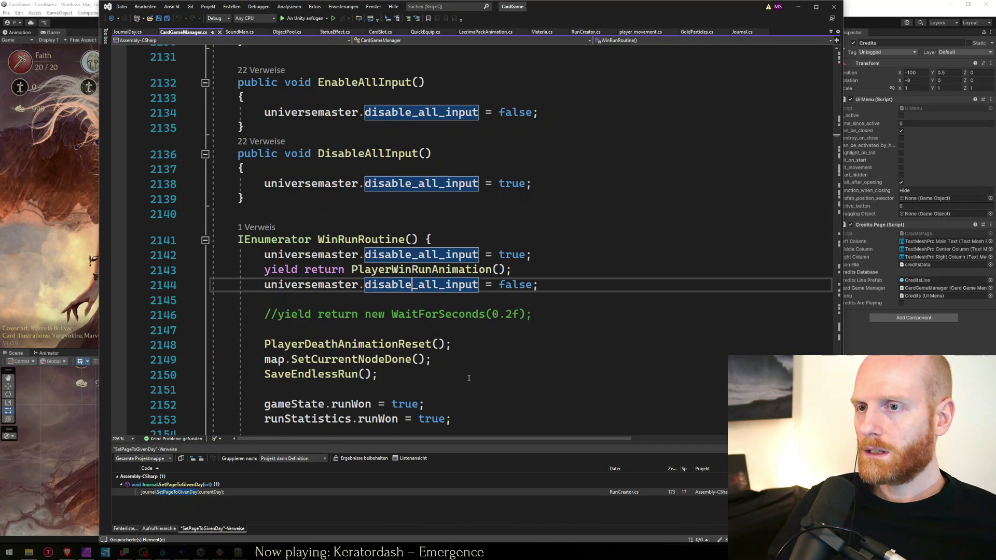
left_click(404, 372)
scroll(494, 360, "down", 3)
left_click(495, 321)
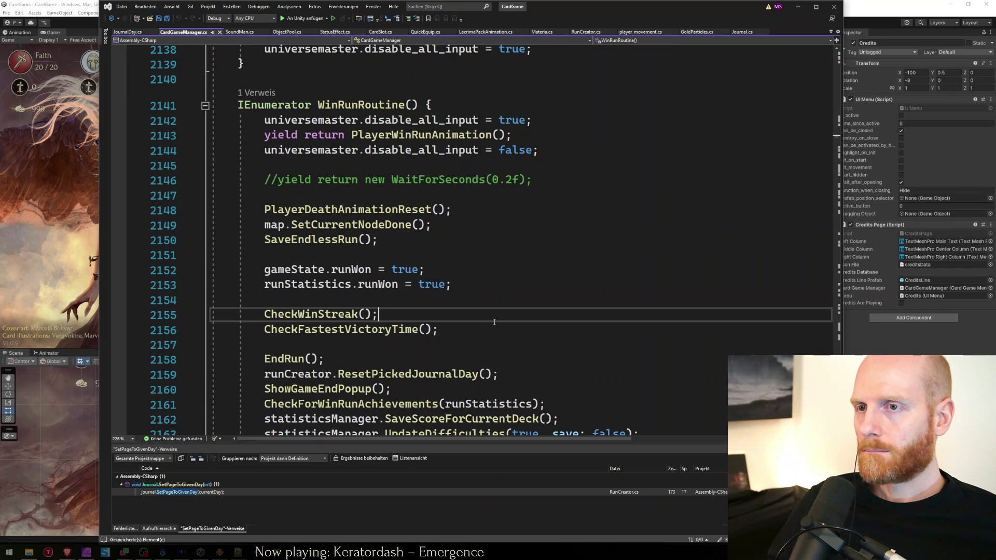
left_click(550, 358)
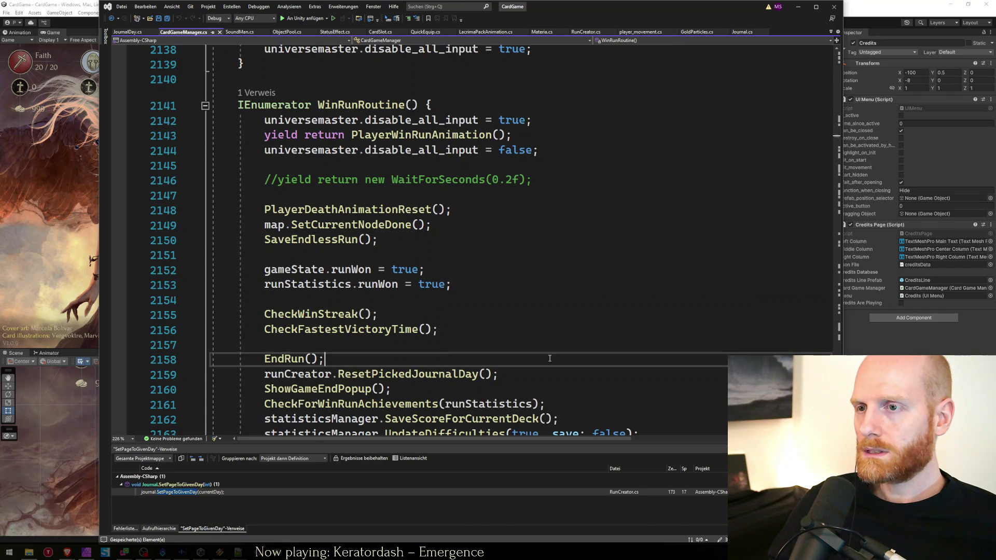
left_click(518, 374)
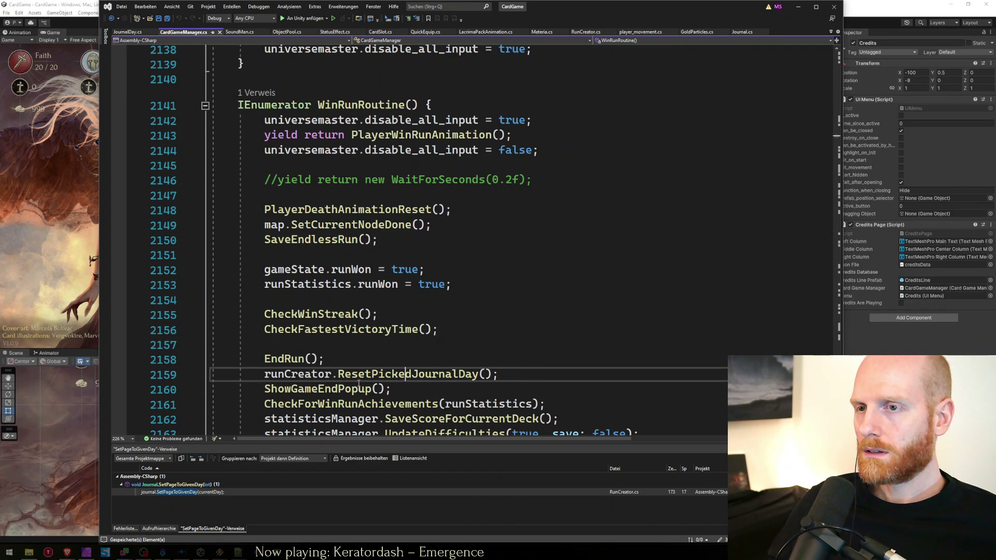
scroll(359, 383, "down", 1)
left_click(502, 344)
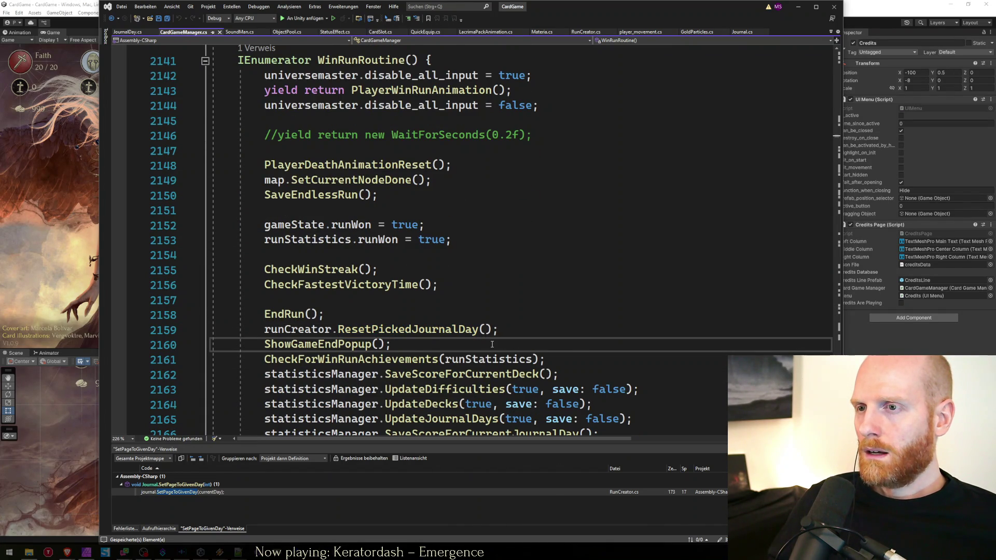
scroll(492, 345, "down", 1)
left_click(404, 285, "ctrl")
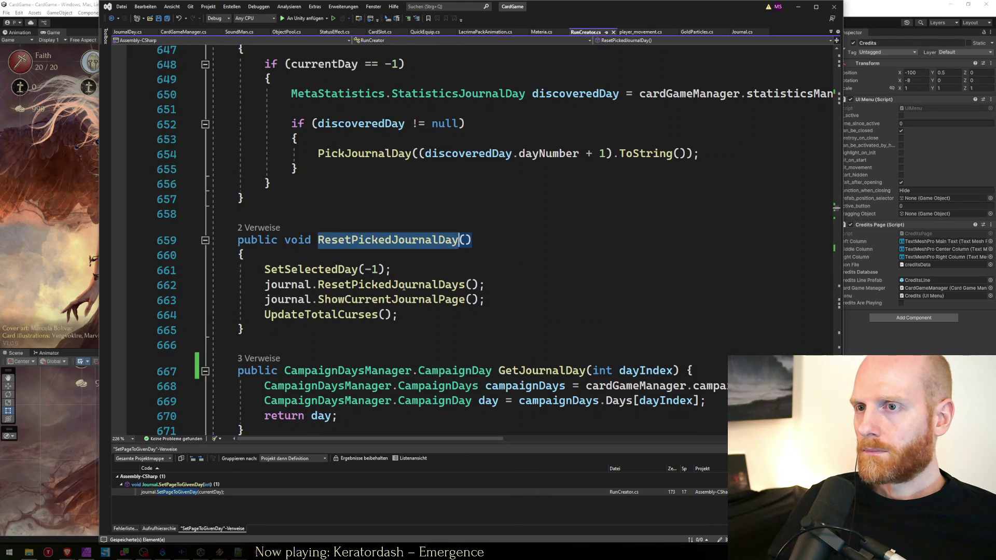
Read through ResetPickedJournalDay in RunCreator.cs and check where it is called.
left_click(390, 275)
left_click(524, 282)
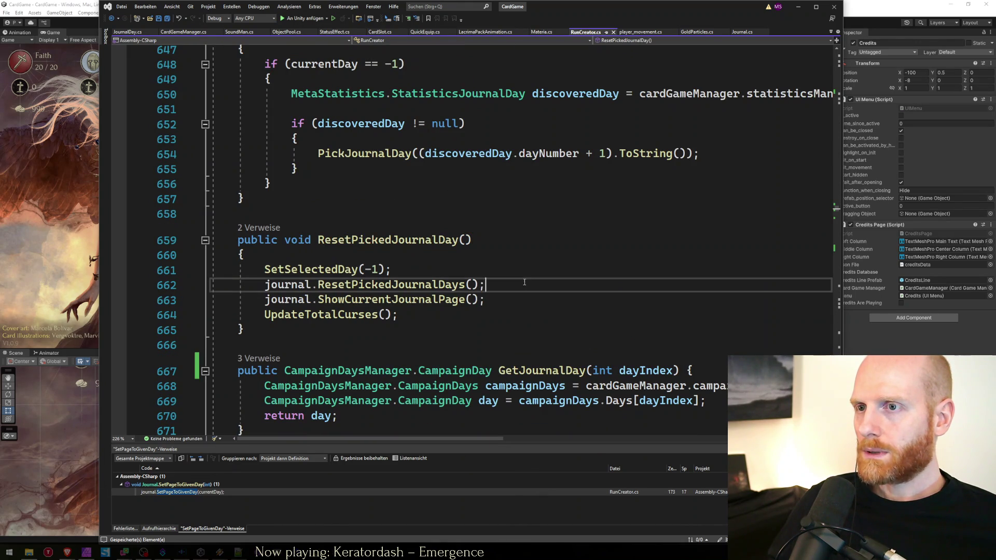
double_click(403, 301)
key("ctrl+minus")
key("ctrl+shift+minus")
scroll(522, 349, "down", 2)
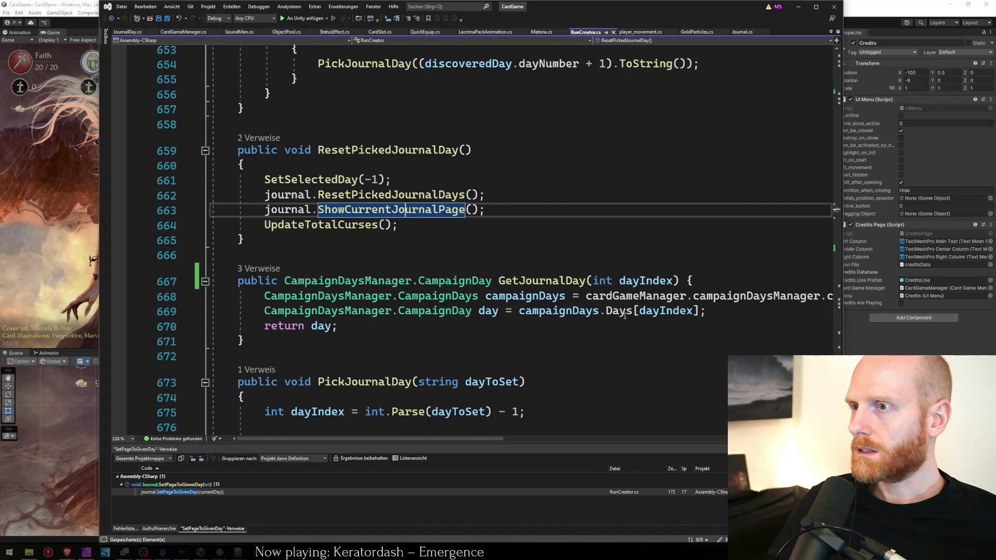
Inspect GetJournalDay's campaignDaysData lookup and its Days[dayIndex] return on line 669.
left_click(703, 298)
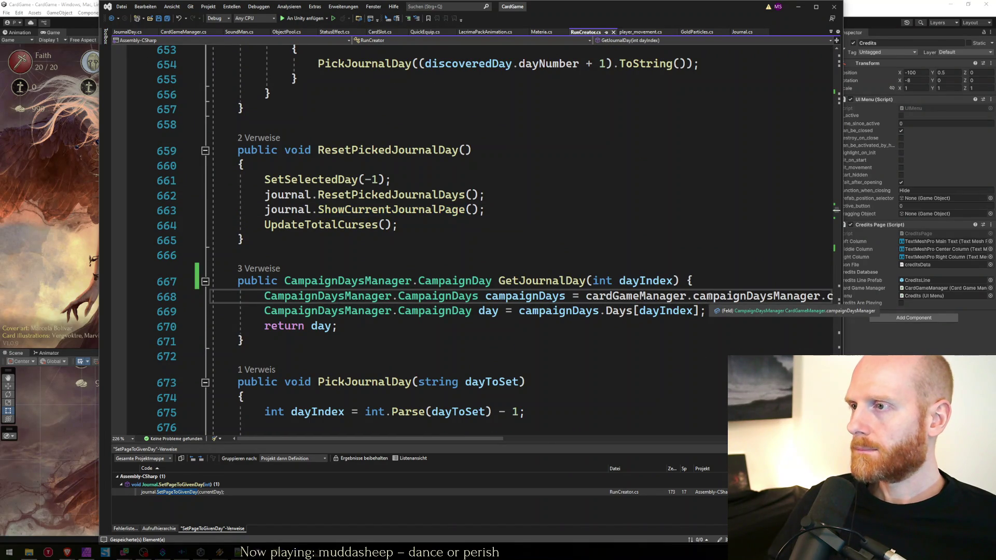
key("End")
key("ctrl+shift+Left")
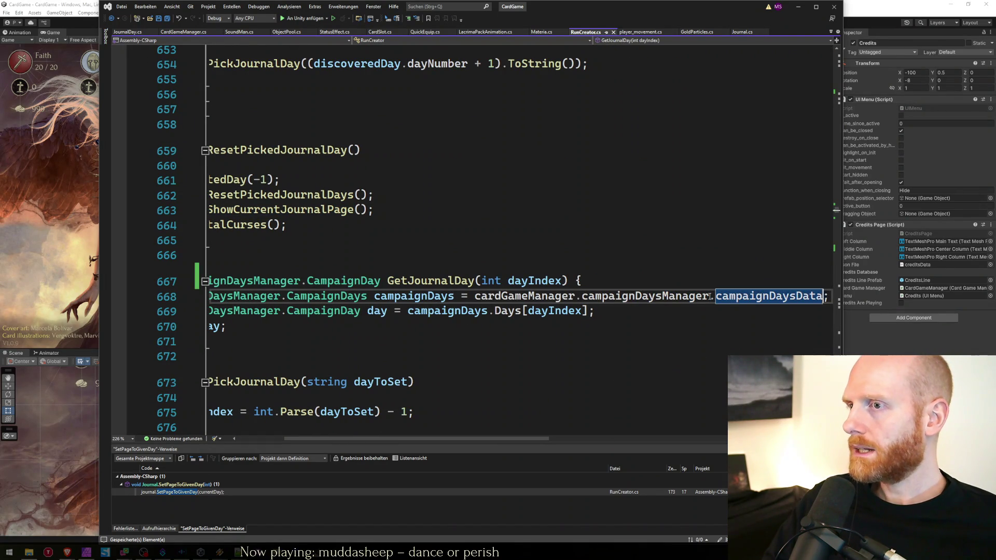
key("Down")
key("Down")
key("Home")
key("Home")
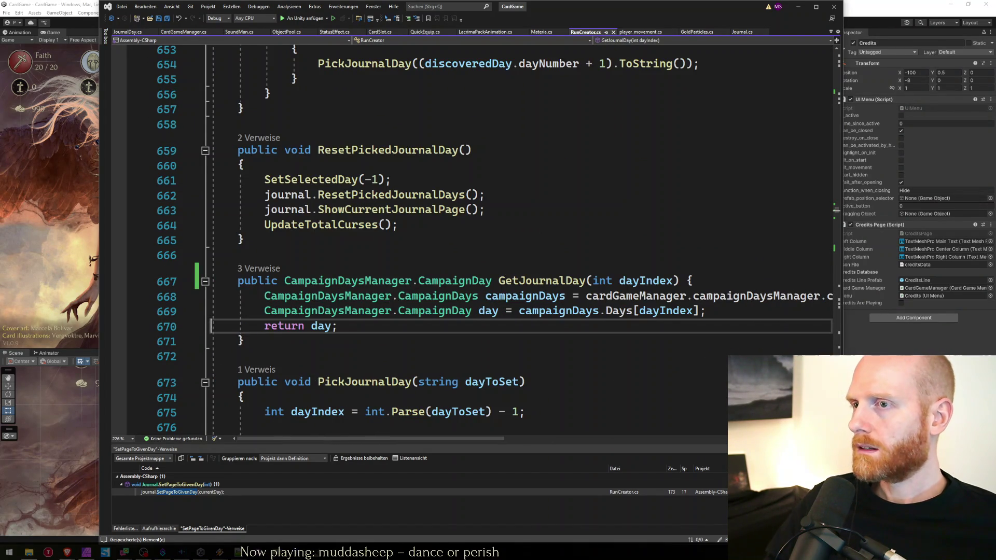
left_click(637, 312)
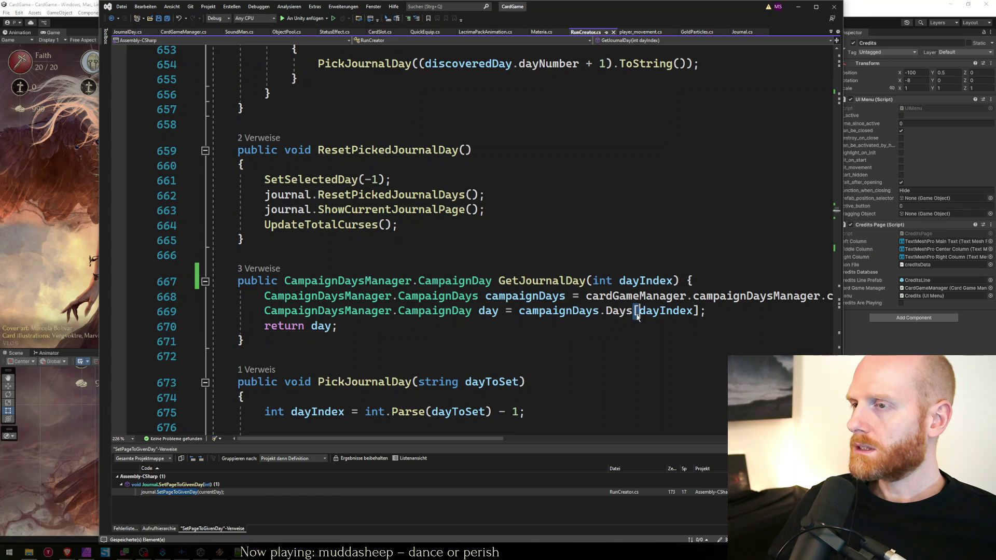
key("ctrl+Left")
key("ctrl+Left")
key("ctrl+Left")
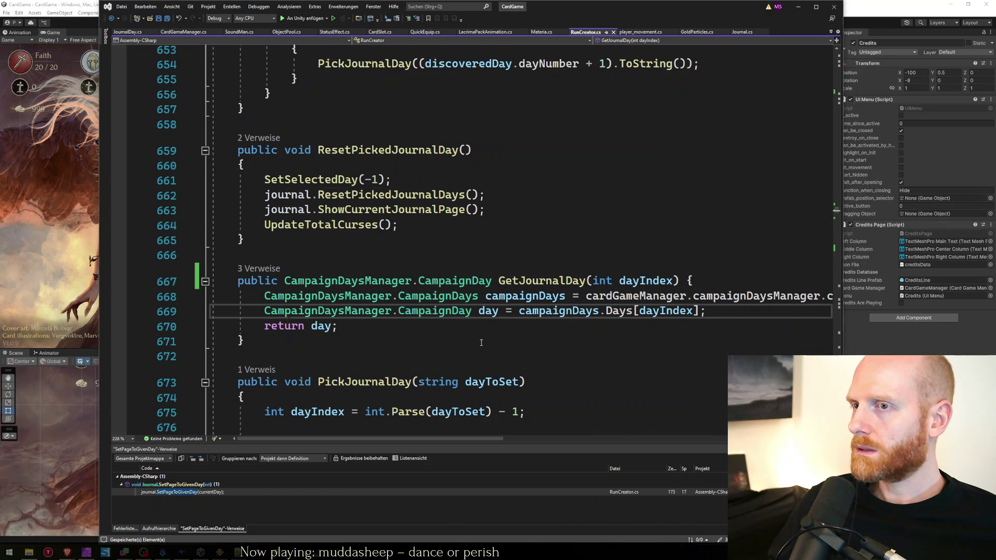
Return to CardGameManager.cs below the ResetPickedJournalDay call.
key("ctrl+minus")
key("Down")
scroll(402, 299, "down", 4)
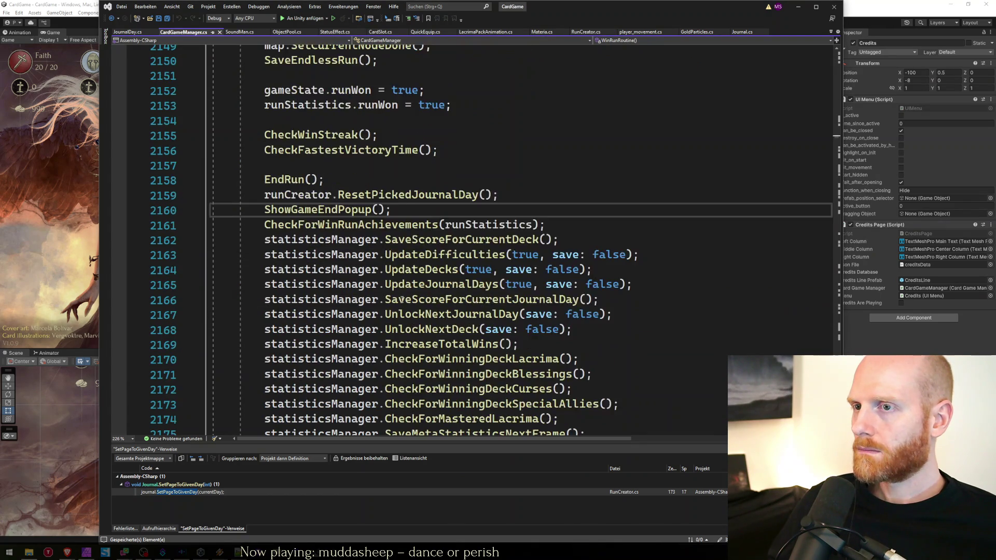
Scan WinRunRoutine's statistics calls and open UpdateJournalDays in StatisticsManager.cs from line 2165.
left_click(400, 344)
left_click(424, 329)
double_click(449, 315)
scroll(450, 315, "up", 2)
left_click(535, 330)
left_click(523, 339)
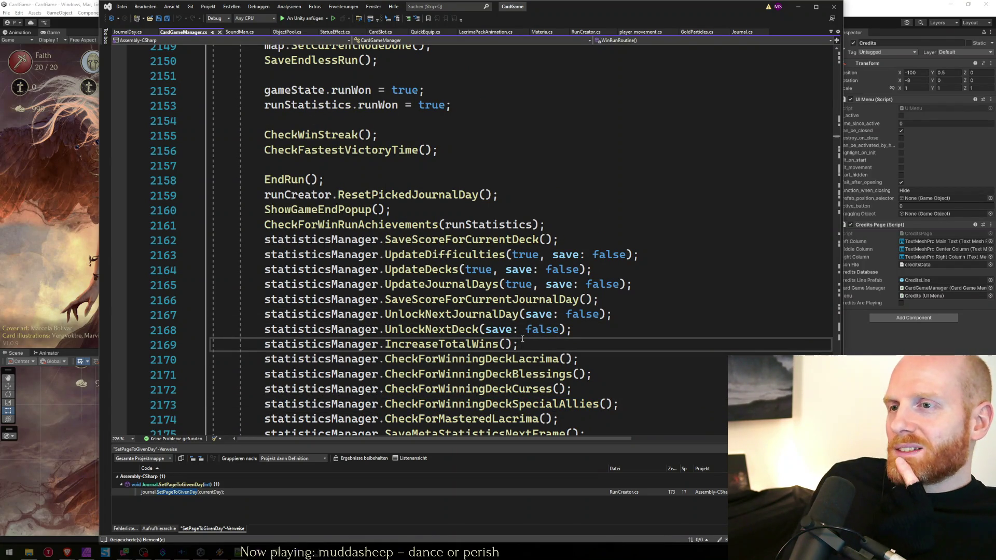
left_click(519, 299)
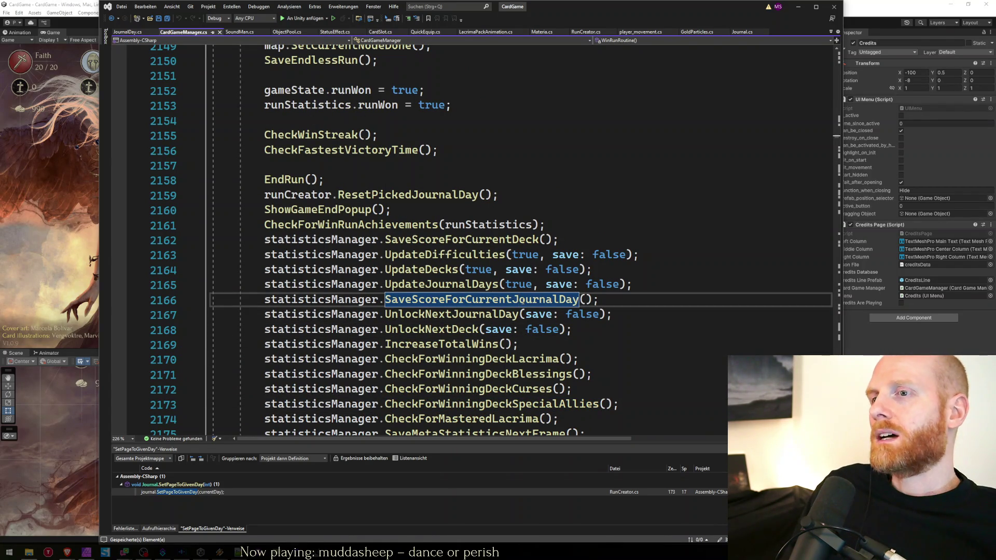
mouse_move(464, 283)
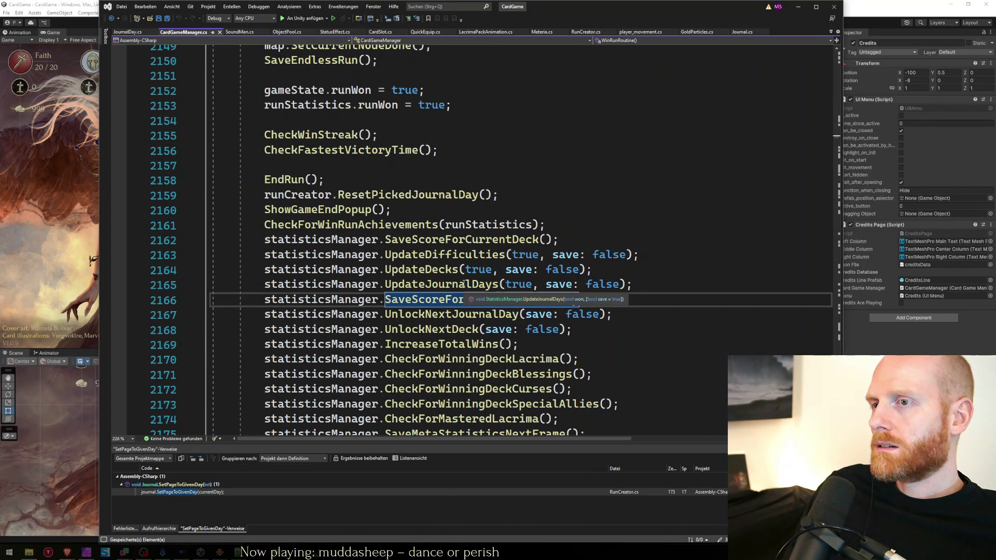
left_click(464, 283, "ctrl")
left_click(411, 299)
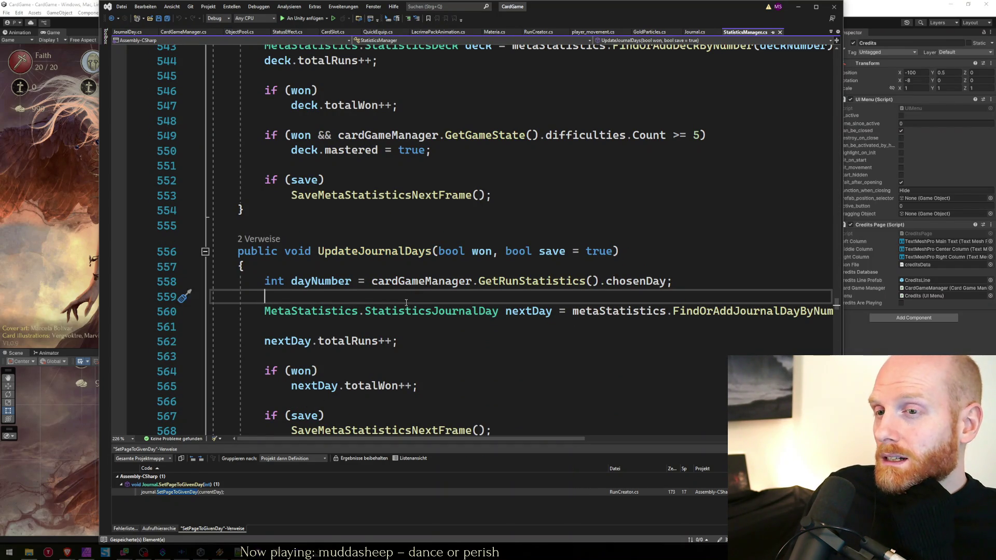
scroll(410, 299, "down", 1)
left_click(415, 300)
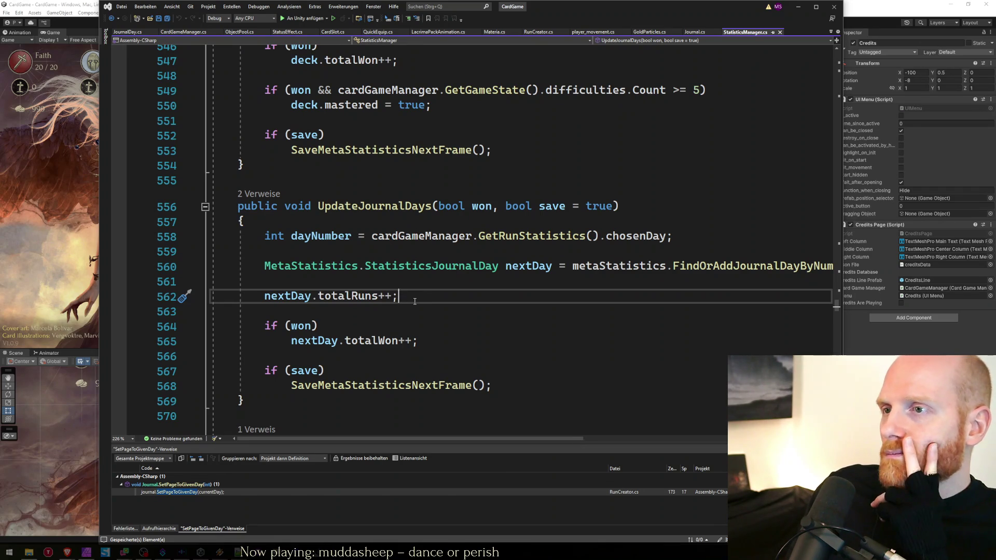
key("Up")
key("Up")
key("End")
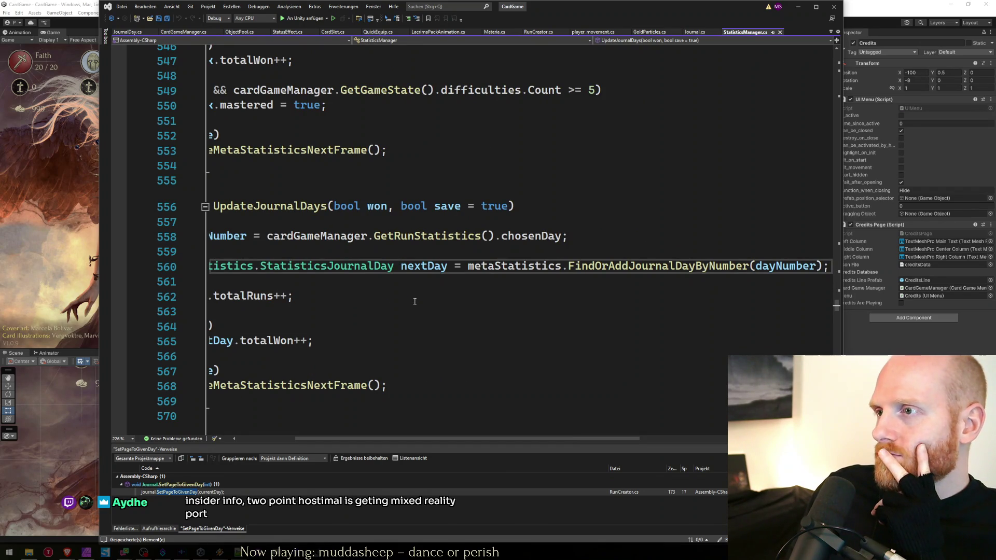
key("Home")
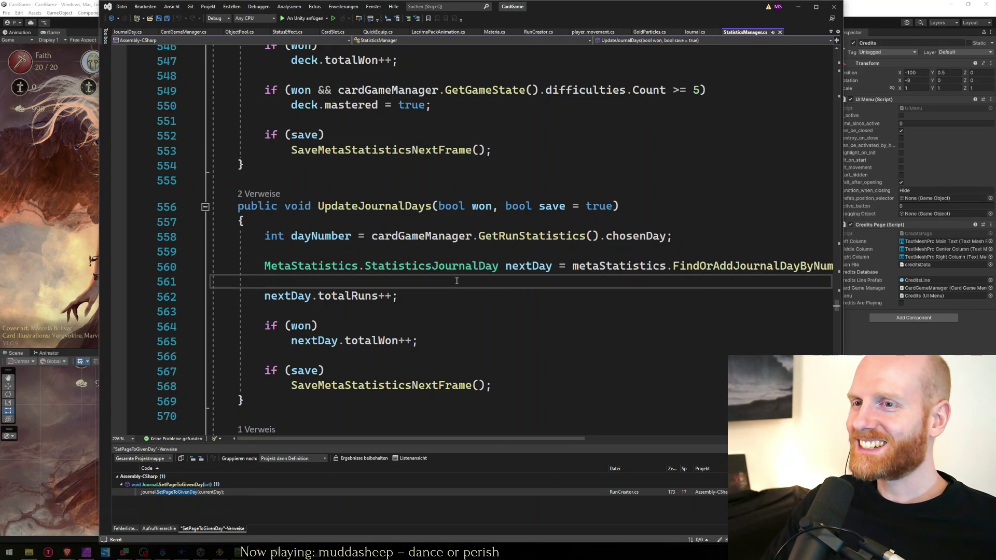
Review UpdateJournalDays line by line from line 559 down to the if (save) check.
key("End")
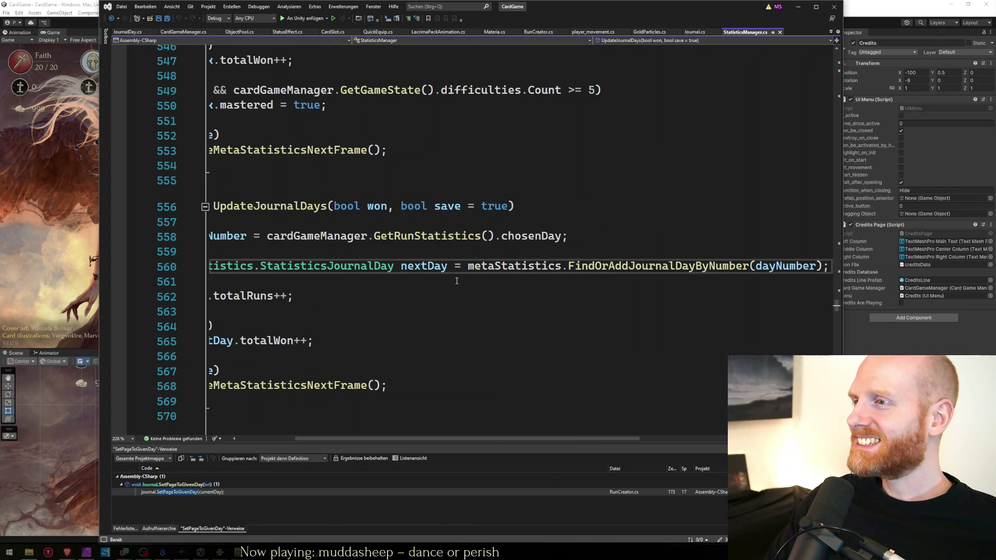
key("Home")
key("Up")
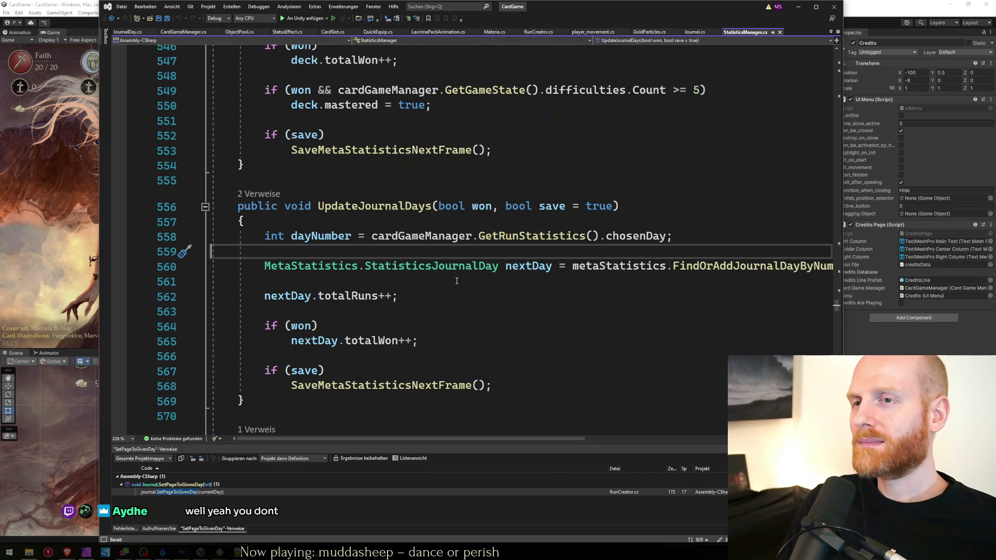
key("Down")
key("End")
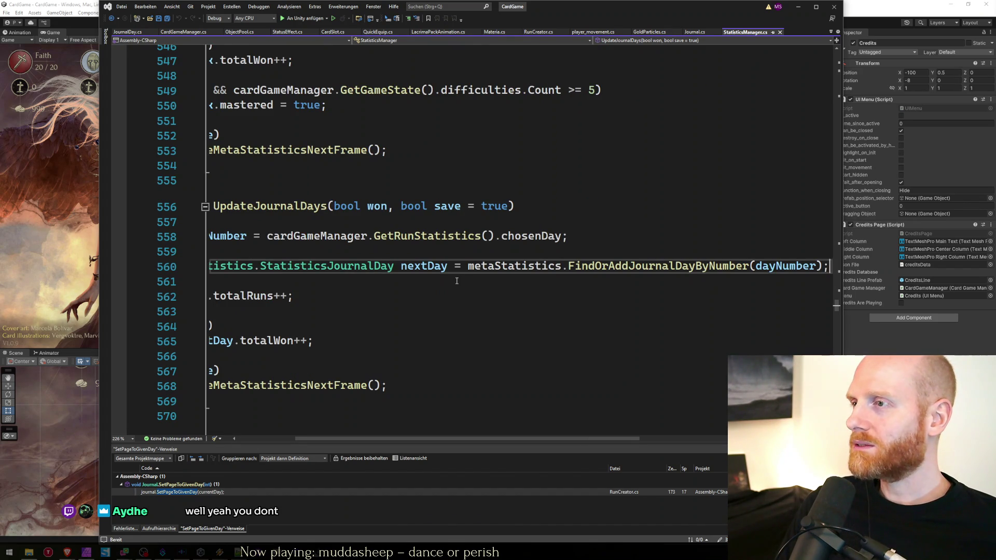
key("Home")
key("Home")
key("End")
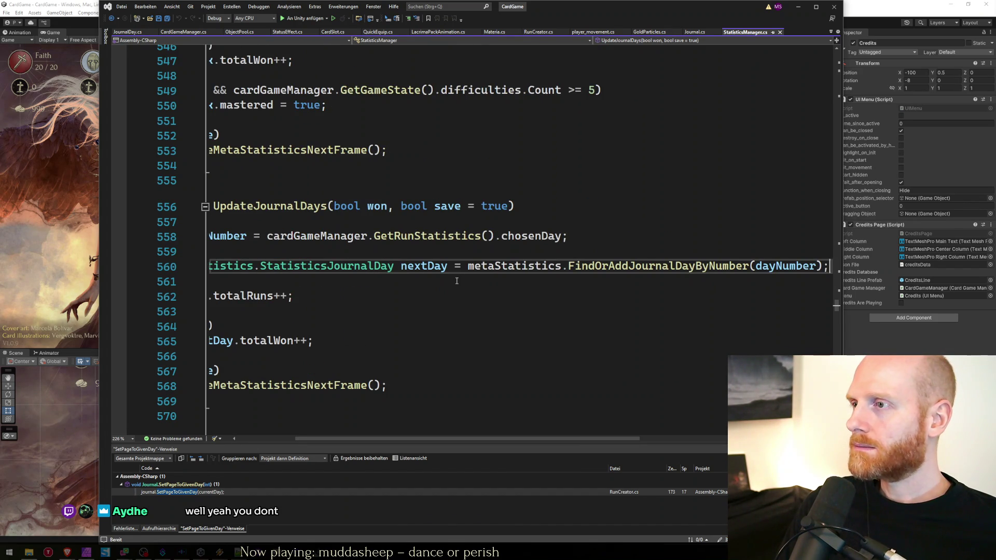
key("Home")
key("Down")
key("Down")
key("Down")
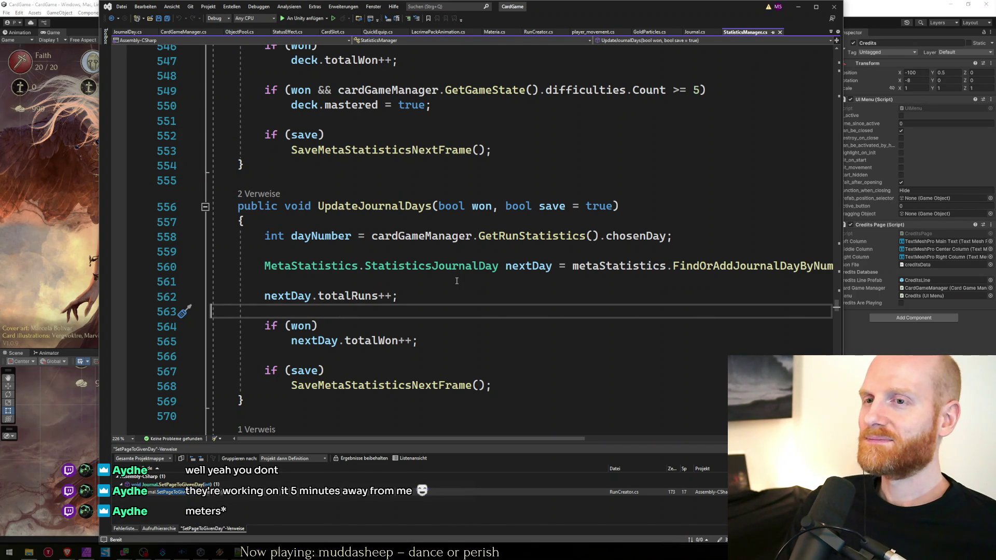
key("Down")
key("Down")
key("Down")
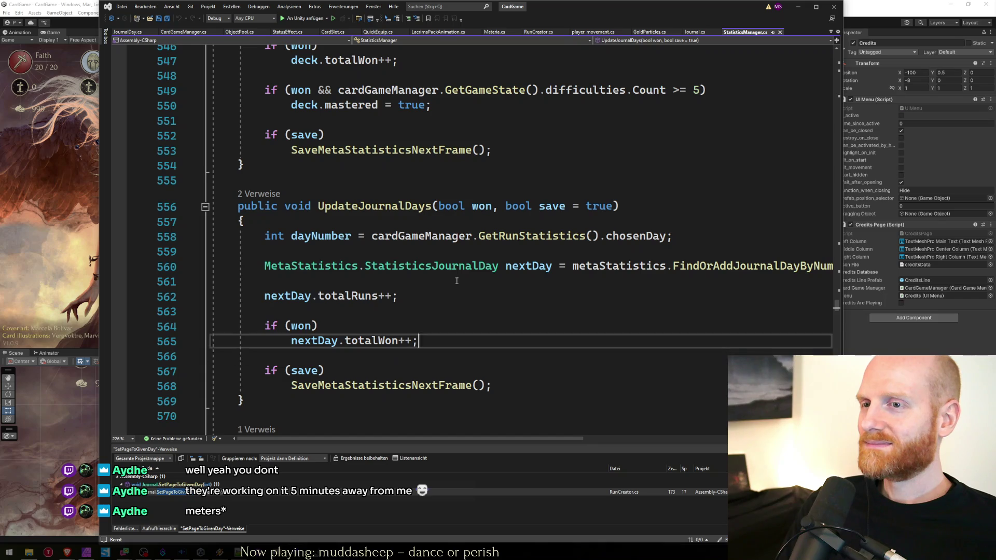
key("Down")
key("Down")
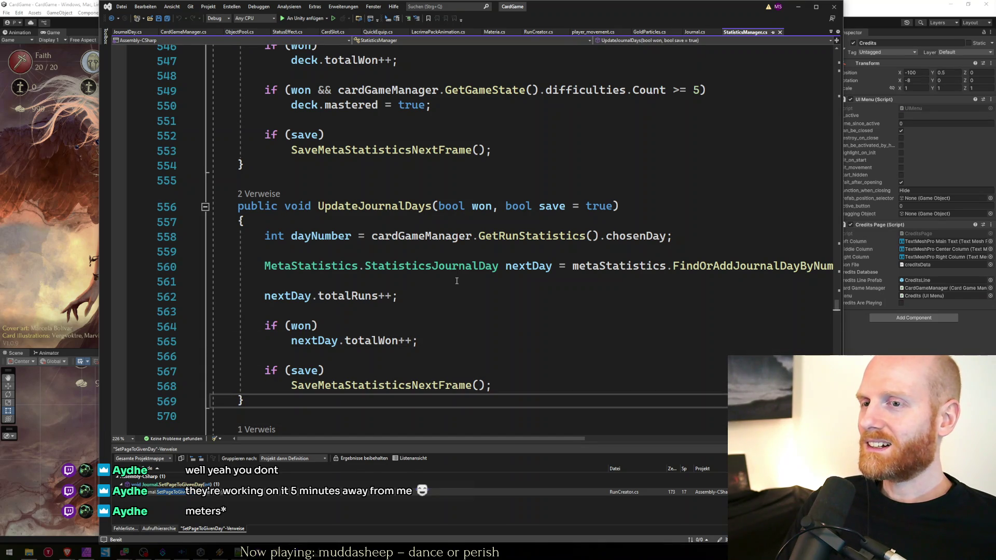
key("Up")
key("Up")
key("Up")
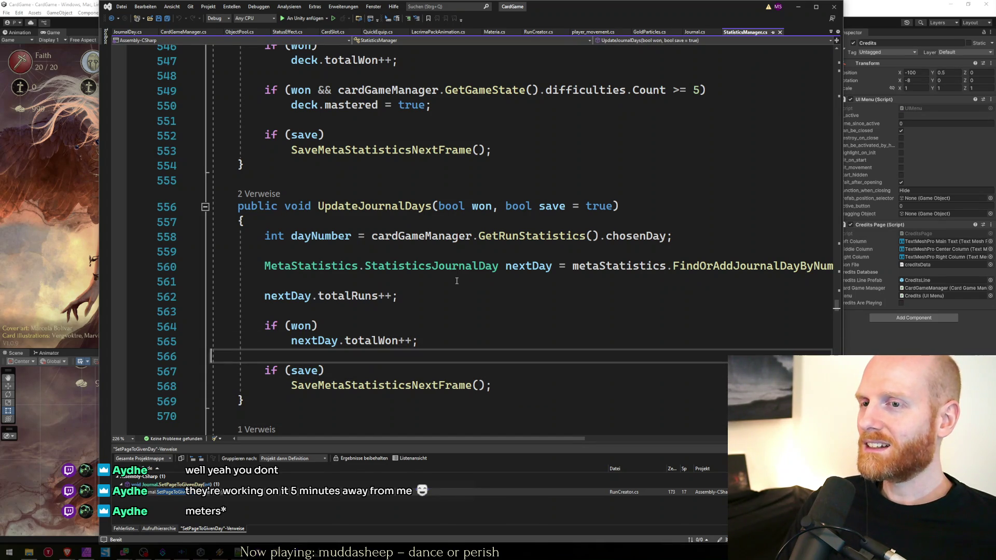
key("Up")
key("Up")
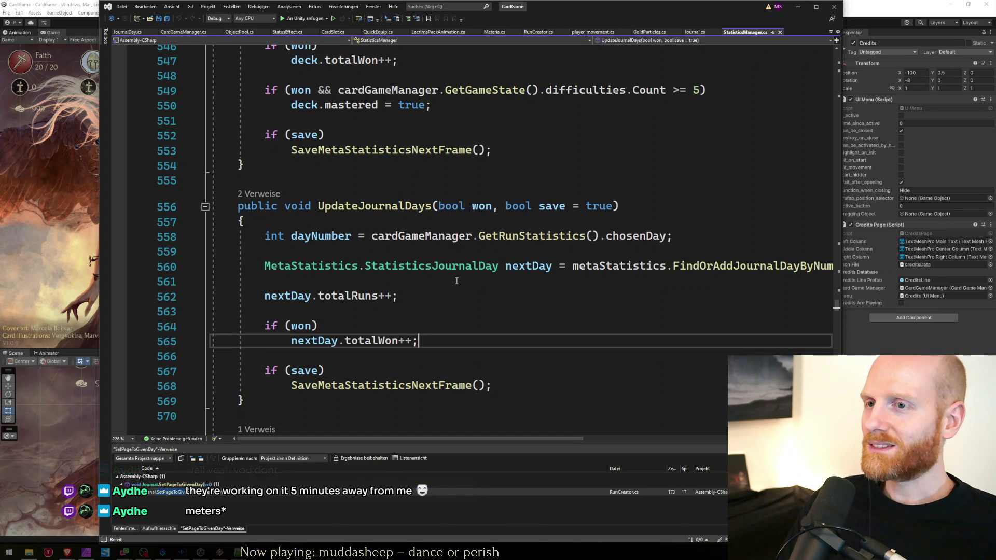
key("Up")
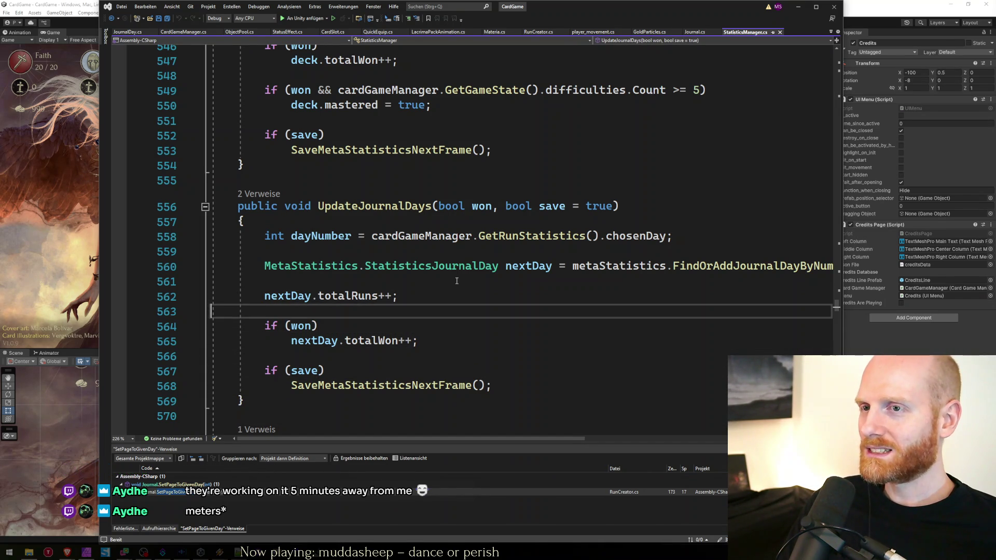
key("Down")
key("shift+Down")
key("shift+Down")
key("Down")
key("Down")
key("Down")
key("Up")
key("Up")
key("Up")
key("Up")
key("Up")
key("Up")
key("Up")
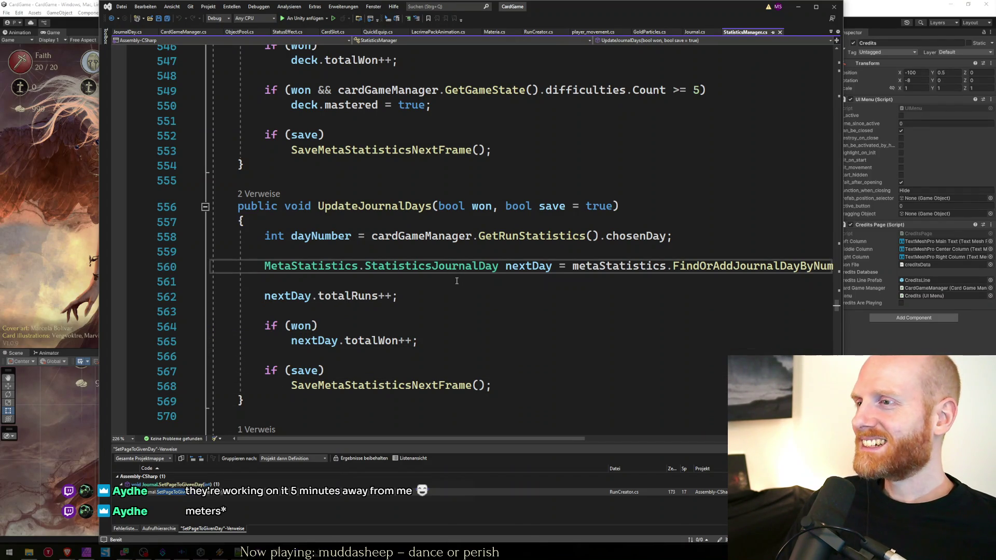
Insert a new line after the nextDay.totalWon++ increment.
key("End")
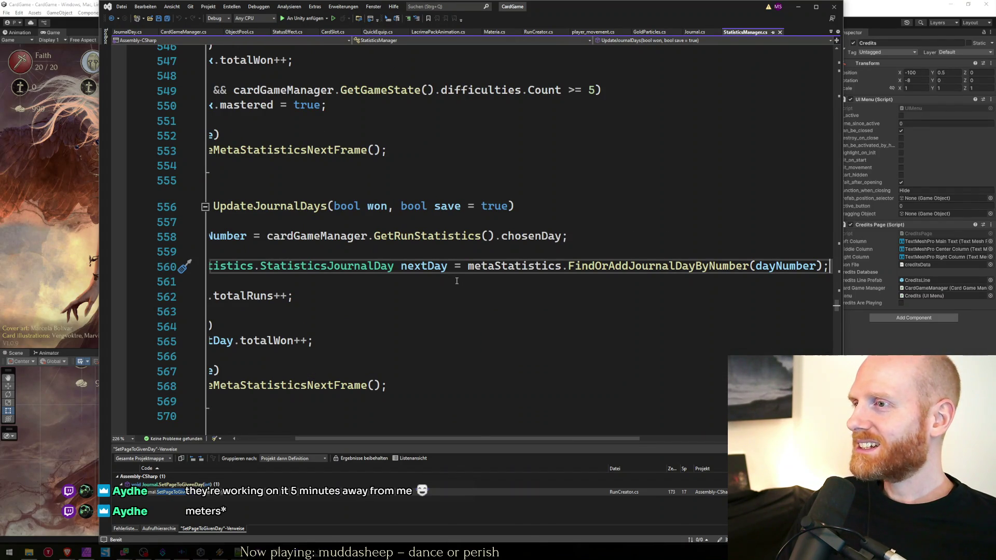
key("Home")
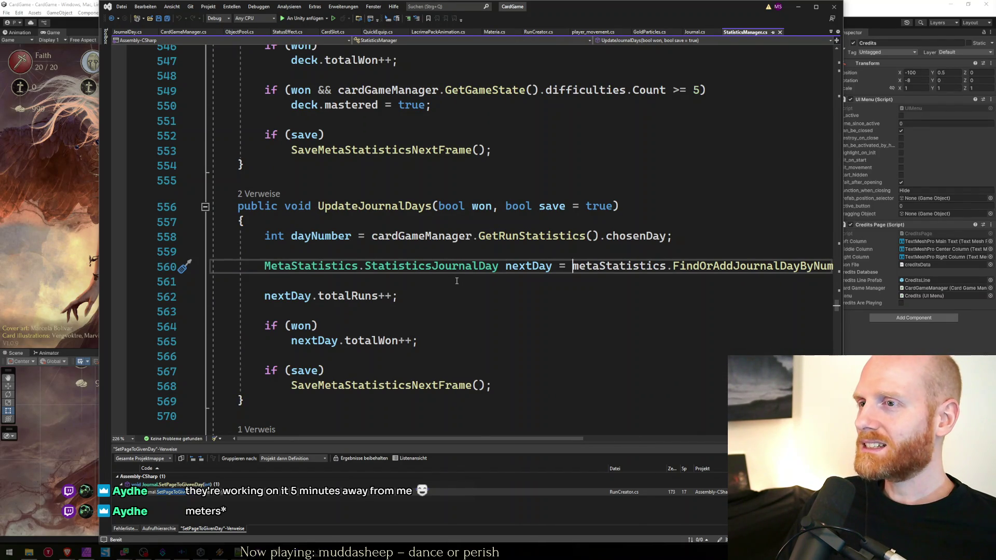
key("End")
key("Home")
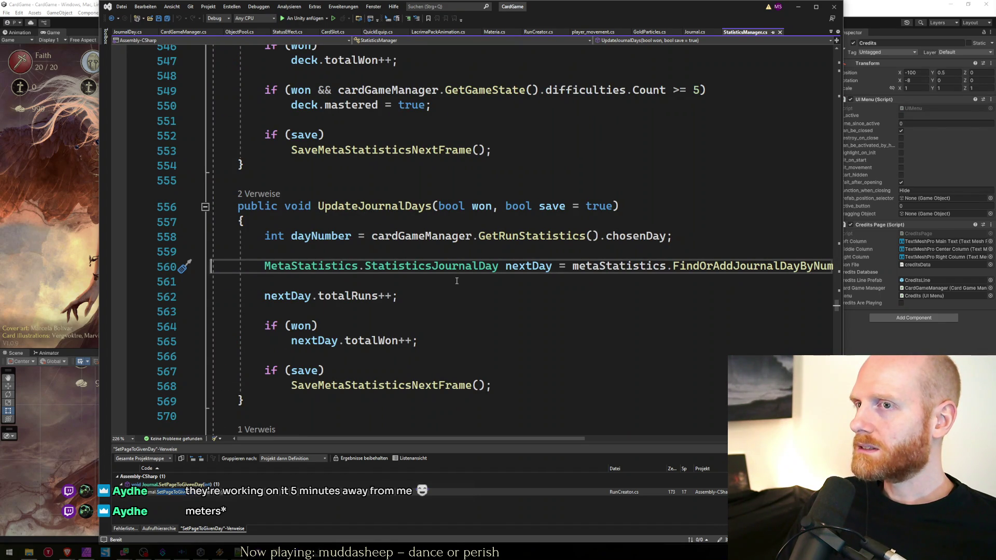
key("Down")
key("Down")
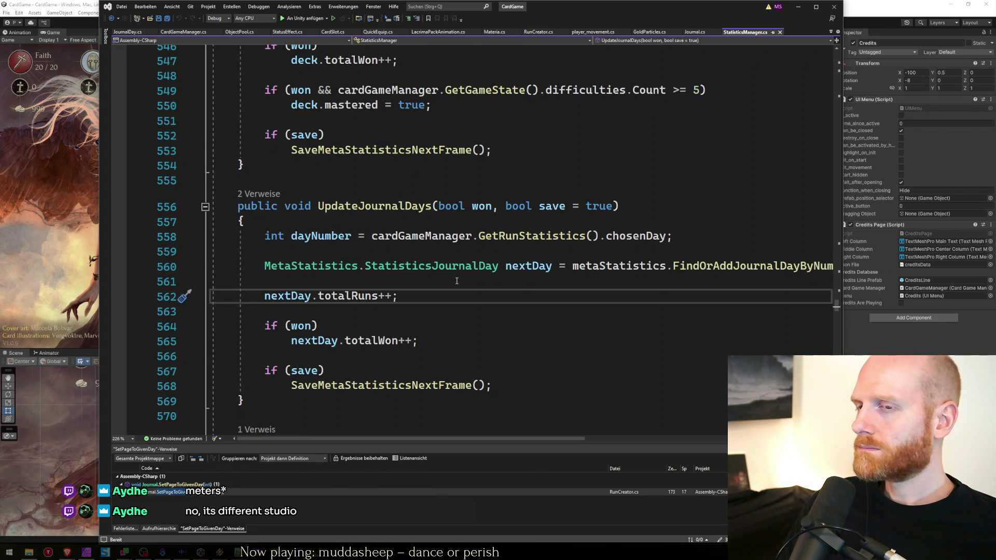
key("Down")
key("Down")
key("Down")
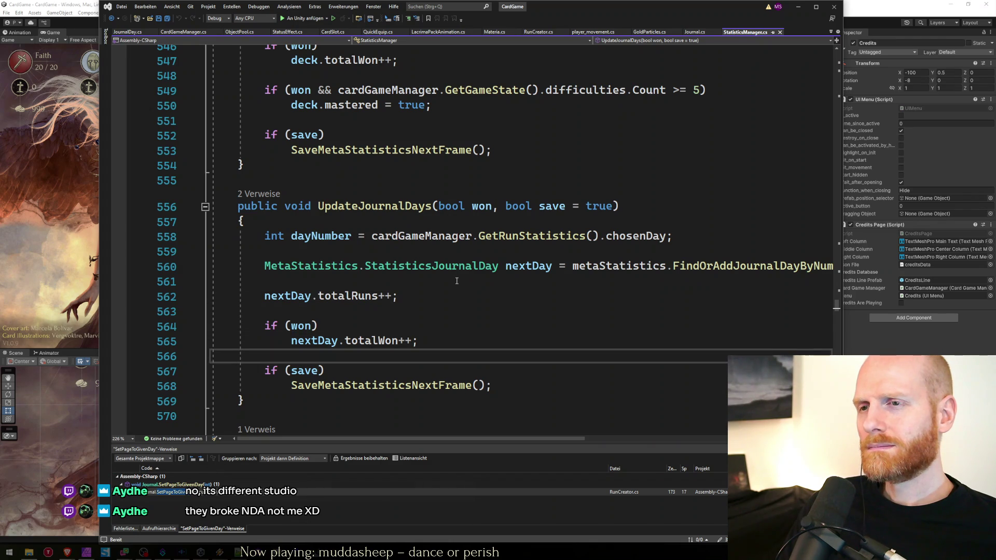
key("Down")
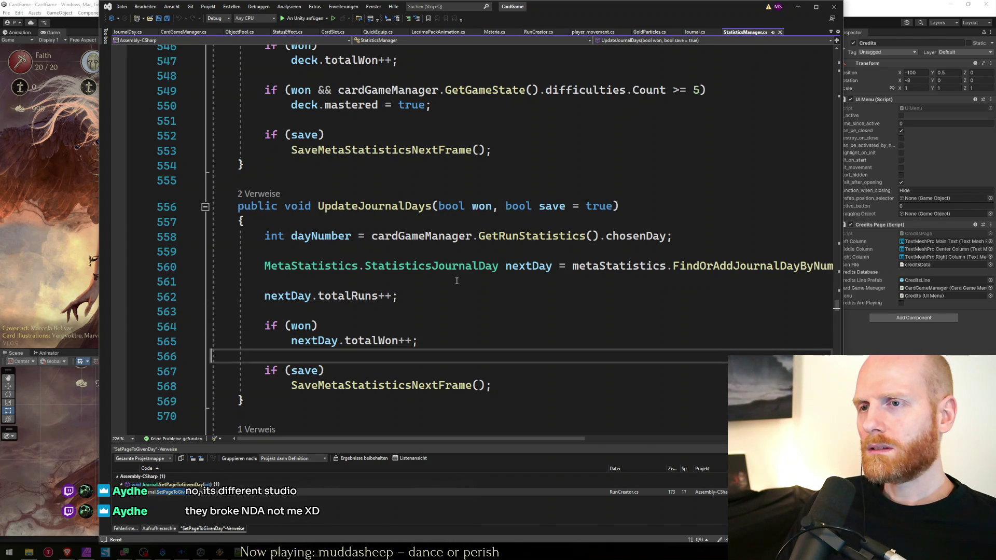
key("Left")
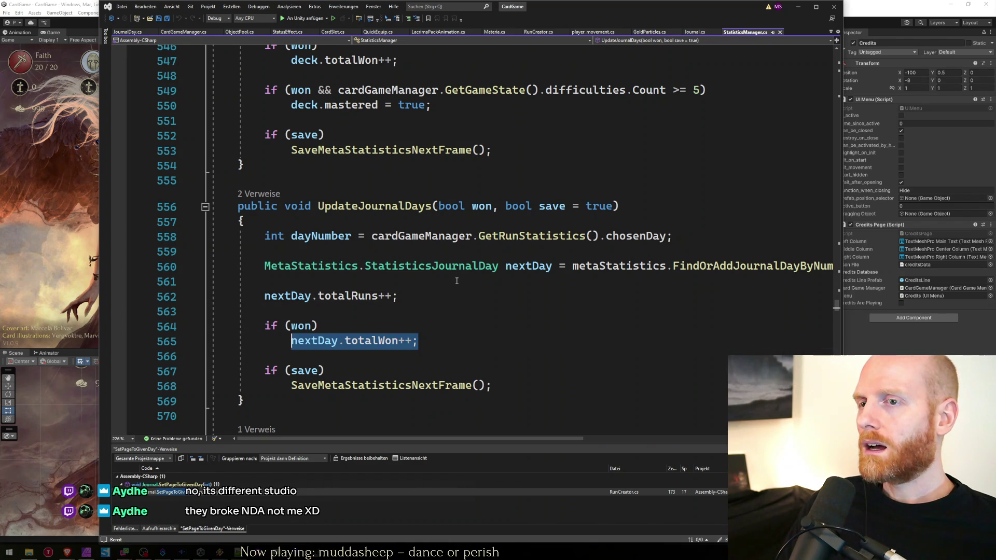
key("shift+Home")
key("shift+End")
key("shift+Home")
key("shift+Home")
key("shift+End")
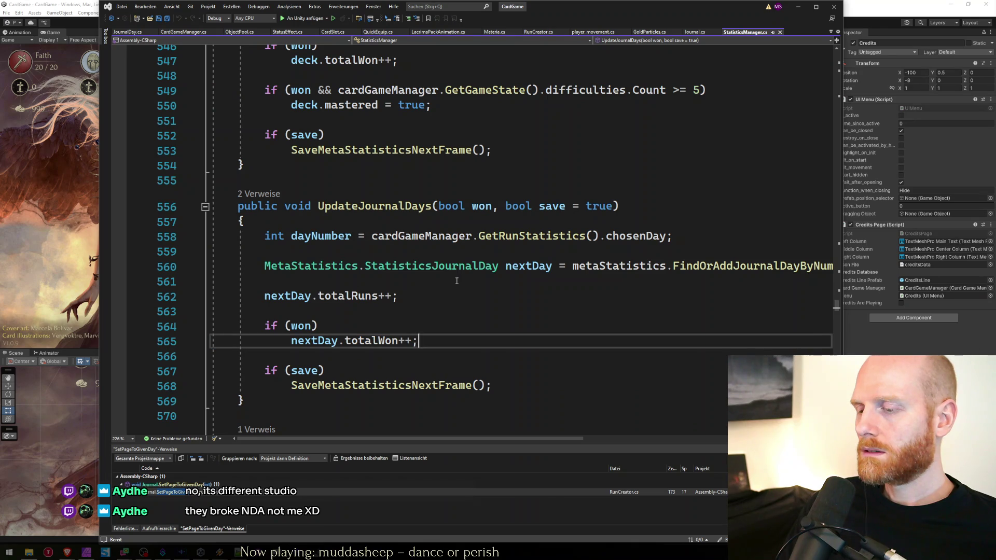
key("Return")
key("Return")
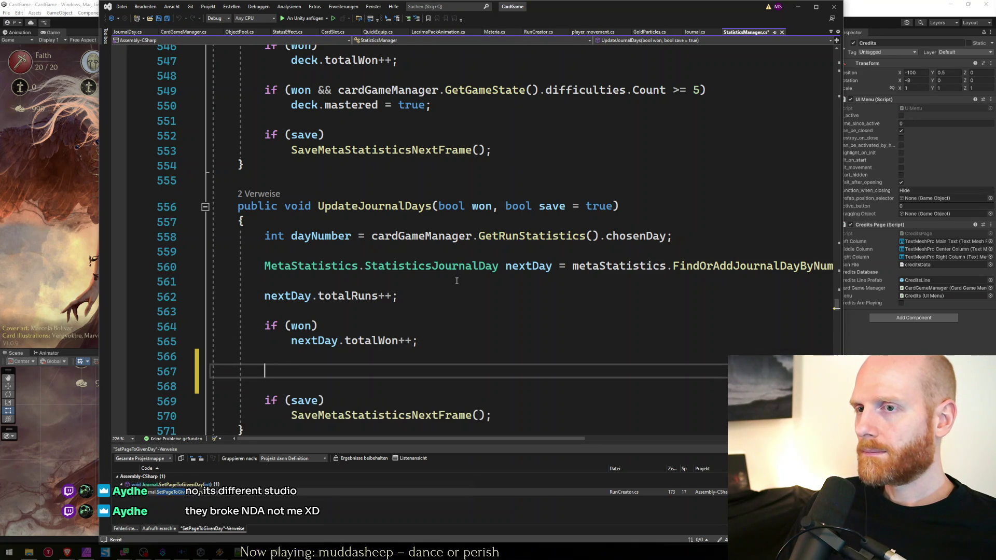
Start a nextDay. statement and go to the totalWon field definition.
type("nextDay")
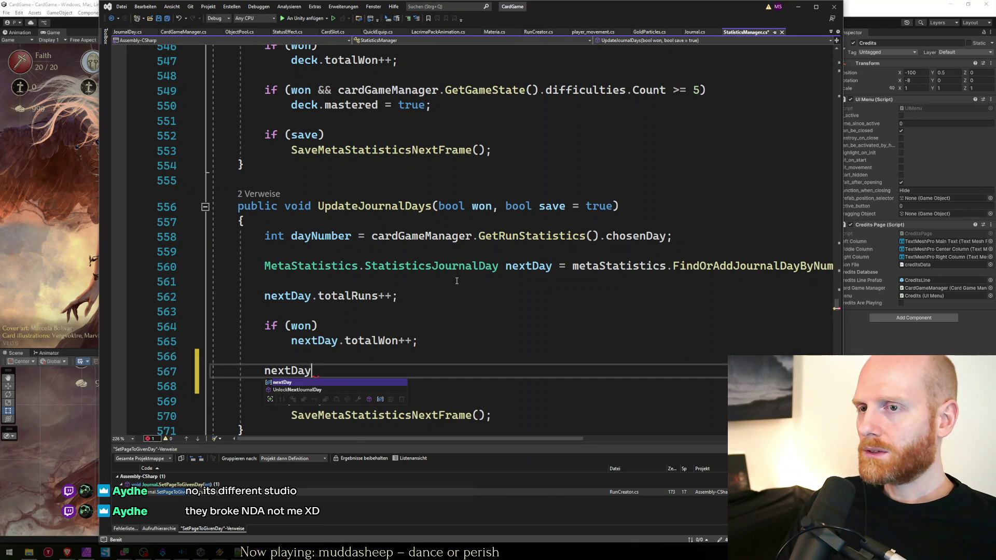
type(".")
left_click(378, 336)
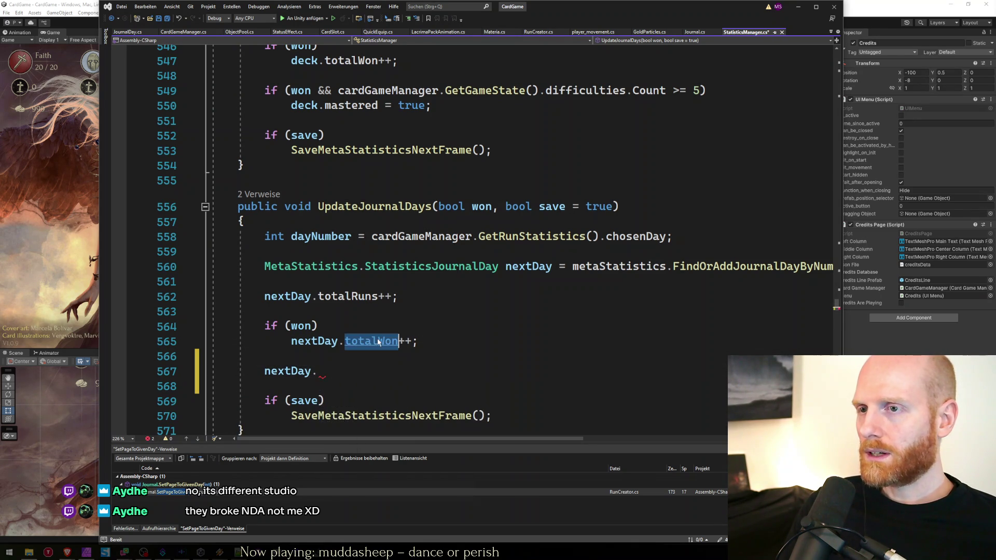
key("F12")
left_click(523, 259)
key("Down")
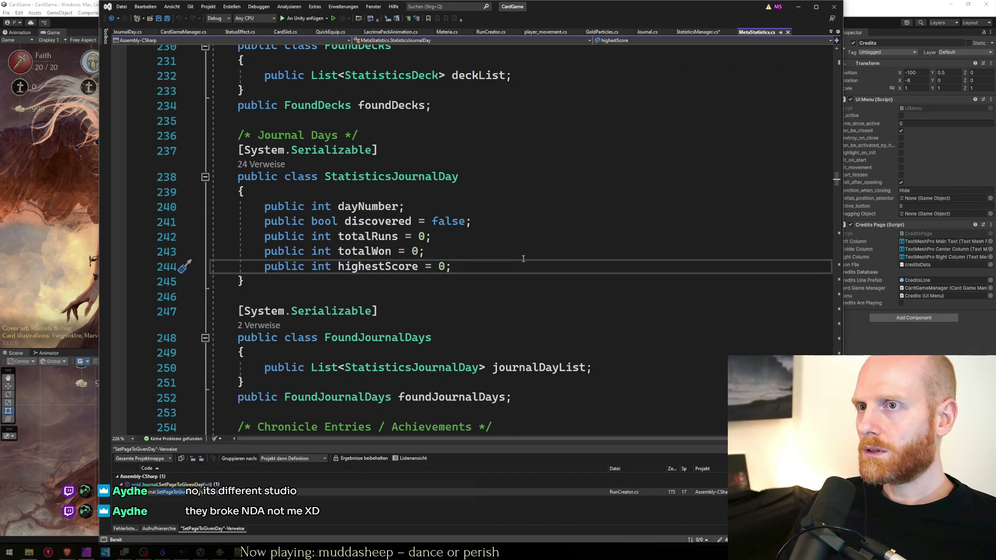
List all references to the discovered field and step to UnlockJournalDay in StatisticsManager.cs.
right_click(388, 222)
left_click(415, 285)
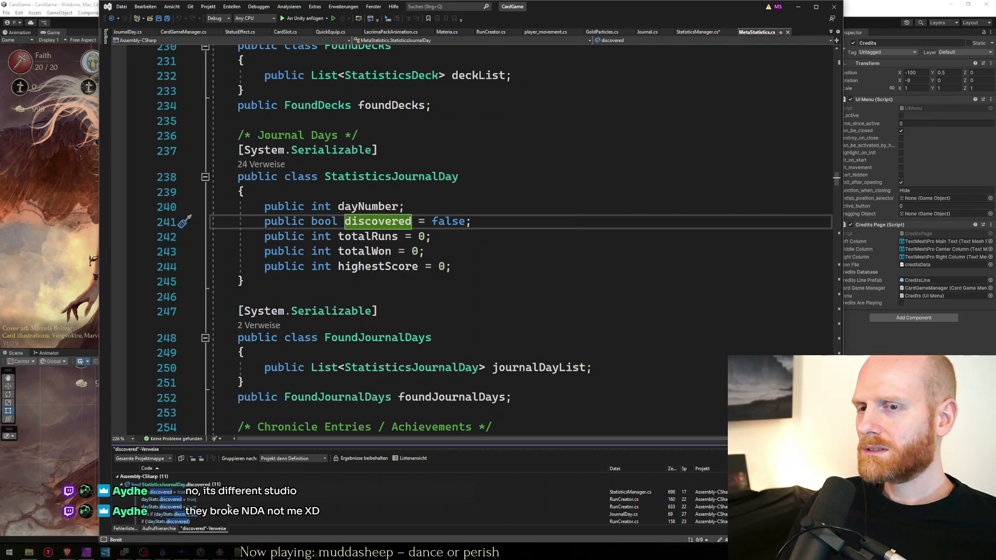
left_click(228, 493)
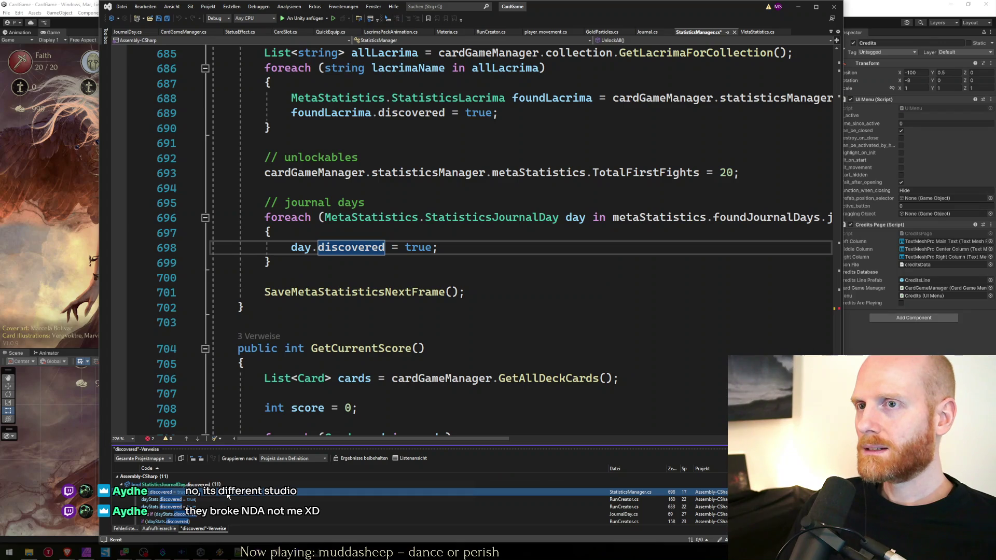
key("Down")
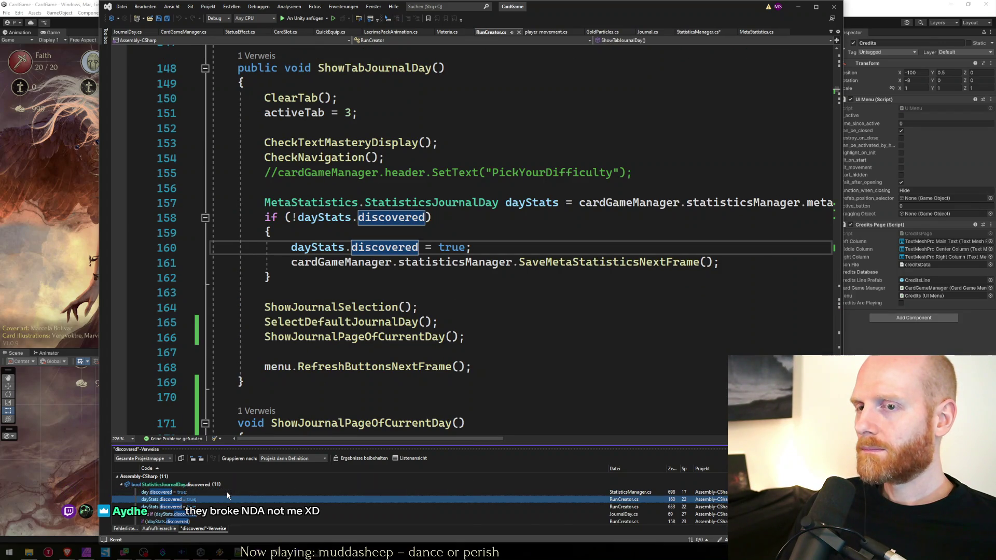
scroll(289, 316, "up", 3)
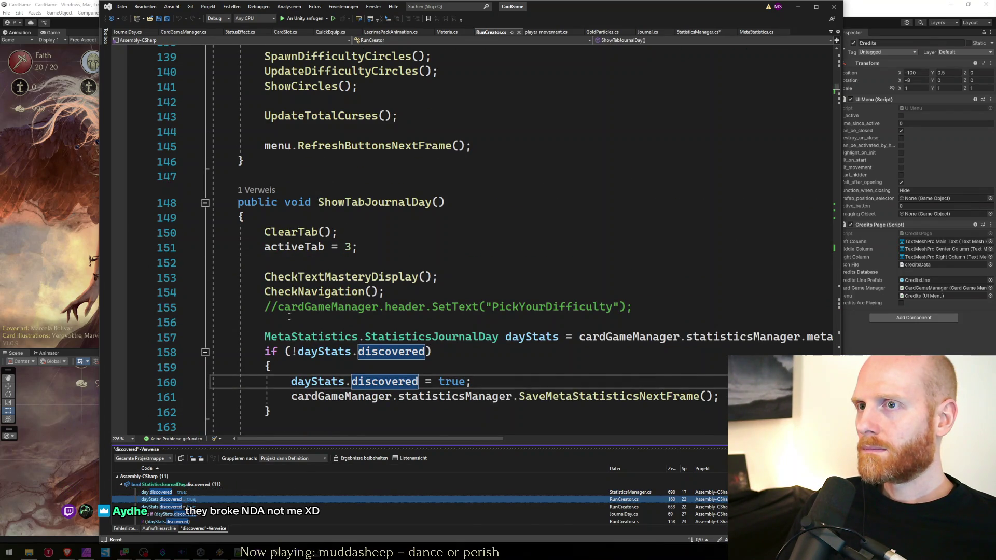
scroll(289, 316, "down", 3)
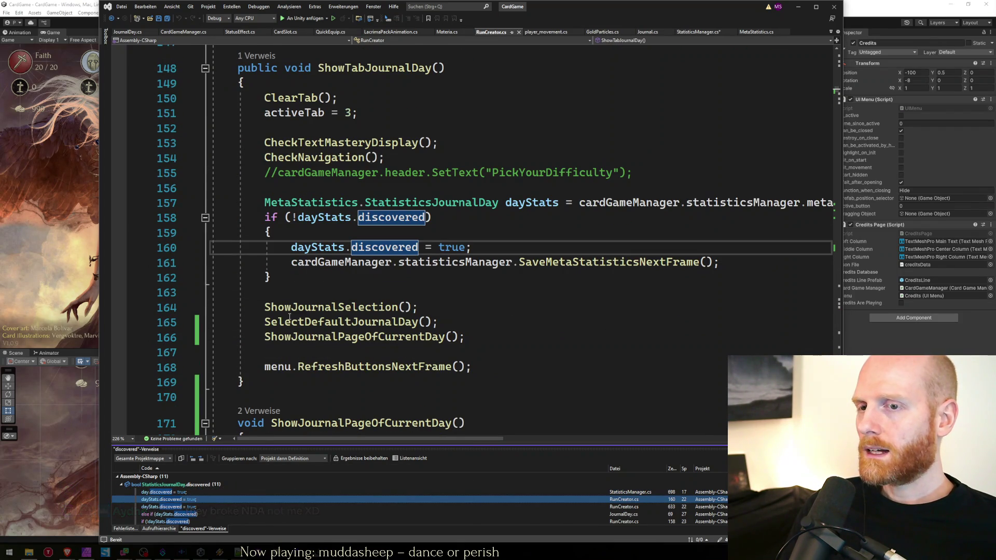
key("Down")
key("Down")
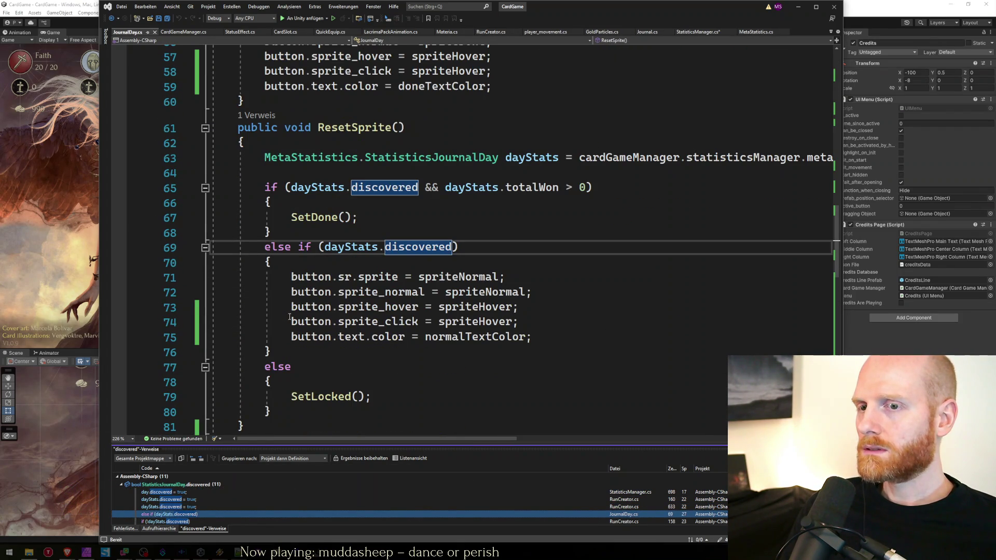
key("Down")
key("Down")
key("Down")
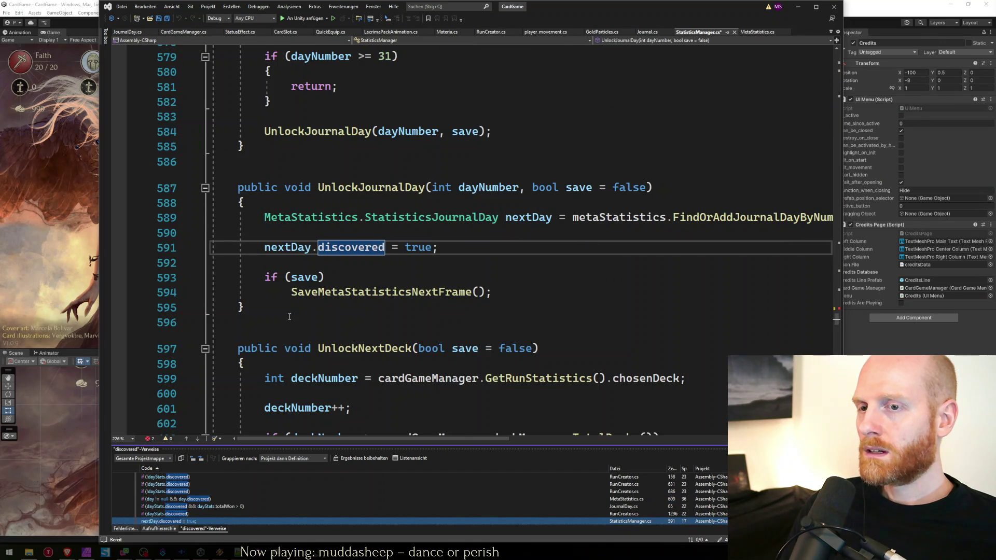
left_click(472, 276)
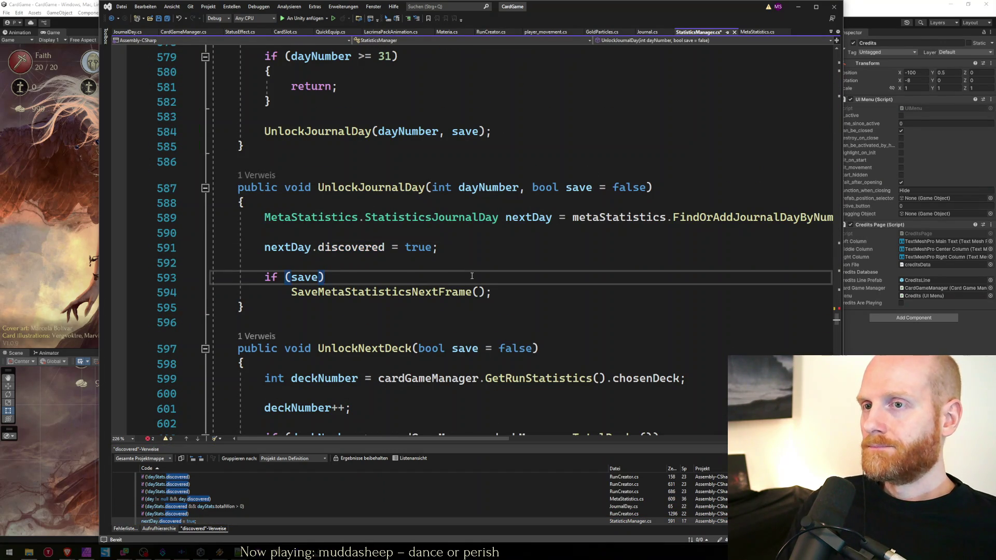
key("ctrl+minus")
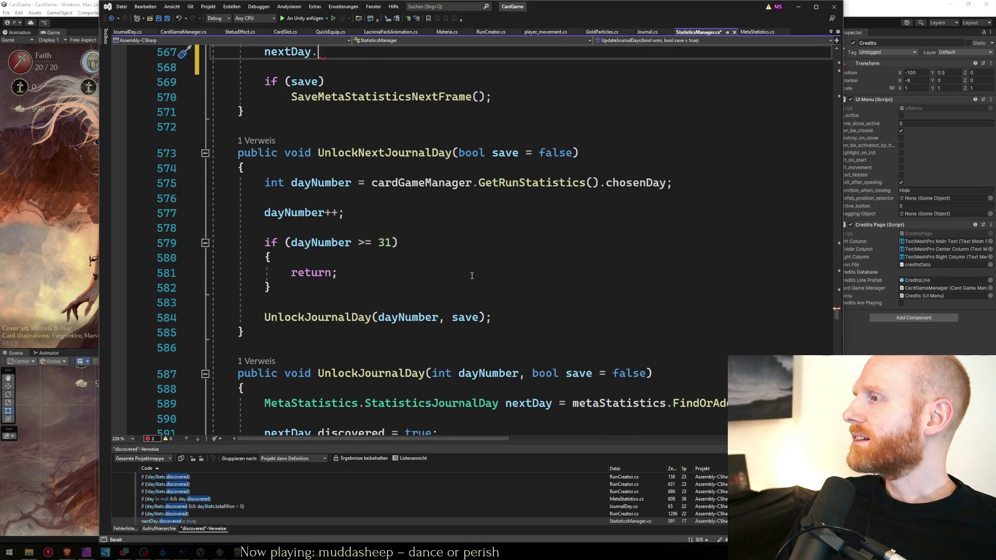
Complete the new line as nextDay.showRevealAnimation = true; in UpdateJournalDays.
key("Up")
key("Up")
key("Up")
key("Down")
key("Down")
key("Down")
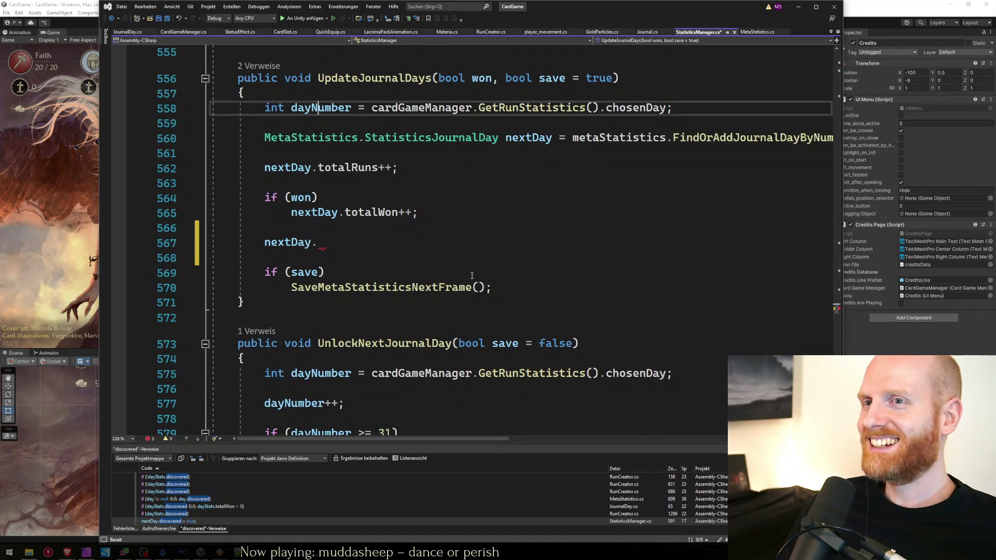
key("Down")
key("Down")
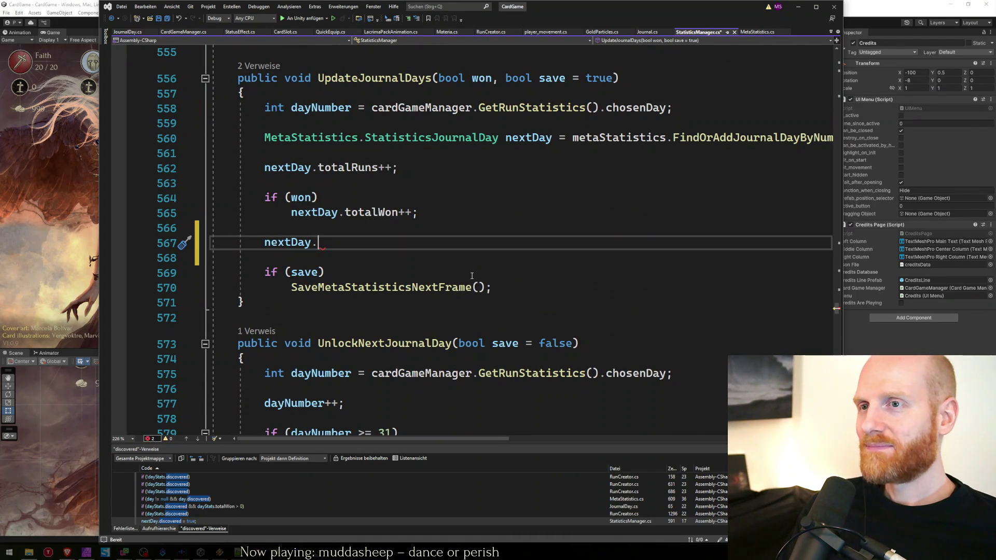
type("show")
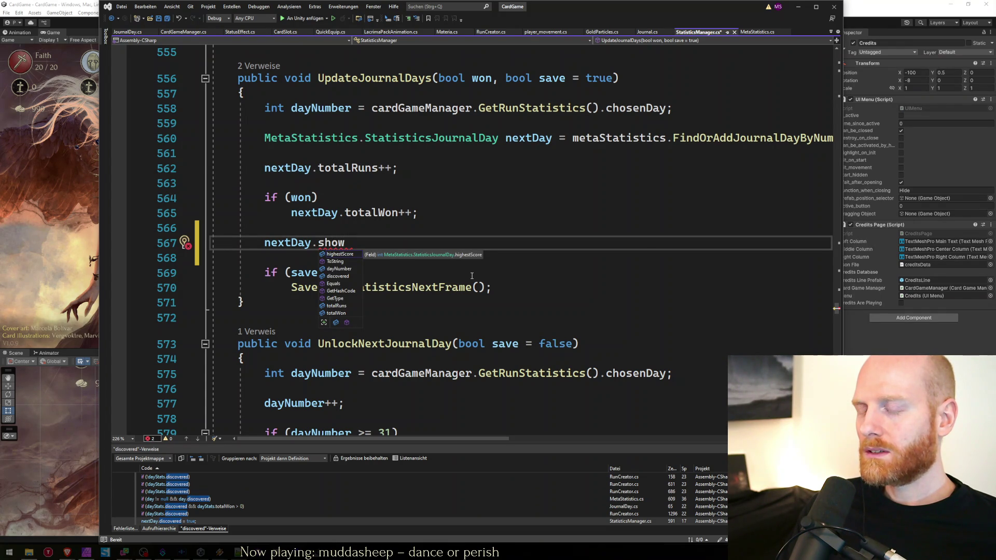
type("RevealA")
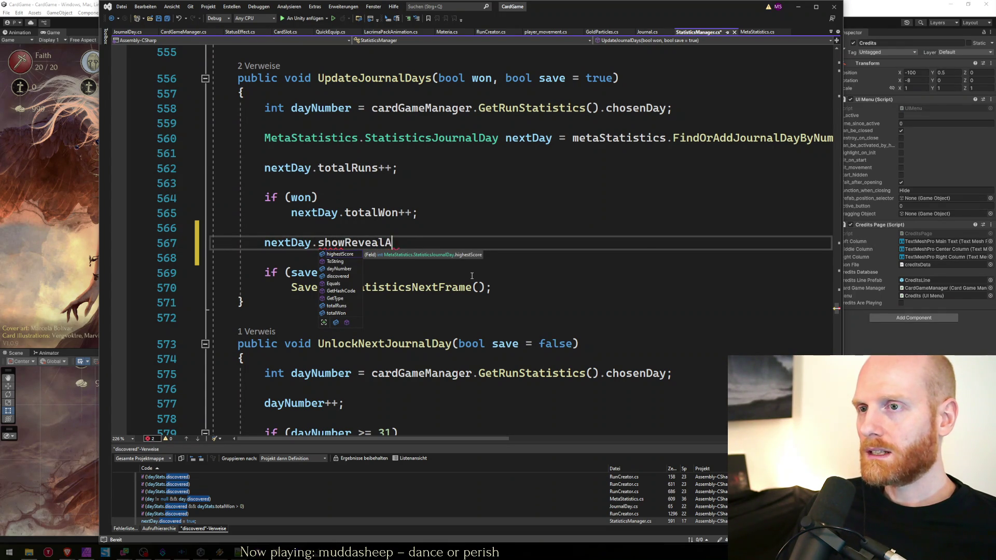
type("nimation = true;")
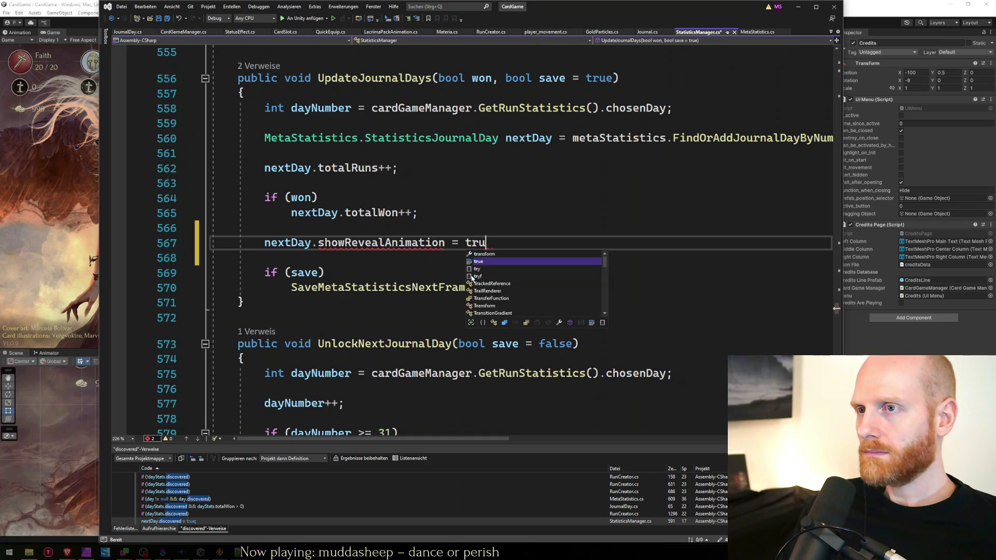
key("ctrl+minus")
key("ctrl+minus")
key("ctrl+shift+minus")
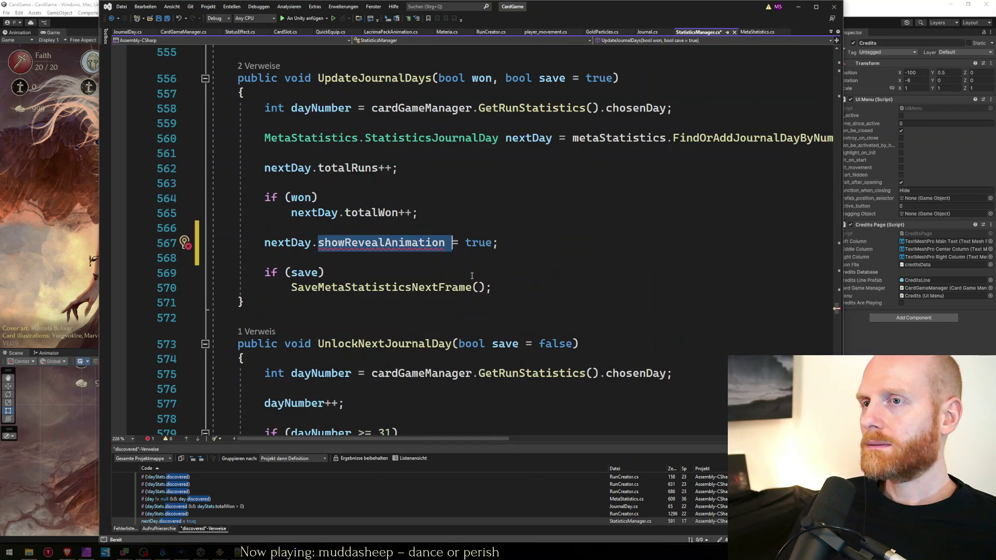
In StatisticsJournalDay, add 'public bool showRevealAnimation = false;' after highestScore.
left_click(350, 243)
left_click(371, 213, "ctrl")
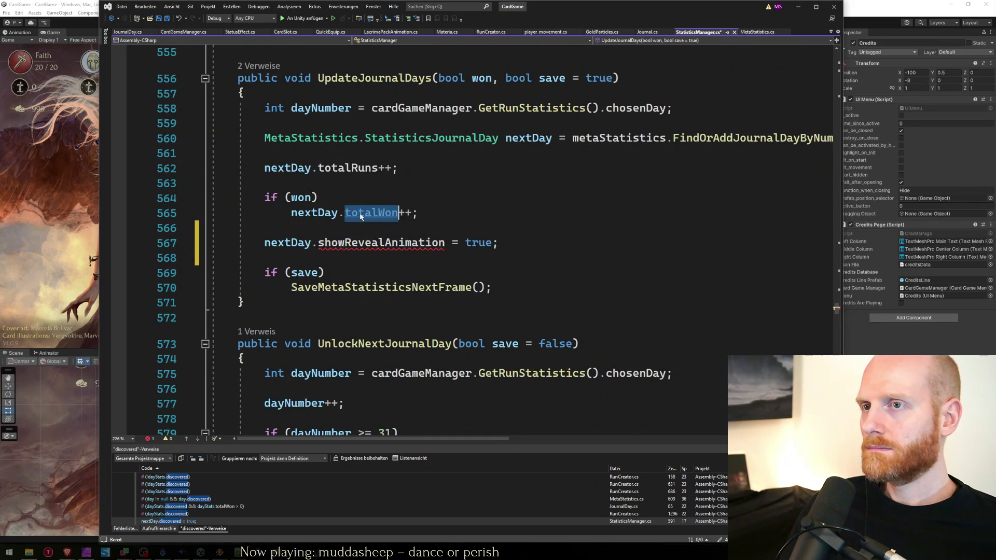
left_click(503, 252)
key("Return")
type("p")
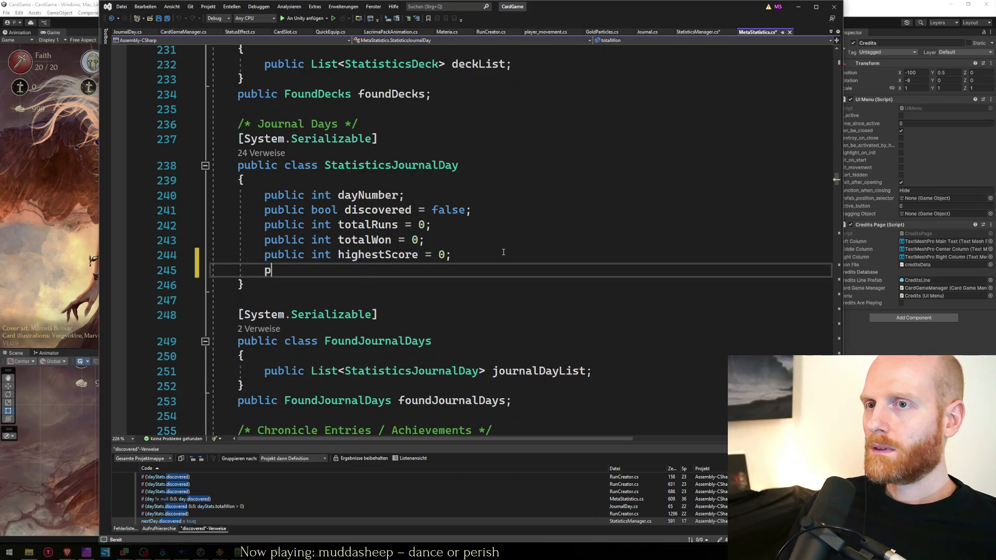
type("ublic bool showRevealAnimation")
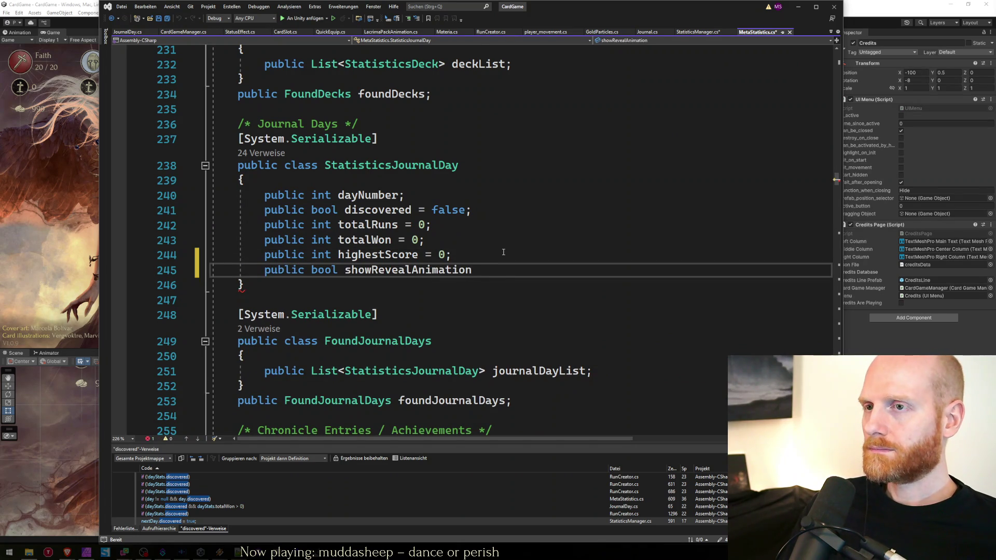
type(" = false;")
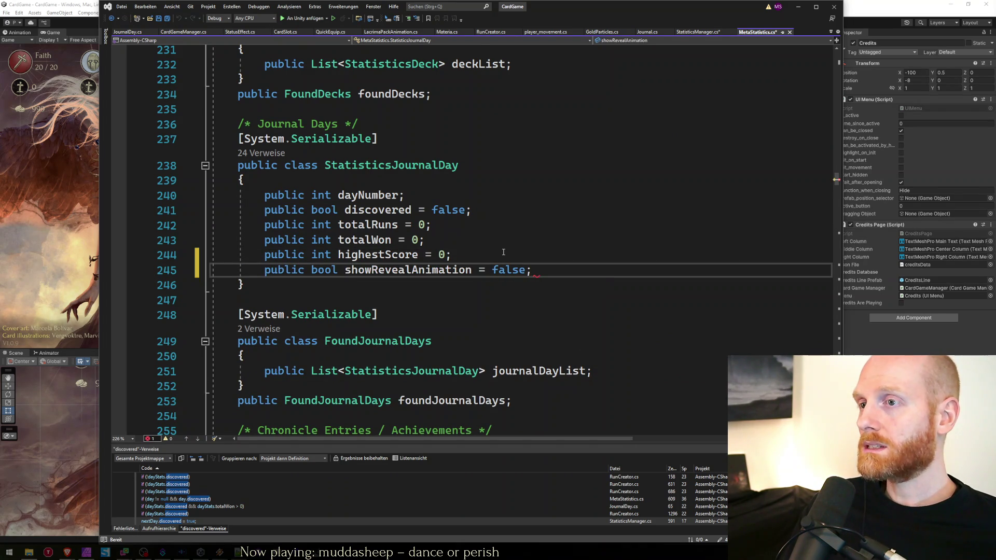
Save both MetaStatistics.cs and StatisticsManager.cs.
key("ctrl+s")
key("ctrl+Tab")
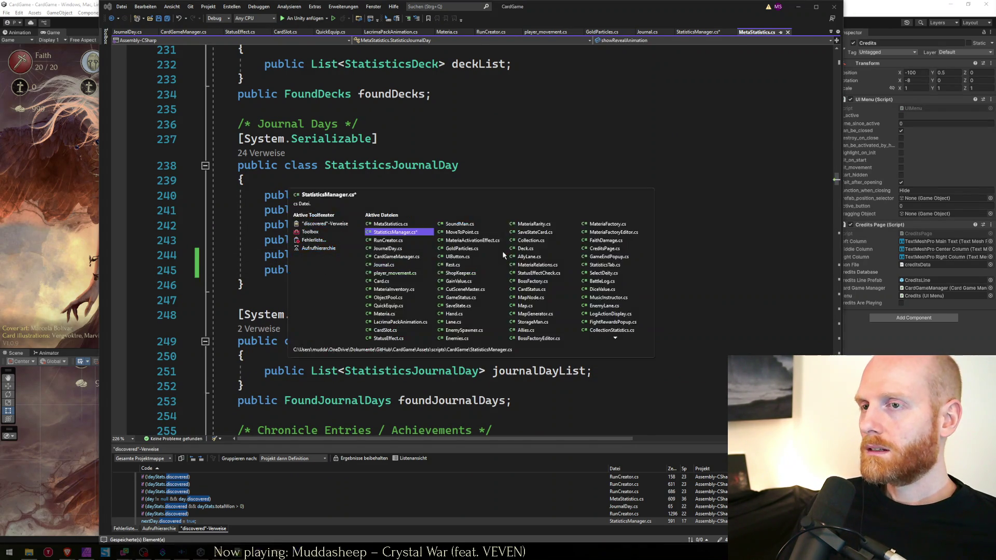
left_click(503, 252)
key("ctrl+s")
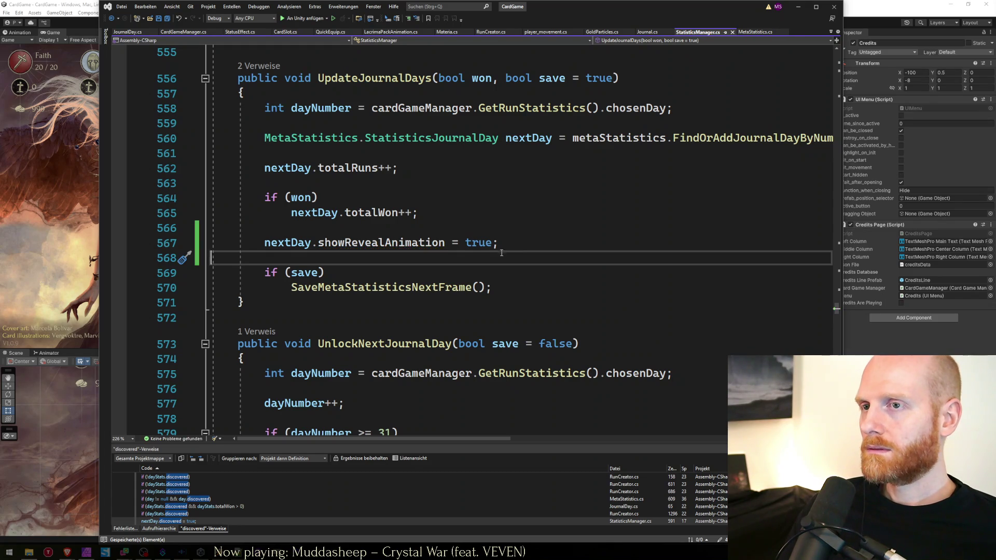
Select the showRevealAnimation name, then switch to the Notepad++ worksheet.
left_click(378, 267)
double_click(376, 244)
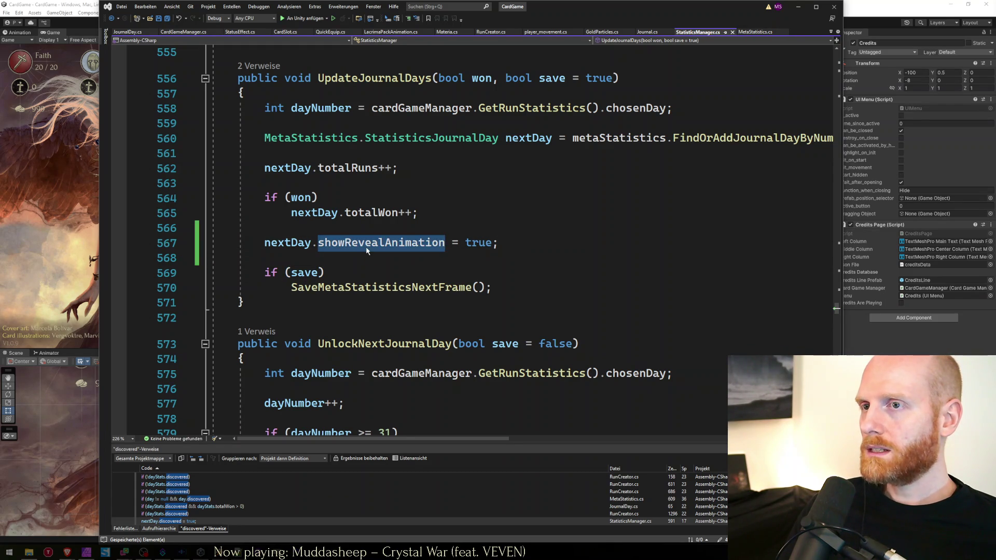
left_click_drag(499, 244, 324, 243)
left_click(320, 244)
double_click(320, 244)
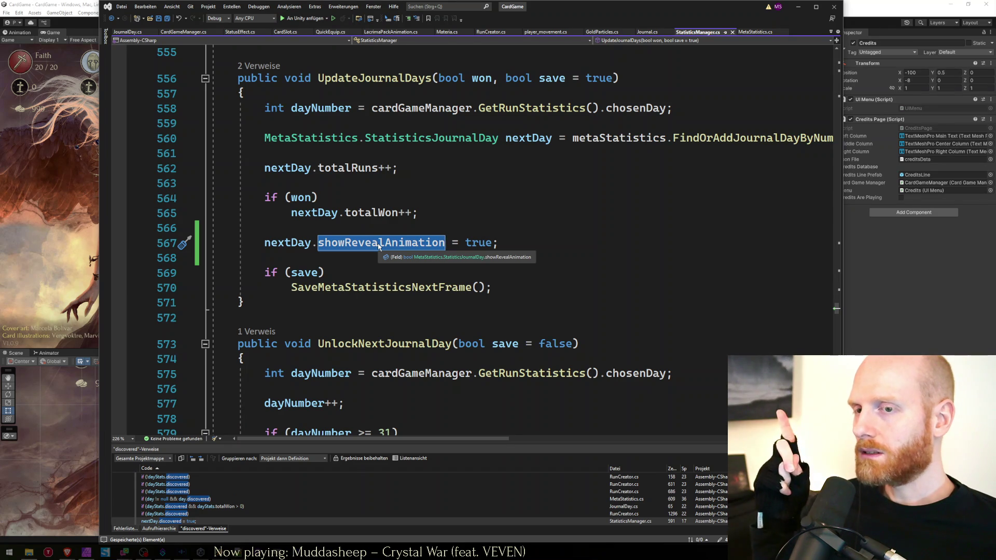
key("alt+Tab")
key("alt+Tab")
key("alt+Tab")
key("alt+Tab")
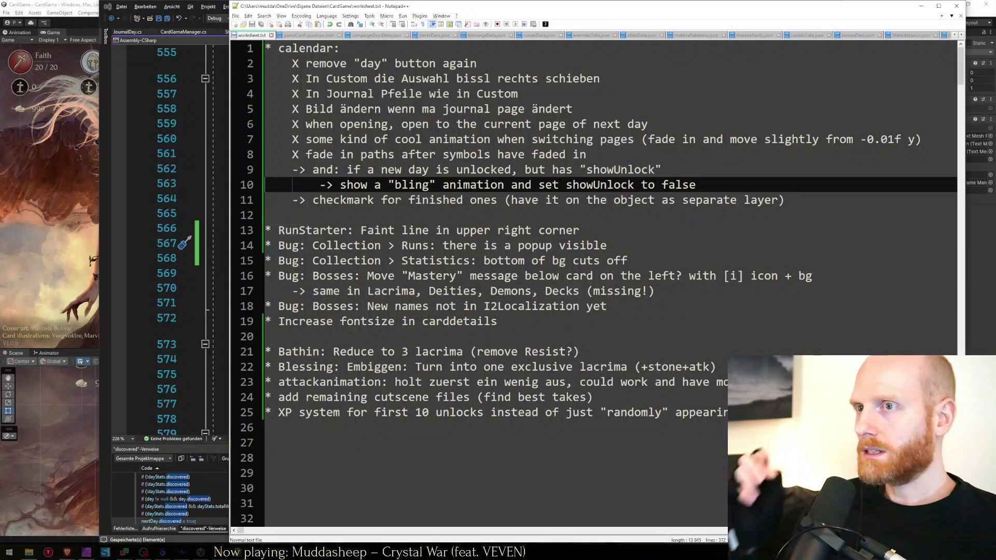
Add the plan sub-items '-> unlock animation' and '> save that as prefab' below the bling line.
key("Up")
key("Down")
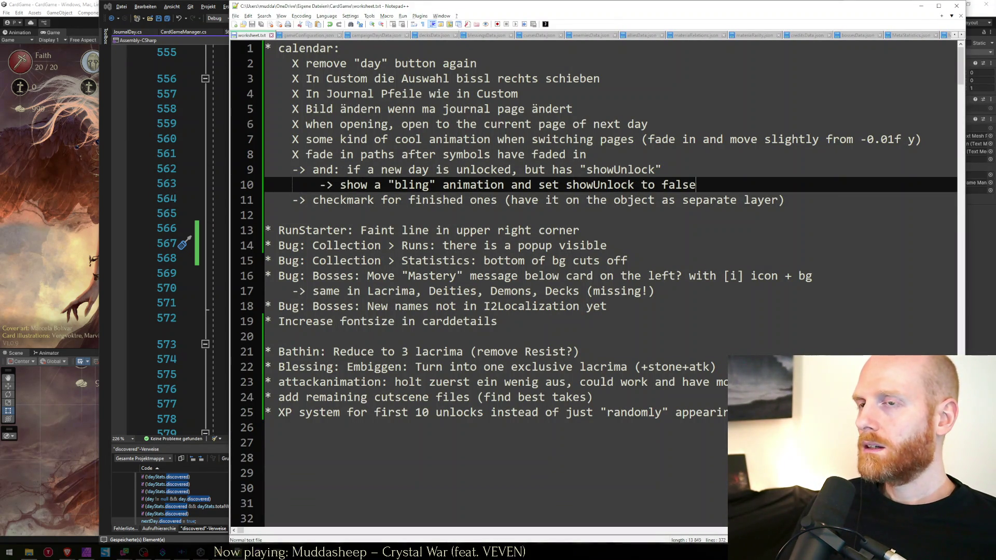
key("Return")
key("Return")
key("Up")
type("-> ")
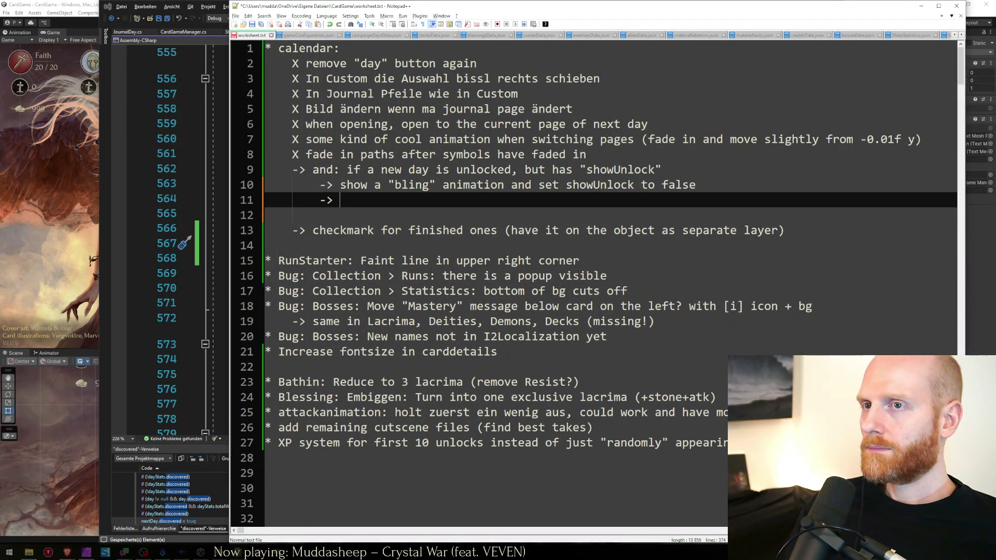
type("unlock animatio")
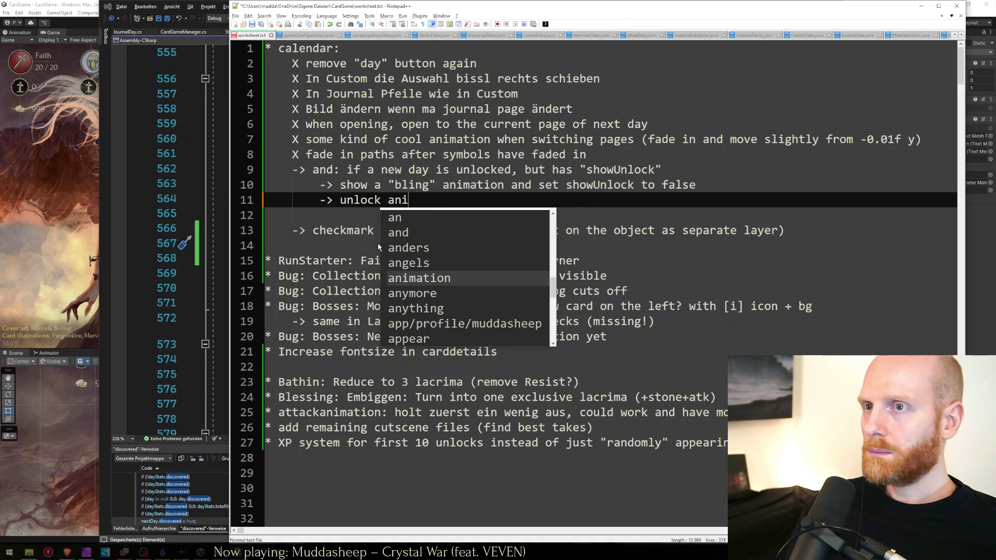
key("Return")
key("Return")
type("> save that as pre")
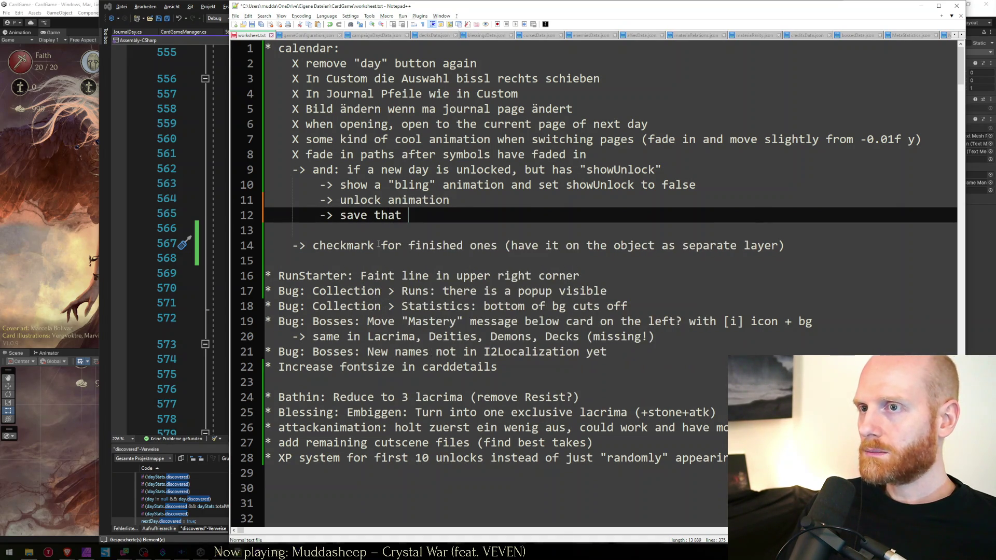
type("fab")
Insert a blank line above the unlock animation line.
key("Up")
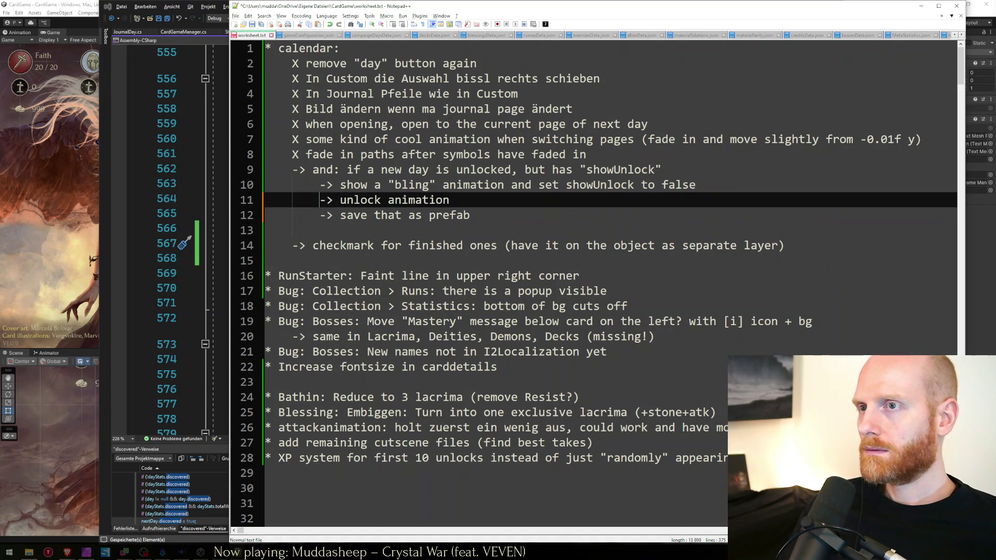
key("Home")
key("Return")
key("Down")
key("Page_Down")
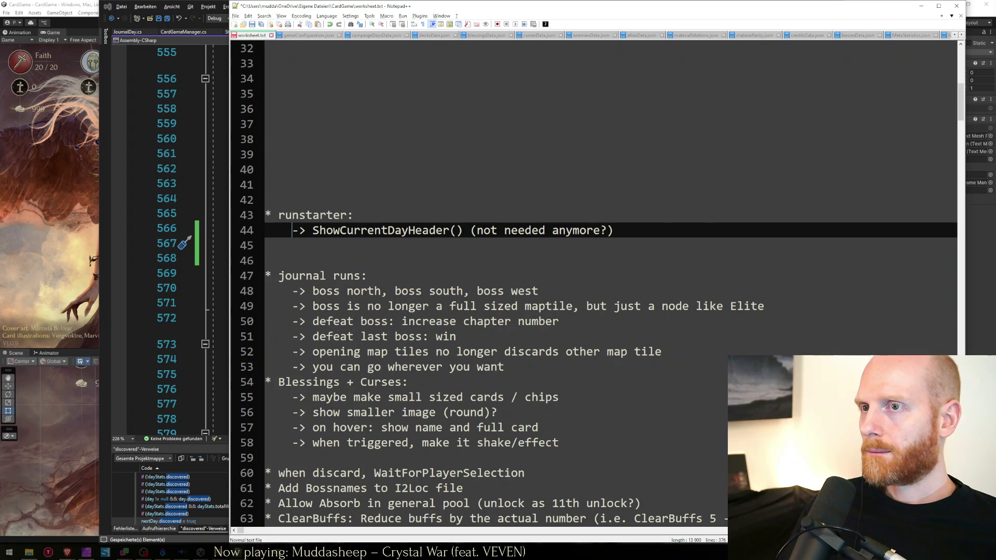
key("ctrl+z")
key("ctrl+y")
Add an '-> if showRevealAnimation' note, copying the field name from the code editor.
key("Up")
key("Up")
key("Up")
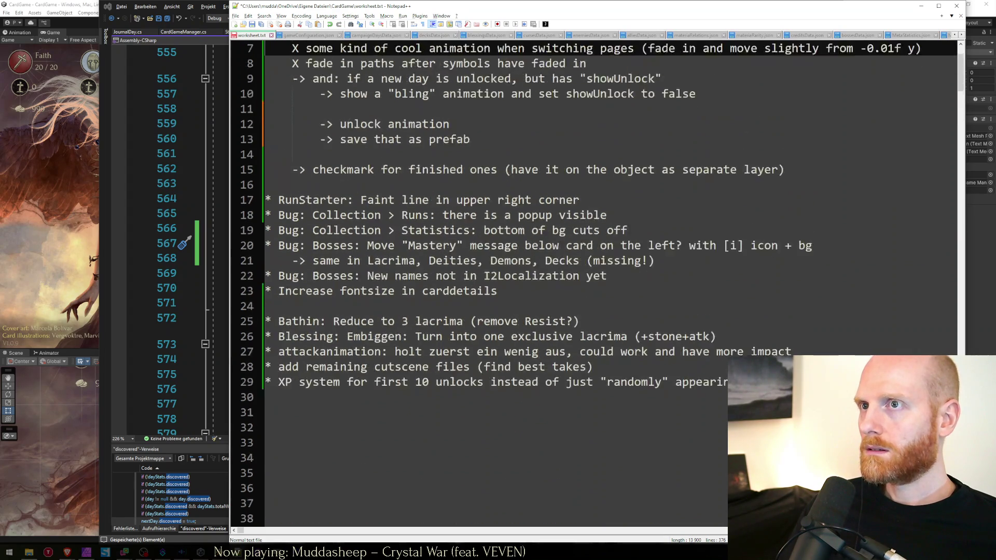
key("Down")
key("Down")
key("Down")
key("Return")
type("-> ")
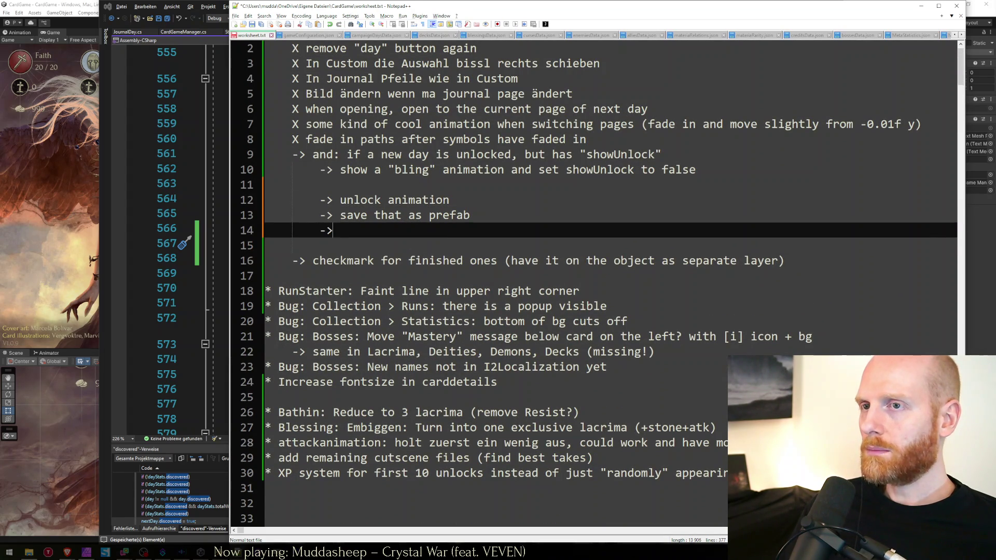
type("if")
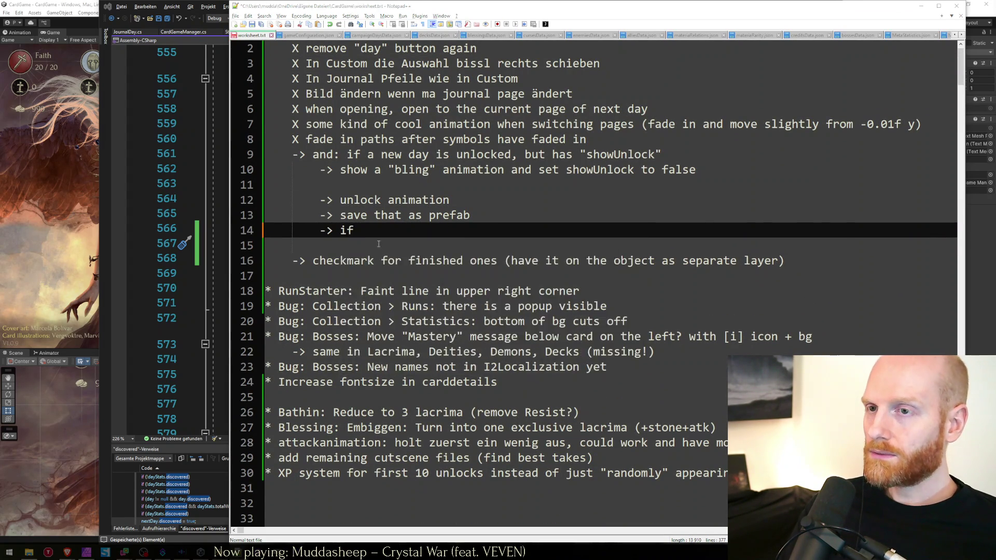
key("alt+Tab")
double_click(381, 244)
key("ctrl+c")
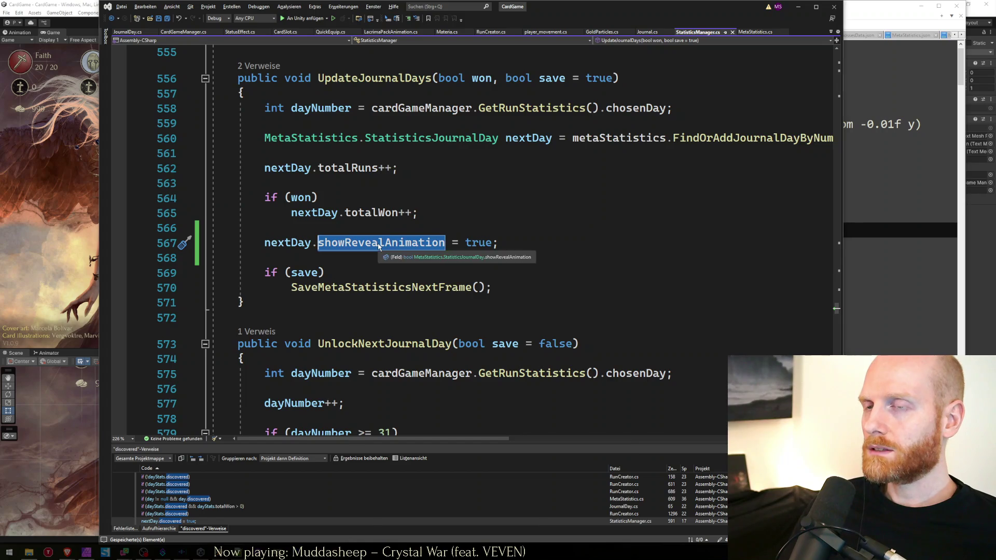
key("alt+Tab")
key("ctrl+v")
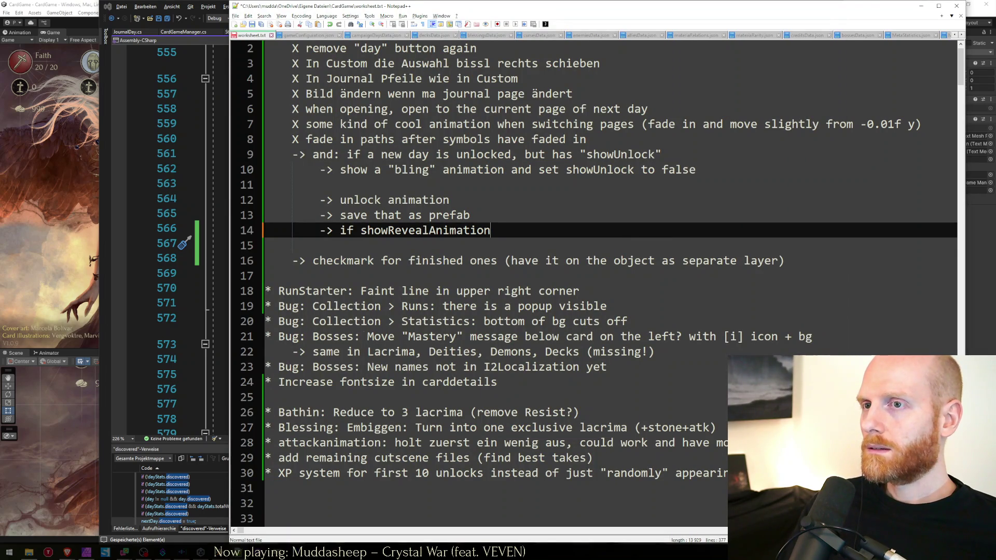
Finish line 14 with 'instantiate animation'.
key("Return")
key("BackSpace")
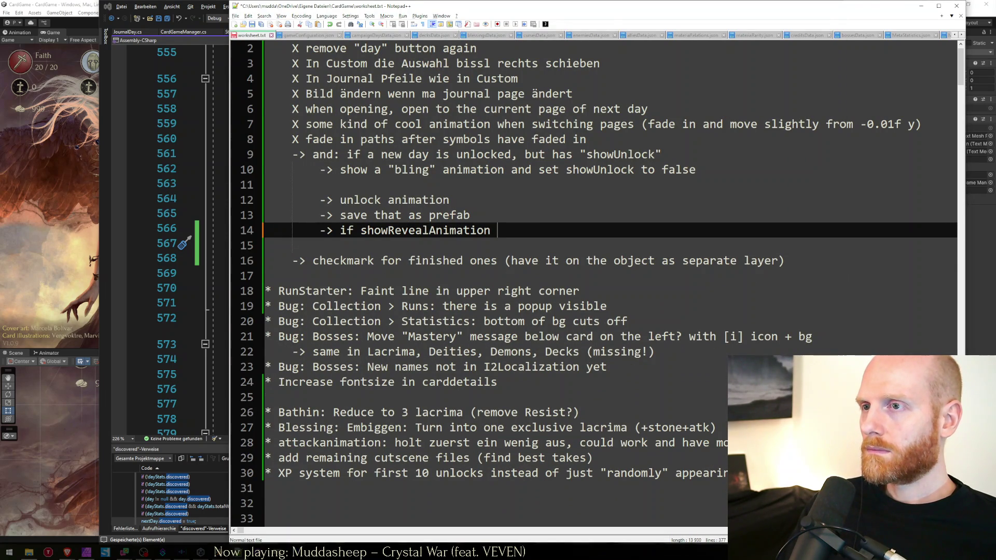
type("-> instantia")
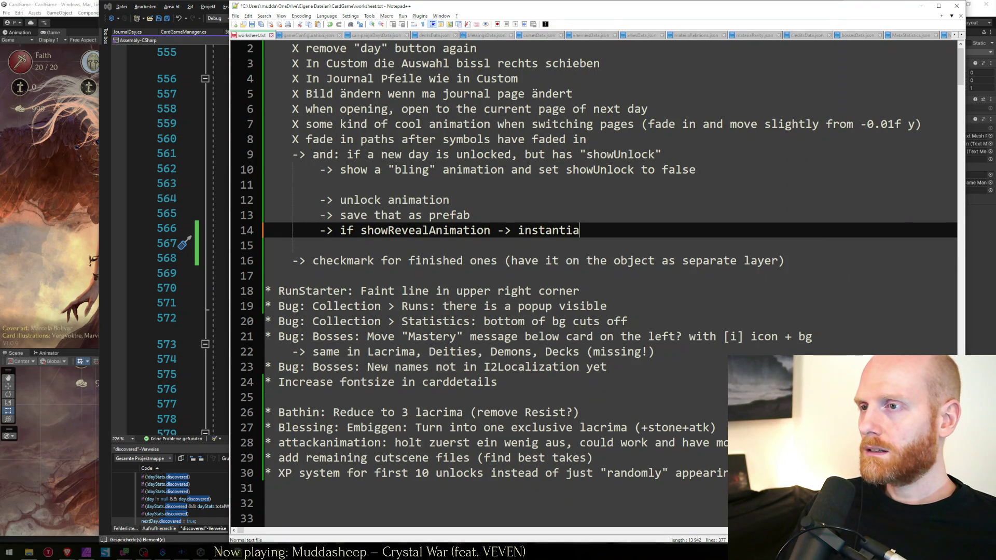
type("te animation")
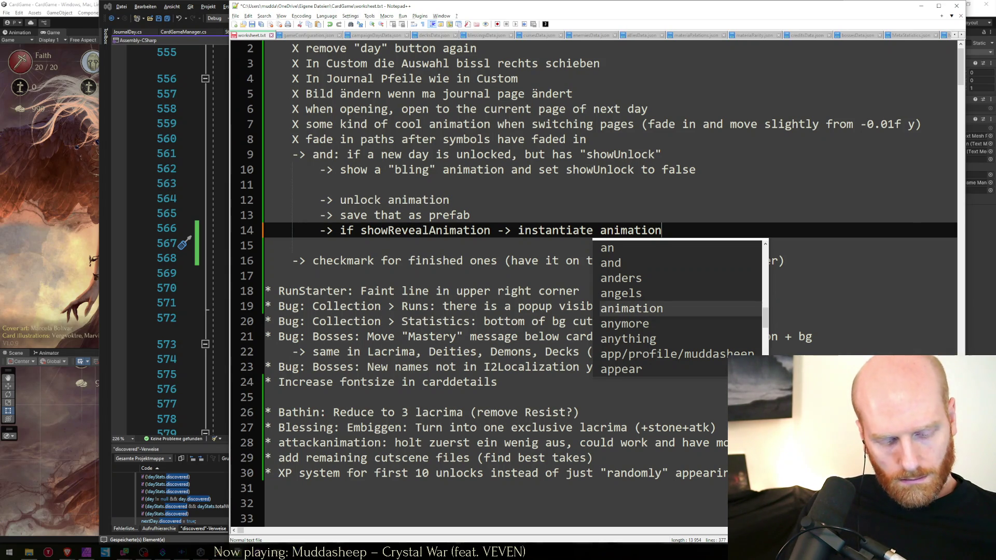
key("Return")
key("Return")
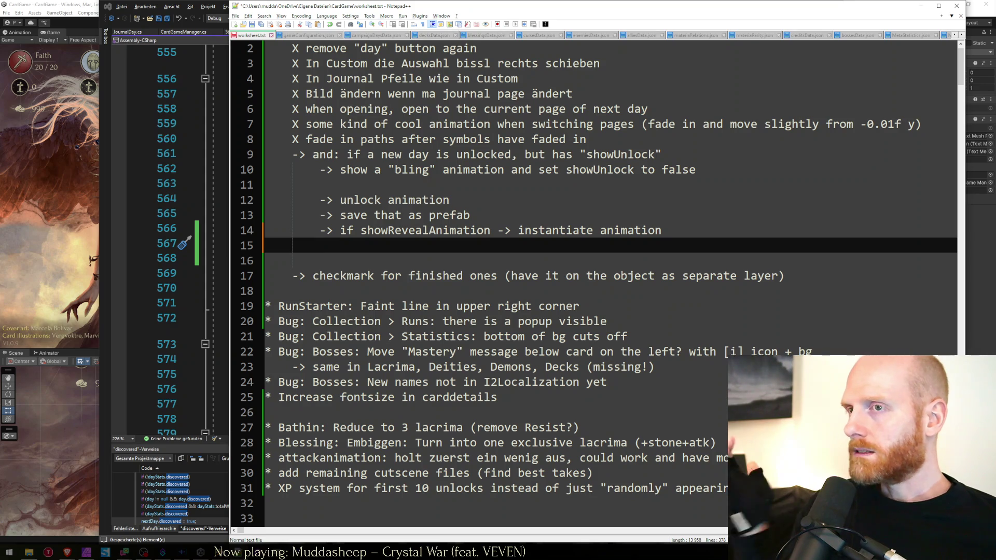
Add line 15 '-> showRevealAnimation = false & save that setting'.
type("-> showRe")
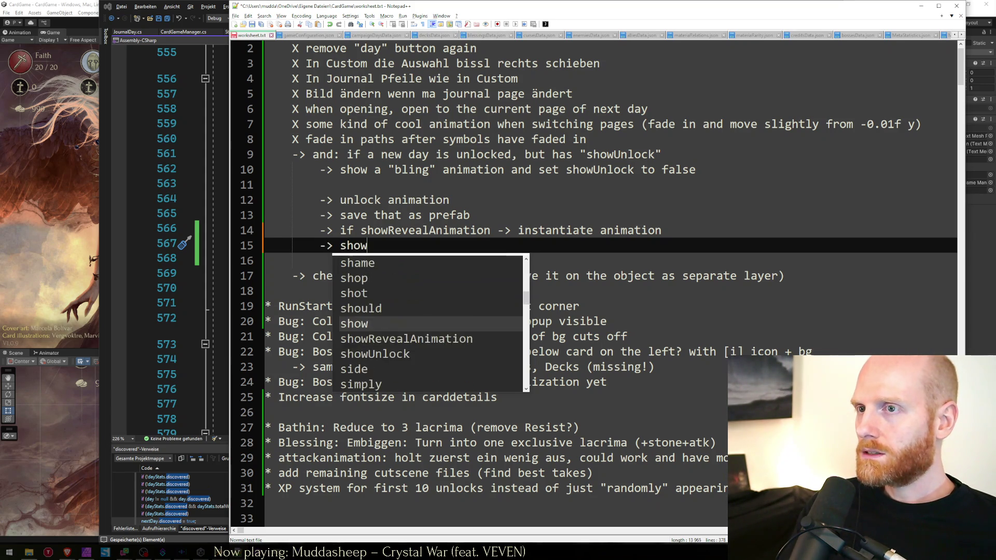
key("Return")
type("= fal")
key("Return")
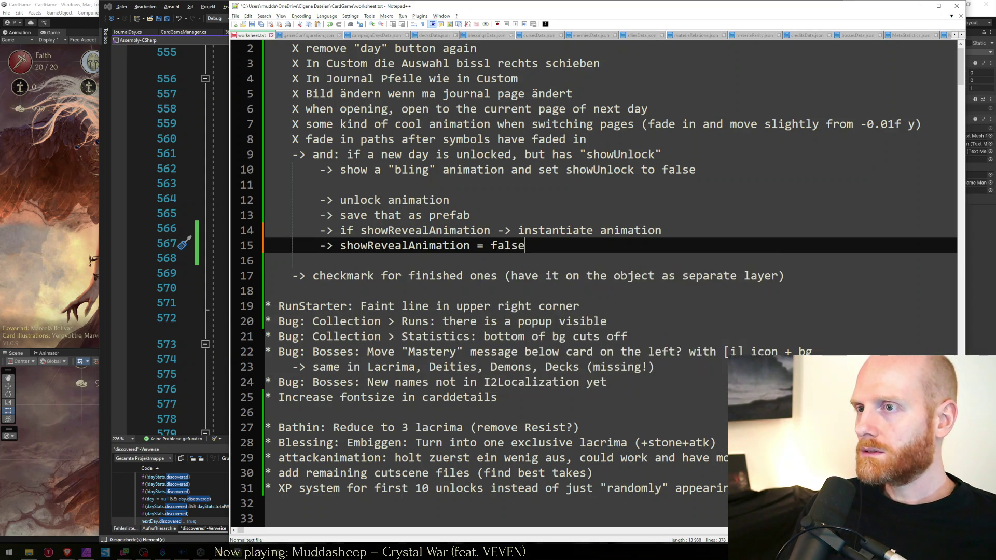
key("Return")
type("-> save")
key("Escape")
key("shift+Home")
key("BackSpace")
key("BackSpace")
type("& s")
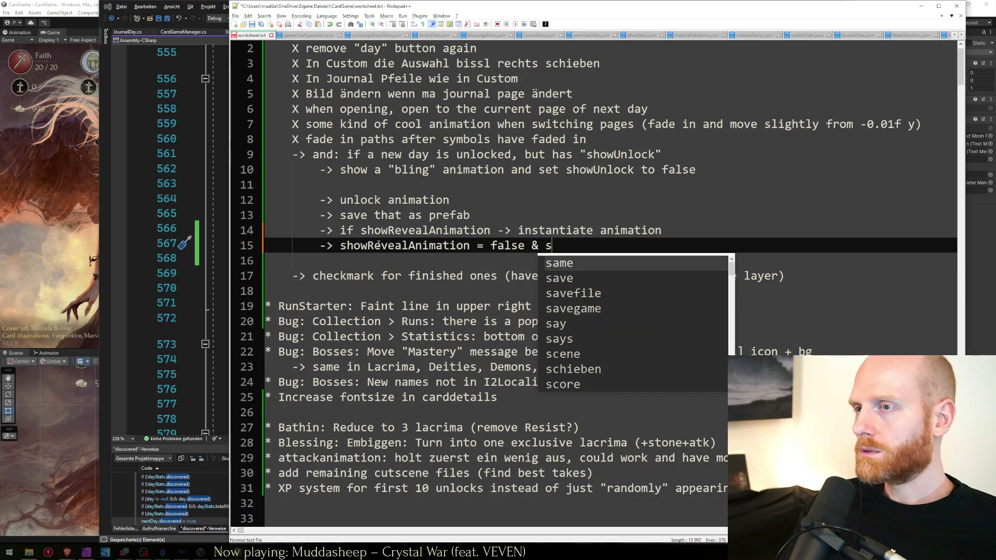
type("ave that setting")
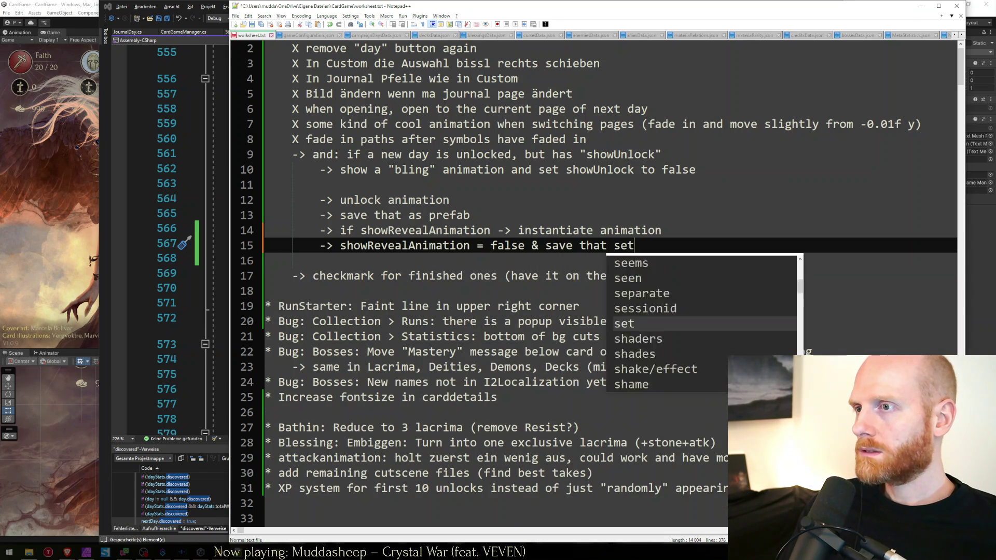
key("Return")
Save the worksheet and remove the extra empty line 16.
key("ctrl+s")
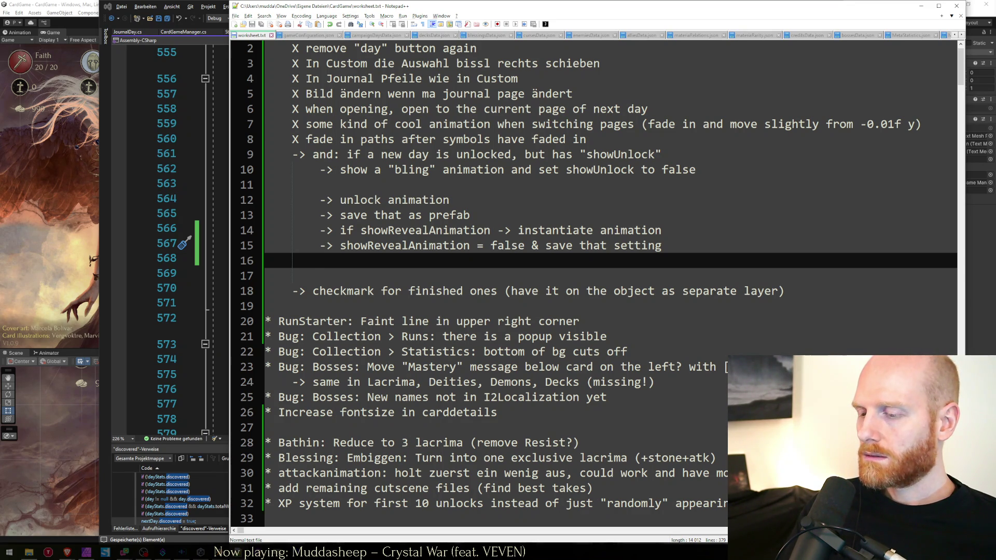
key("BackSpace")
key("BackSpace")
key("BackSpace")
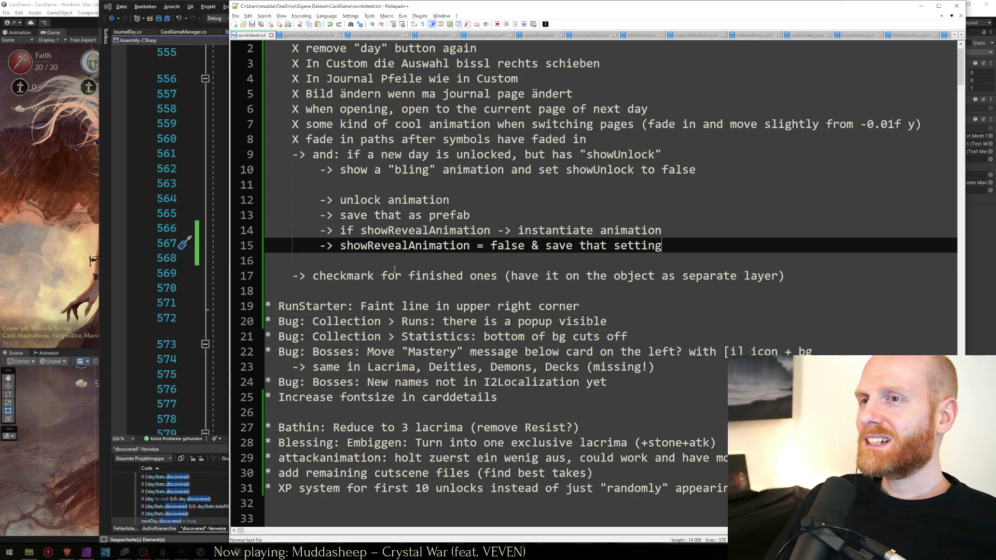
key("alt+Tab")
Browse the Allies, Blessings and Bosses card art folders, then open the card prefabs folder.
left_click(70, 3)
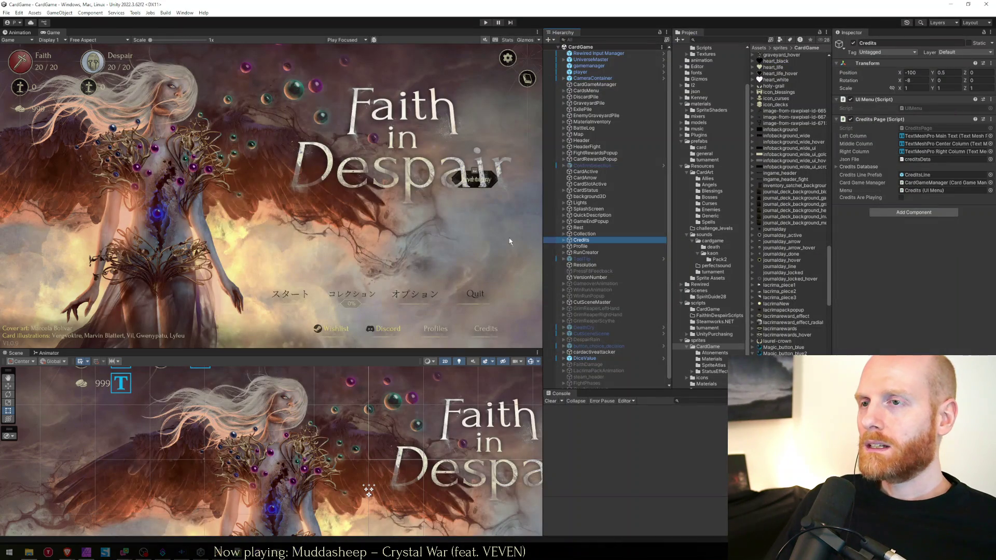
left_click(584, 235)
left_click(584, 240)
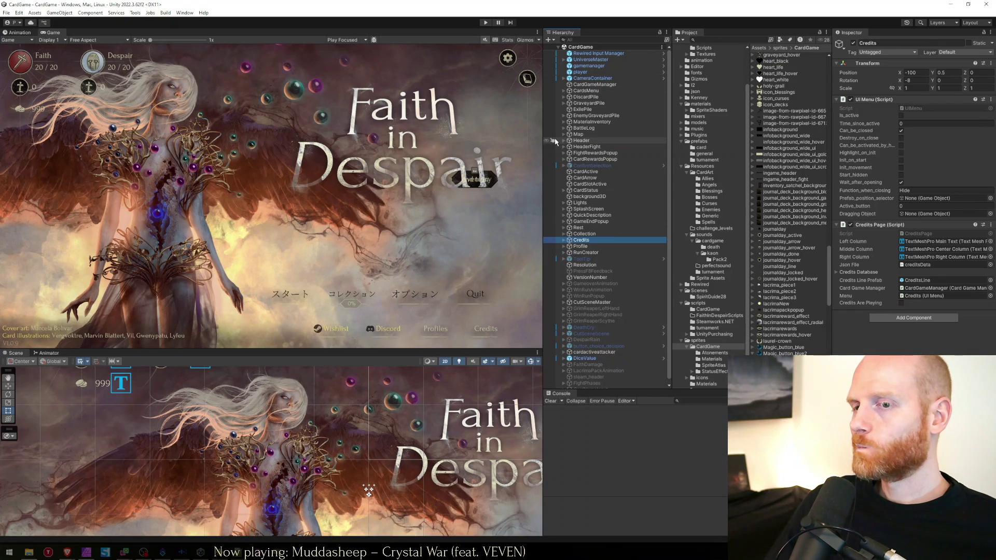
scroll(602, 303, "down", 1)
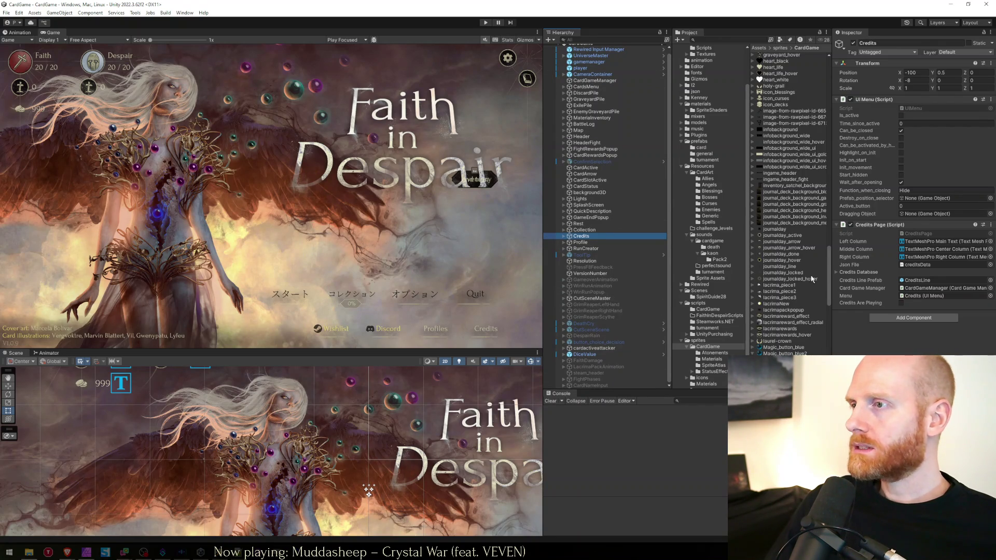
left_click(713, 180)
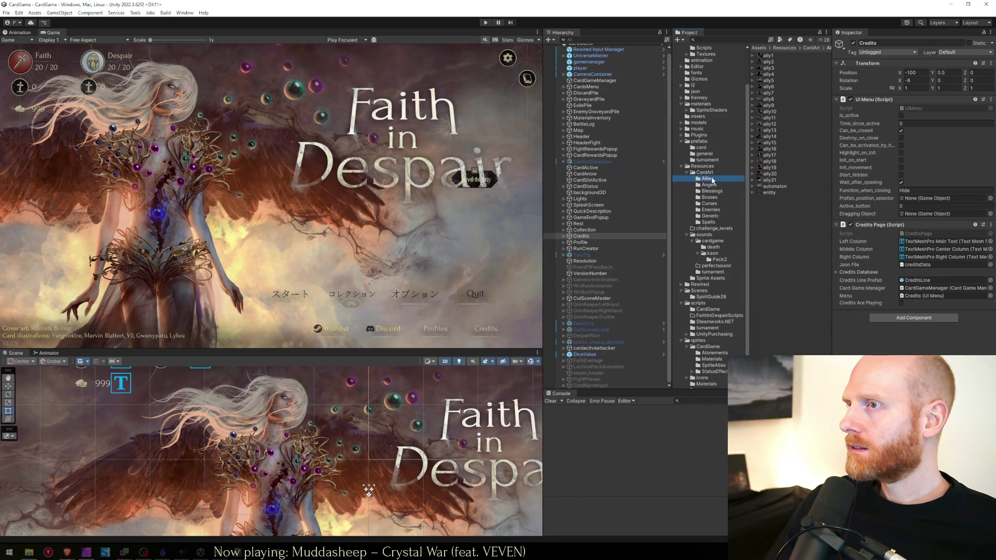
left_click(710, 191)
left_click(709, 198)
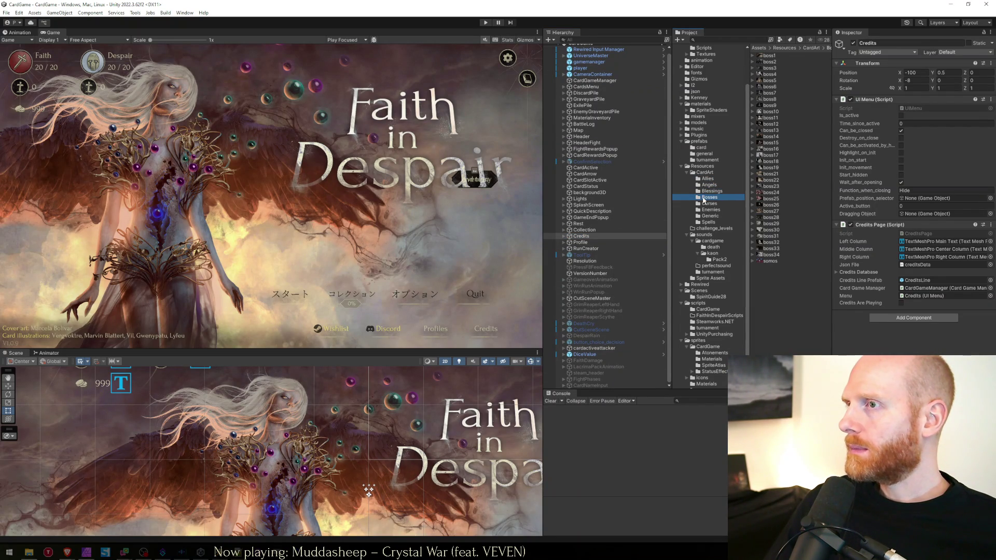
left_click(705, 173)
left_click(703, 148)
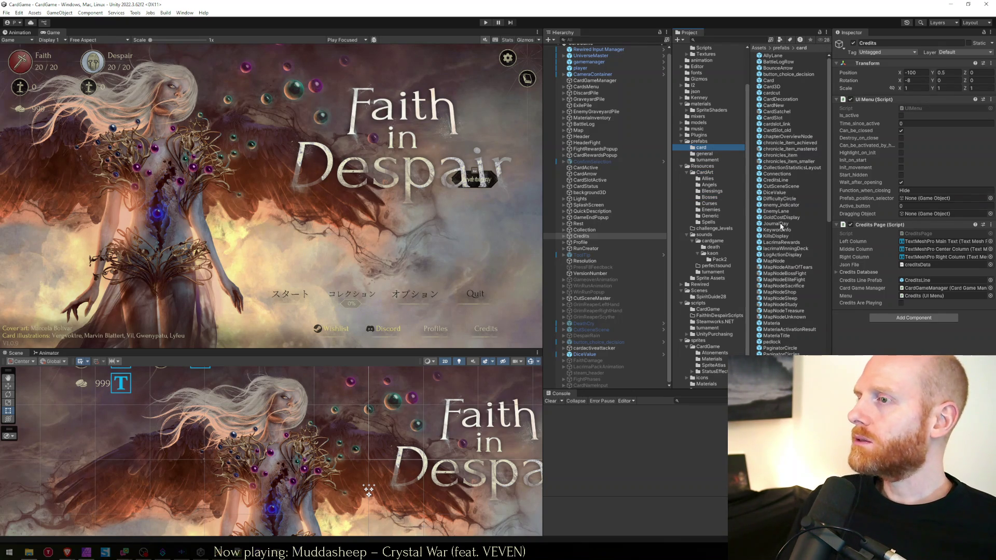
Compare the VFXMateriaTargetEffect and VFXMateriaTargetTrail prefabs, ending on VFXMateriaEffect.
scroll(784, 331, "down", 10)
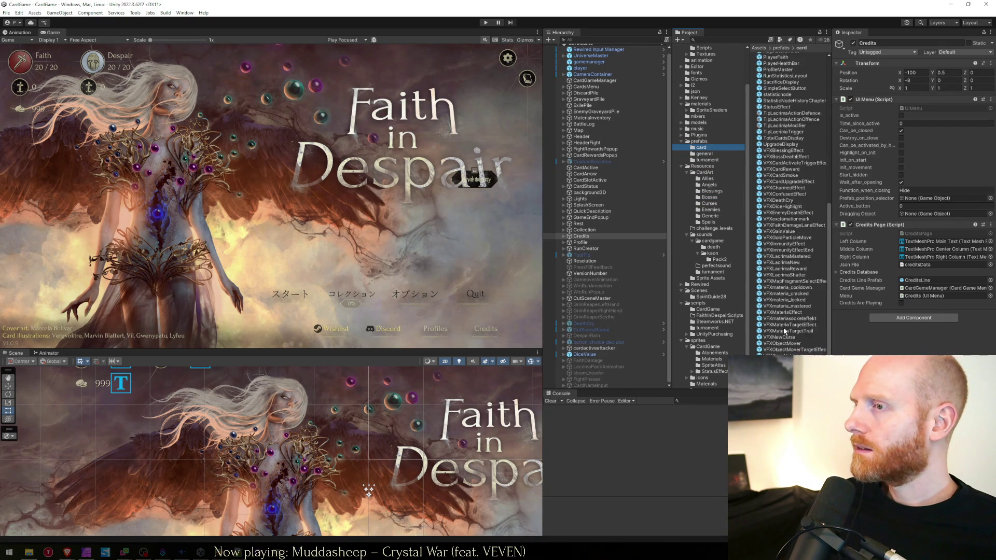
left_click(792, 310)
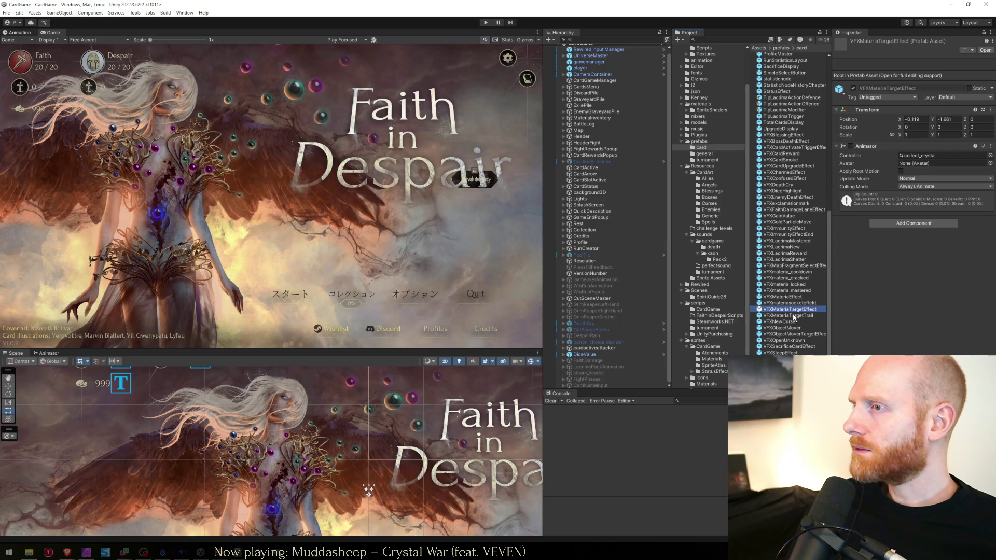
left_click(794, 316)
left_click(788, 310)
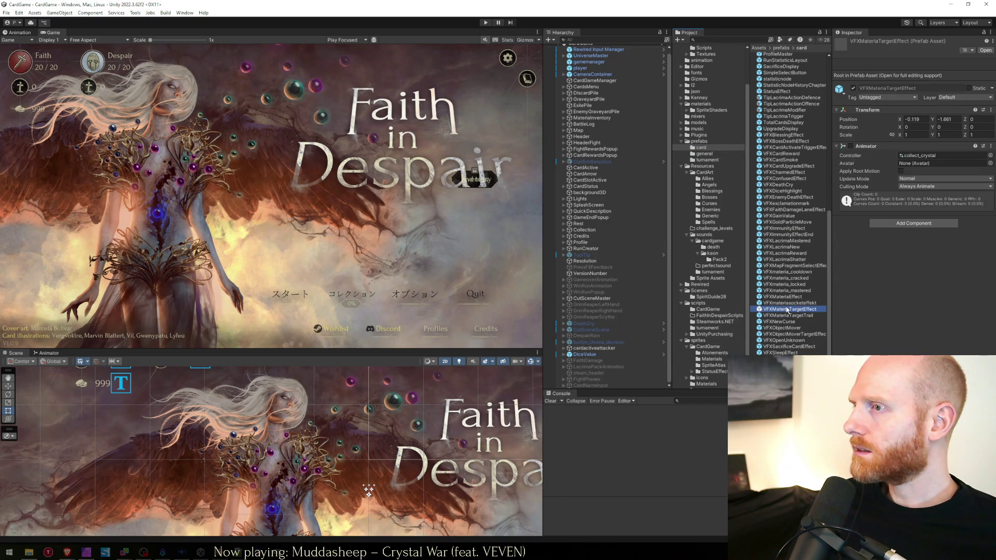
left_click(787, 297)
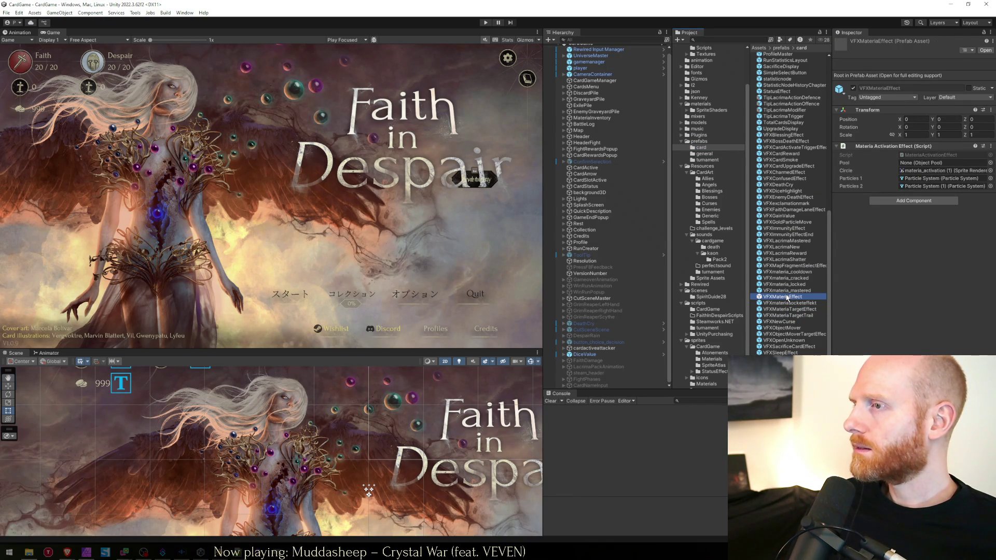
Open VFXMateriaEffect in Prefab Mode and inspect its Particle System children and materia_activation (1) sprite.
double_click(788, 297)
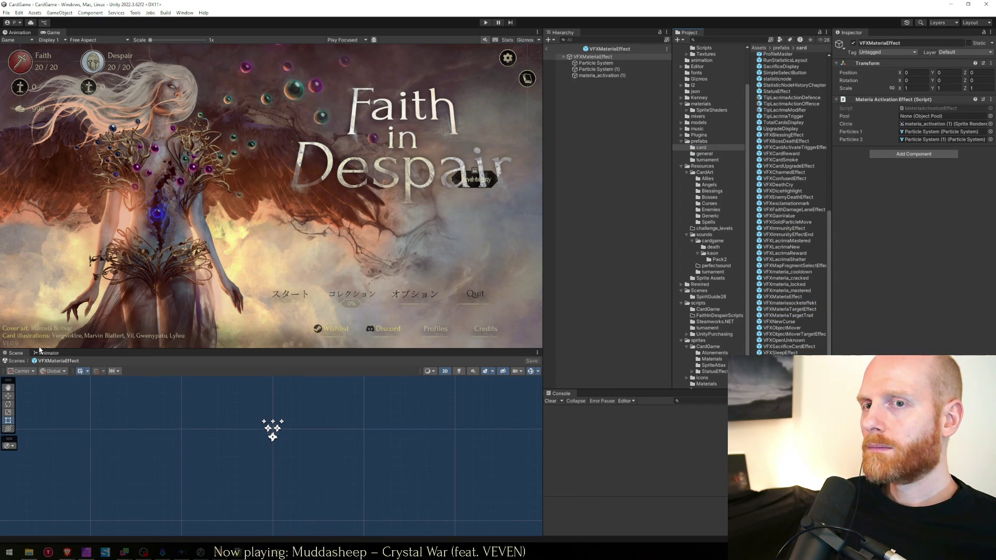
left_click(597, 63)
left_click(605, 70)
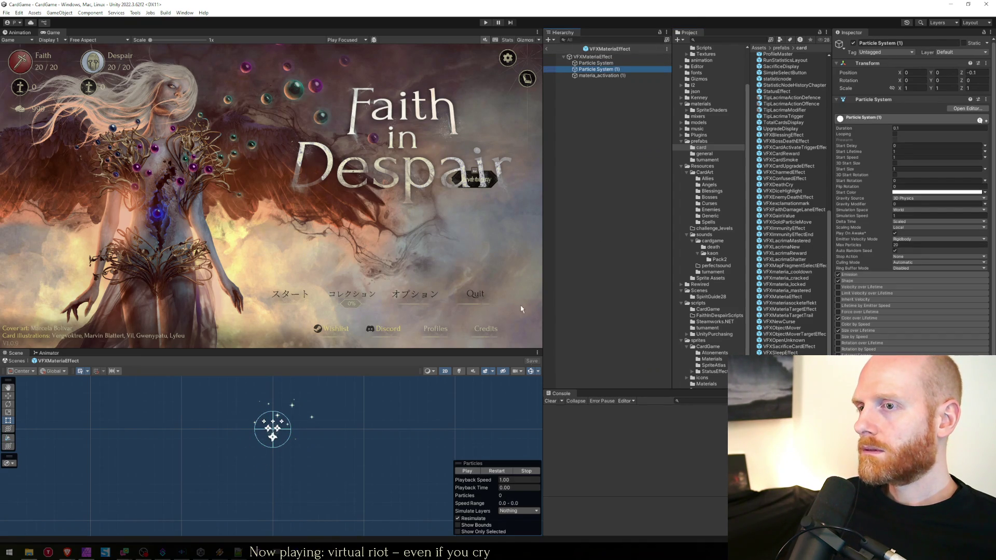
left_click(585, 76)
left_click(591, 69)
left_click(600, 76)
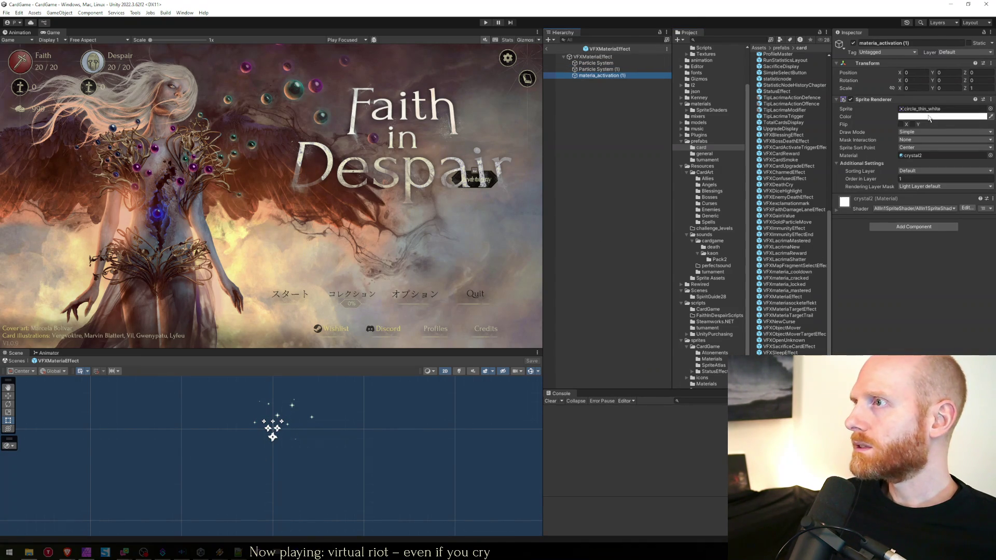
left_click(930, 109)
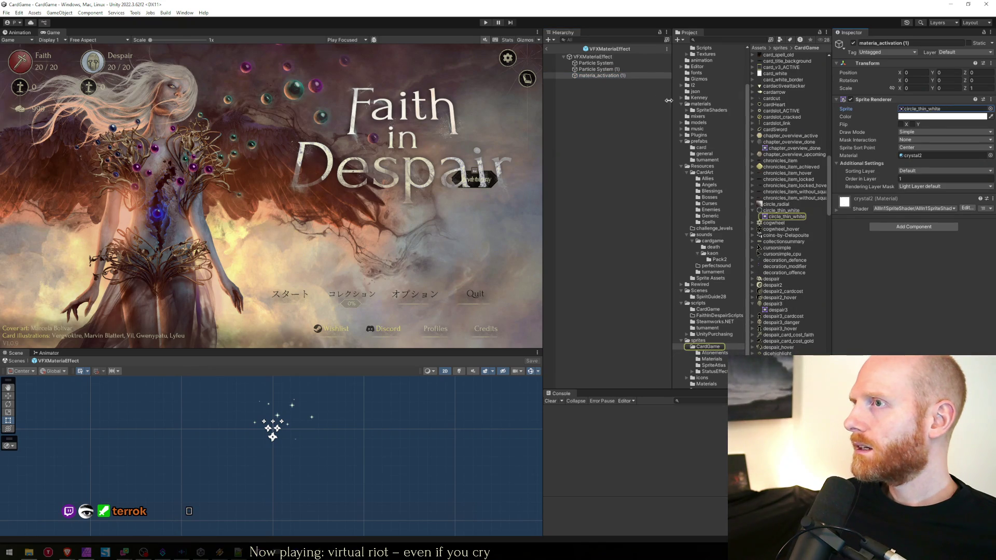
left_click(597, 70)
left_click(594, 57)
left_click(596, 64)
left_click(596, 69)
left_click(599, 76)
left_click(602, 70)
Preview the Particle System children's particles and locate the circle_thin_white sprite in the project.
left_click(601, 63)
left_click(599, 57)
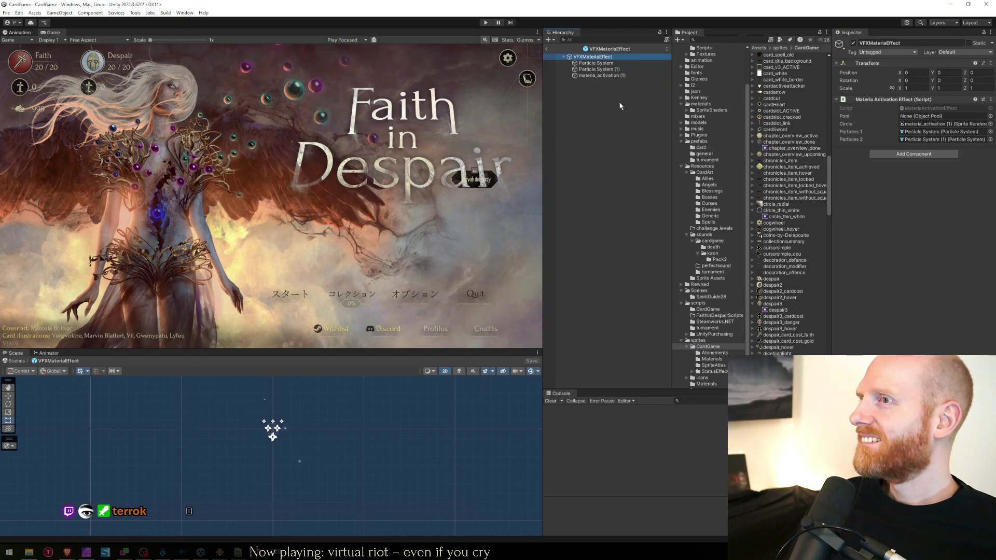
left_click(604, 76)
left_click(606, 70)
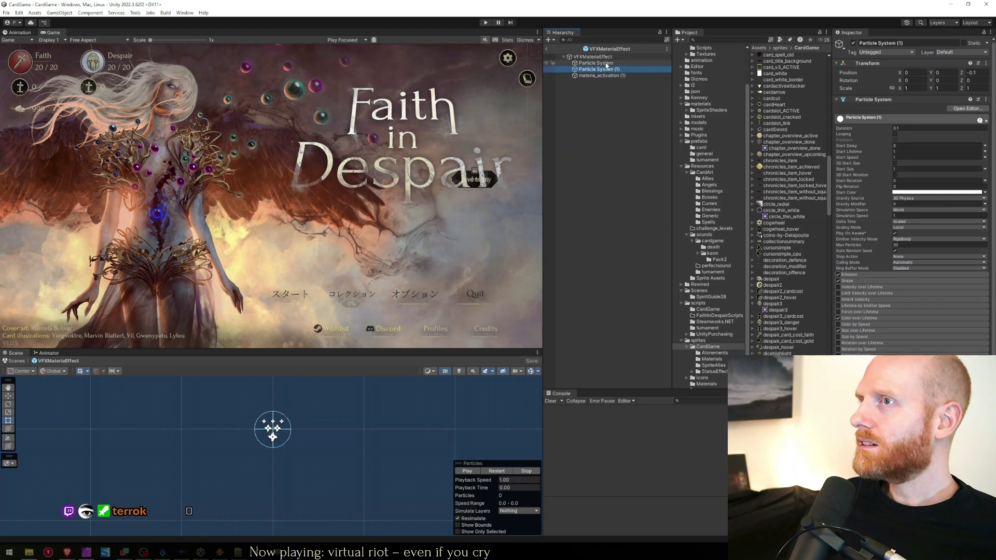
left_click(606, 63)
left_click(601, 69)
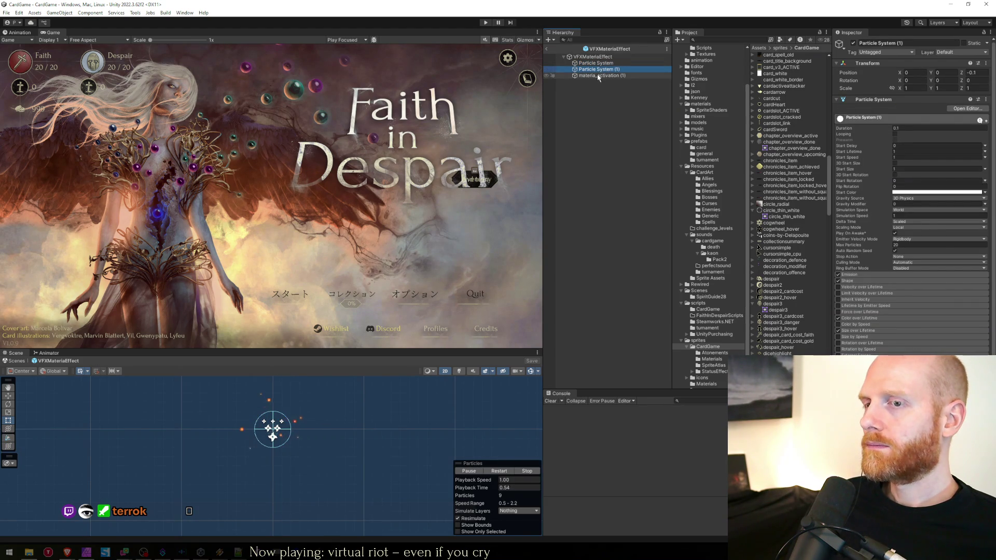
left_click(600, 76)
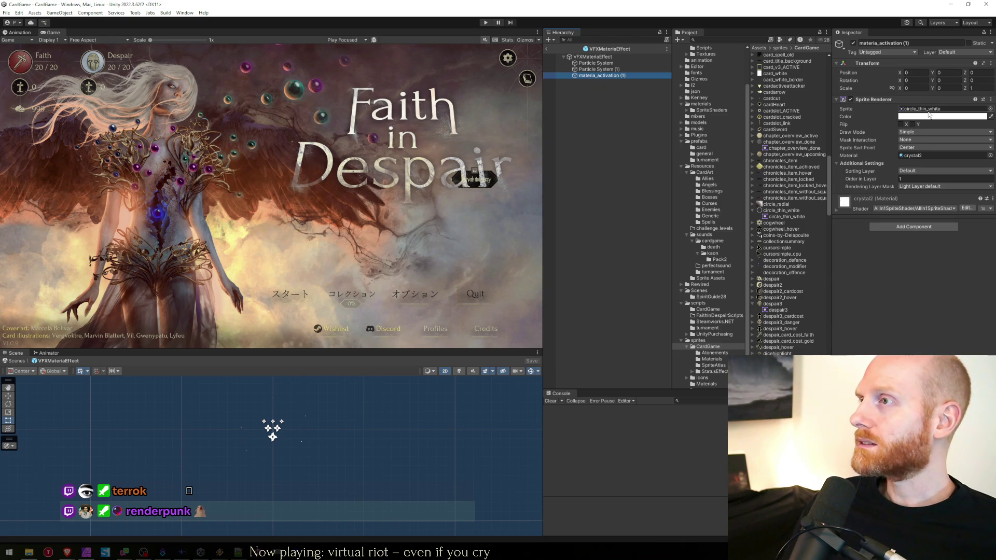
left_click(928, 109)
left_click(607, 64)
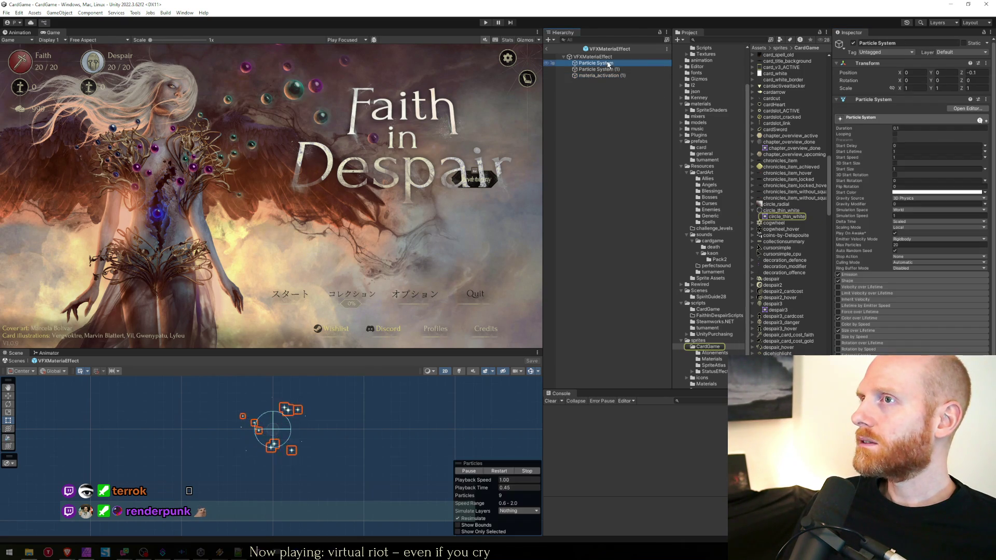
left_click(607, 68)
left_click(607, 64)
left_click(607, 69)
left_click(601, 76)
left_click(597, 56)
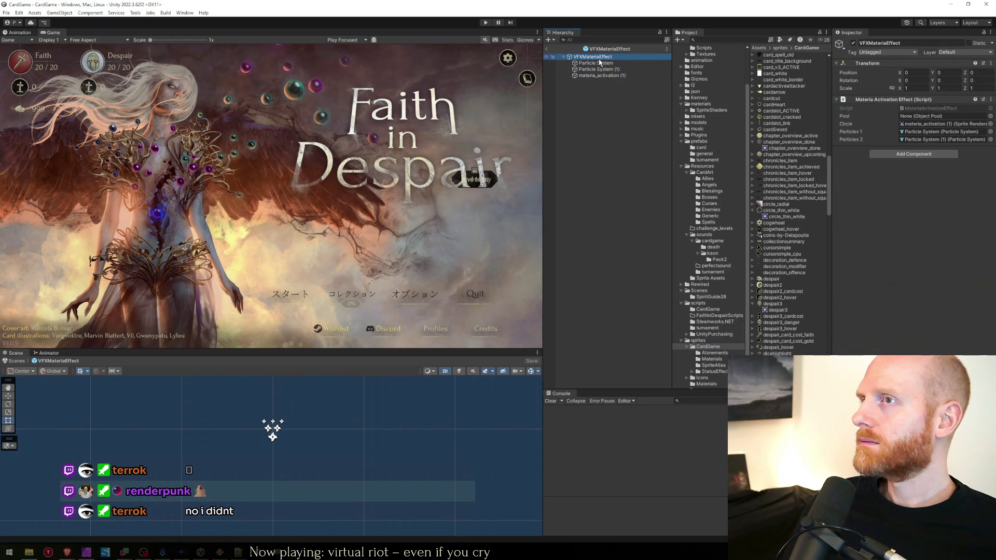
left_click(597, 63)
left_click(597, 69)
left_click(598, 76)
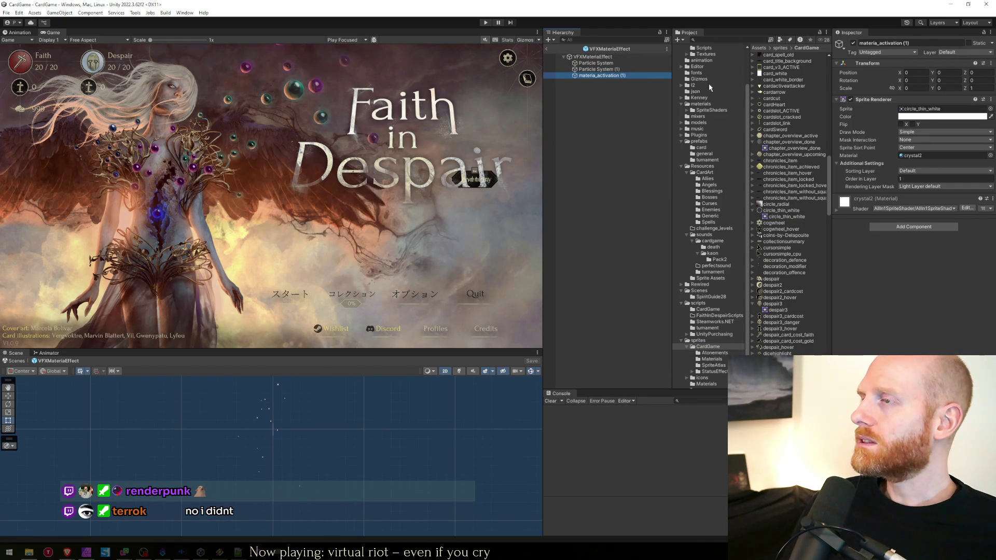
left_click(591, 63)
left_click(592, 57)
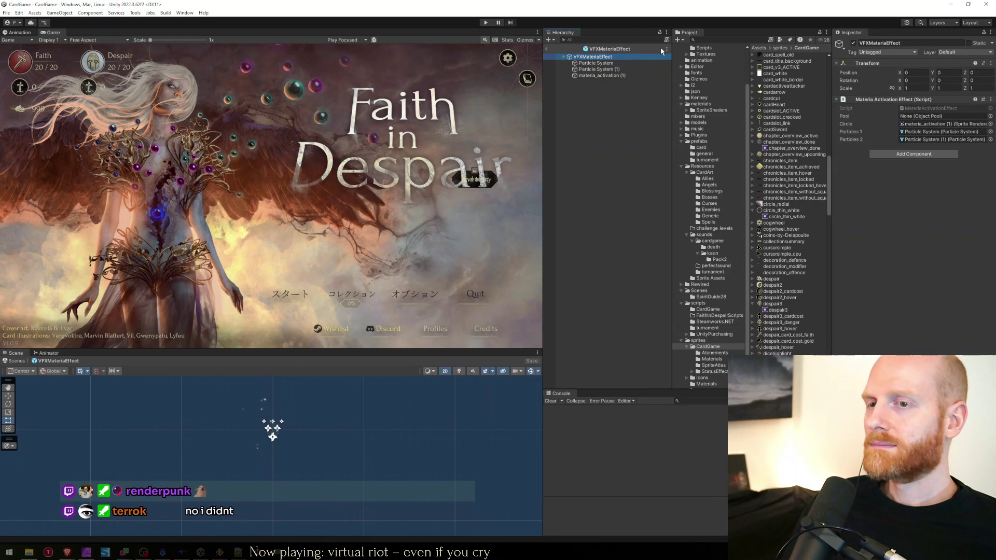
Review the VFXMateriaEffect root, exit Prefab Mode, and list the scripts/CardGame folder.
left_click(619, 134)
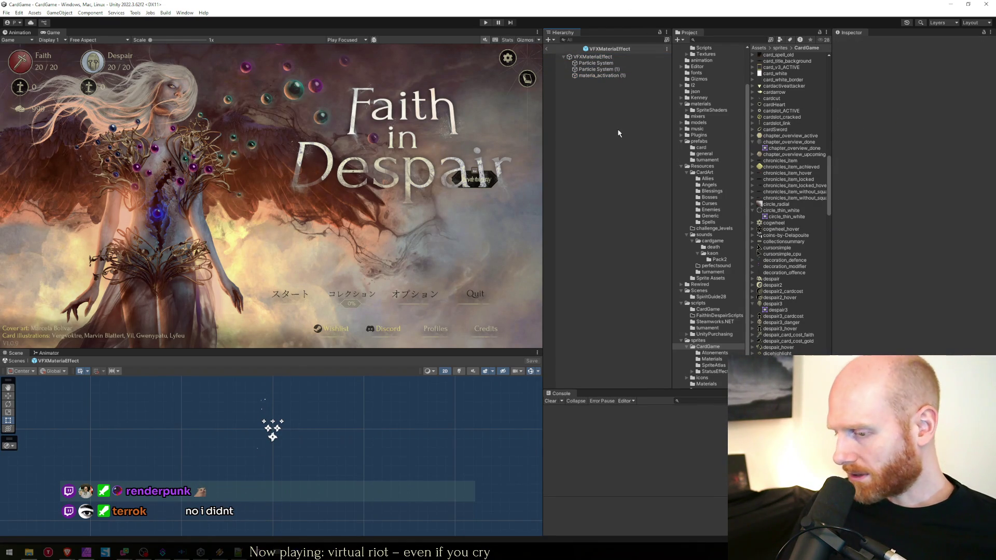
left_click(593, 58)
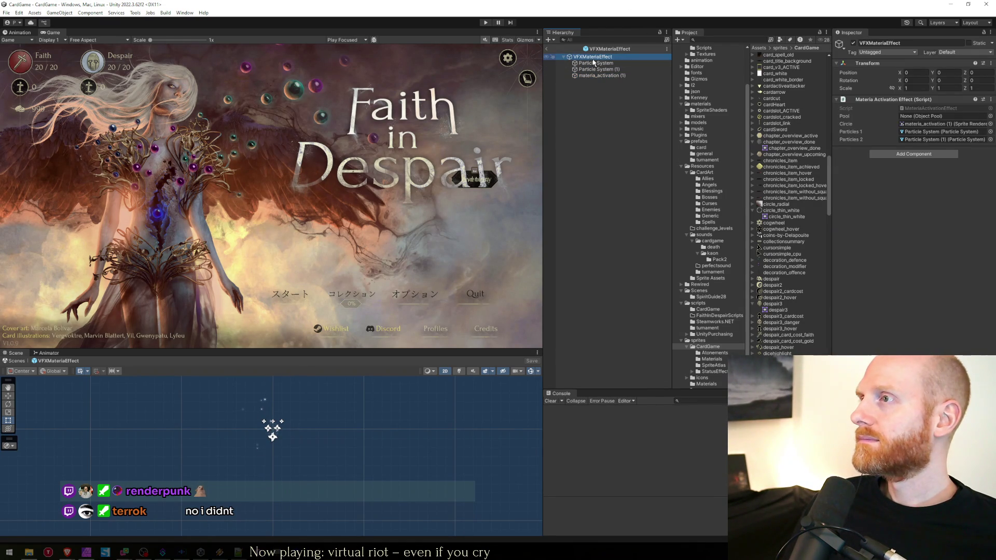
left_click(547, 49)
left_click(719, 311)
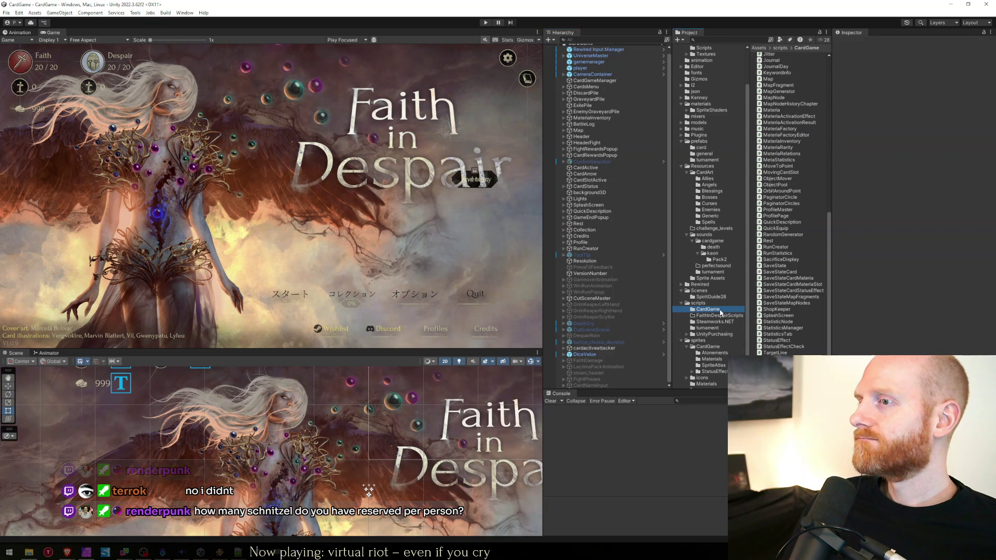
Navigate the Project window back to the card prefabs folder.
left_click(712, 192)
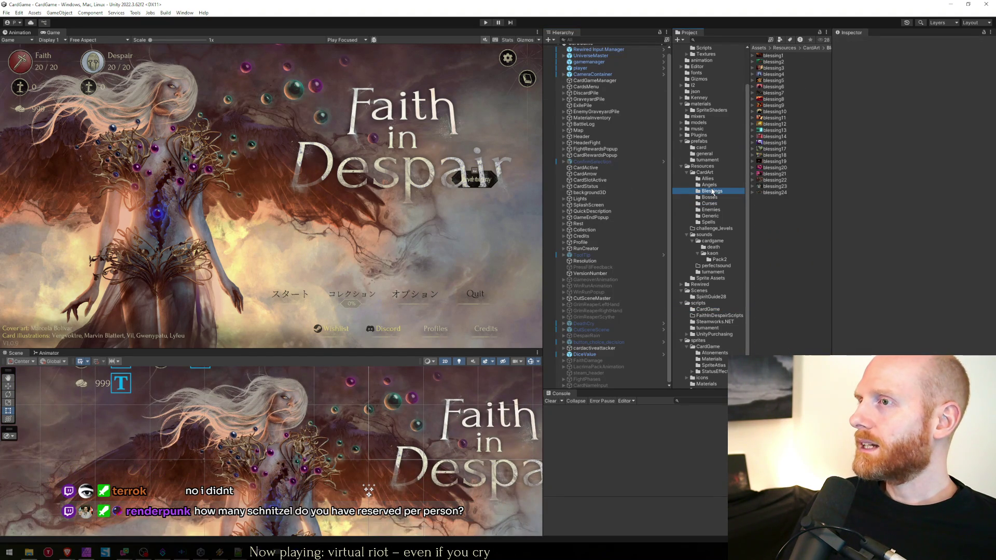
left_click(699, 148)
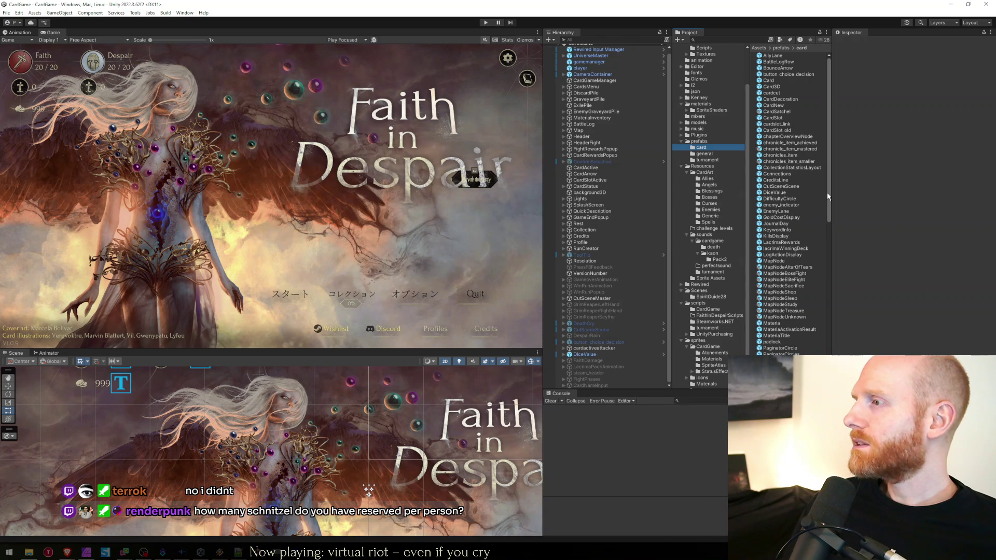
left_click(702, 148)
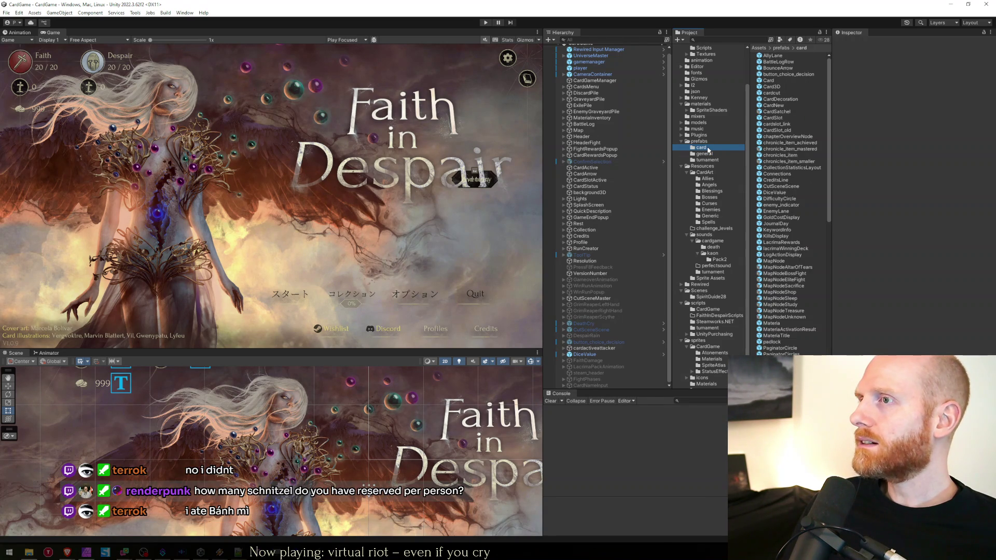
scroll(709, 150, "up", 3)
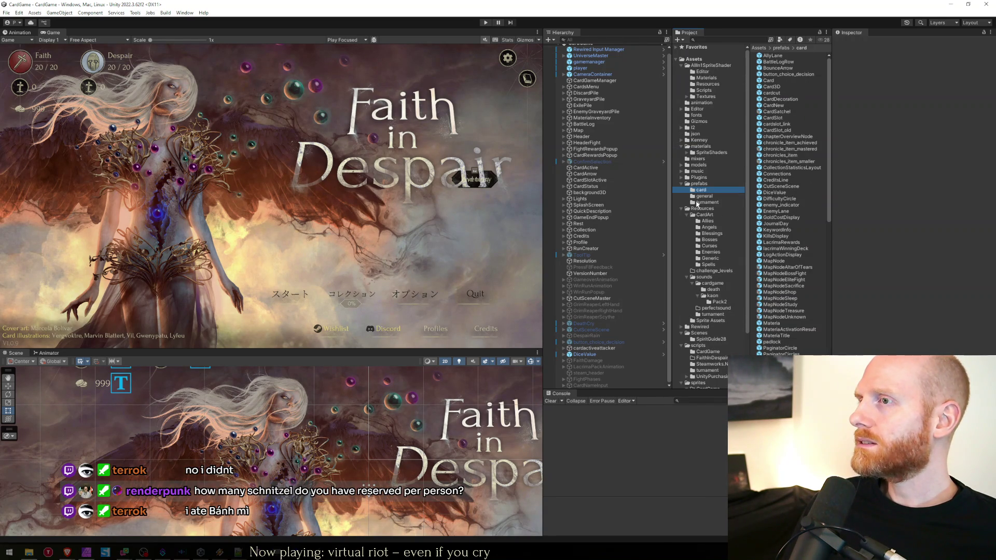
left_click(713, 197)
left_click(712, 193)
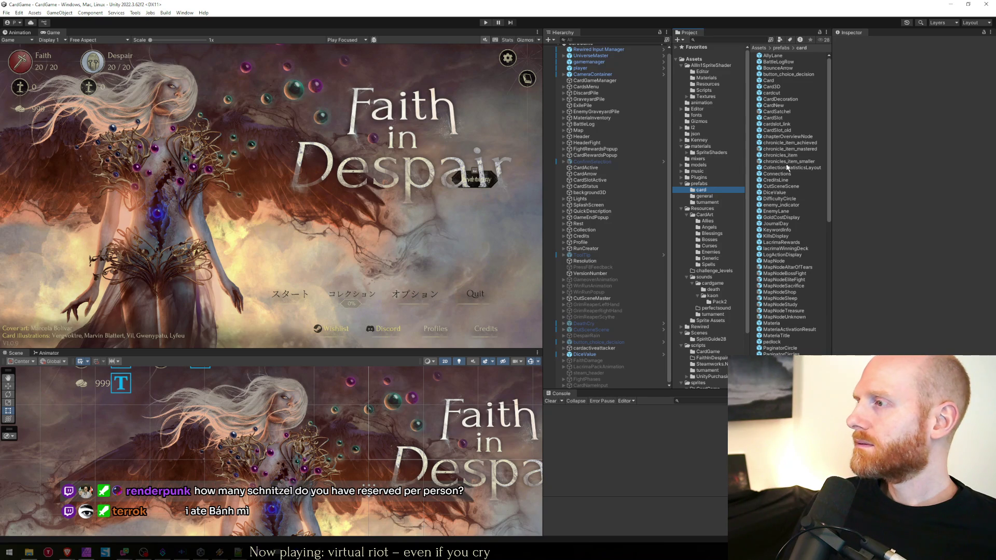
scroll(788, 167, "down", 10)
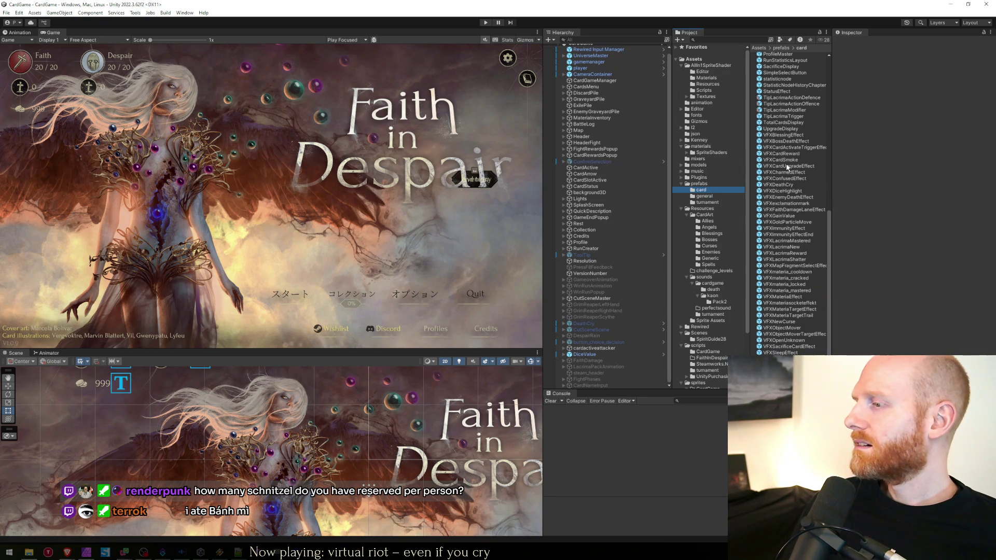
Compare VFXMateriaEffect with VFXmateria_mastered, VFXmateriasocketeffekt and VFXMapFragmentSelectEffect.
left_click(812, 291)
left_click(787, 298)
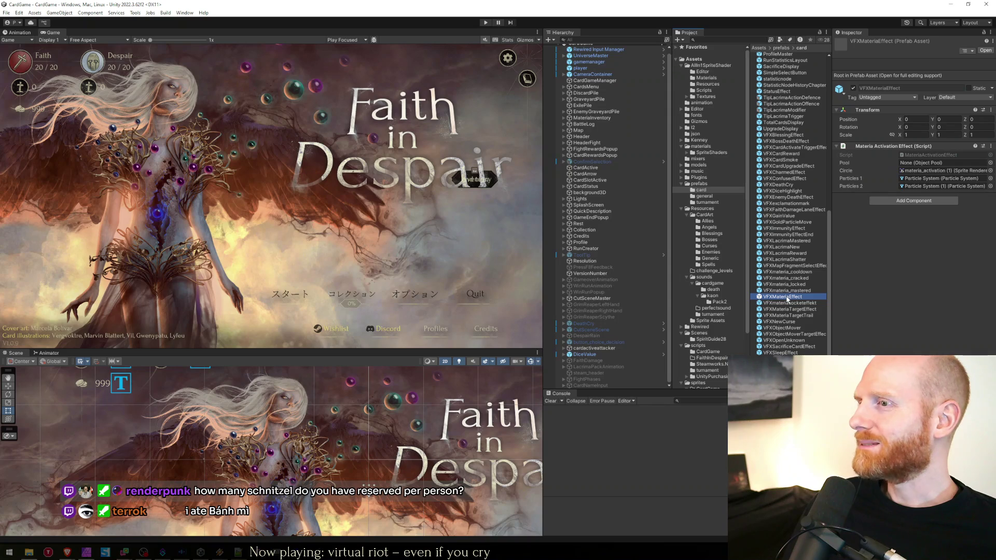
left_click(786, 265)
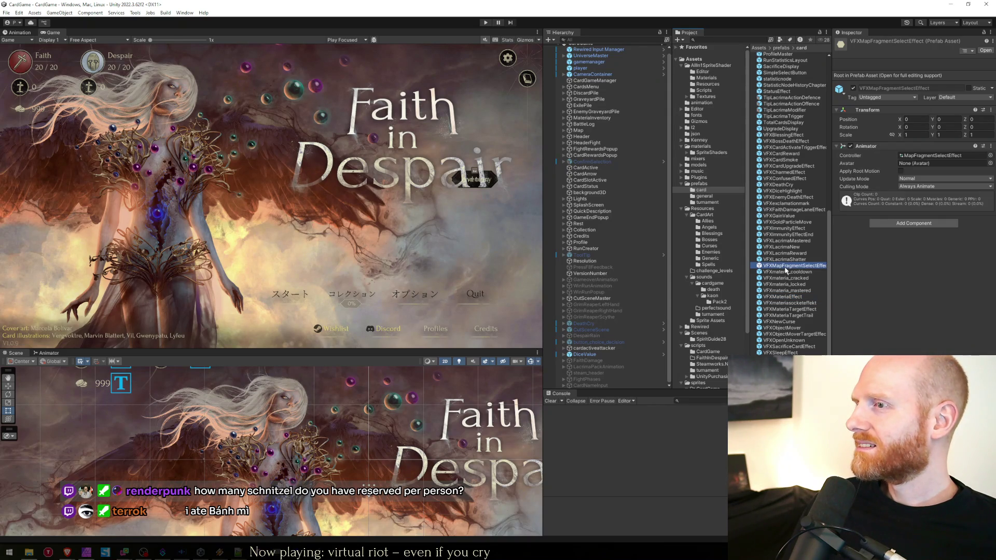
scroll(787, 270, "up", 3)
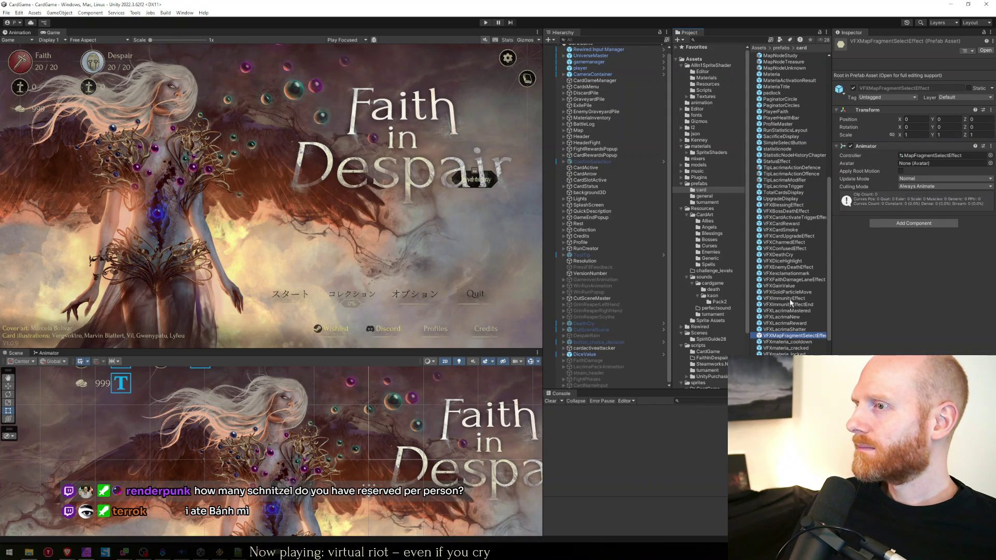
scroll(791, 311, "down", 3)
left_click(780, 297)
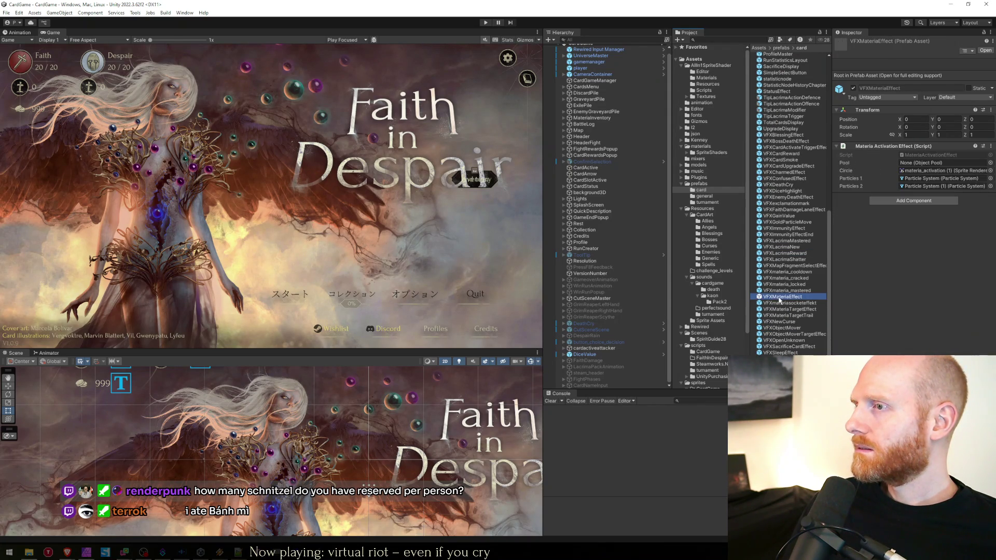
left_click(793, 305)
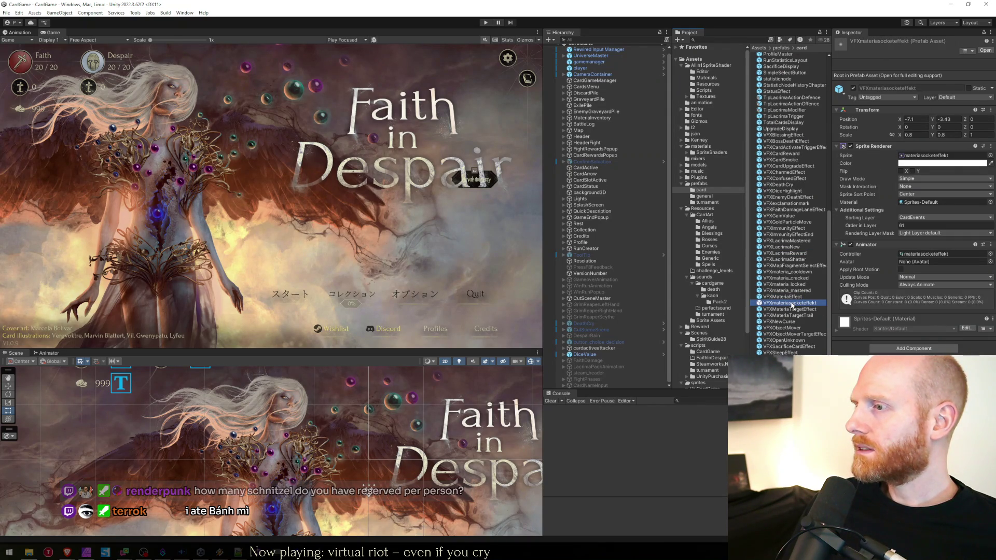
left_click(791, 299)
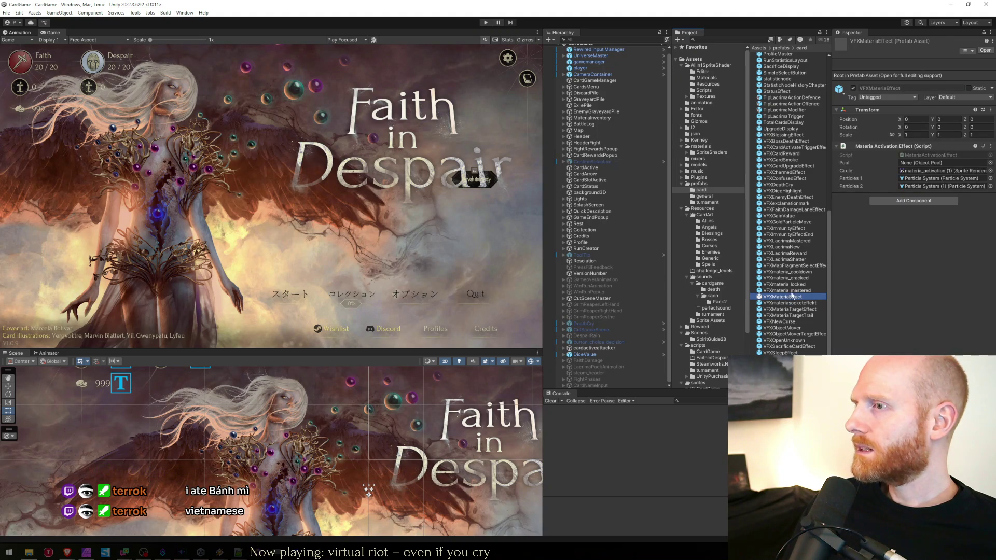
left_click(792, 291)
left_click(793, 297)
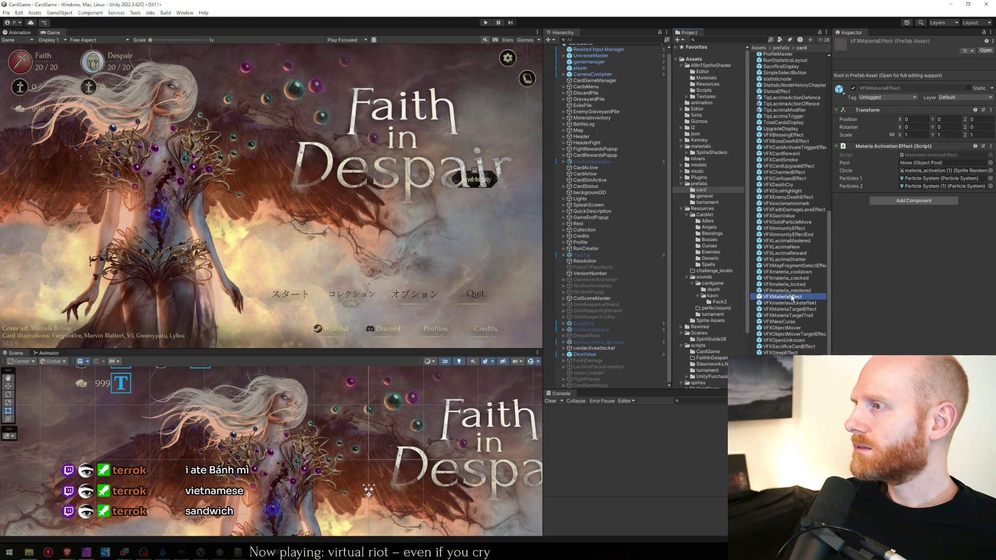
left_click(793, 291)
left_click(792, 296)
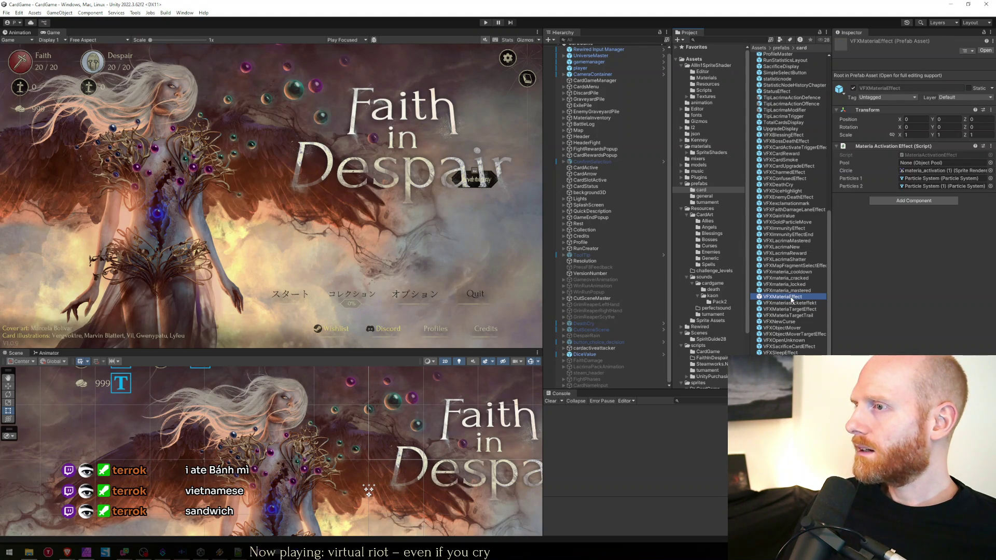
Open VFXMateriaEffect in Prefab Mode to view its root components, then exit.
double_click(792, 298)
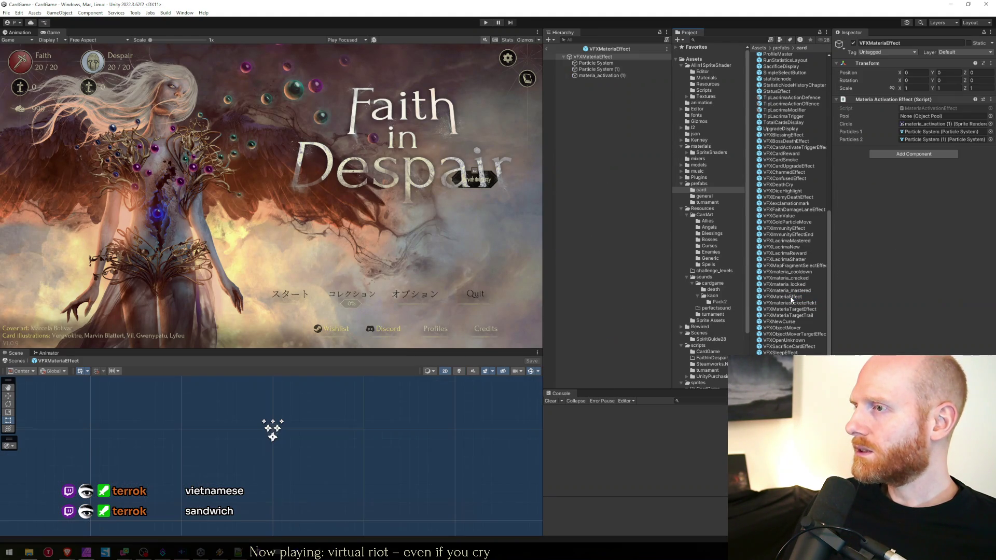
left_click(573, 137)
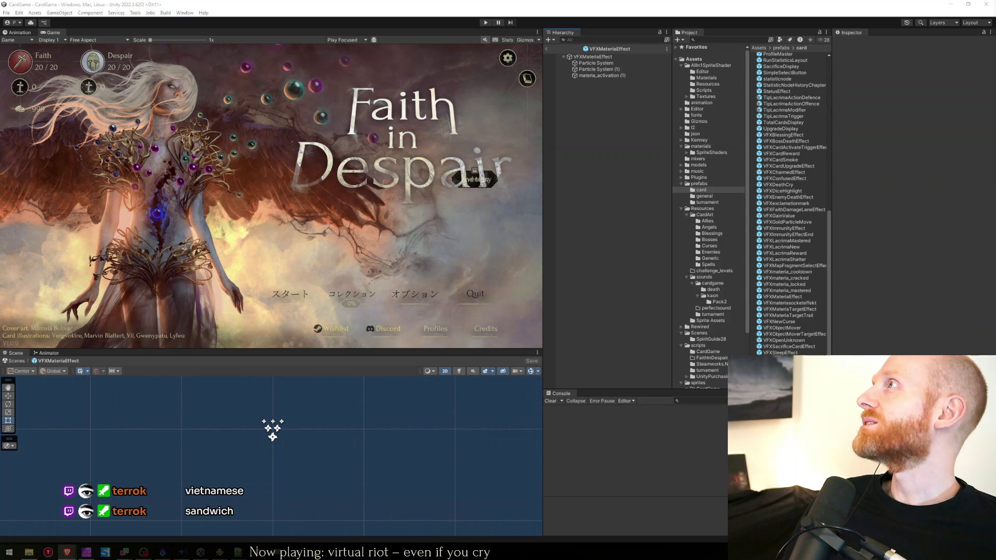
left_click(617, 56)
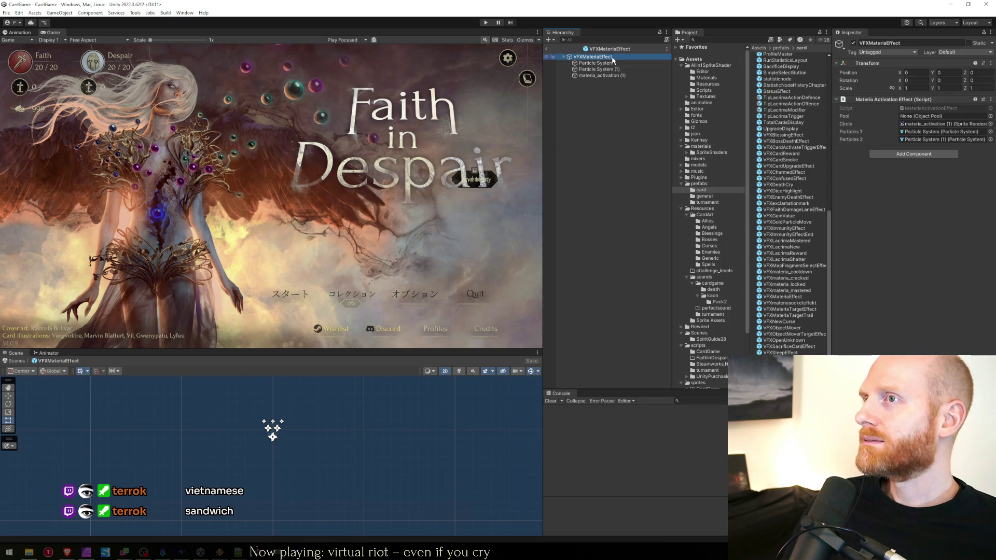
left_click(546, 49)
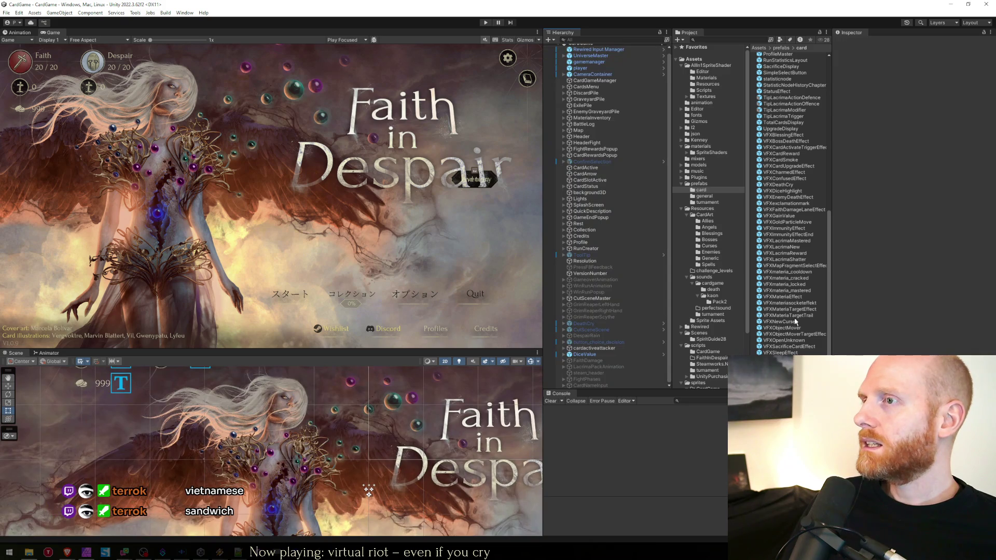
Check VFXmateria_cracked and VFXmateria_mastered, then drag VFXMateriaEffect into the scene.
left_click(793, 280)
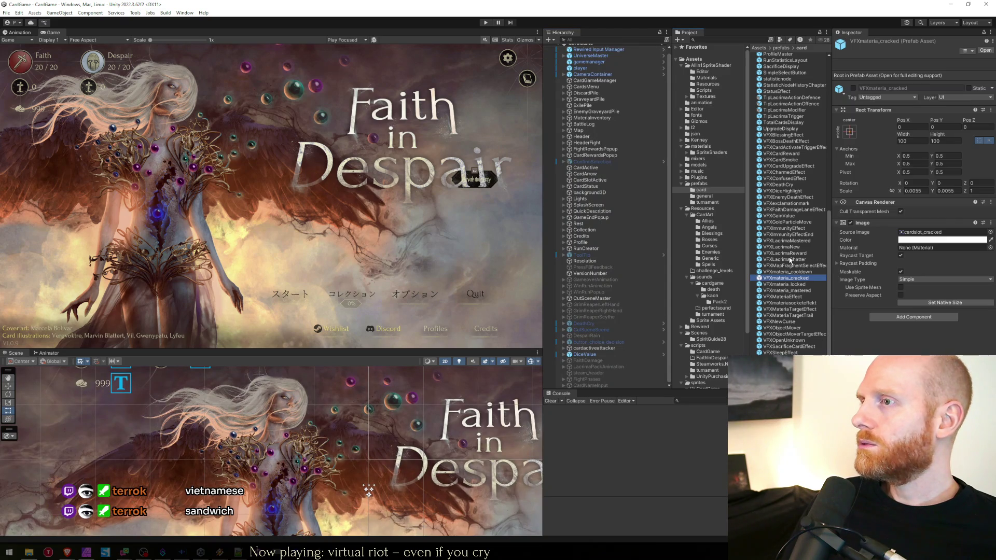
double_click(788, 291)
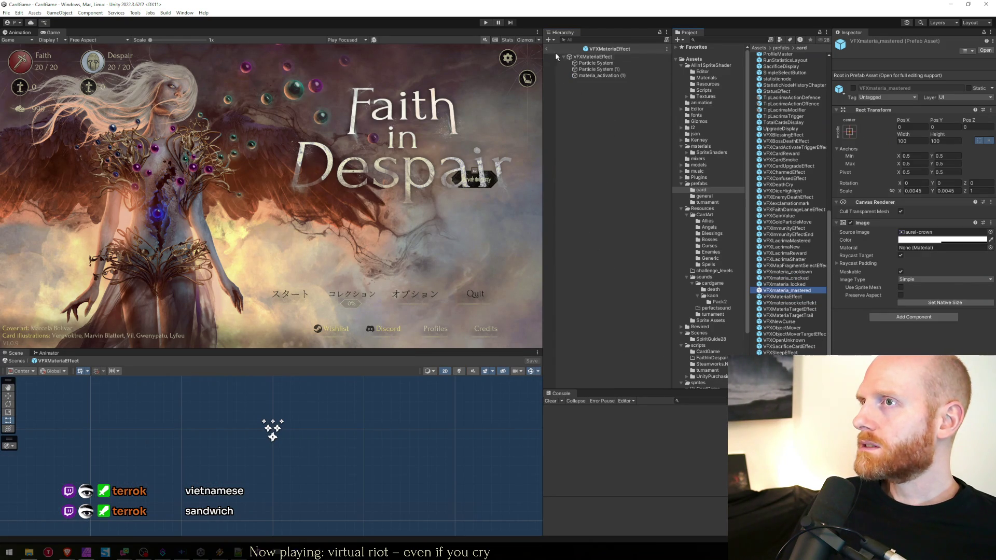
left_click(546, 49)
left_click(791, 297)
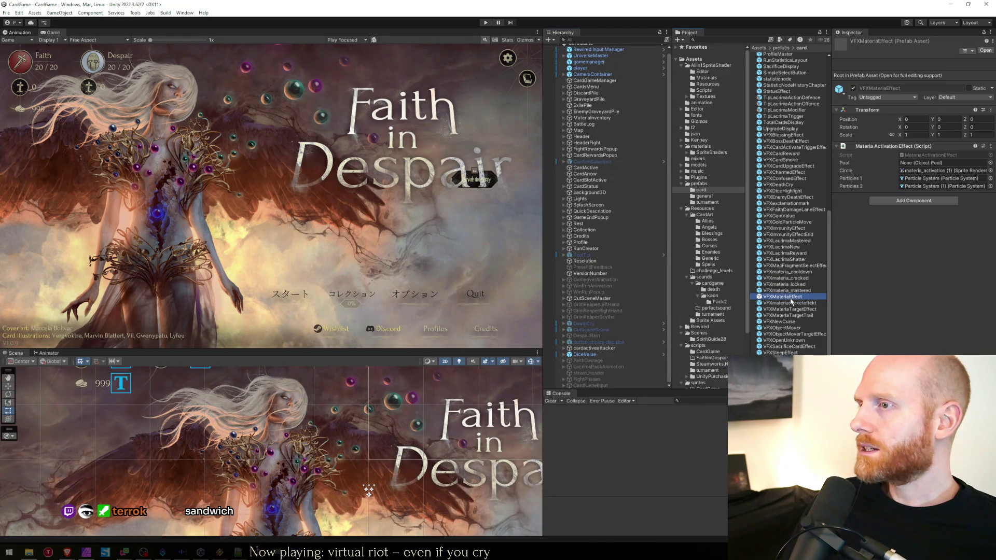
left_click_drag(792, 301, 386, 403)
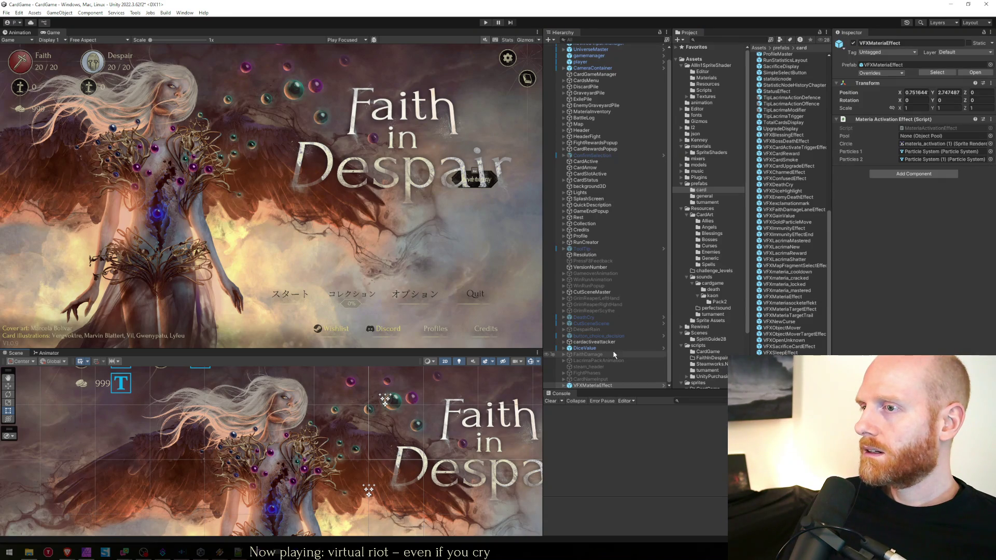
Rename the scene copy to VFXJournalDayUnlock.
left_click(588, 389)
type("VFXJournalDayUnlock")
key("Return")
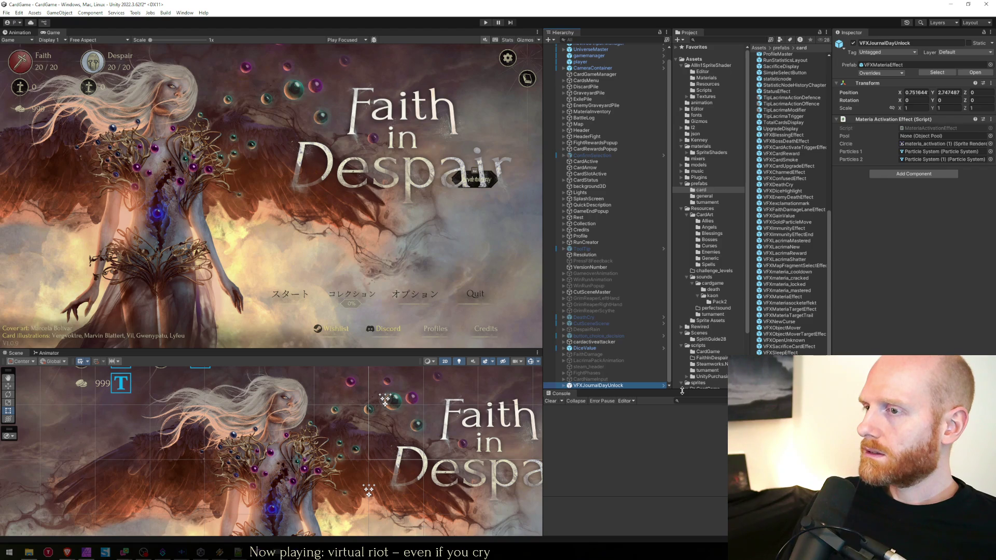
left_click(586, 388)
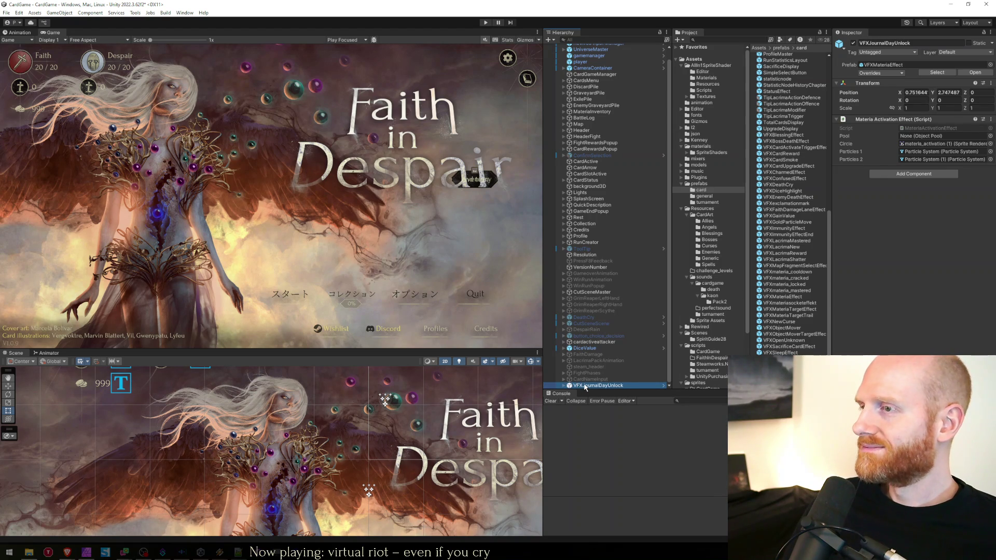
Fully unpack VFXJournalDayUnlock and save it as a new prefab in the card folder.
right_click(566, 388)
mouse_move(630, 189)
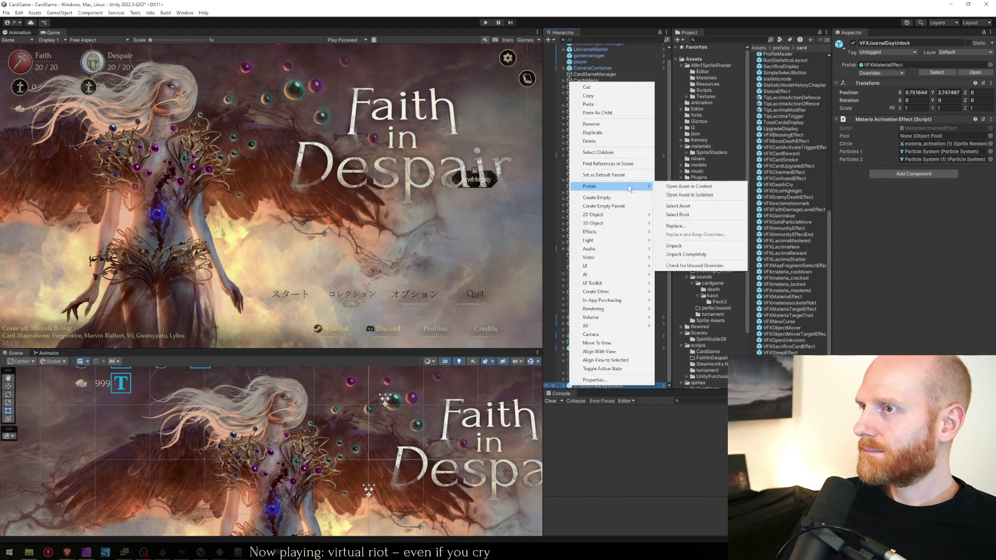
left_click(683, 255)
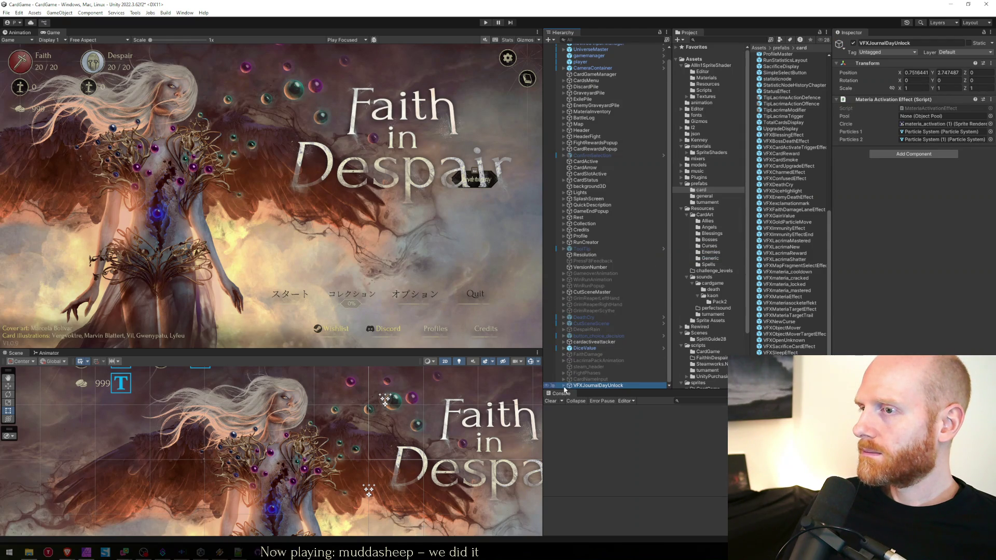
left_click(564, 387)
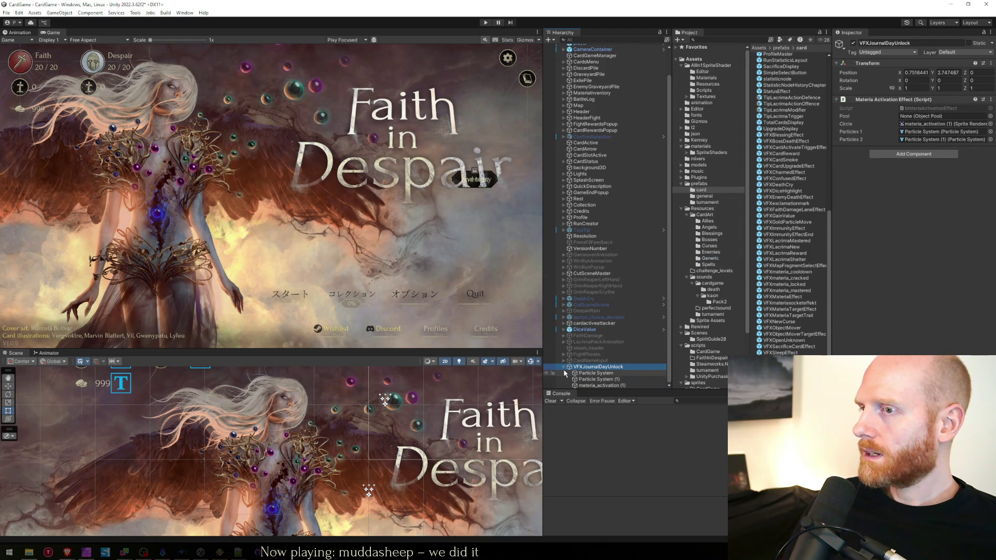
key("Left")
mouse_move(584, 389)
left_mouse_down()
mouse_move(691, 332)
mouse_move(769, 203)
mouse_move(717, 193)
left_mouse_up()
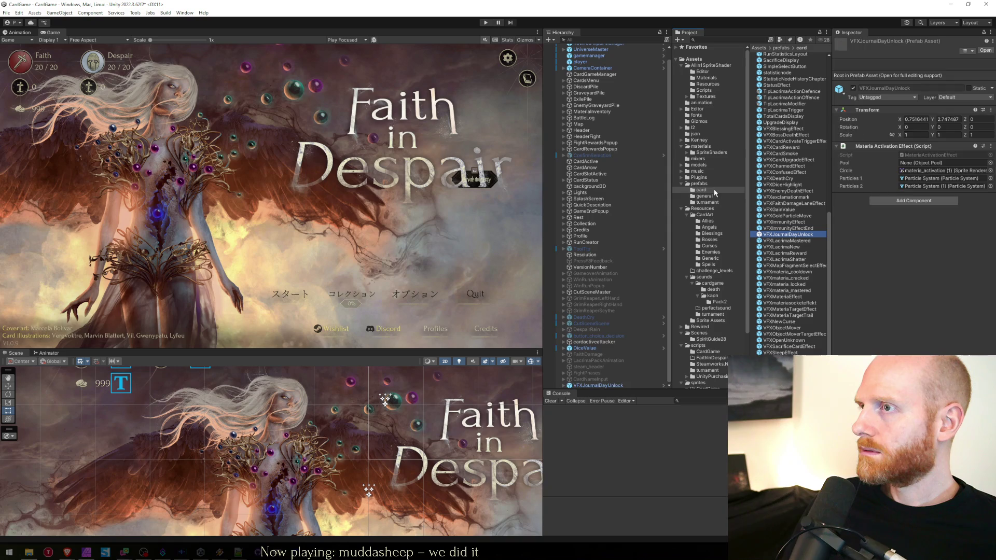
Delete the scene instance and open the VFXJournalDayUnlock prefab for editing.
left_click(594, 387)
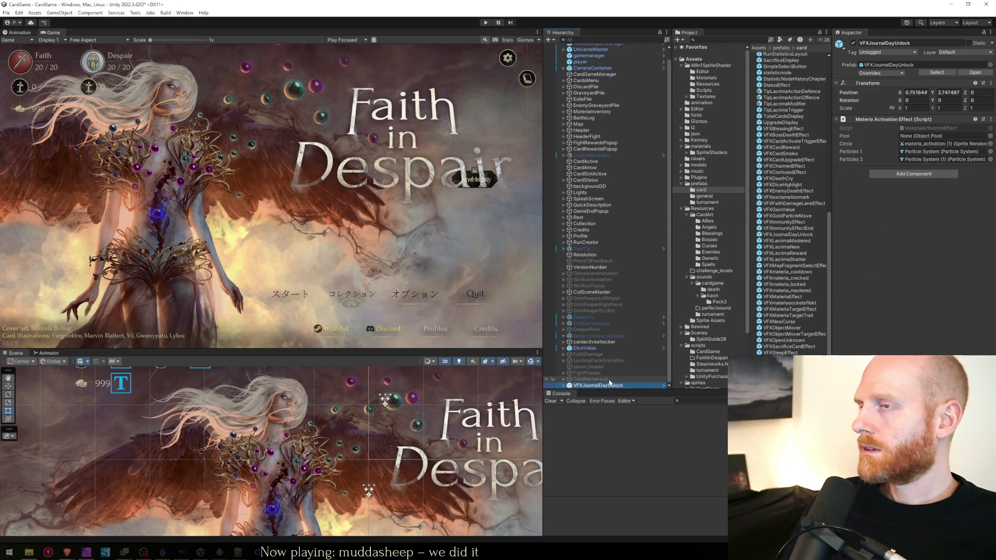
key("Delete")
double_click(792, 235)
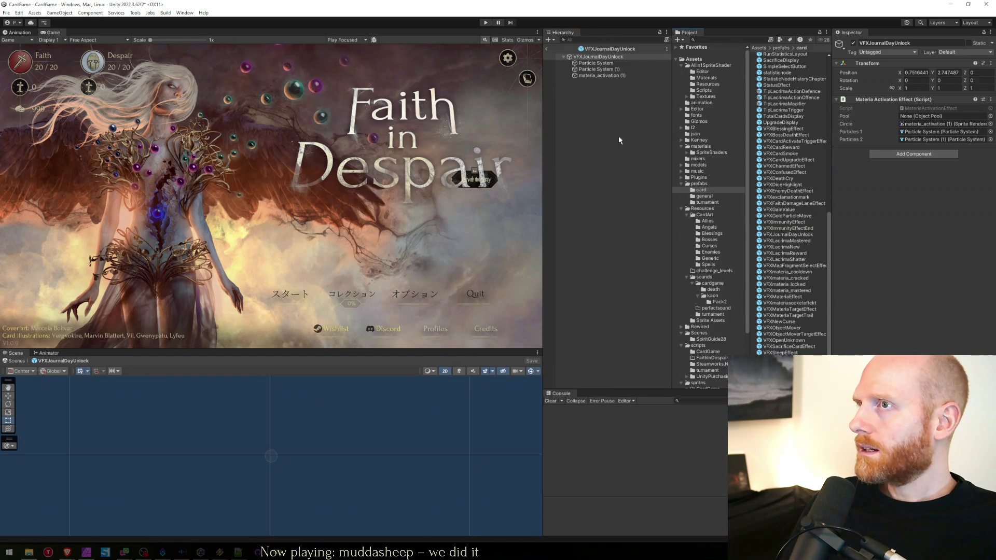
Inspect the VFXJournalDayUnlock prefab's particle system children, then return to the prefab root.
left_click(607, 64)
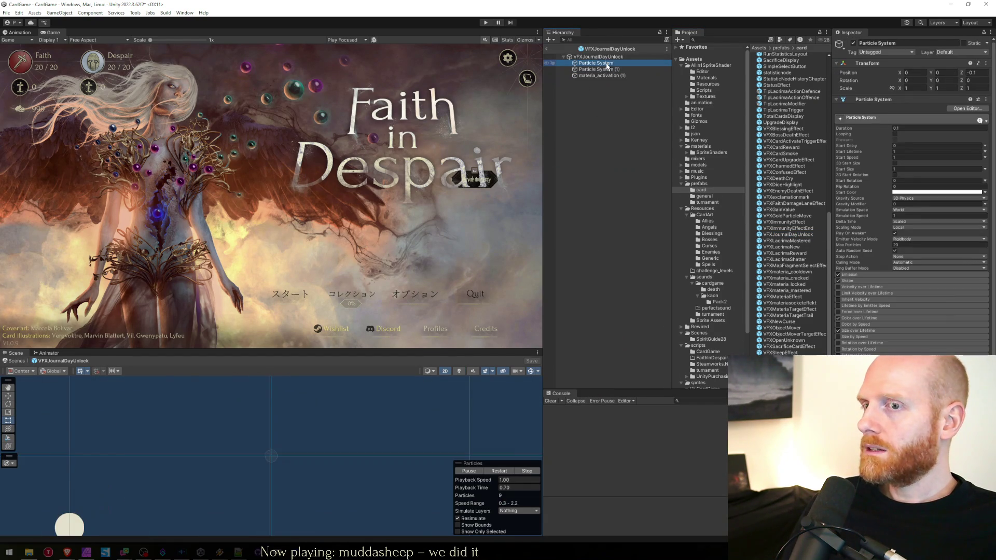
scroll(320, 494, "down", 5)
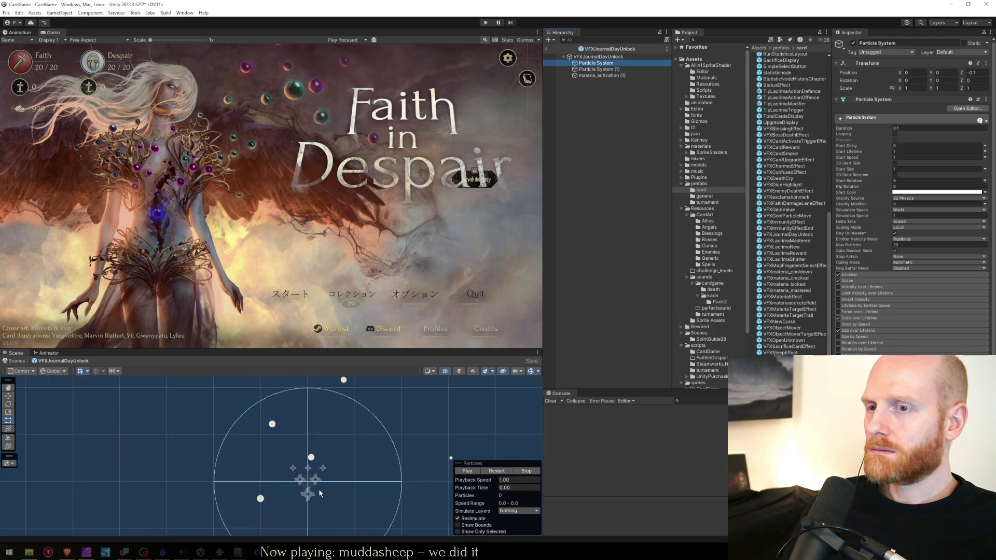
left_click(605, 69)
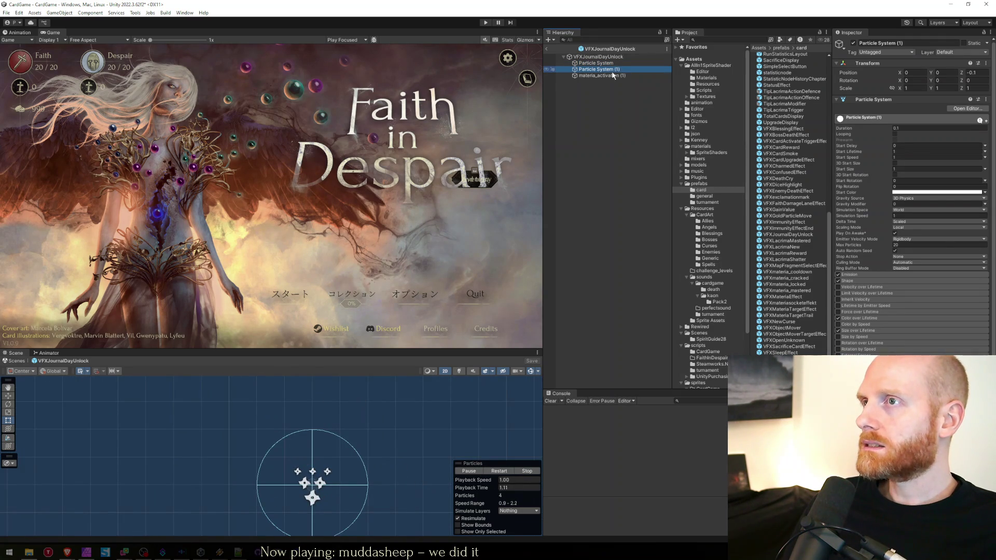
left_click(613, 75)
left_click(608, 56)
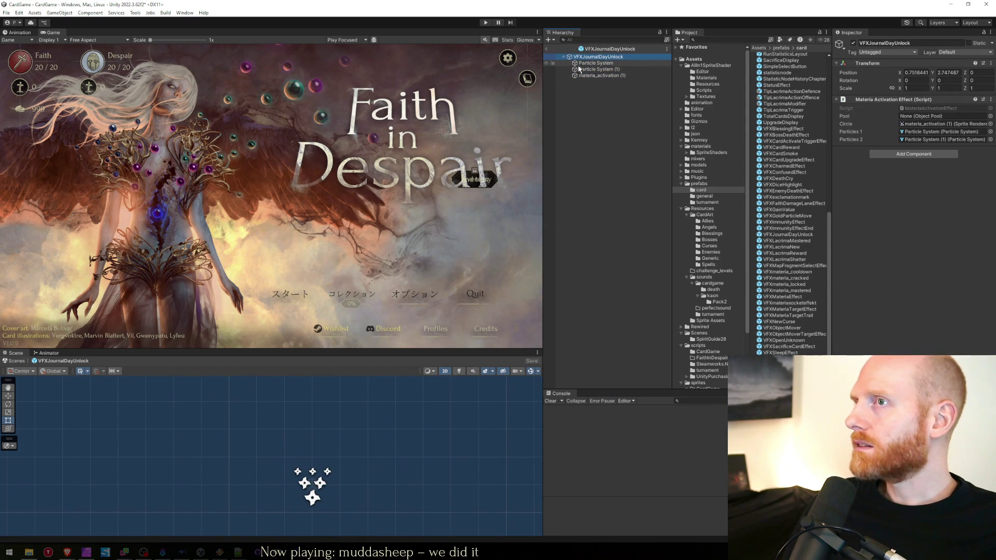
key("Down")
key("Down")
key("Down")
key("Up")
key("Up")
key("Up")
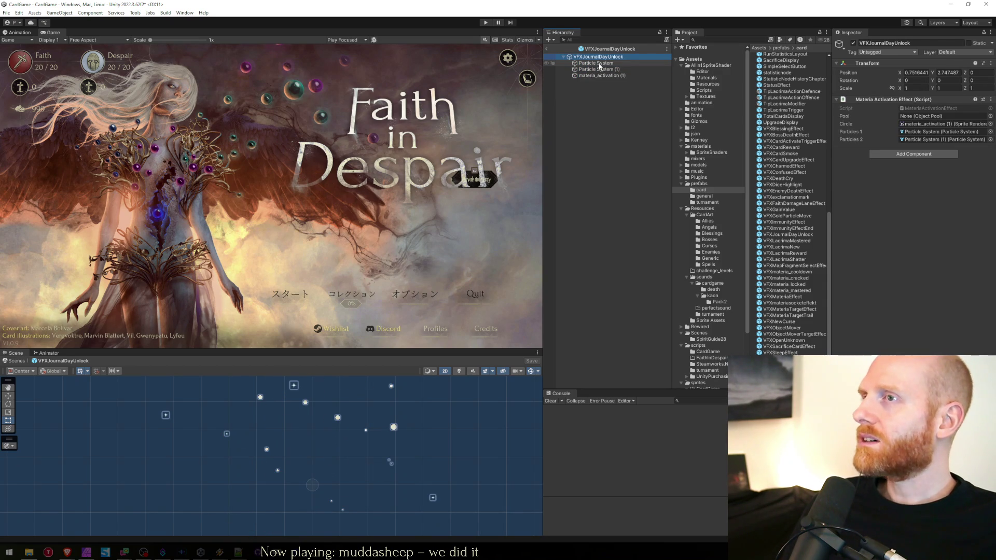
Remove the Materia Activation Effect script from the prefab root and save the prefab.
right_click(865, 100)
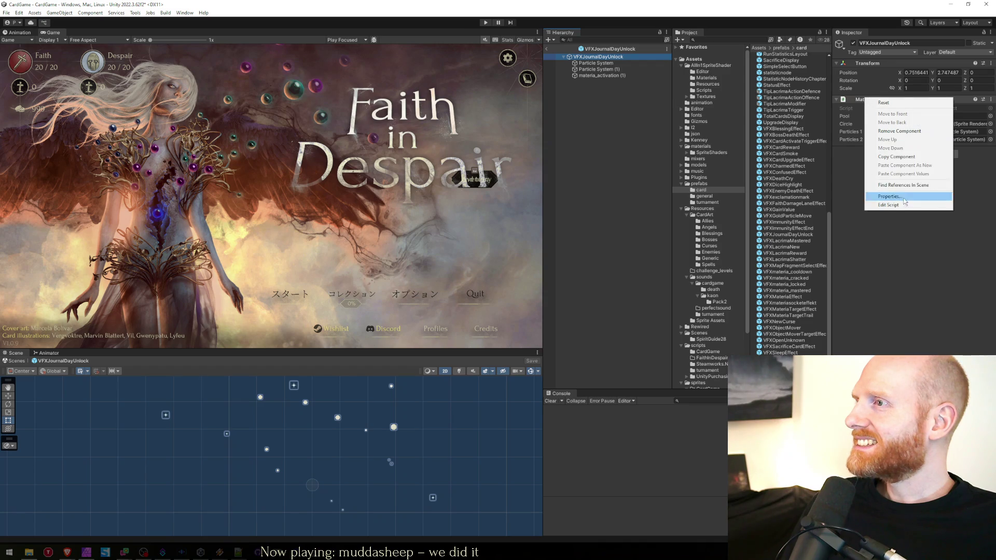
left_click(901, 131)
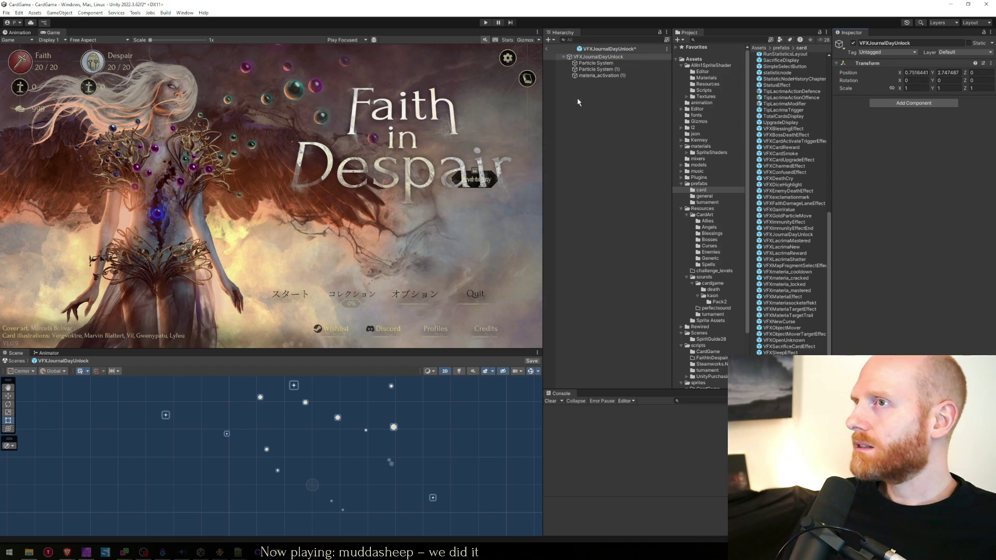
key("ctrl+s")
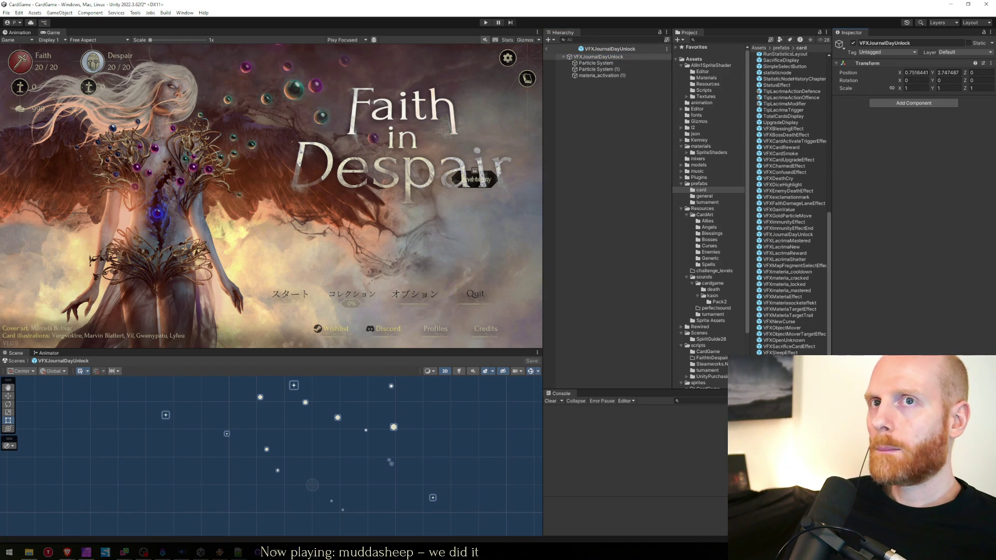
left_click(16, 32)
Create a new animation clip saved as JournalDayUnlock in the Assets/animation folder.
left_click(338, 207)
left_click(625, 247)
left_click(531, 469)
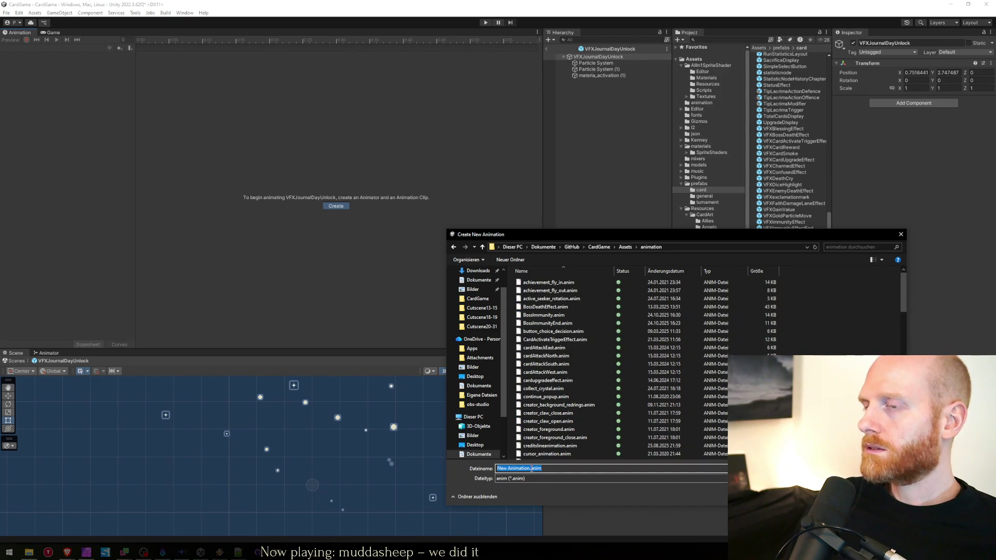
type("Journal")
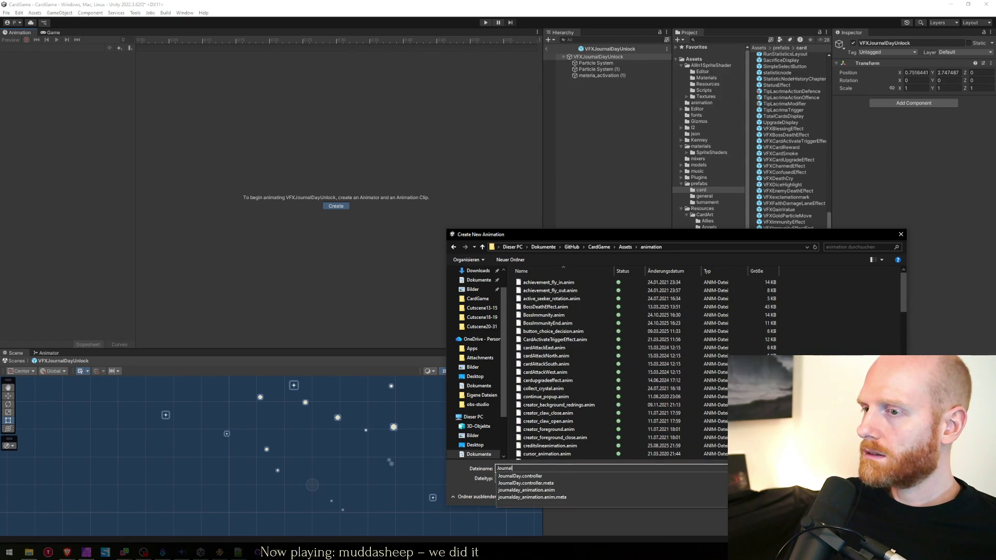
type("Unlock")
key("Return")
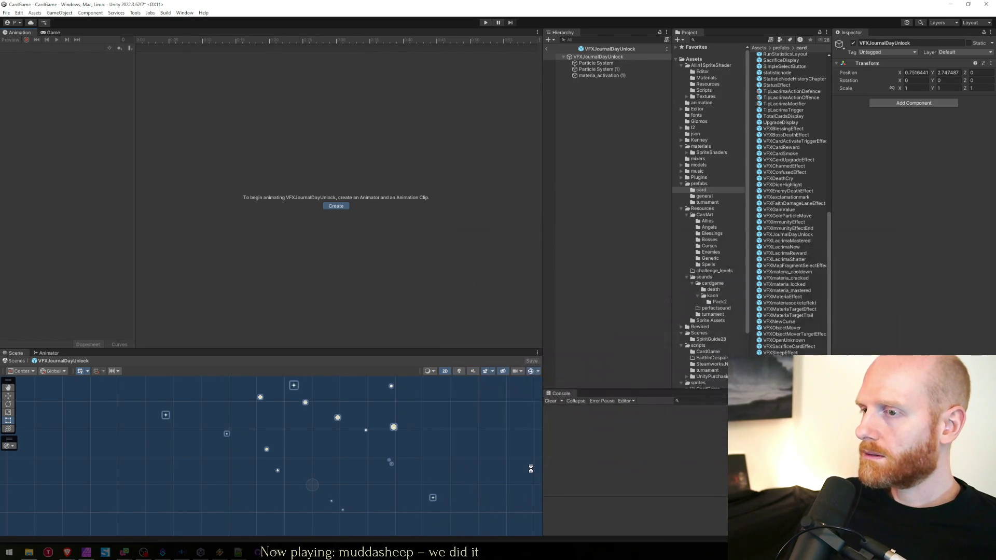
Select the materia_activation (1) ring sprite and set its X scale to 1.
left_click(602, 58)
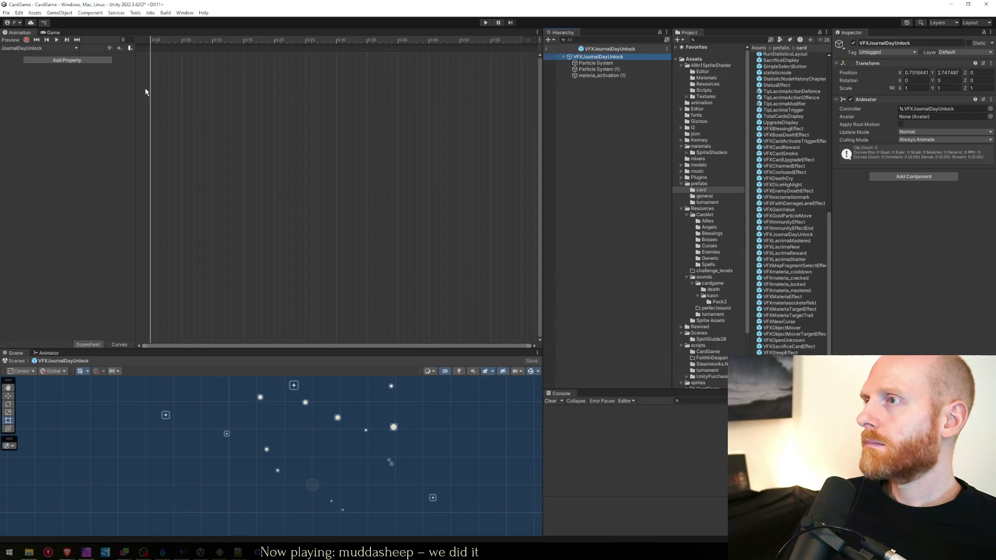
left_click(602, 76)
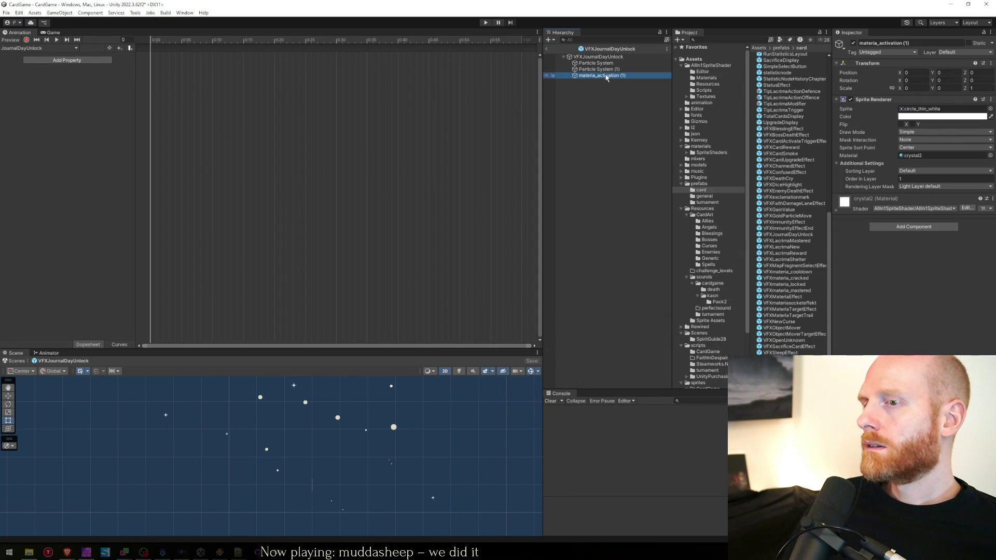
left_click(910, 89)
type("1")
key("Tab")
type("1")
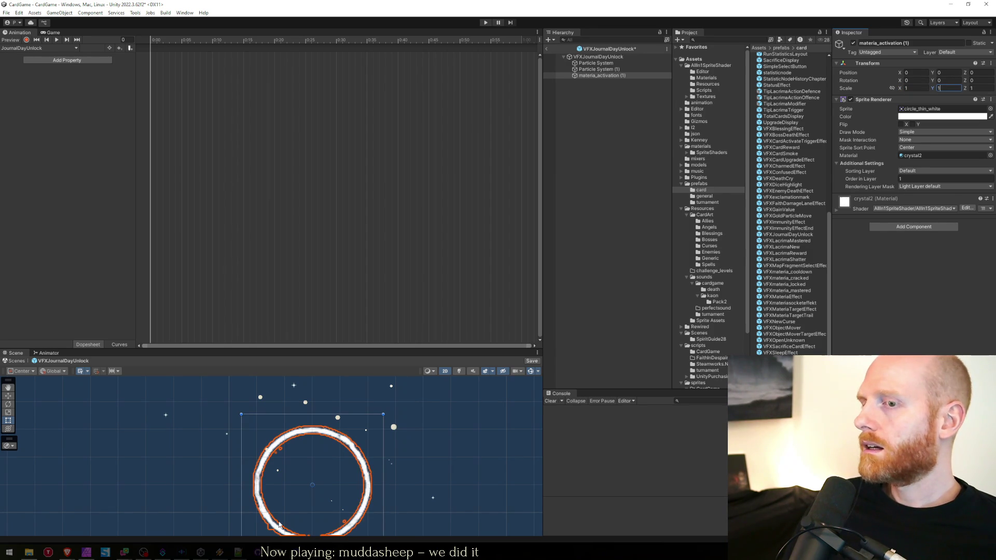
left_click(592, 94)
left_click(593, 76)
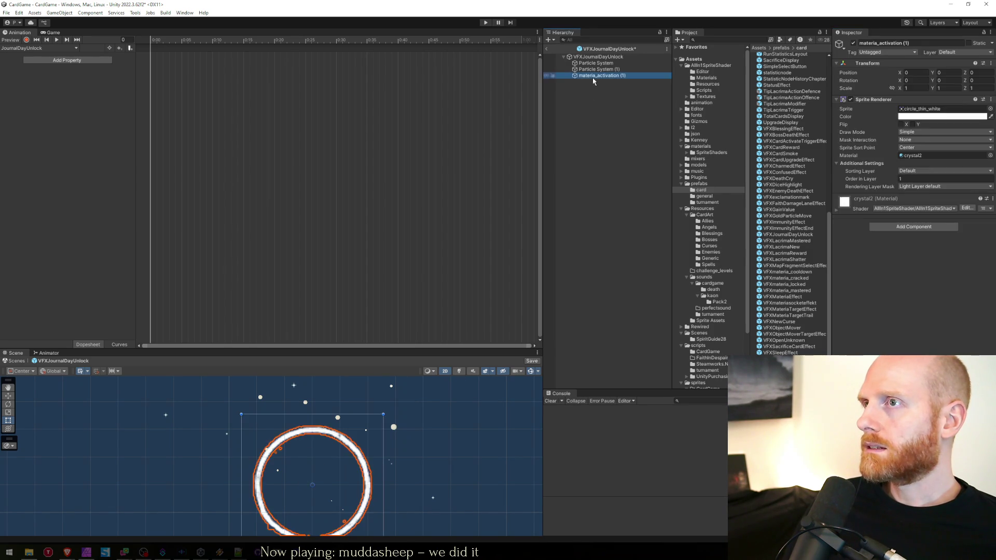
left_click(594, 63)
left_click(596, 69)
left_click(610, 76)
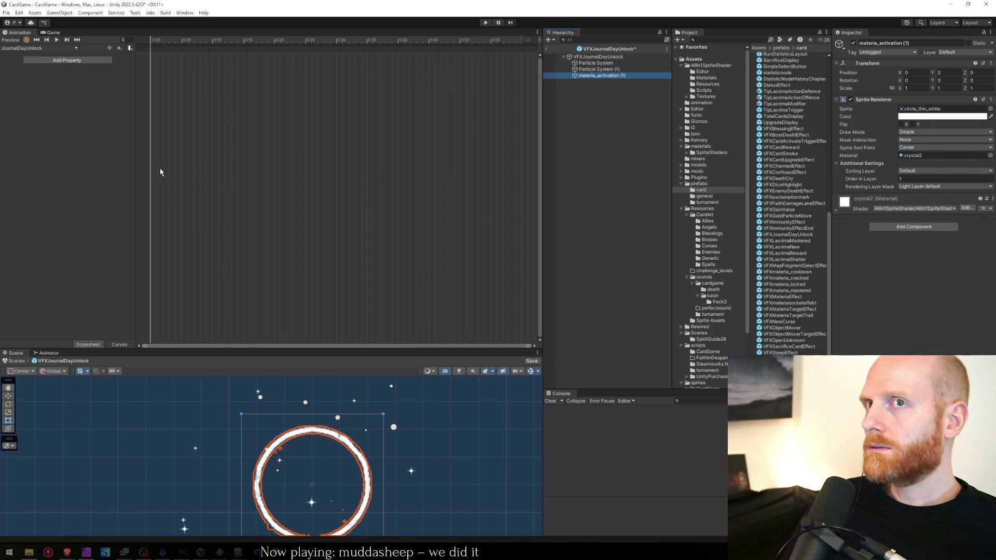
In record mode, key the ring's X and Y scale to 0 at frame 0.
left_click(27, 40)
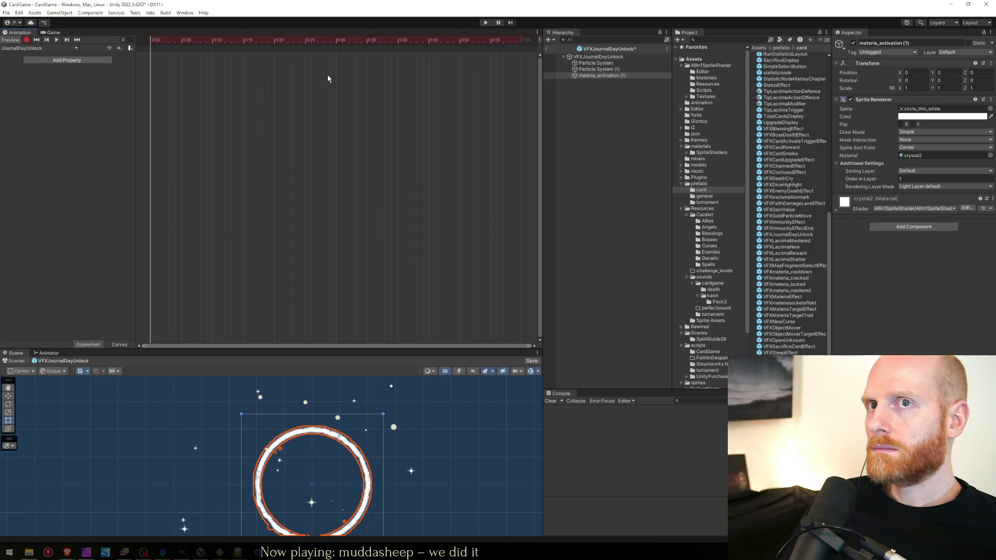
left_click(911, 88)
type("0")
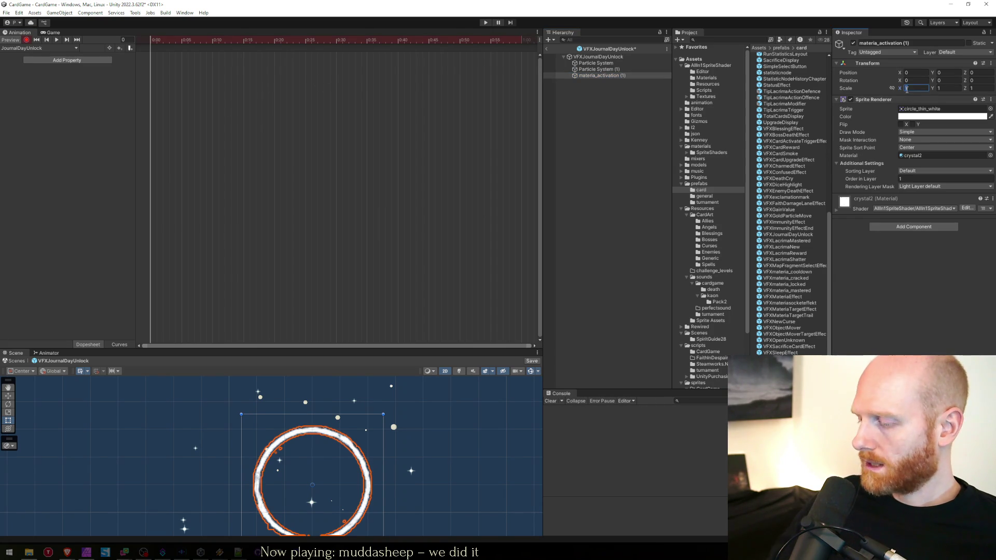
key("Tab")
type("0")
left_click(907, 88)
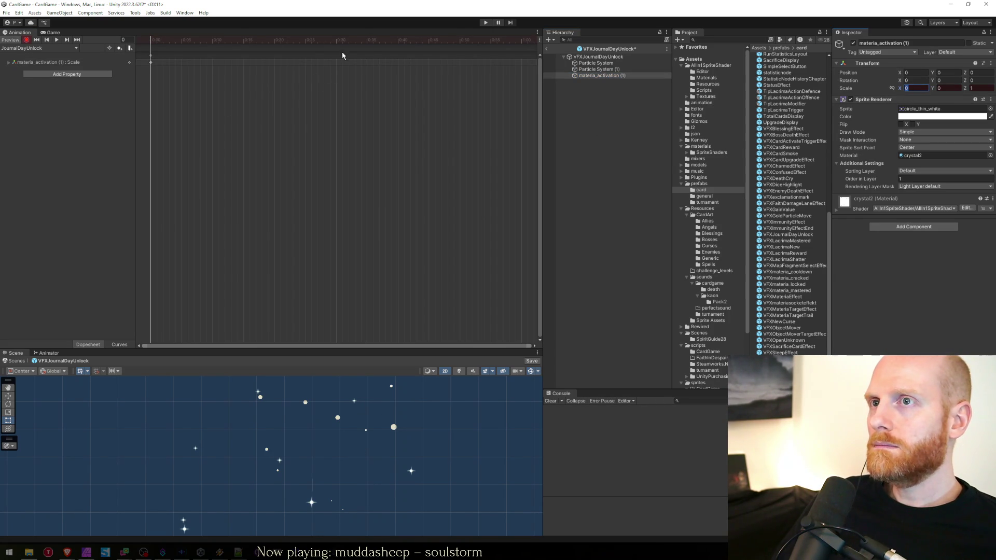
Key the ring's X and Y scale to 1 at frame 20, then return to frame 0.
left_click(361, 40)
left_click(275, 41)
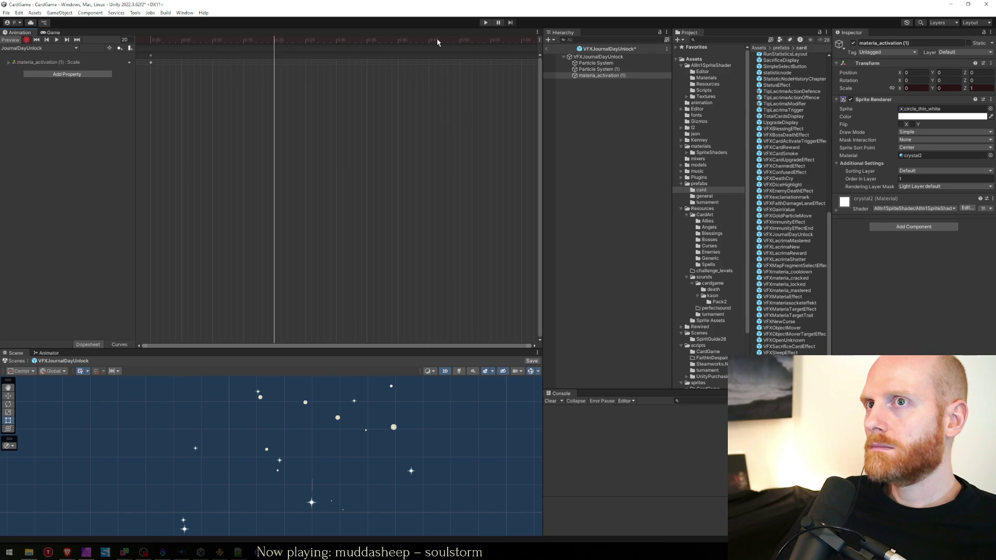
left_click(915, 88)
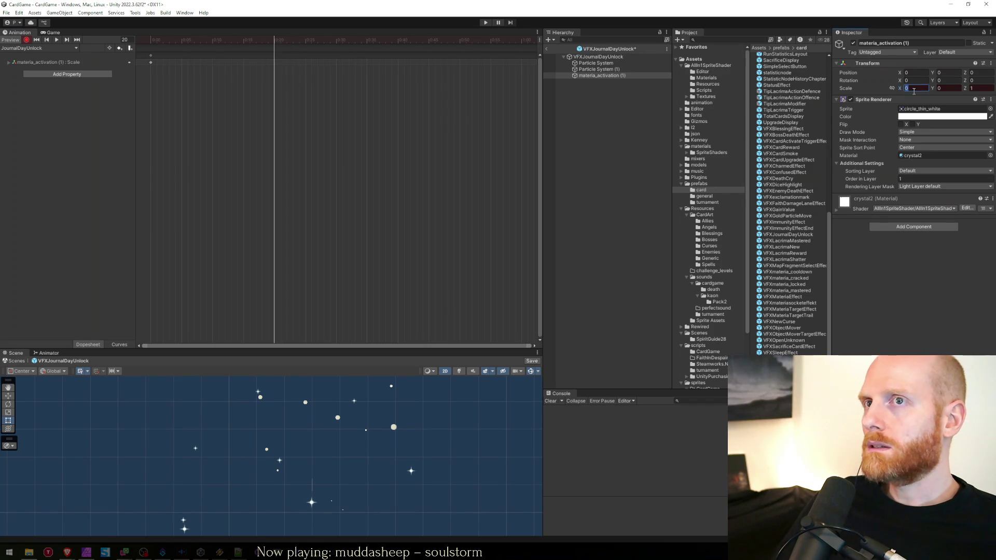
type("1")
key("Return")
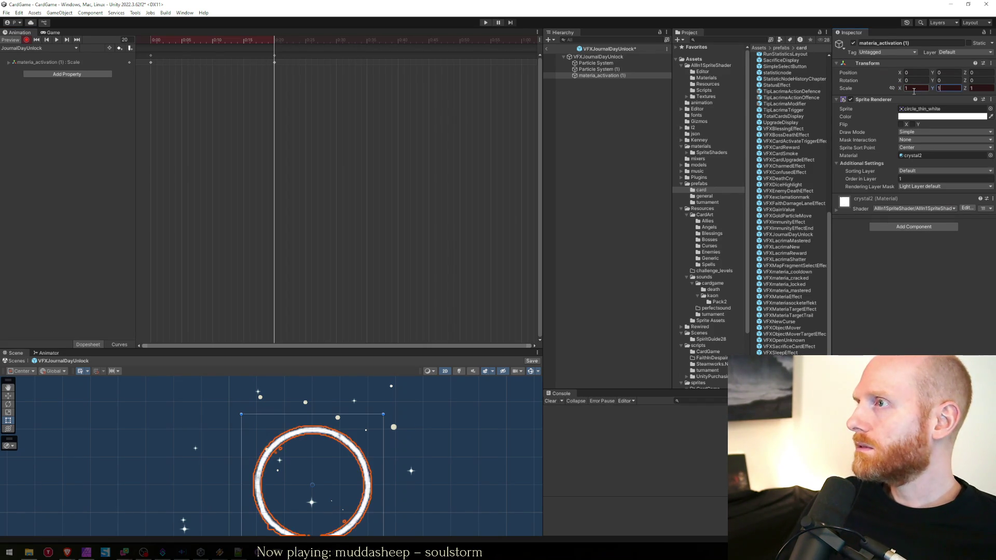
key("space")
key("space")
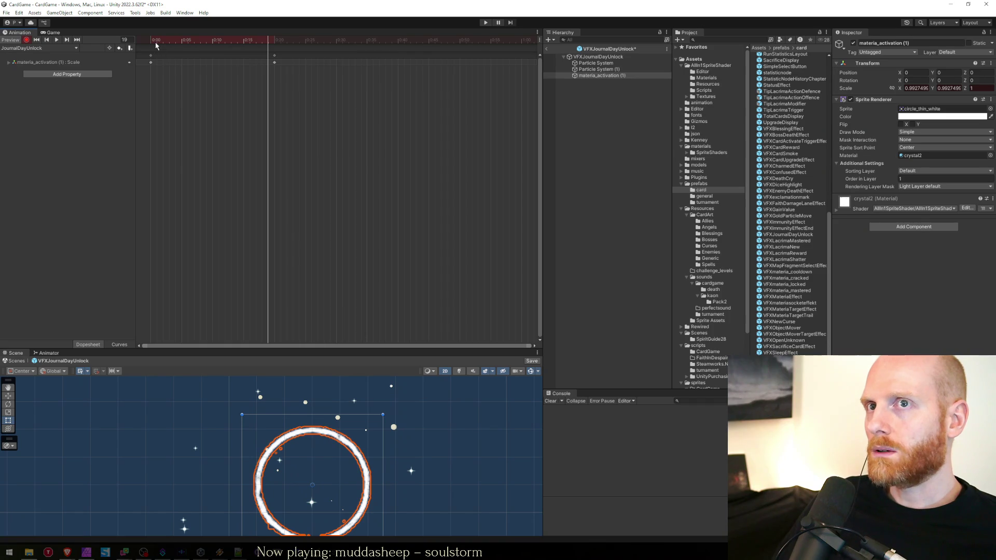
left_click(155, 45)
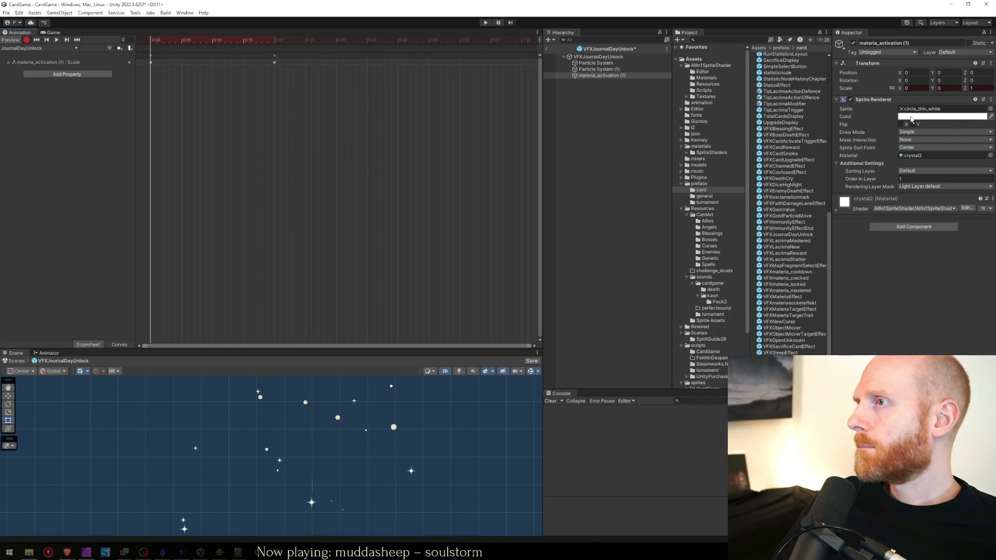